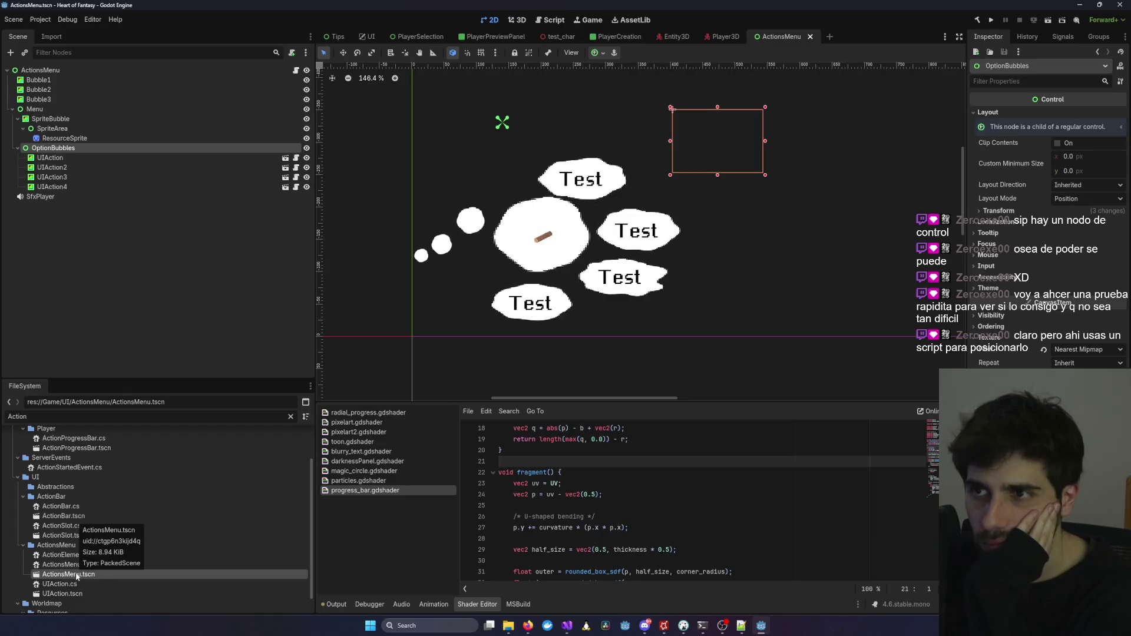
Show and hide the UI scene's ActionsMenu, then zoom in on Player3D's player and stamina bar.
{"action": "left_click", "coordinate": [369, 38]}
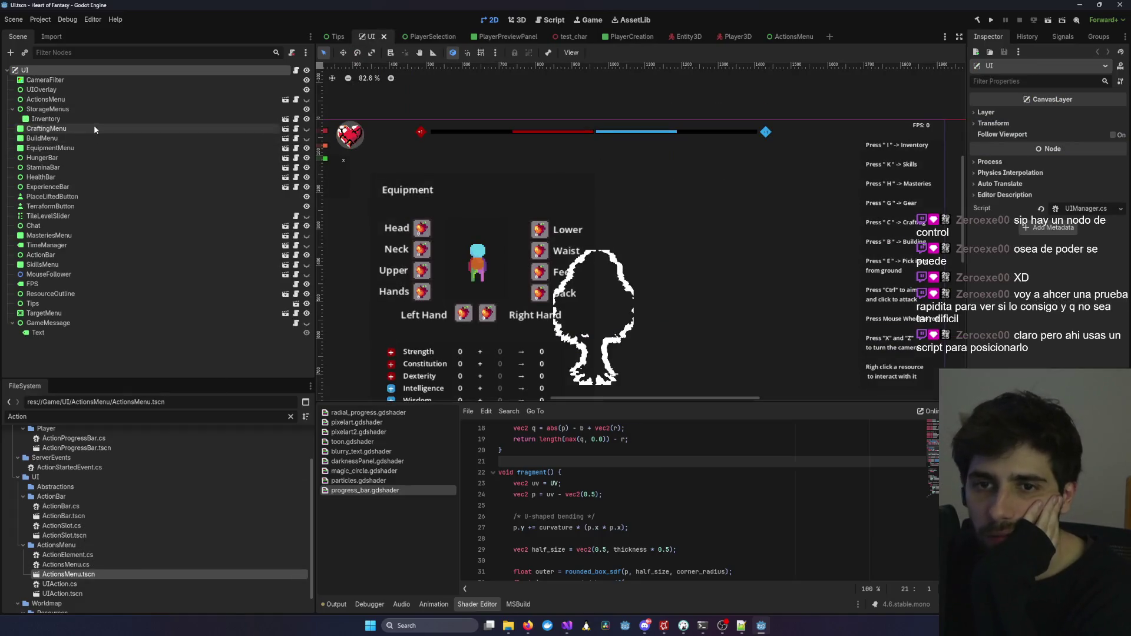
{"action": "left_click", "coordinate": [55, 102]}
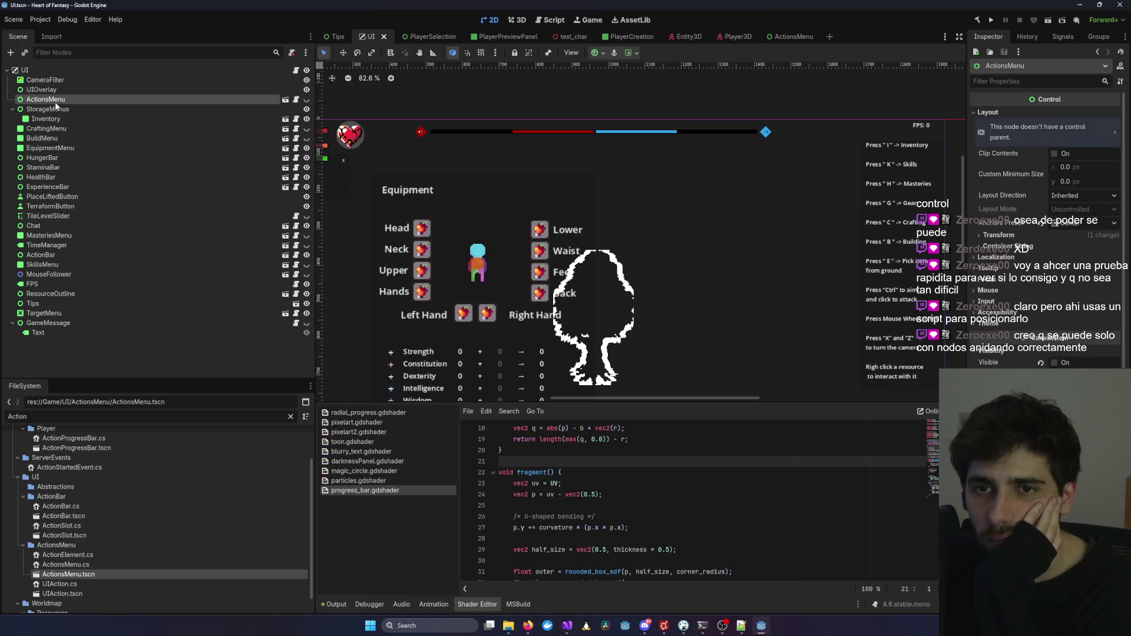
{"action": "left_click", "coordinate": [306, 99]}
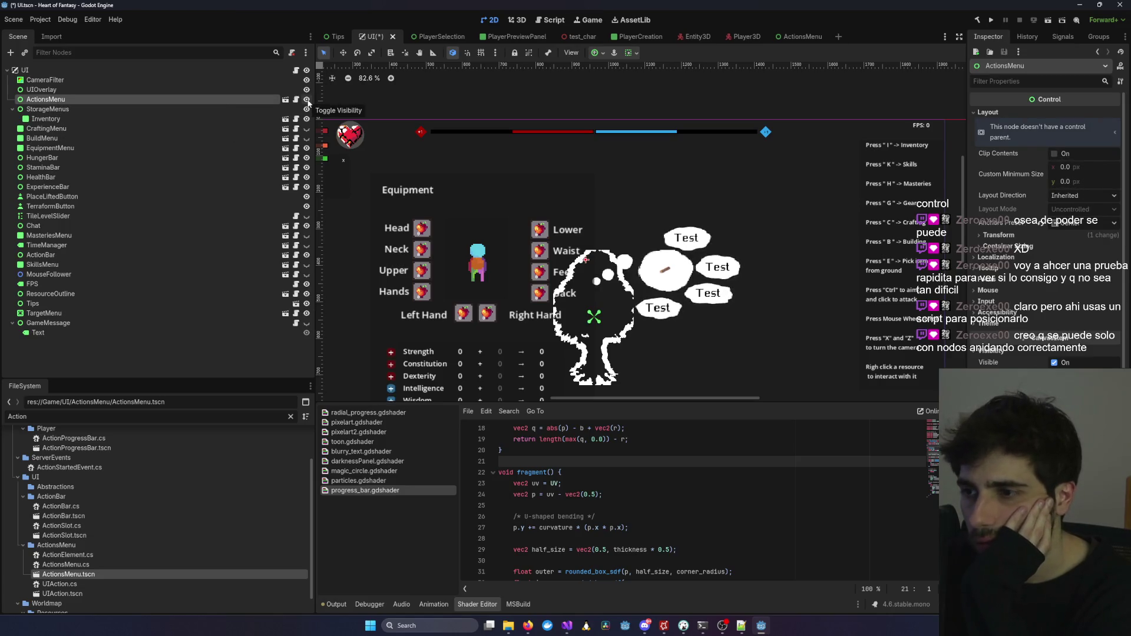
{"action": "left_click", "coordinate": [306, 100]}
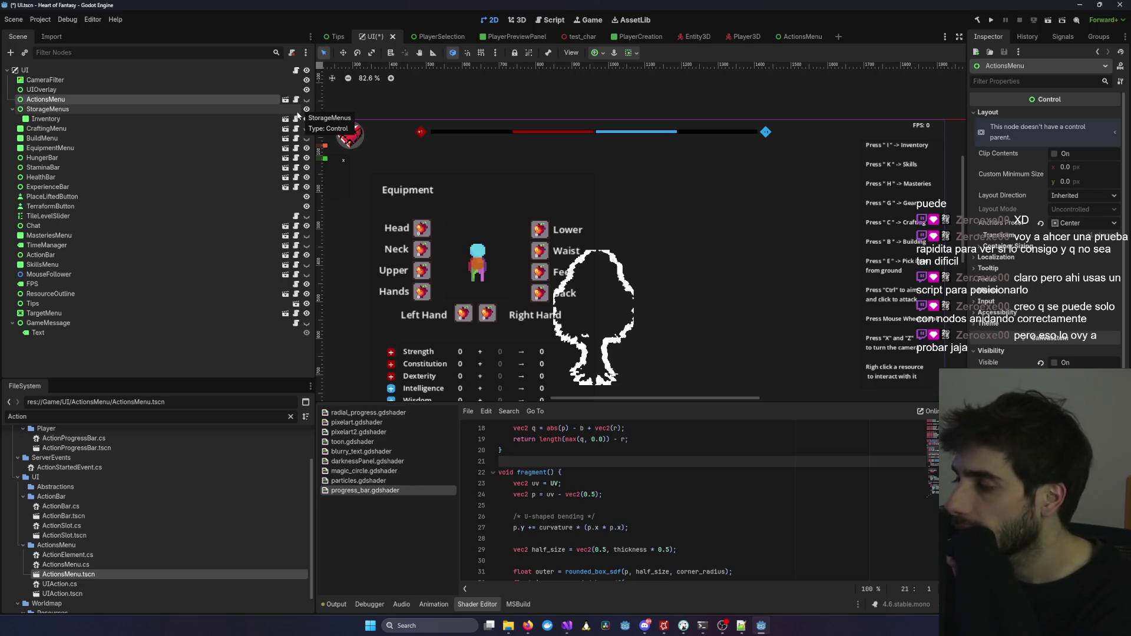
{"action": "left_click", "coordinate": [727, 37]}
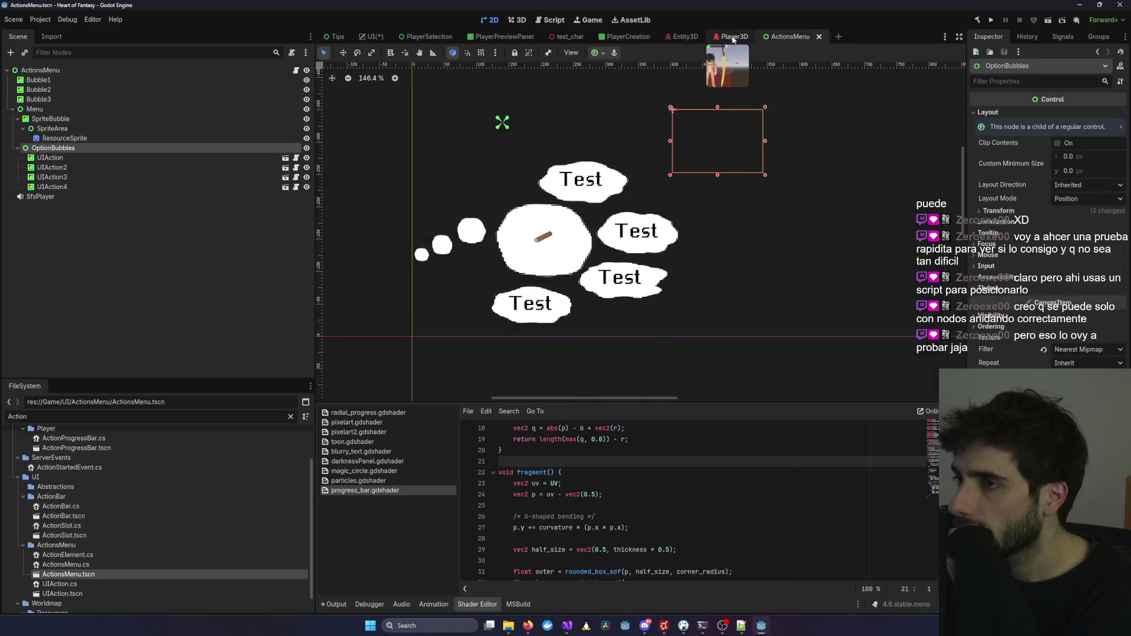
{"action": "scroll", "coordinate": [681, 210], "scroll_direction": "up", "scroll_amount": 5}
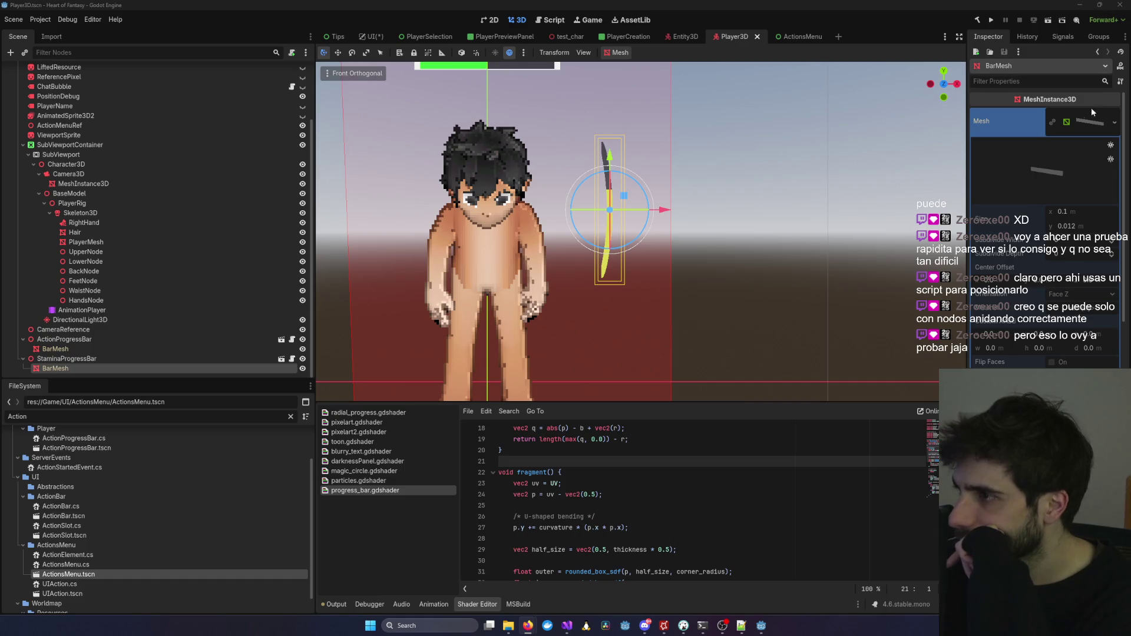
Look through BarMesh's mesh resource options without changing anything.
{"action": "left_click", "coordinate": [1084, 122]}
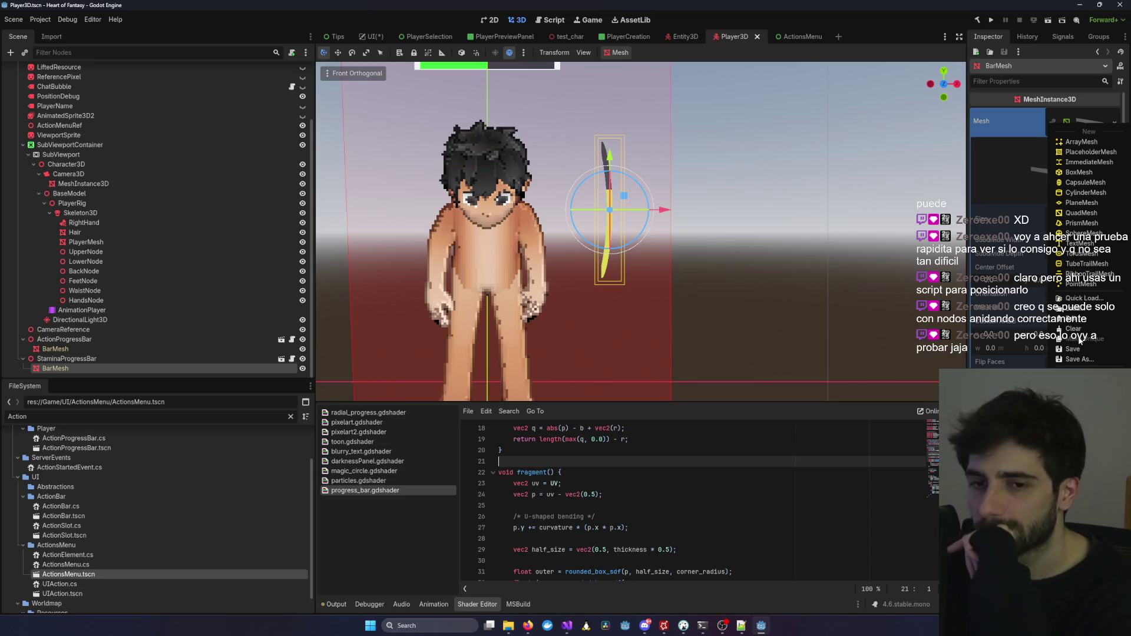
{"action": "left_click", "coordinate": [196, 392]}
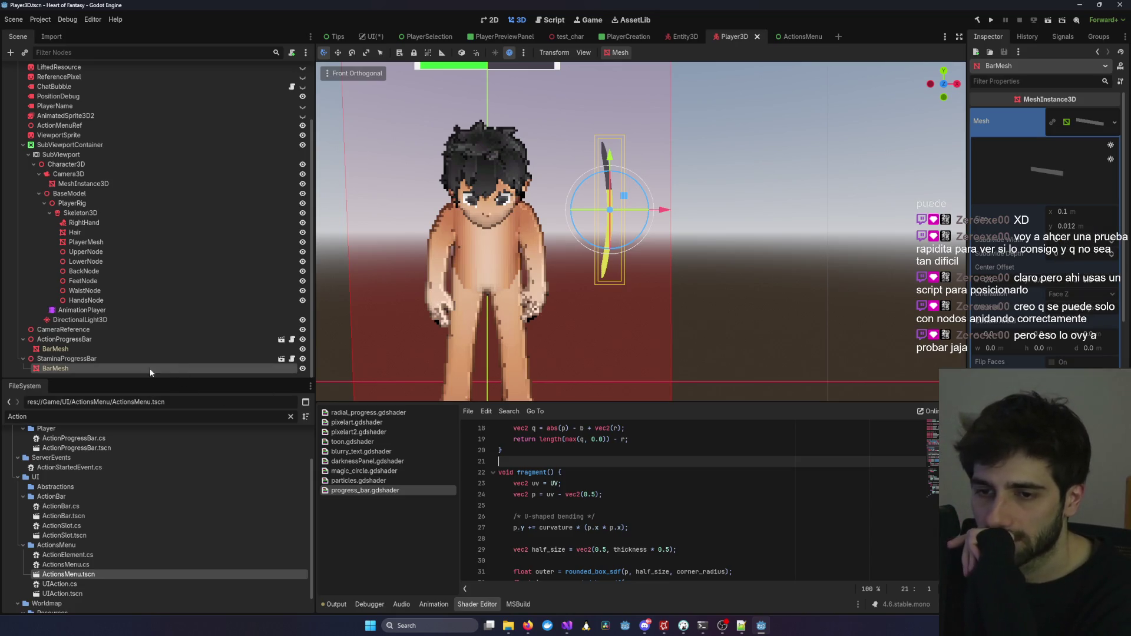
{"action": "right_click", "coordinate": [95, 369]}
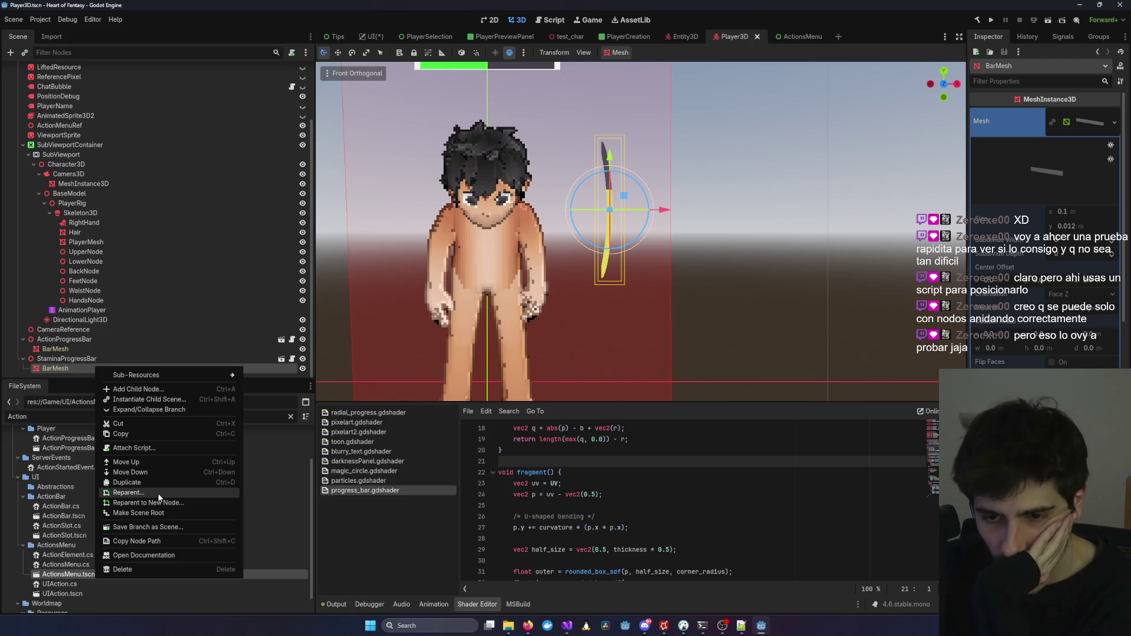
{"action": "left_click", "coordinate": [1083, 121]}
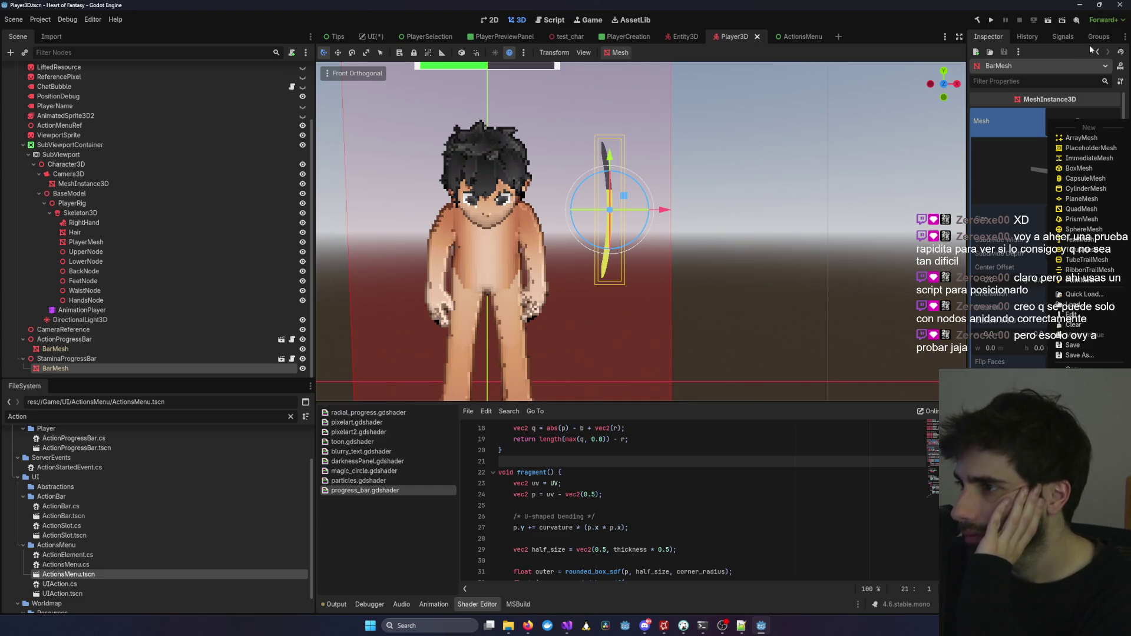
{"action": "left_click", "coordinate": [1009, 112]}
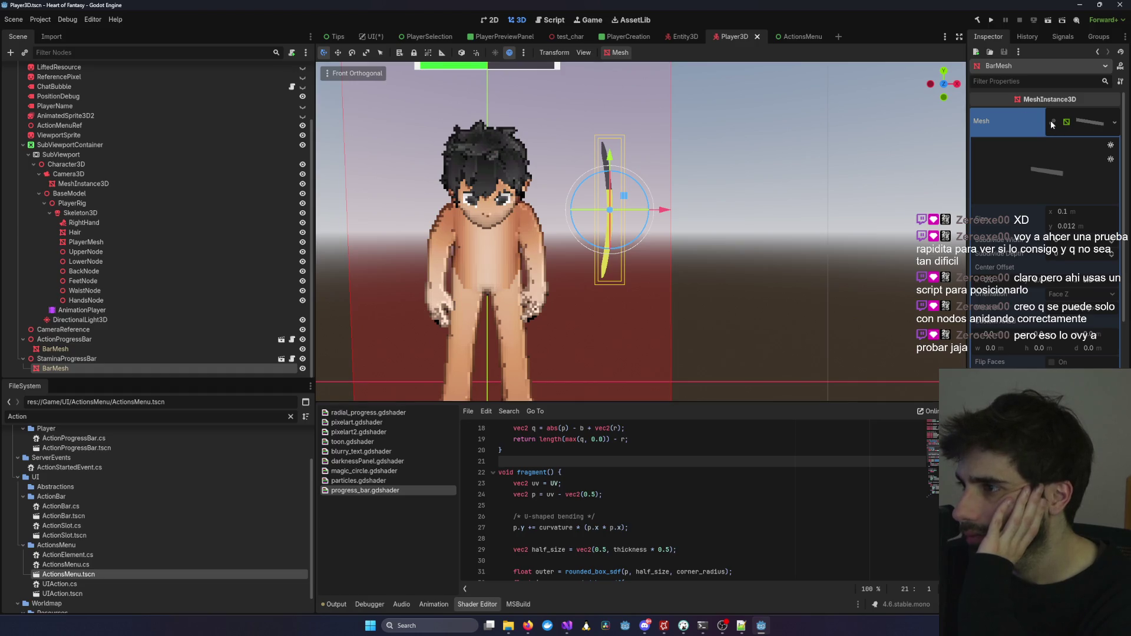
{"action": "mouse_move", "coordinate": [1050, 120]}
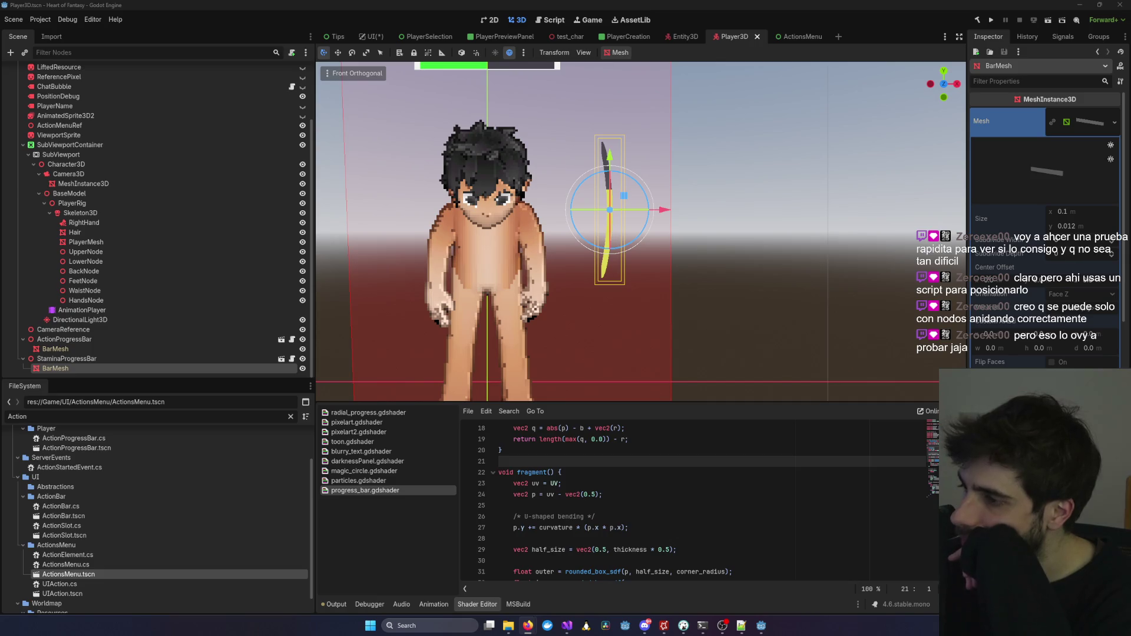
{"action": "key", "text": "alt+Tab"}
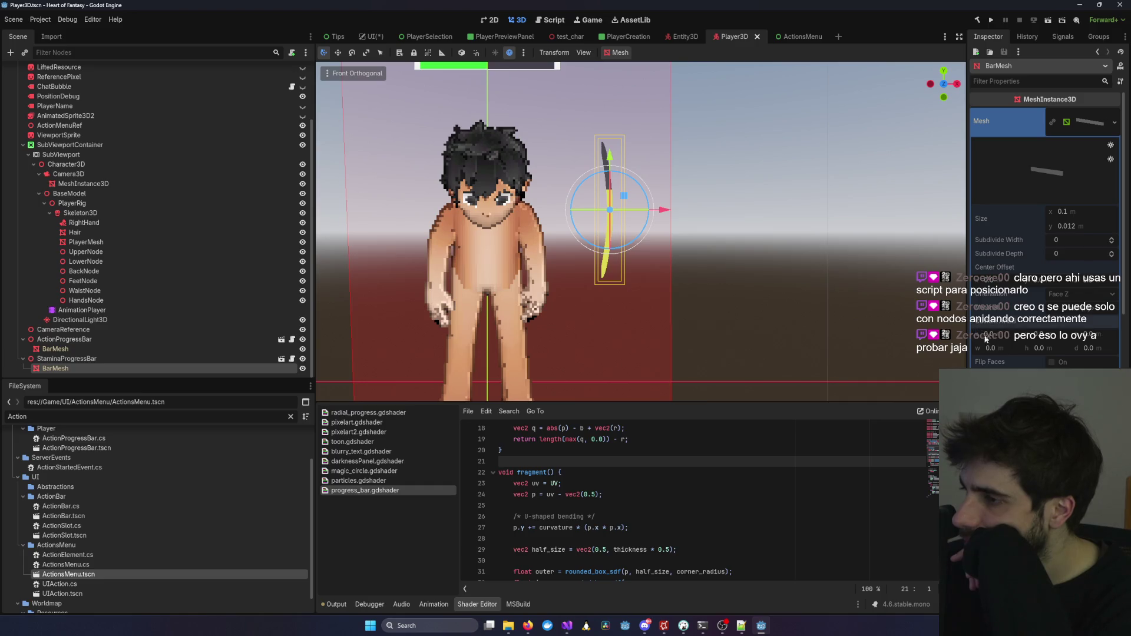
{"action": "scroll", "coordinate": [1072, 290], "scroll_direction": "down", "scroll_amount": 3}
Reselect BarMesh and set its Mesh to a new empty ArrayMesh.
{"action": "left_click", "coordinate": [198, 357]}
{"action": "left_click", "coordinate": [196, 368]}
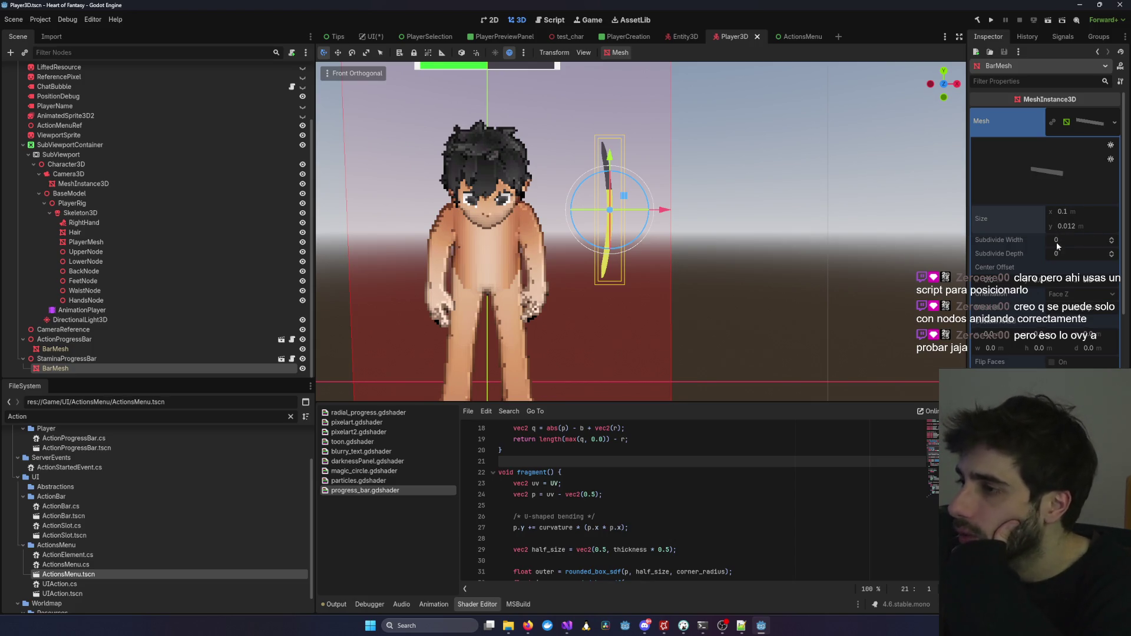
{"action": "right_click", "coordinate": [1089, 124]}
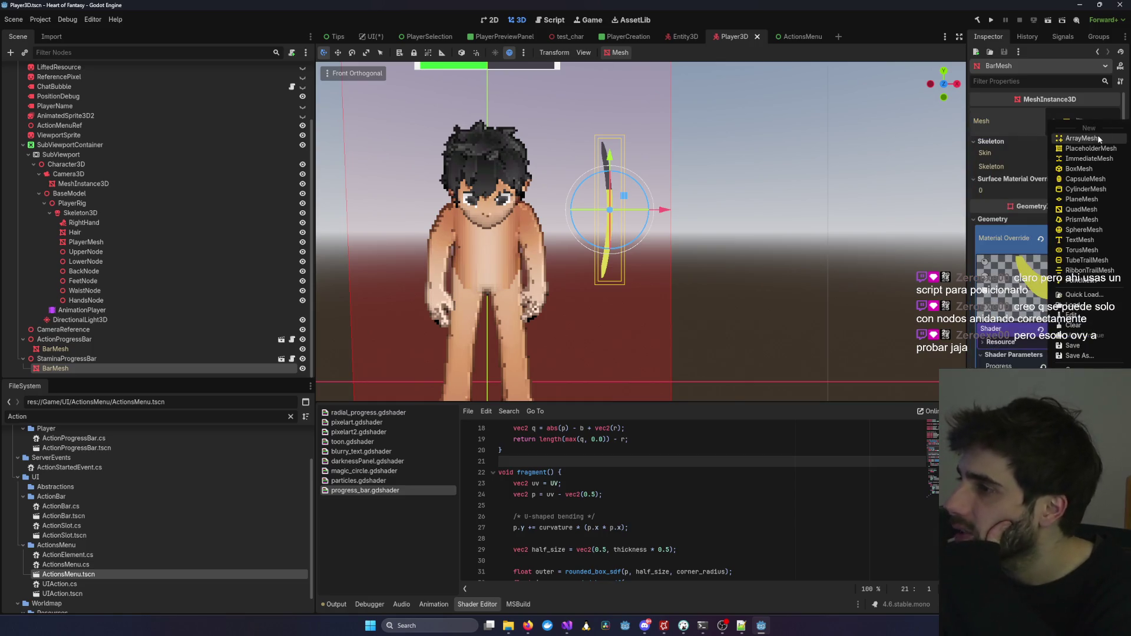
{"action": "left_click", "coordinate": [1104, 139]}
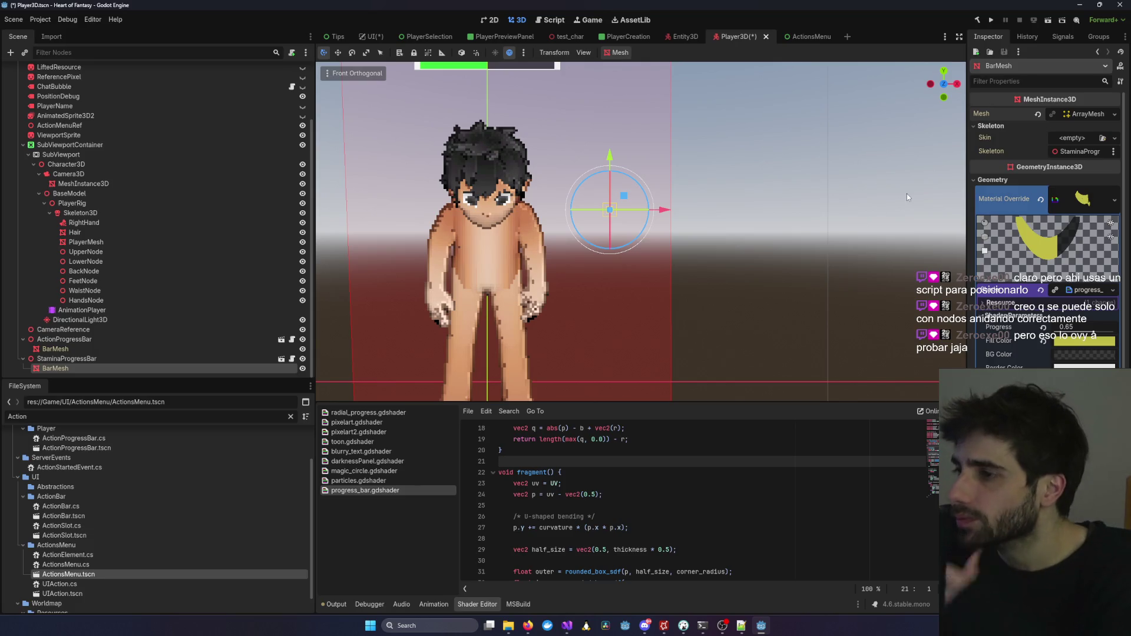
Undo the shader edits, restoring the curvature hint_range lower bound to -1.0.
{"action": "key", "text": "ctrl+z"}
{"action": "key", "text": "ctrl+z"}
{"action": "key", "text": "ctrl+z"}
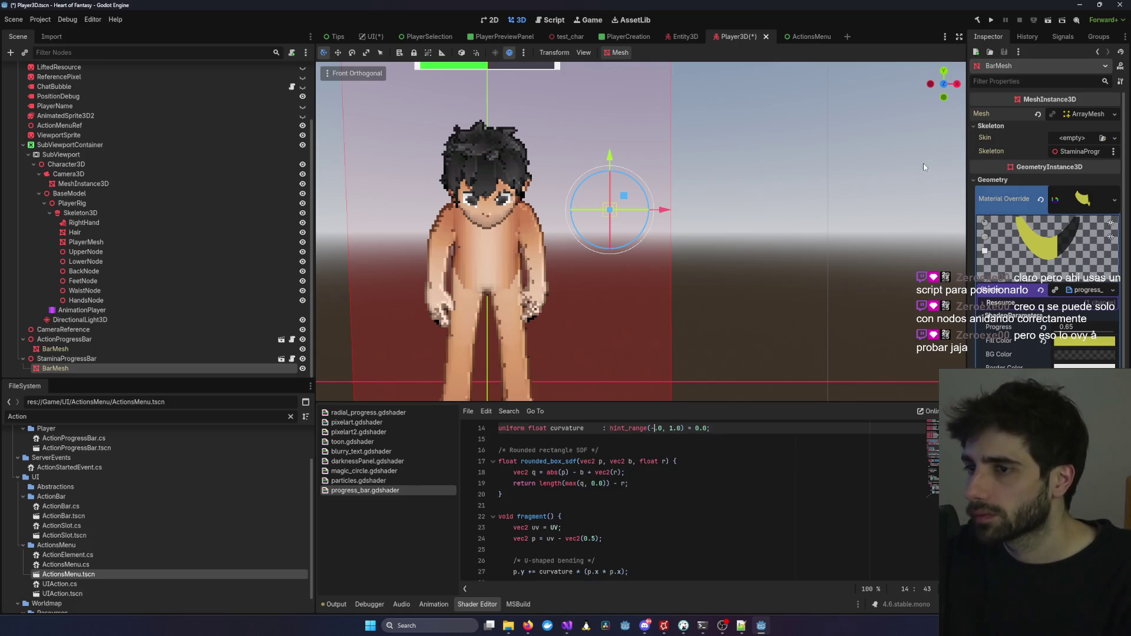
{"action": "left_click", "coordinate": [951, 152]}
{"action": "left_click", "coordinate": [528, 247]}
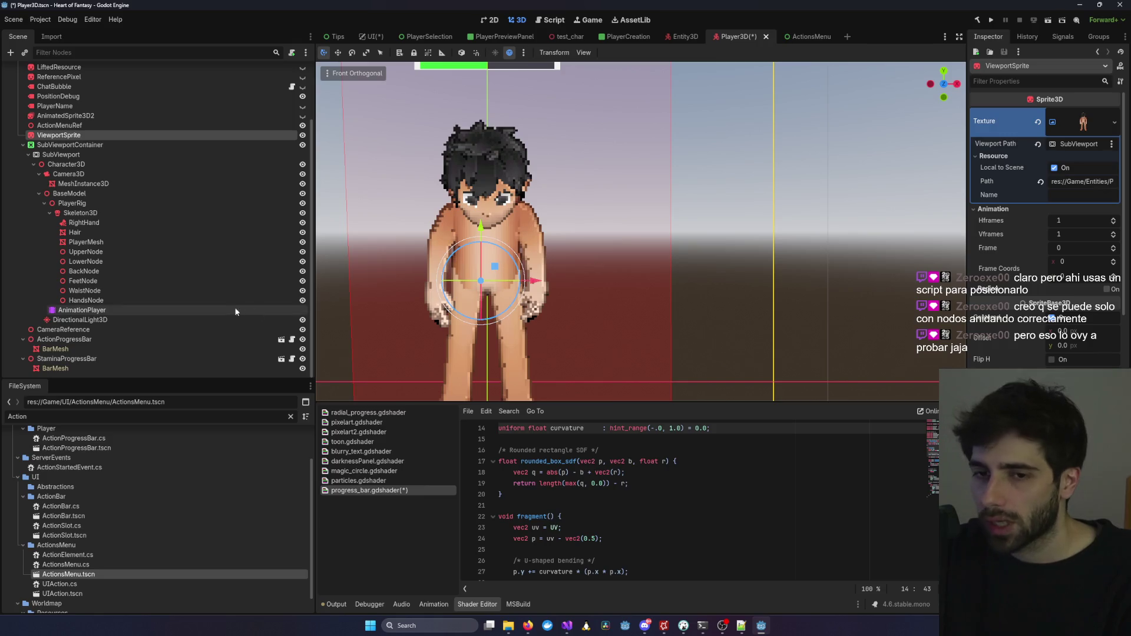
{"action": "left_click", "coordinate": [121, 370]}
{"action": "key", "text": "ctrl+z"}
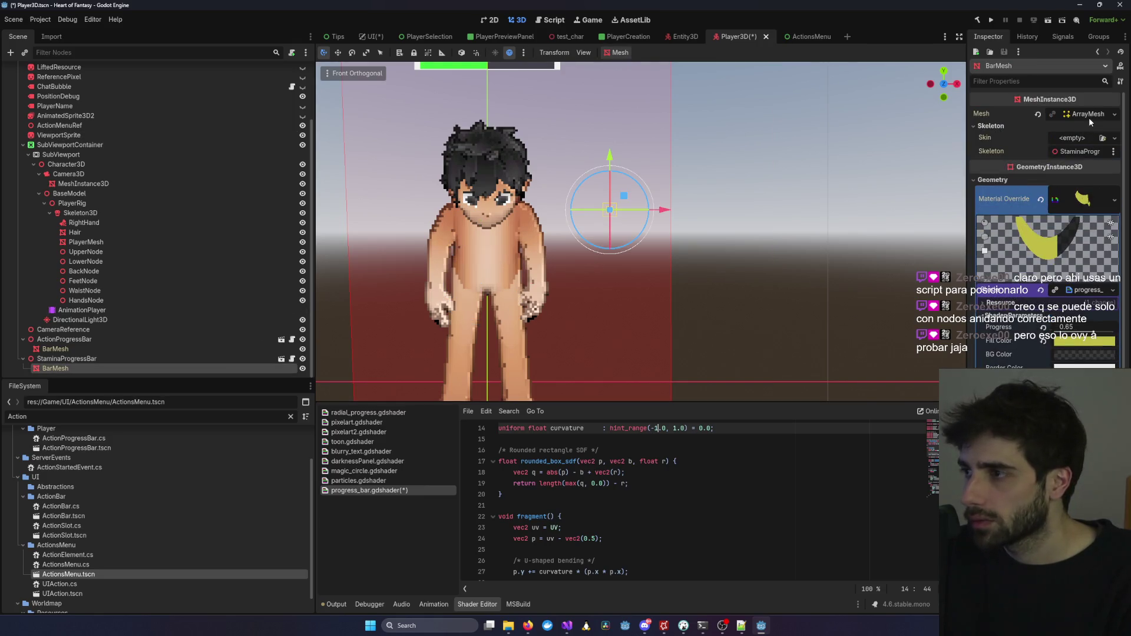
Give BarMesh a new QuadMesh so the yellow crescent progress bar appears.
{"action": "left_click", "coordinate": [1085, 116]}
{"action": "left_click", "coordinate": [1114, 115]}
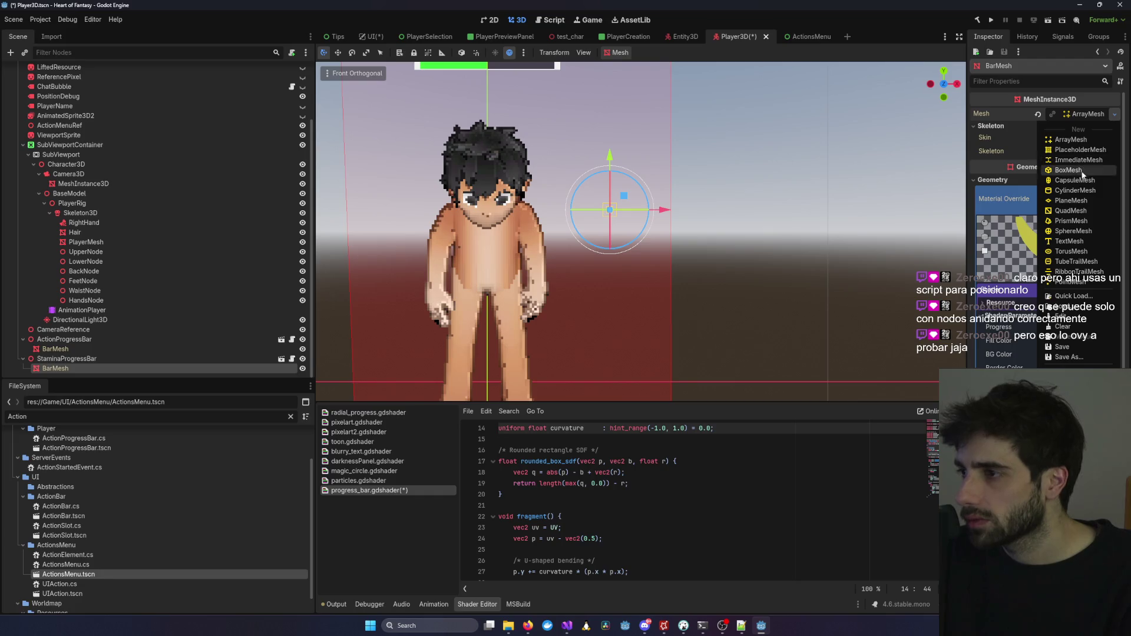
{"action": "left_click", "coordinate": [1071, 211]}
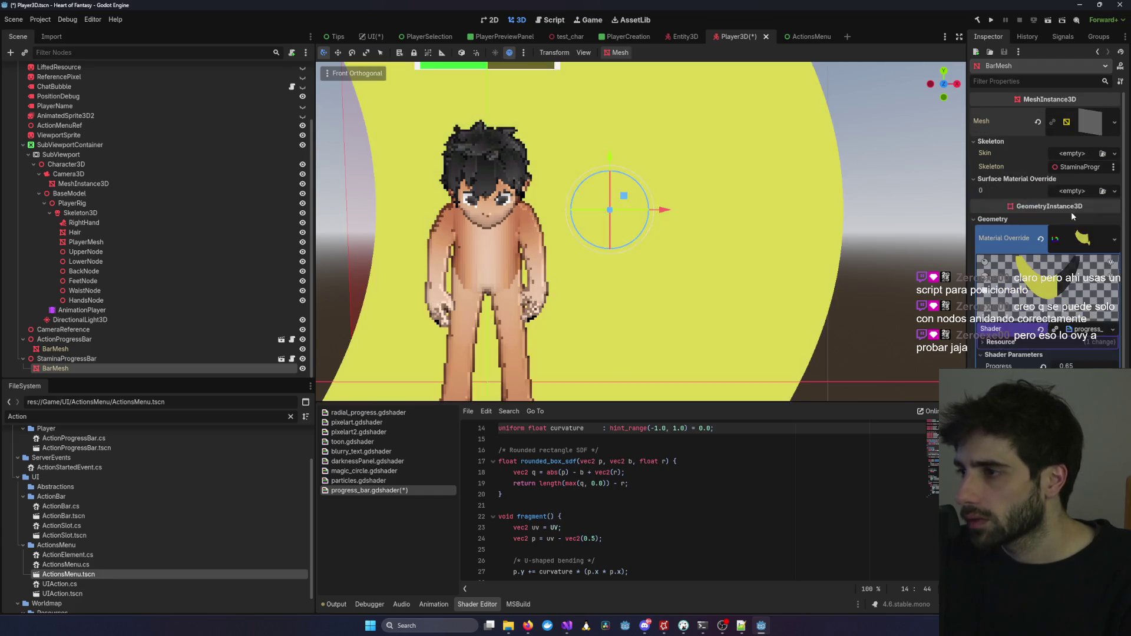
{"action": "scroll", "coordinate": [821, 262], "scroll_direction": "down", "scroll_amount": 5}
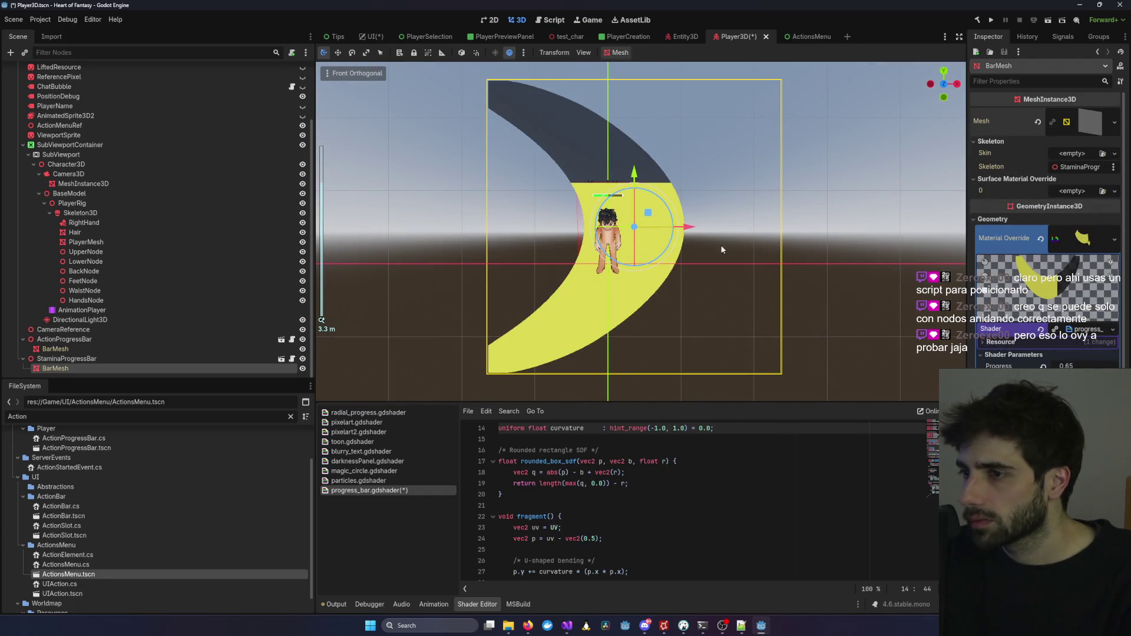
{"action": "left_click", "coordinate": [1093, 130]}
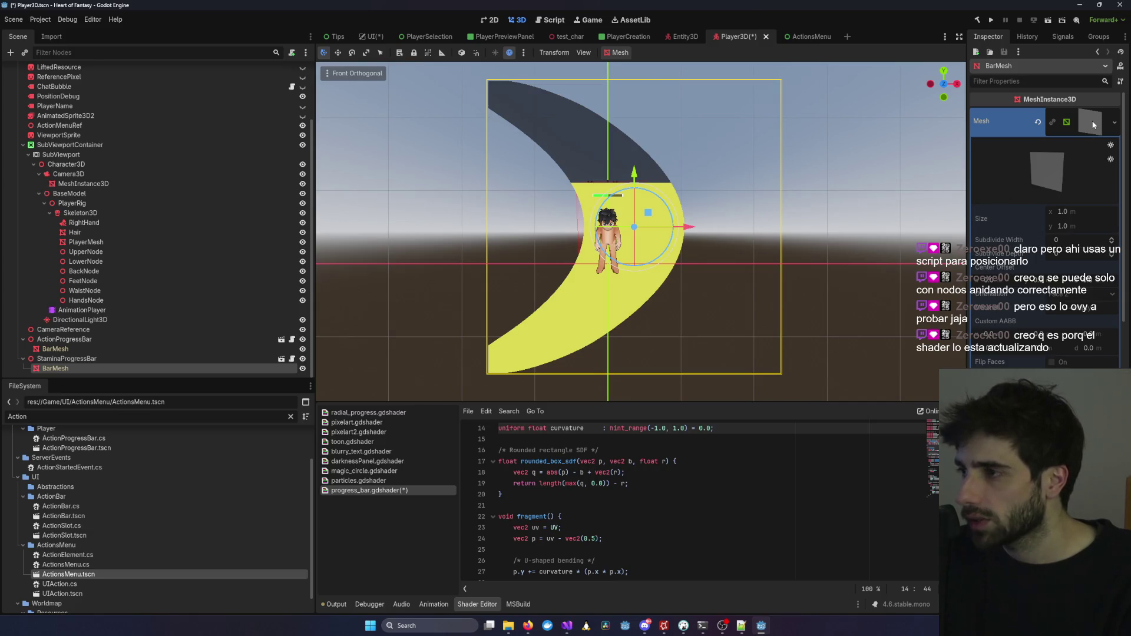
{"action": "left_click", "coordinate": [1114, 123]}
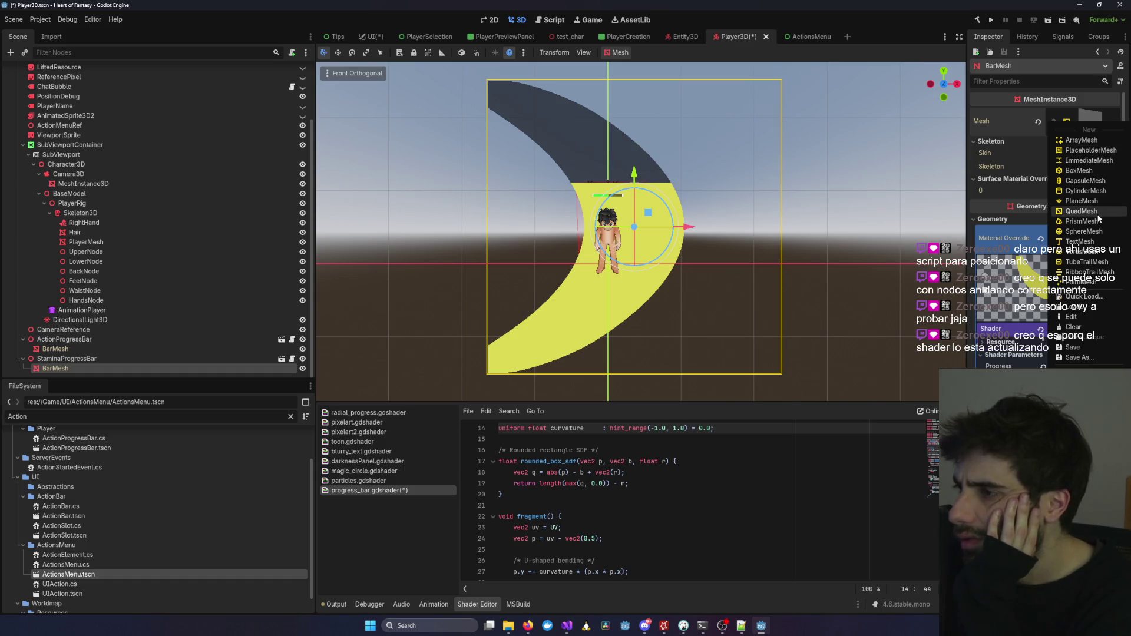
{"action": "key", "text": "Escape"}
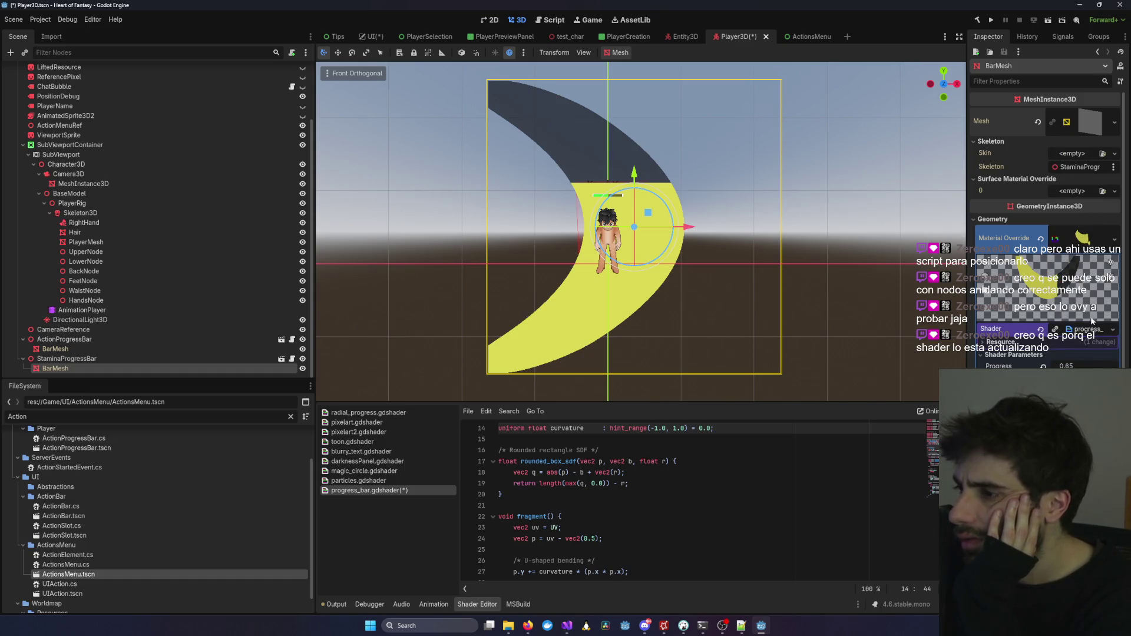
Test the shader Progress, revert it to 0.65, and close the Player3D scene.
{"action": "left_click_drag", "start_coordinate": [1070, 364], "coordinate": [1049, 364]}
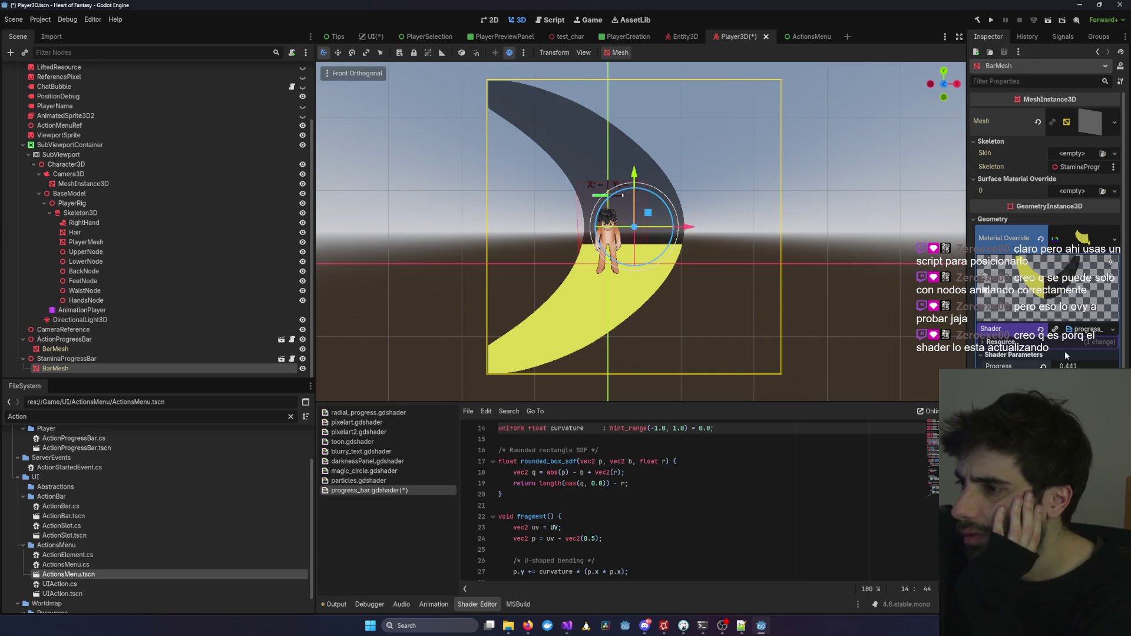
{"action": "key", "text": "ctrl+z"}
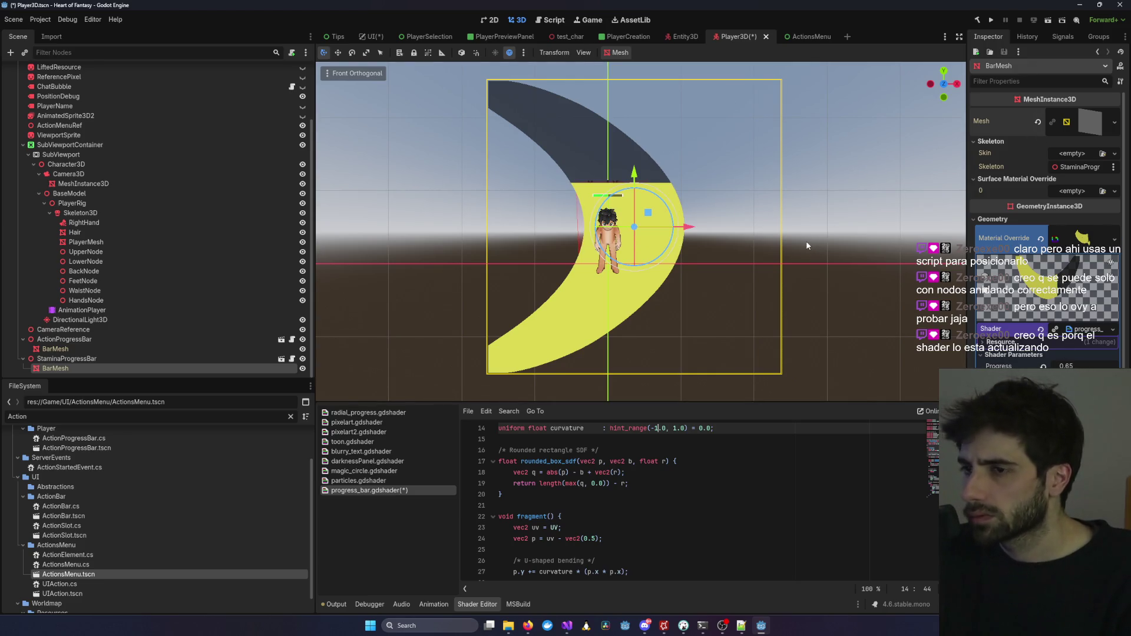
{"action": "left_click", "coordinate": [817, 217]}
{"action": "key", "text": "ctrl+shift+w"}
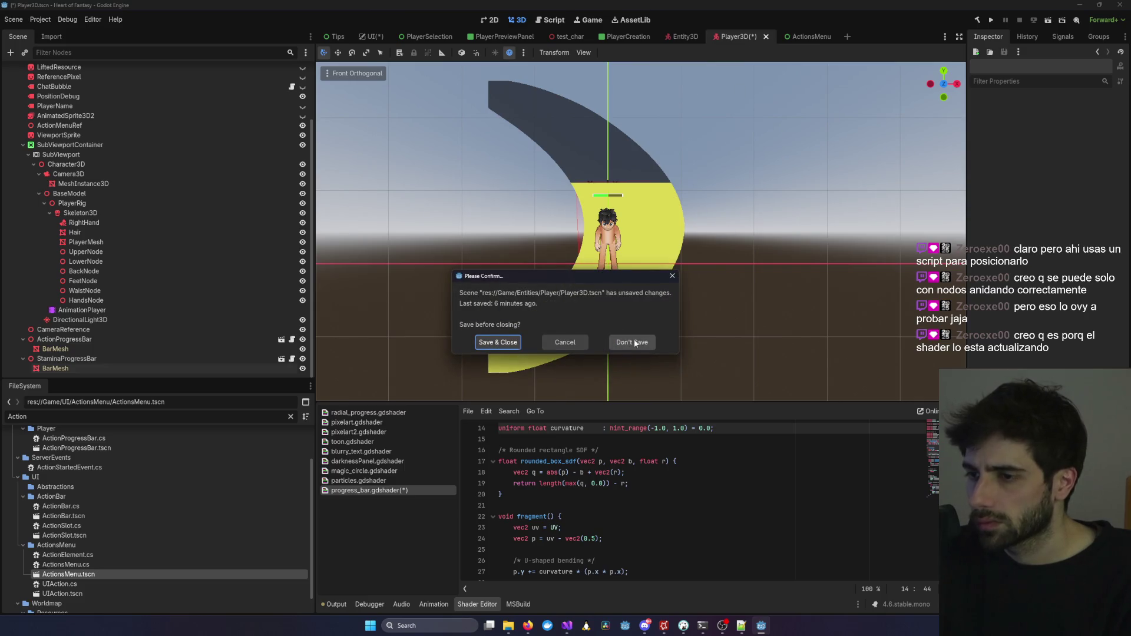
Discard Player3D's unsaved changes and also close the Entity3D scene.
{"action": "left_click", "coordinate": [633, 341]}
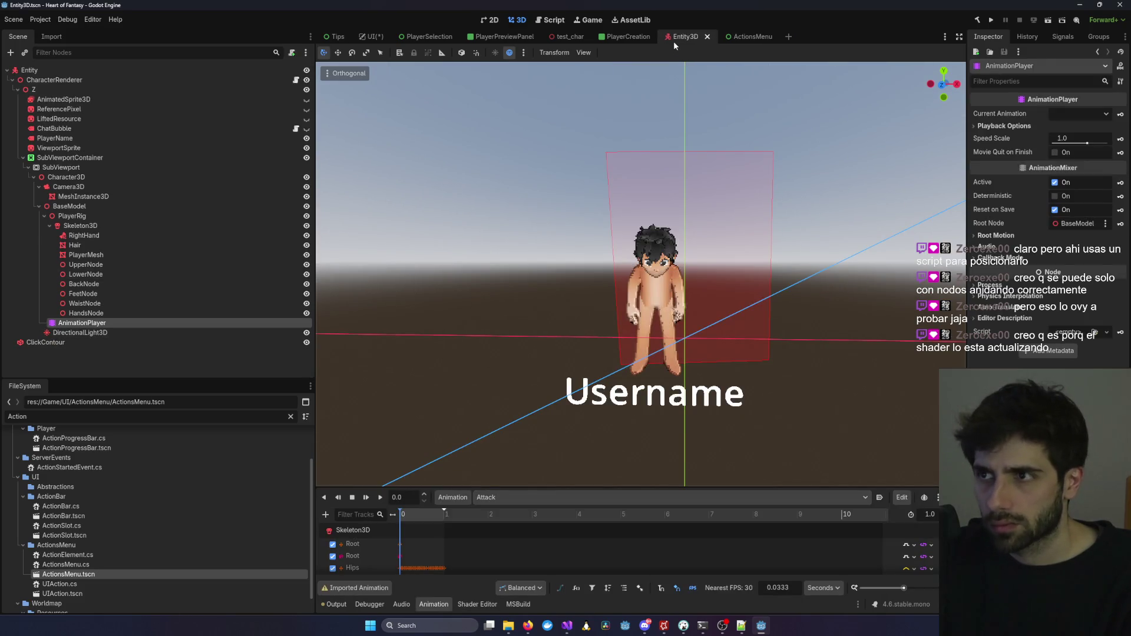
{"action": "key", "text": "ctrl+shift+w"}
{"action": "scroll", "coordinate": [72, 551], "scroll_direction": "down", "scroll_amount": 2}
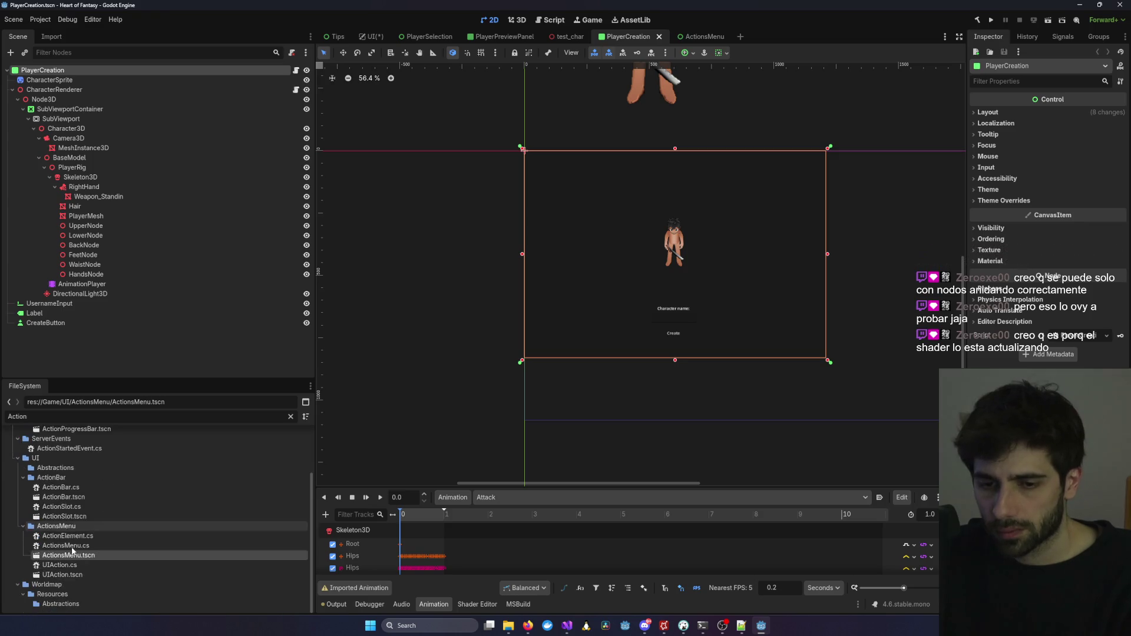
{"action": "scroll", "coordinate": [72, 471], "scroll_direction": "up", "scroll_amount": 3}
Filter the FileSystem for 'Player3D' and open Player3D.tscn.
{"action": "left_click", "coordinate": [72, 416]}
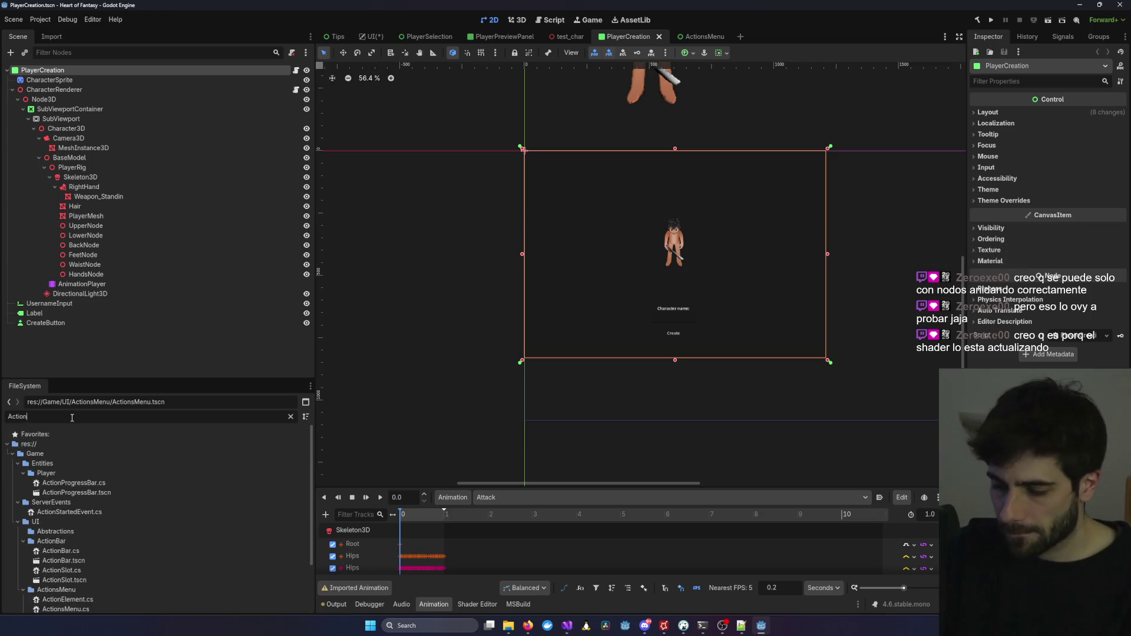
{"action": "key", "text": "ctrl+BackSpace"}
{"action": "type", "text": "Player3D"}
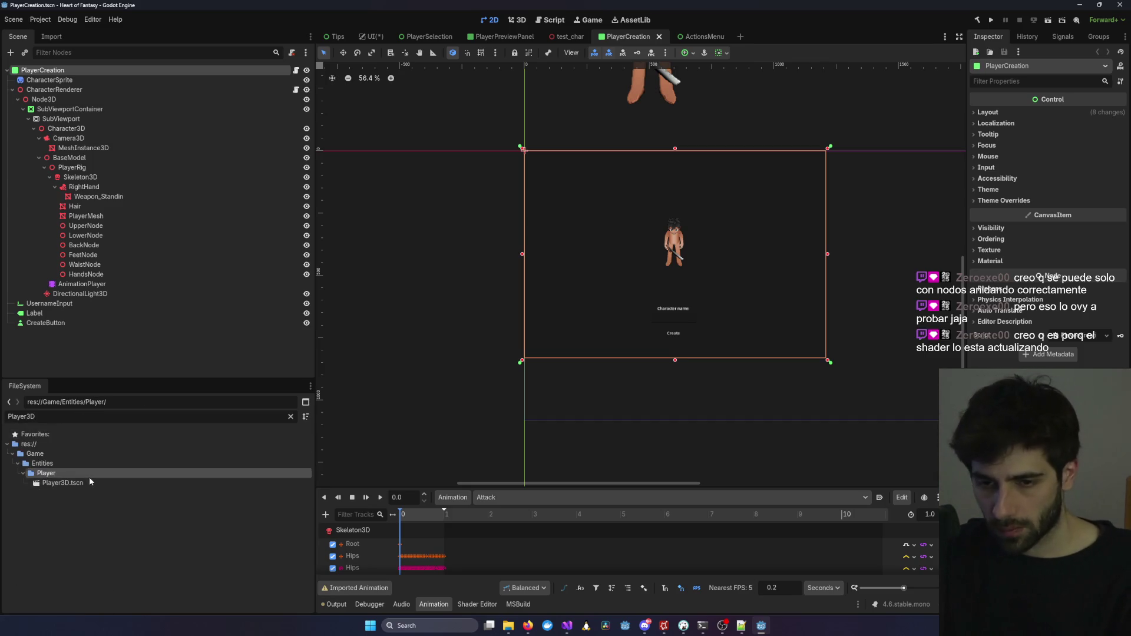
{"action": "double_click", "coordinate": [86, 483]}
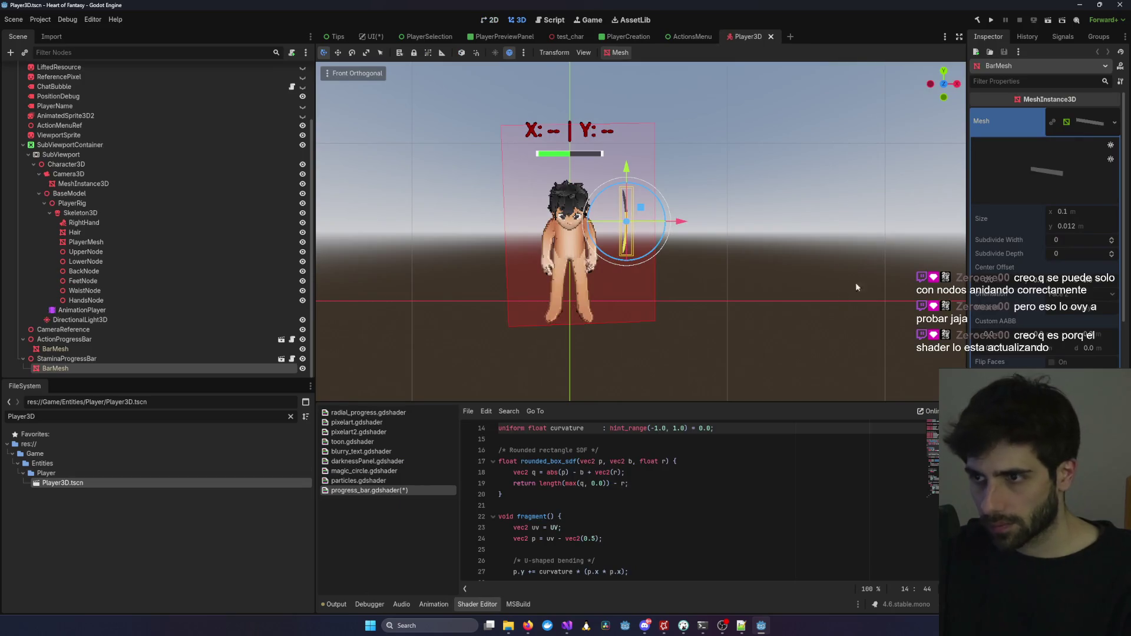
Inspect the ViewportSprite, ActionProgressBar and StaminaProgressBar BarMesh nodes.
{"action": "key", "text": "alt+Tab"}
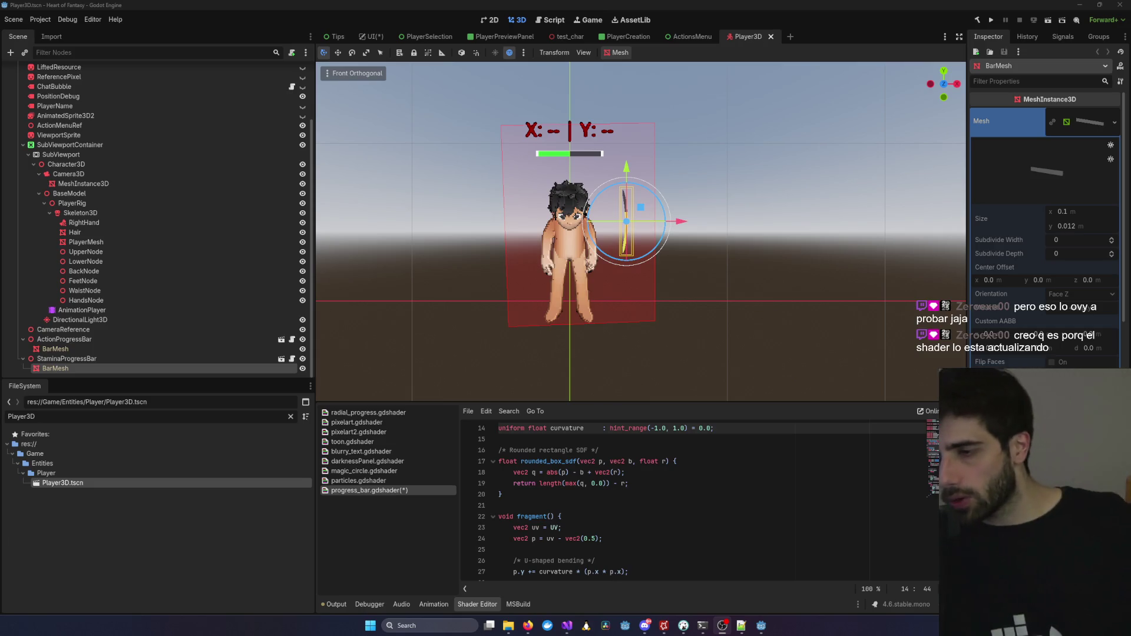
{"action": "left_click", "coordinate": [791, 302]}
{"action": "scroll", "coordinate": [791, 277], "scroll_direction": "up", "scroll_amount": 6}
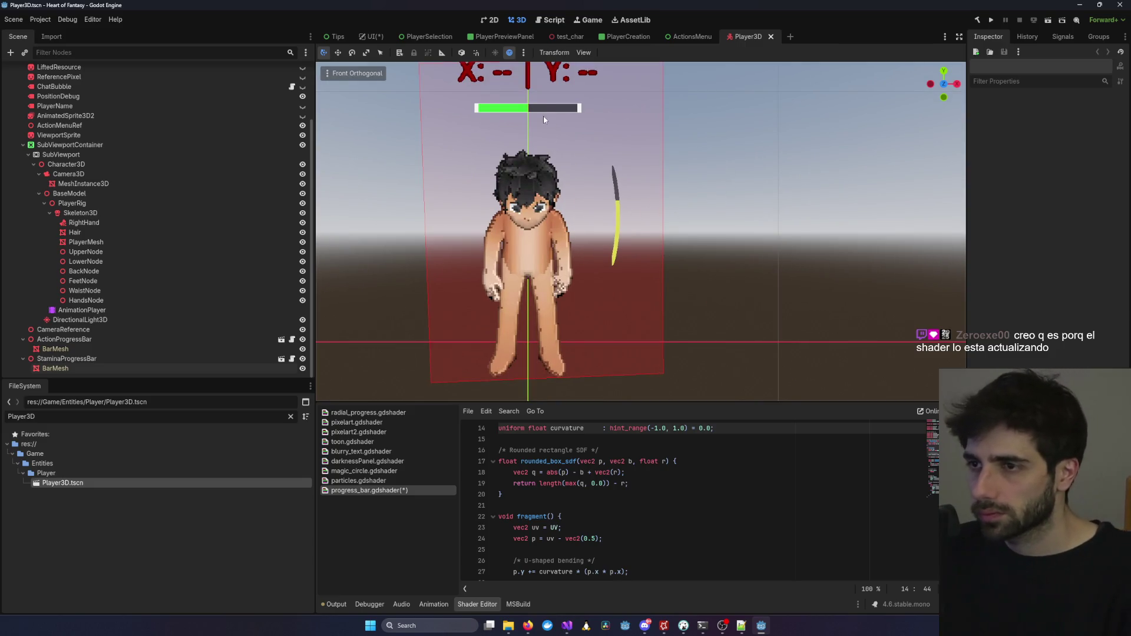
{"action": "left_click", "coordinate": [543, 114]}
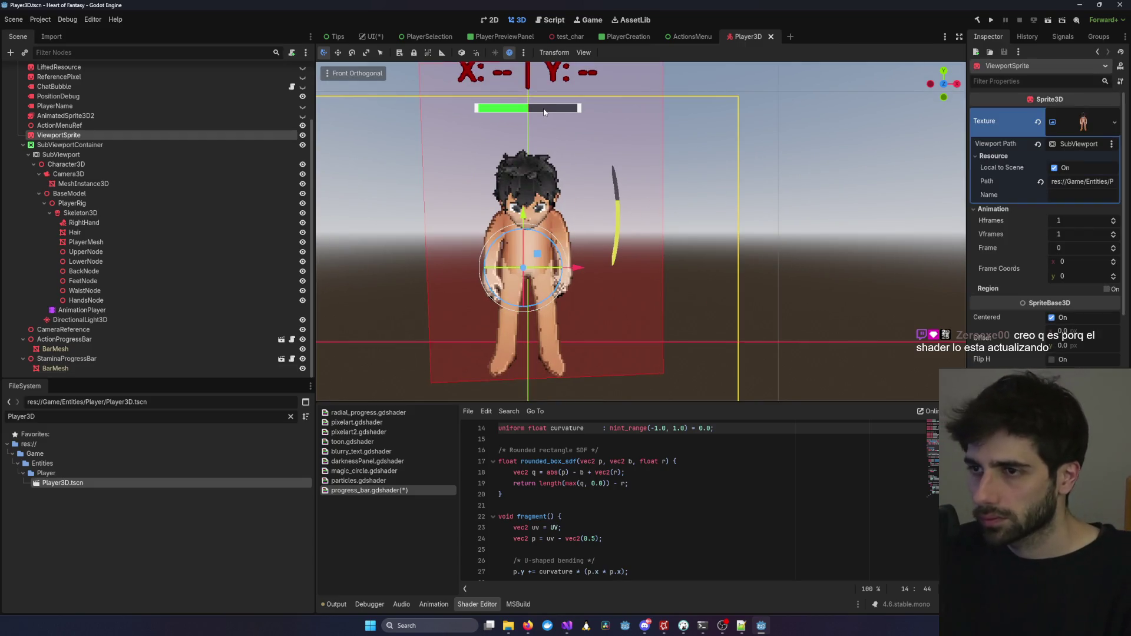
{"action": "left_click", "coordinate": [130, 348]}
{"action": "left_click", "coordinate": [136, 340]}
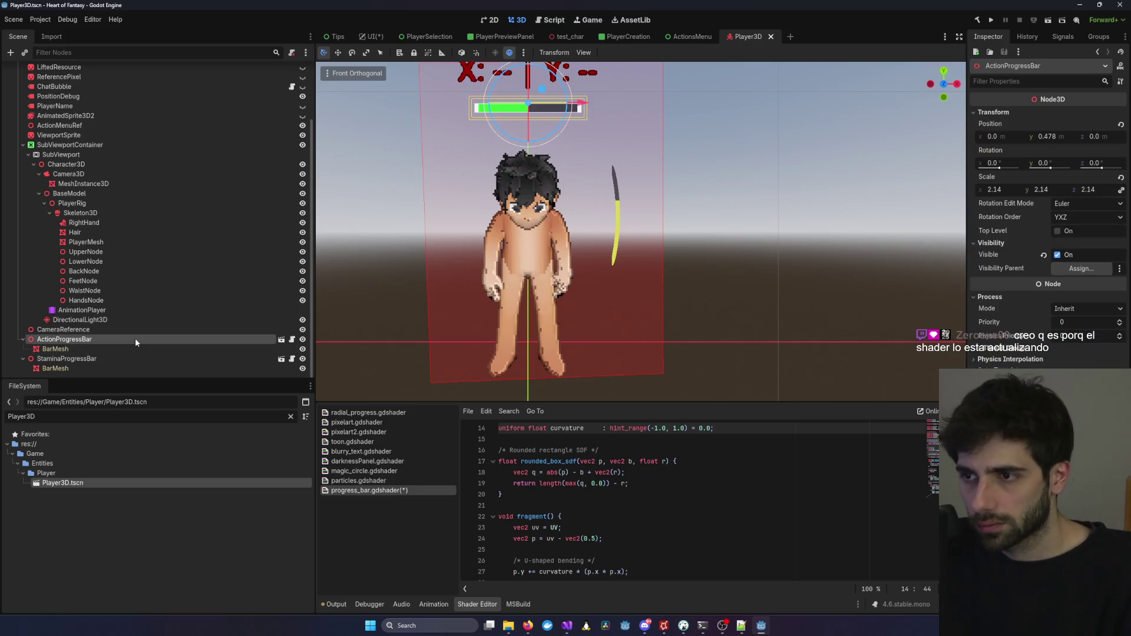
{"action": "left_click", "coordinate": [115, 368]}
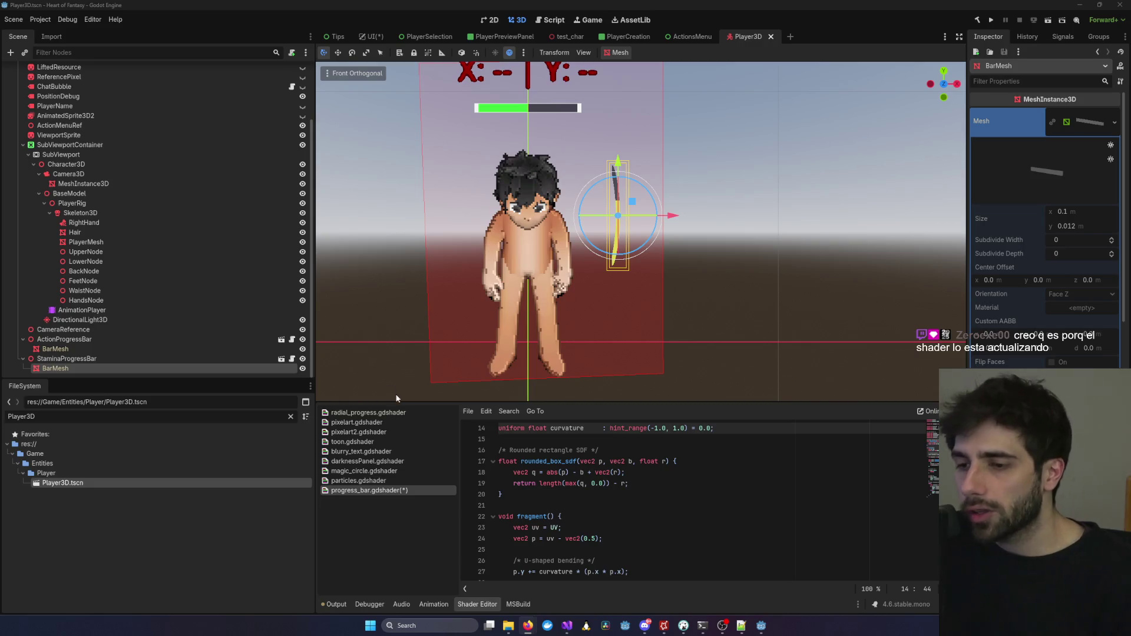
Review the stamina BarMesh's mesh resource options without changing them.
{"action": "scroll", "coordinate": [697, 495], "scroll_direction": "down", "scroll_amount": 6}
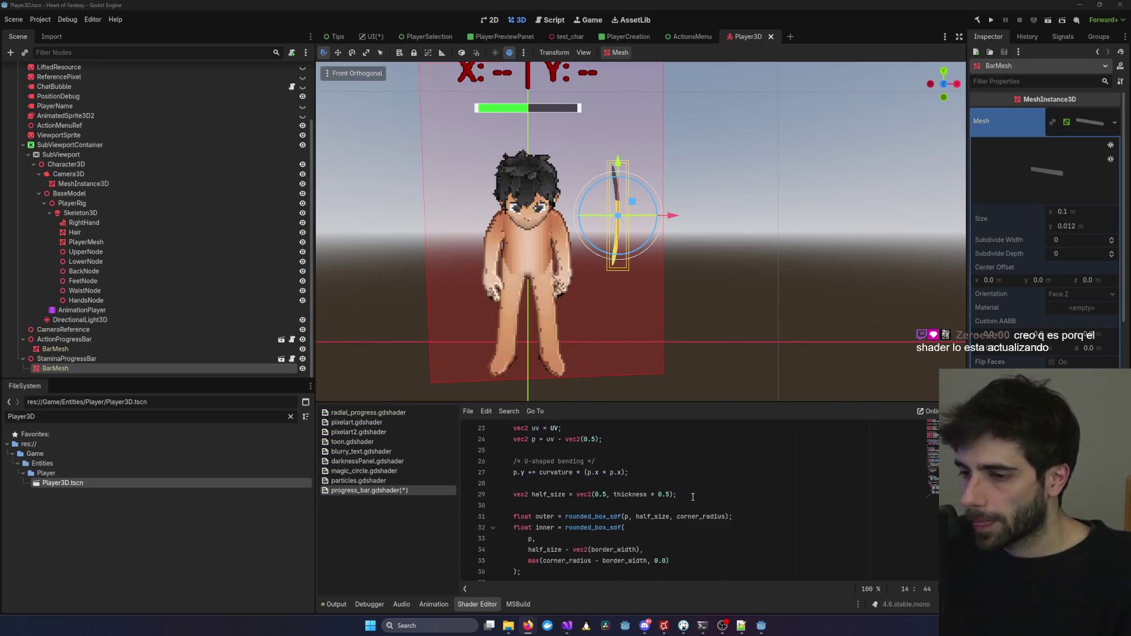
{"action": "scroll", "coordinate": [693, 497], "scroll_direction": "down", "scroll_amount": 4}
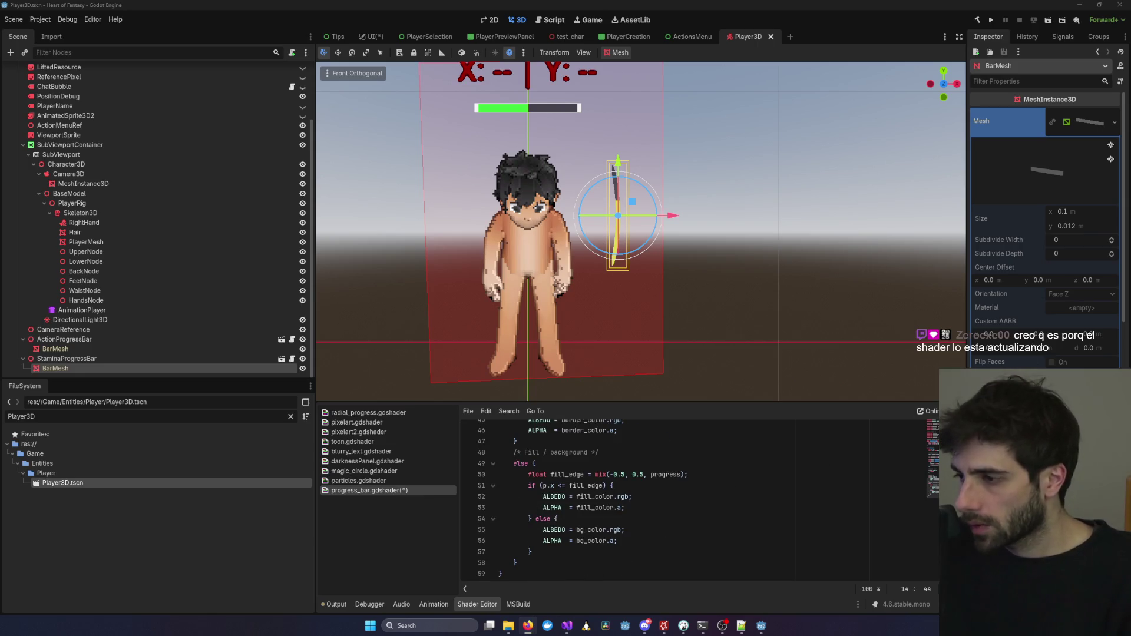
{"action": "scroll", "coordinate": [1032, 345], "scroll_direction": "down", "scroll_amount": 10}
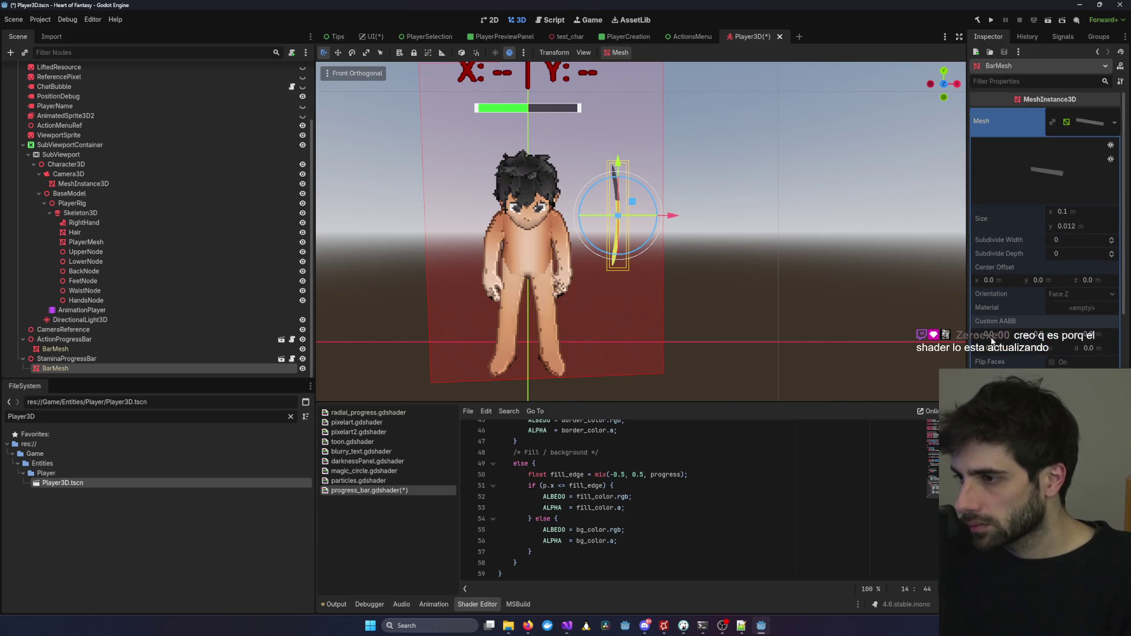
{"action": "left_click", "coordinate": [1107, 122]}
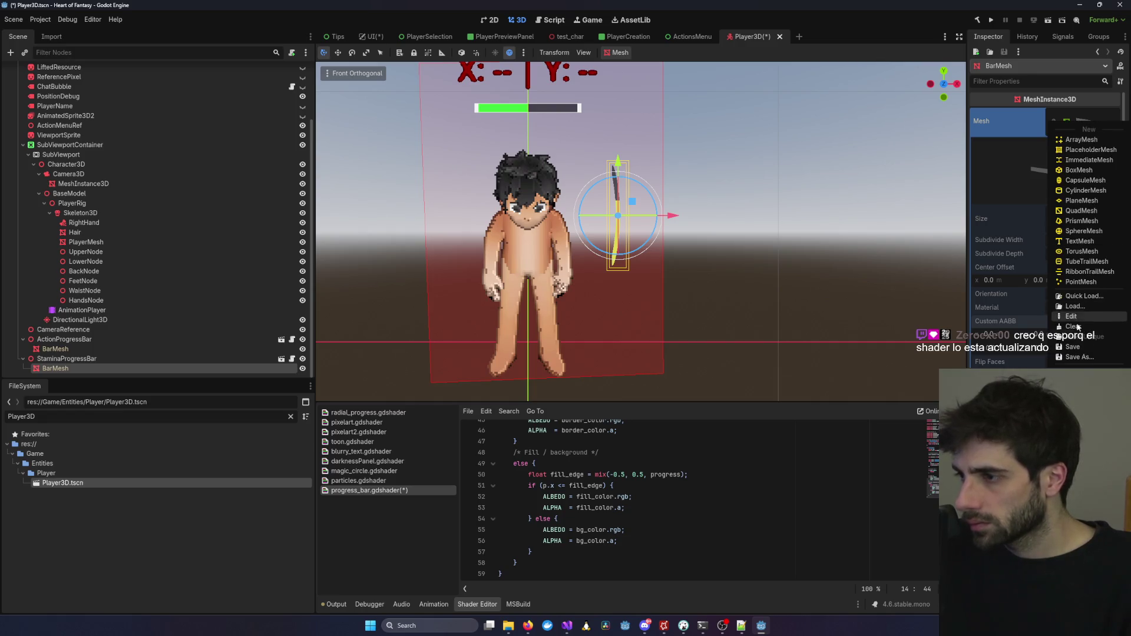
{"action": "left_click", "coordinate": [1031, 172]}
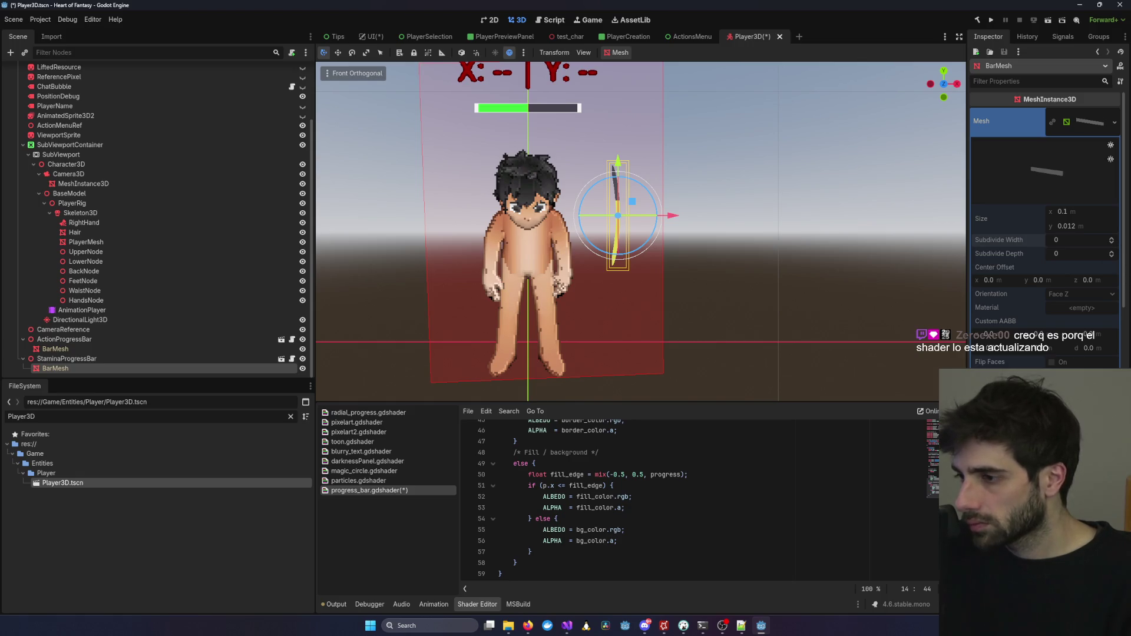
{"action": "key", "text": "alt+Tab"}
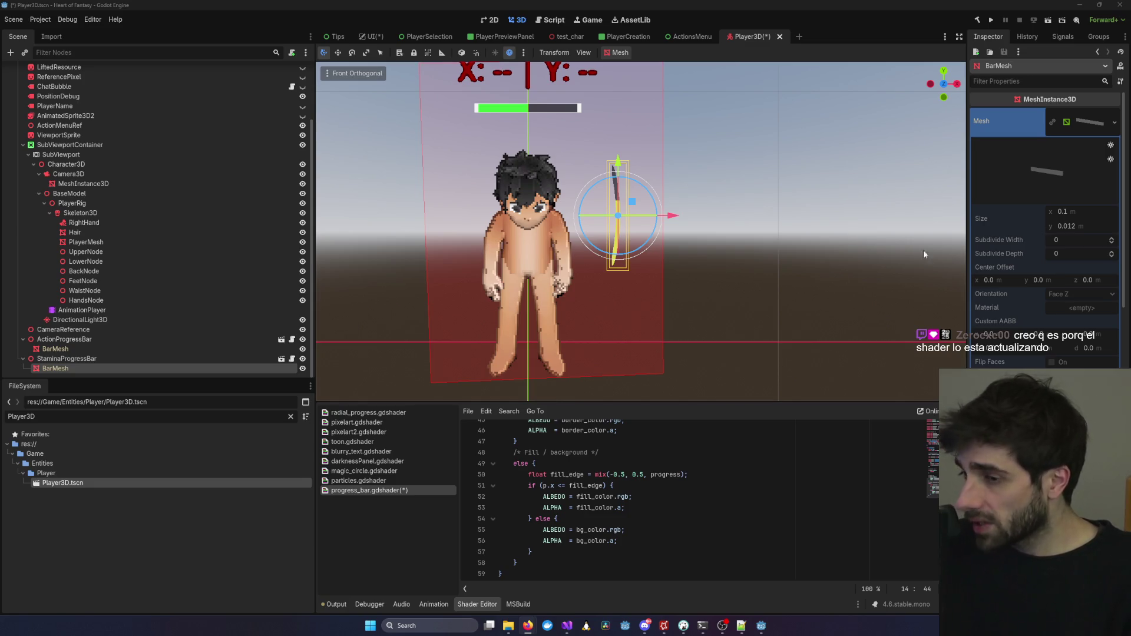
{"action": "scroll", "coordinate": [697, 254], "scroll_direction": "up", "scroll_amount": 3}
{"action": "scroll", "coordinate": [697, 255], "scroll_direction": "down", "scroll_amount": 4}
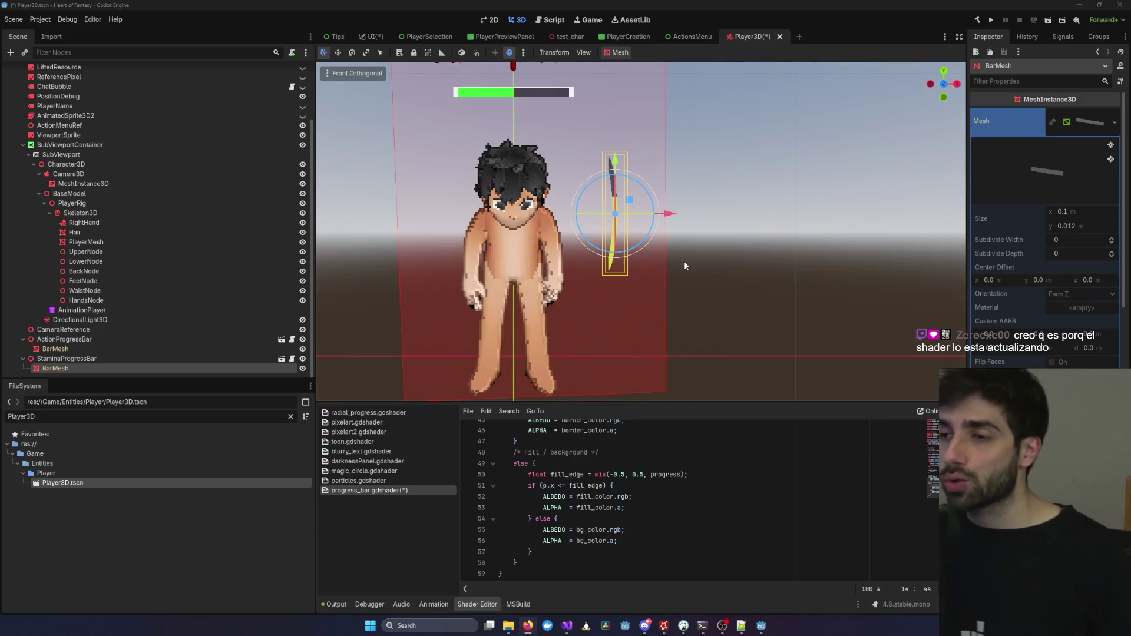
Save Player3D.tscn together with the shader, then bring up the UI scene.
{"action": "left_click", "coordinate": [707, 207]}
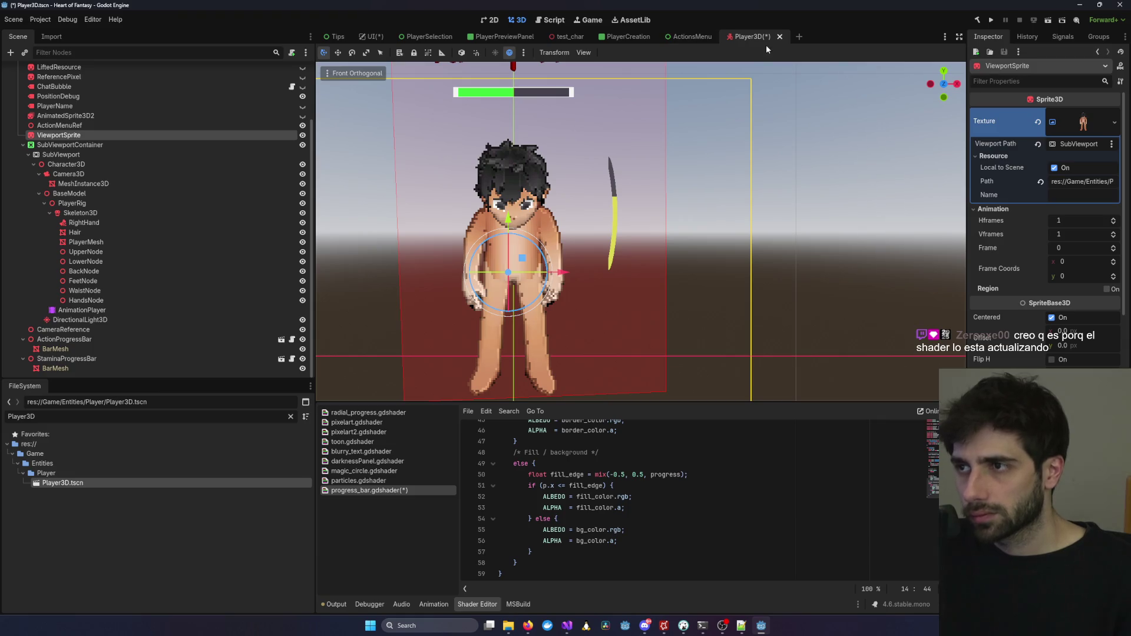
{"action": "left_click", "coordinate": [784, 110]}
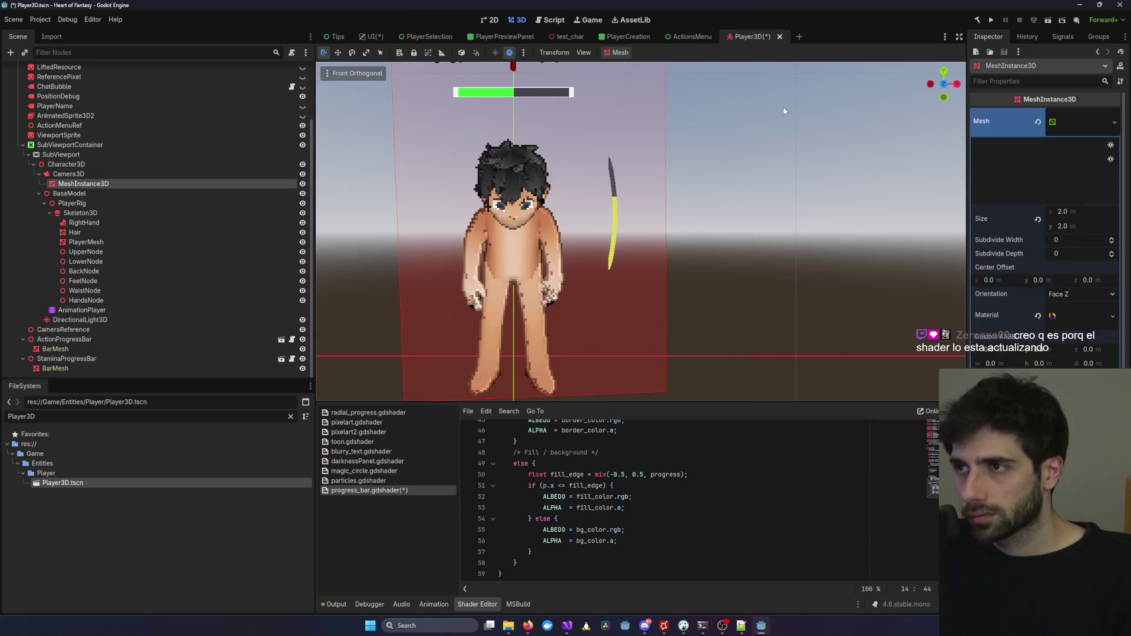
{"action": "key", "text": "ctrl+s"}
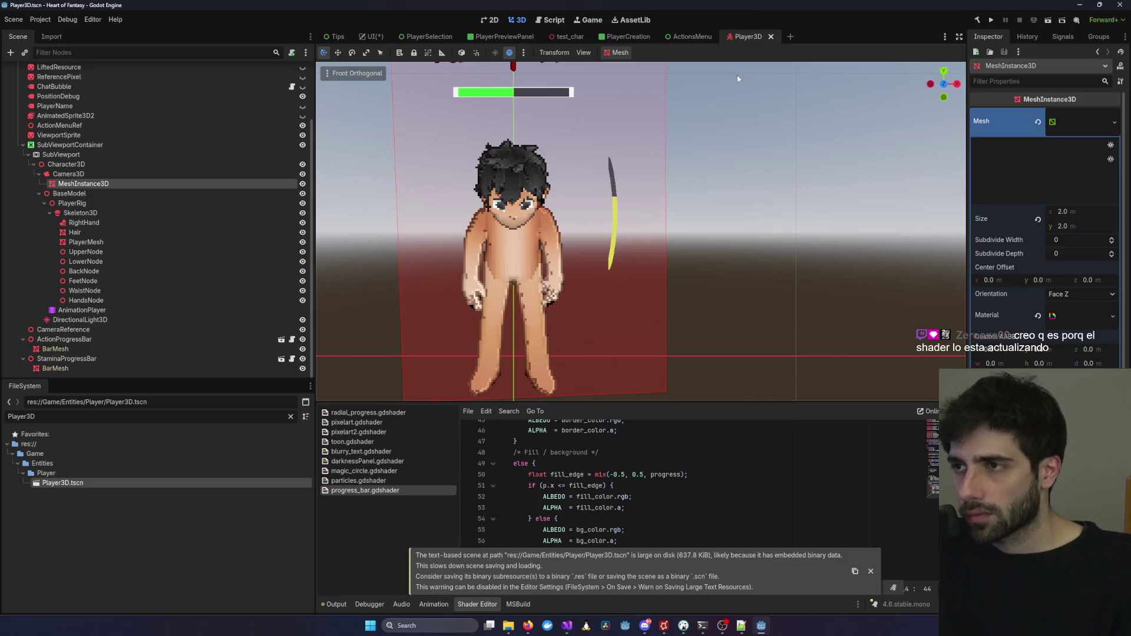
{"action": "left_click", "coordinate": [109, 367]}
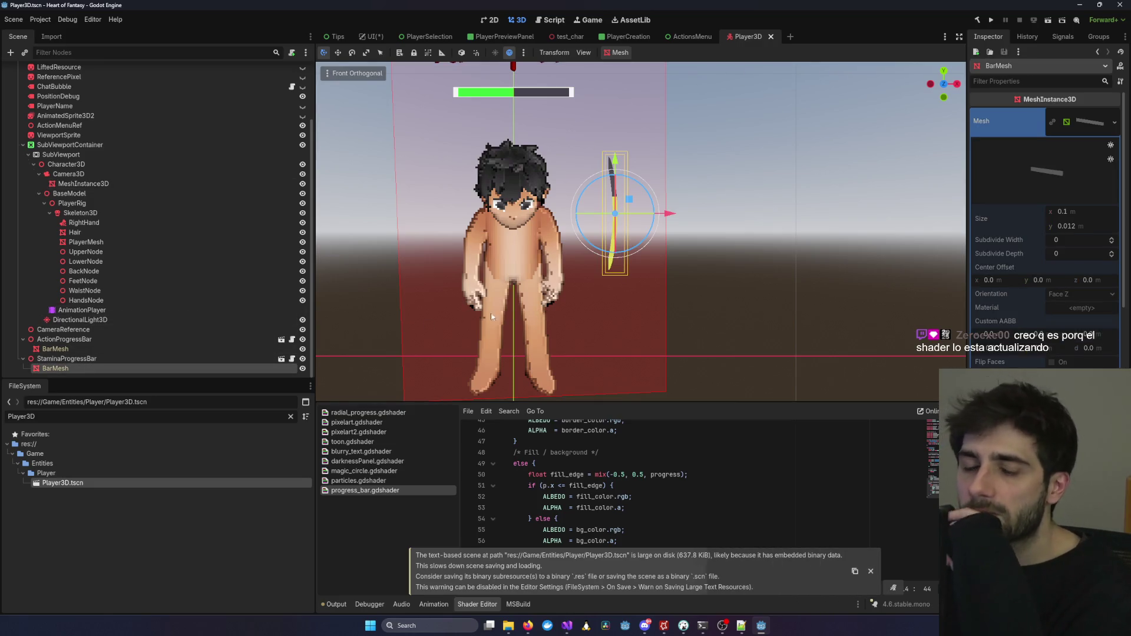
{"action": "scroll", "coordinate": [186, 326], "scroll_direction": "up", "scroll_amount": 3}
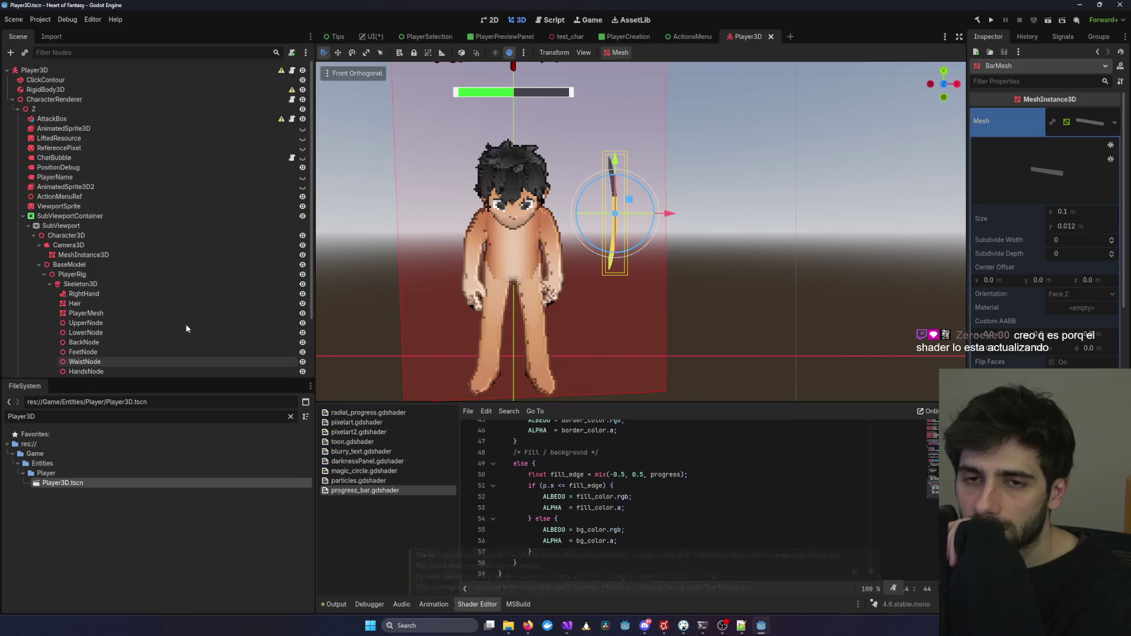
{"action": "scroll", "coordinate": [186, 327], "scroll_direction": "down", "scroll_amount": 3}
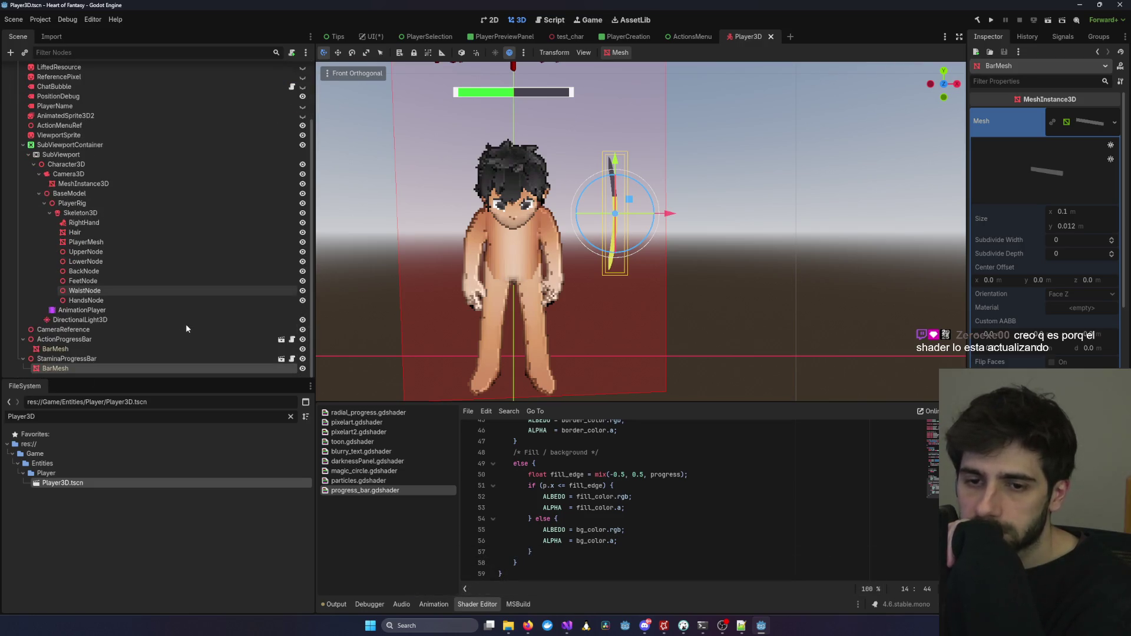
{"action": "left_click", "coordinate": [373, 36]}
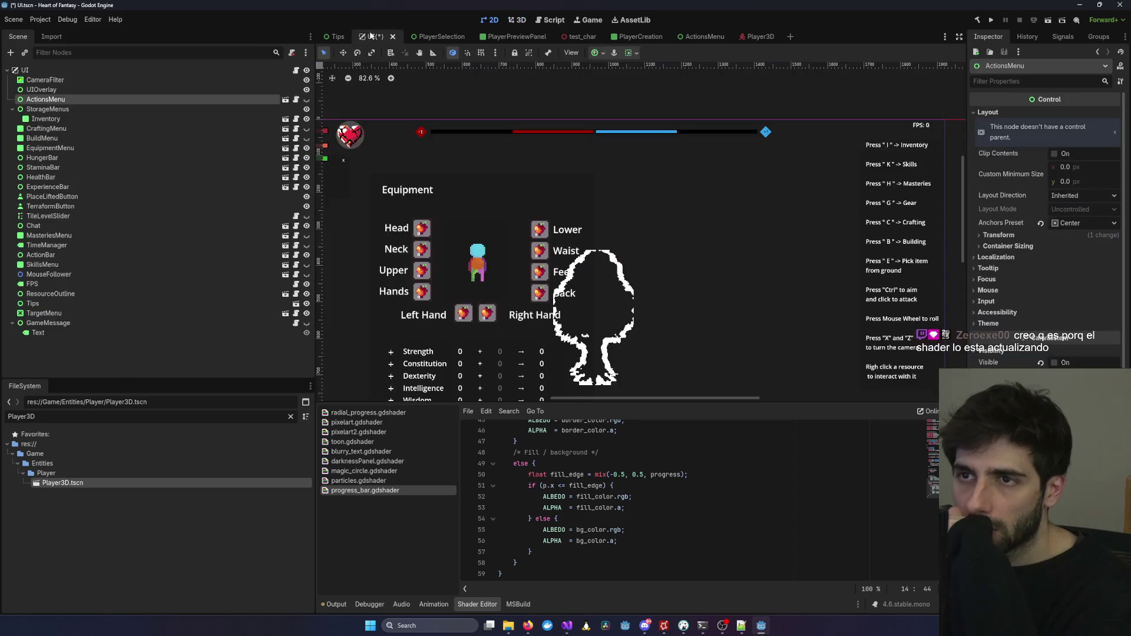
Save the UI scene and filter the project files for 'ACtions'.
{"action": "key", "text": "ctrl+s"}
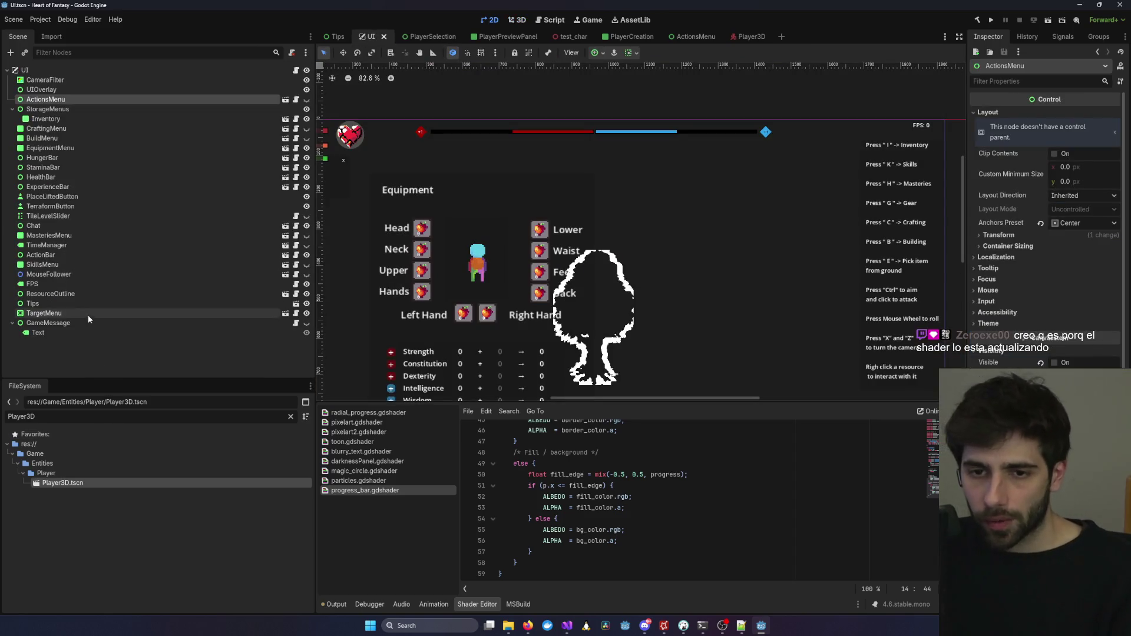
{"action": "left_click", "coordinate": [291, 417]}
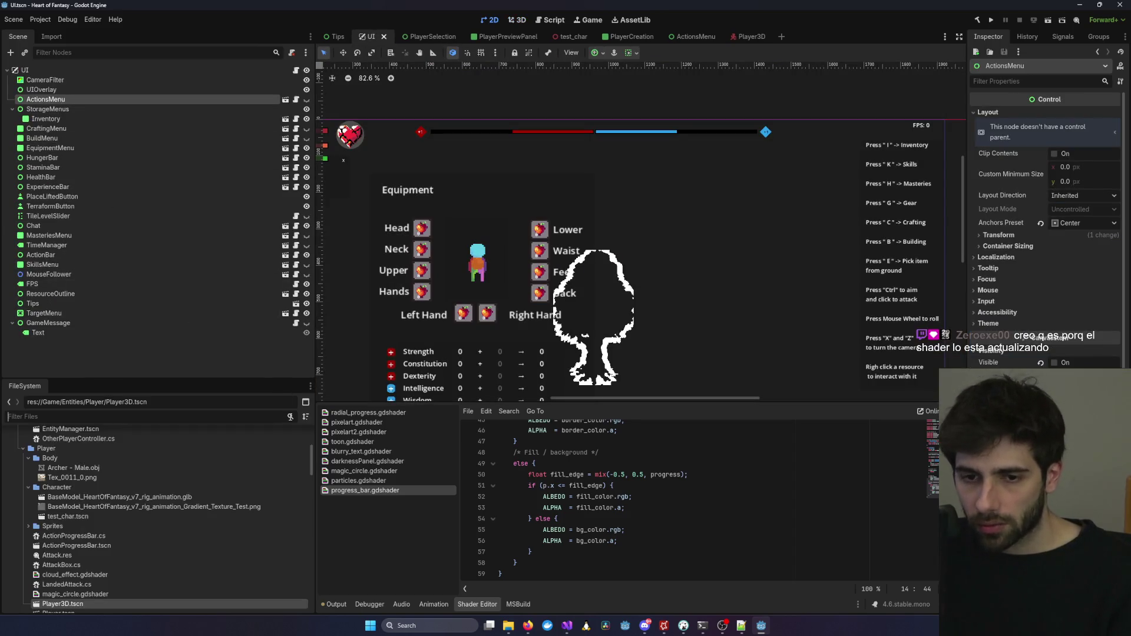
{"action": "scroll", "coordinate": [108, 499], "scroll_direction": "up", "scroll_amount": 2}
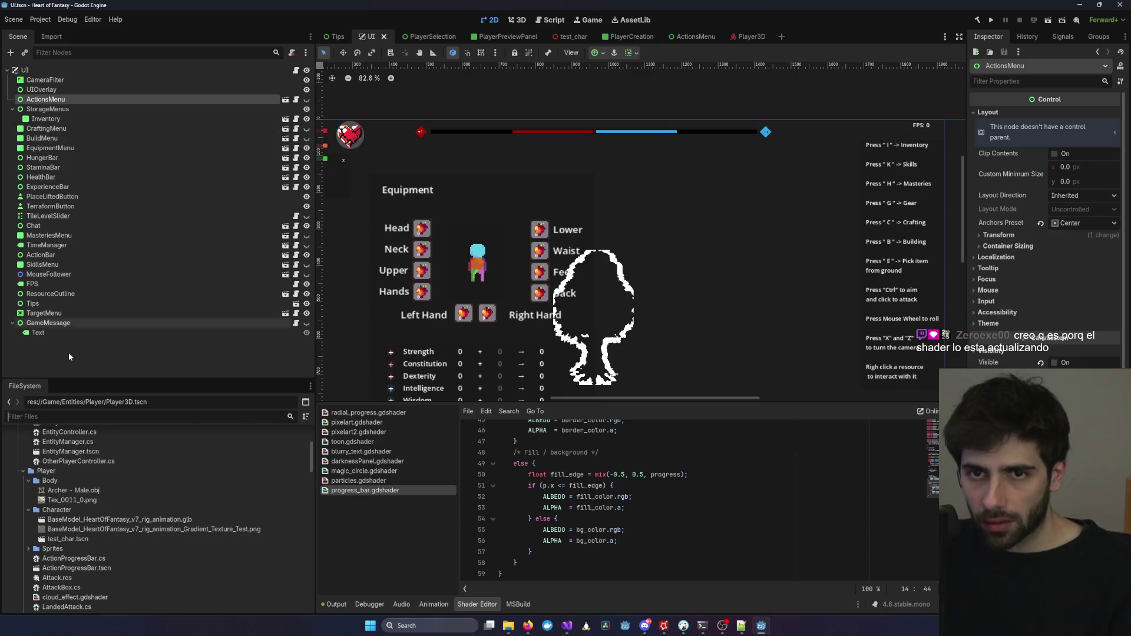
{"action": "left_click", "coordinate": [68, 418]}
{"action": "type", "text": "ACtions"}
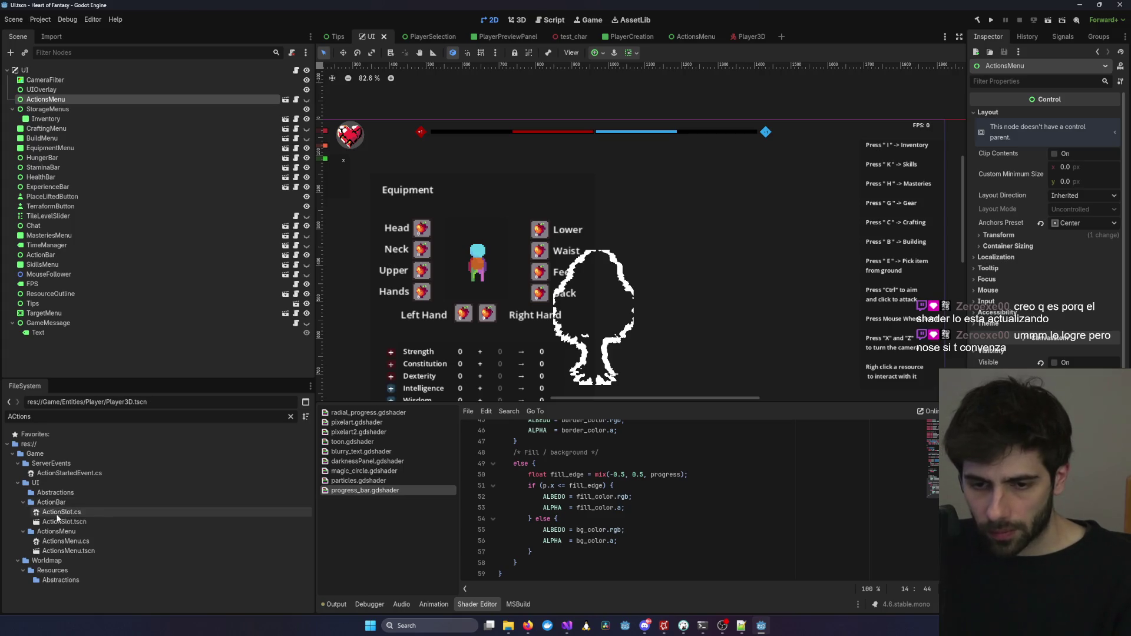
Create a StaminaProgressBar folder inside the UI folder.
{"action": "right_click", "coordinate": [50, 483]}
{"action": "mouse_move", "coordinate": [116, 458]}
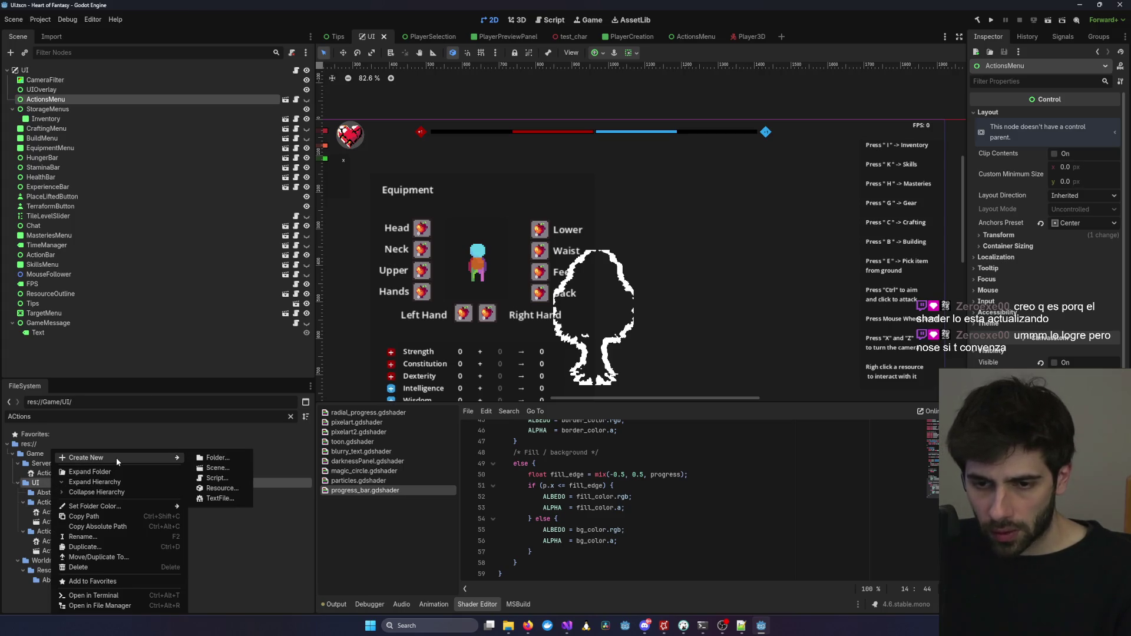
{"action": "left_click", "coordinate": [219, 459]}
{"action": "type", "text": "StaminaProgre"}
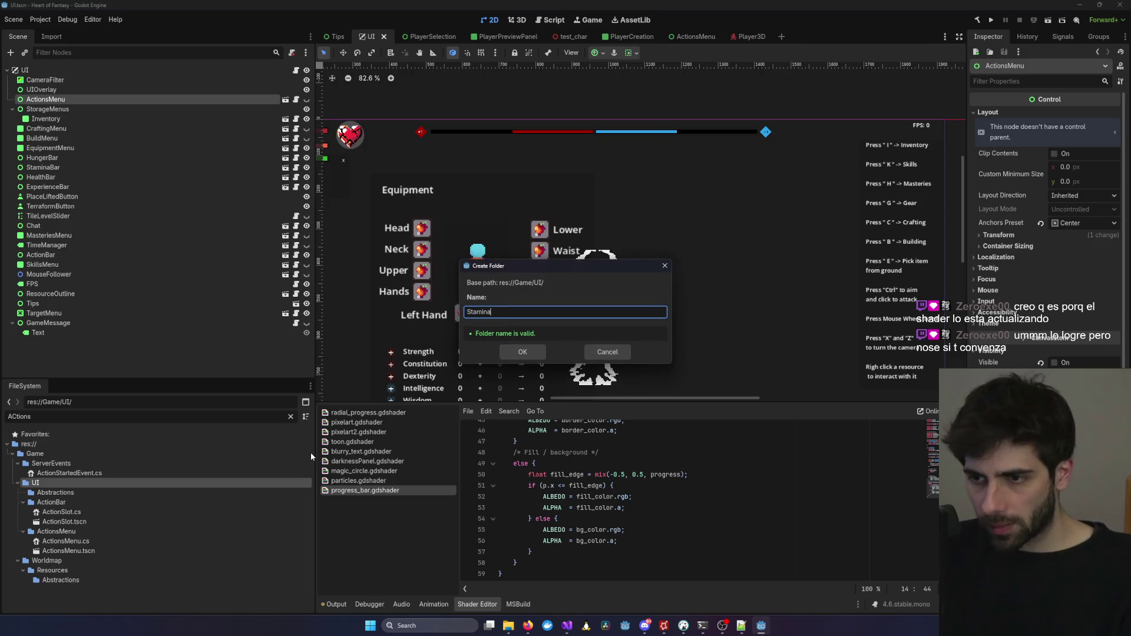
{"action": "type", "text": "ssBar"}
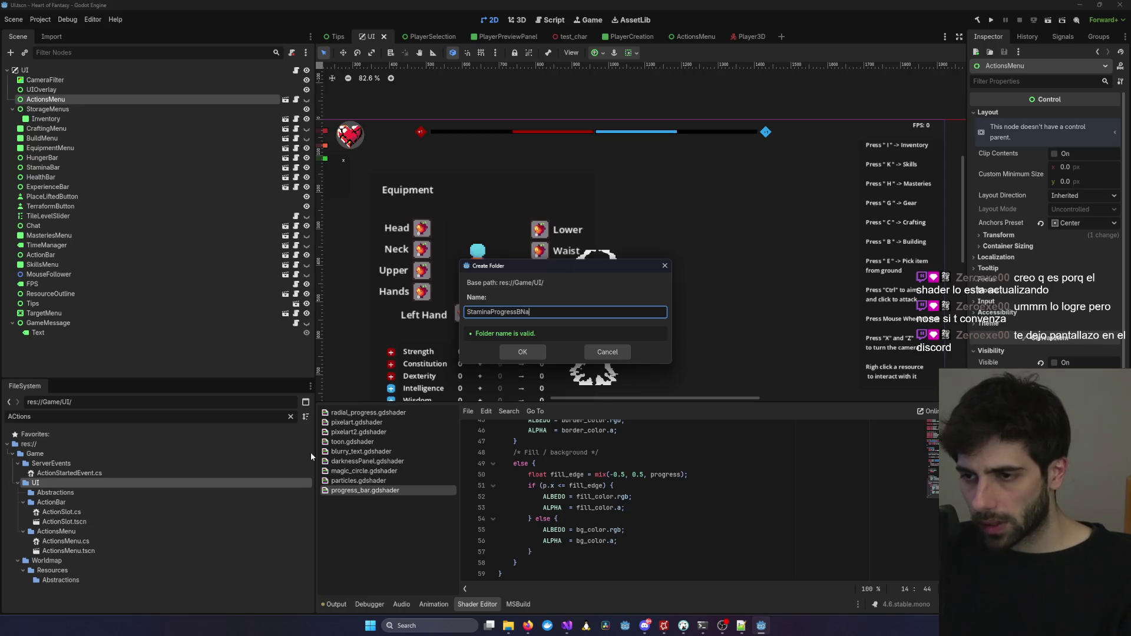
{"action": "key", "text": "Return"}
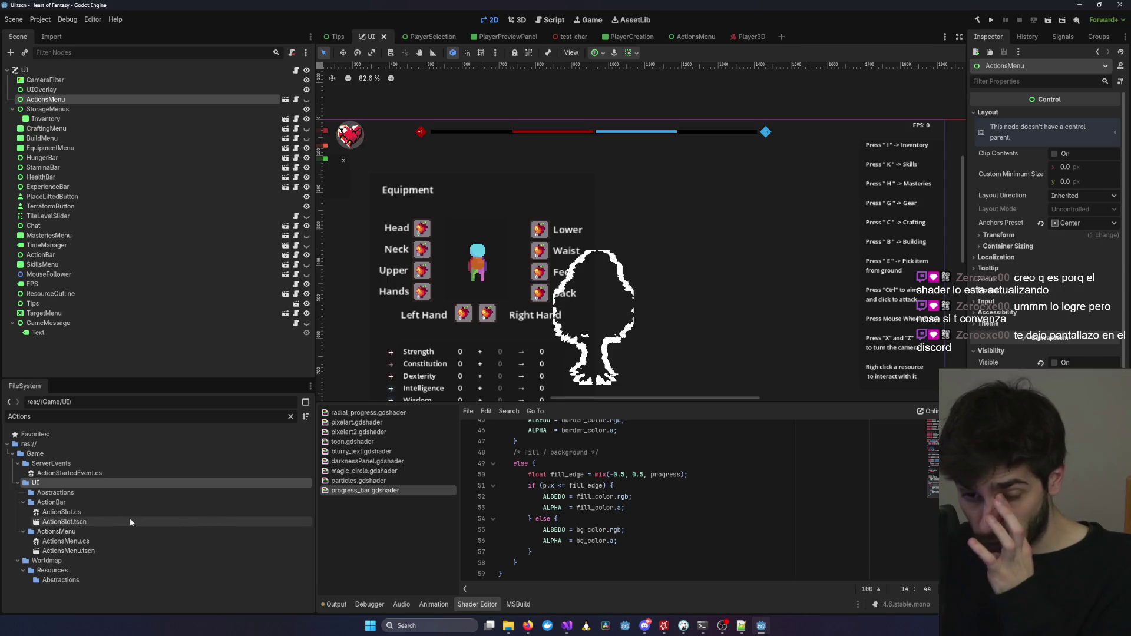
Delete the StaminaProgressBar folder from UI and bring Visual Studio to the front.
{"action": "left_click", "coordinate": [290, 417]}
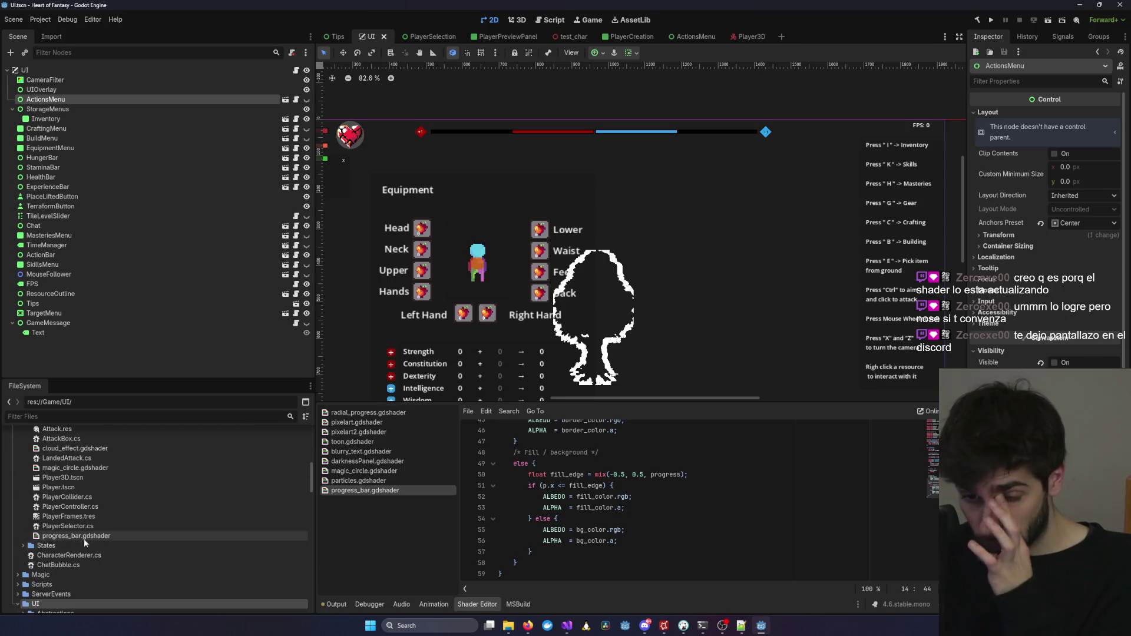
{"action": "scroll", "coordinate": [83, 547], "scroll_direction": "down", "scroll_amount": 10}
{"action": "scroll", "coordinate": [83, 552], "scroll_direction": "down", "scroll_amount": 6}
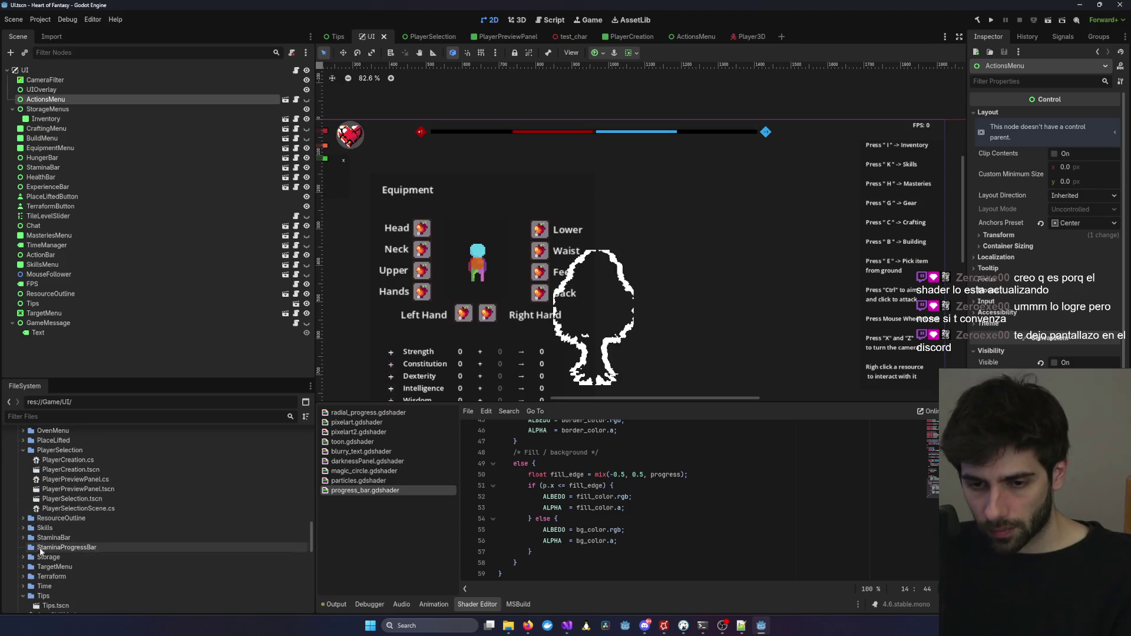
{"action": "right_click", "coordinate": [57, 548]}
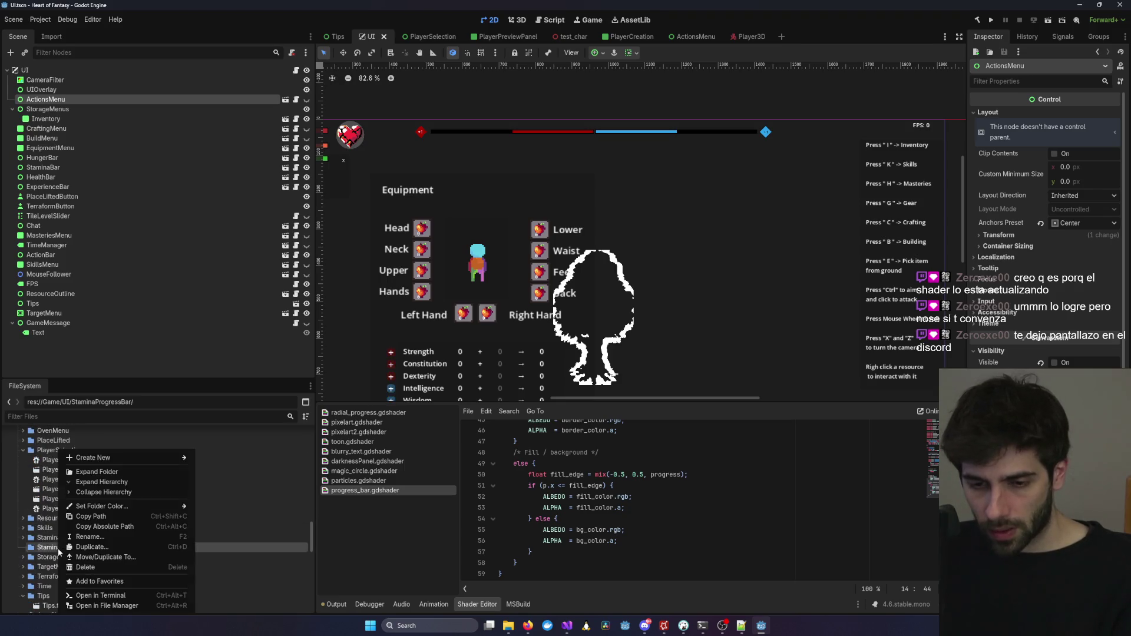
{"action": "left_click", "coordinate": [101, 568]}
{"action": "left_click", "coordinate": [513, 356]}
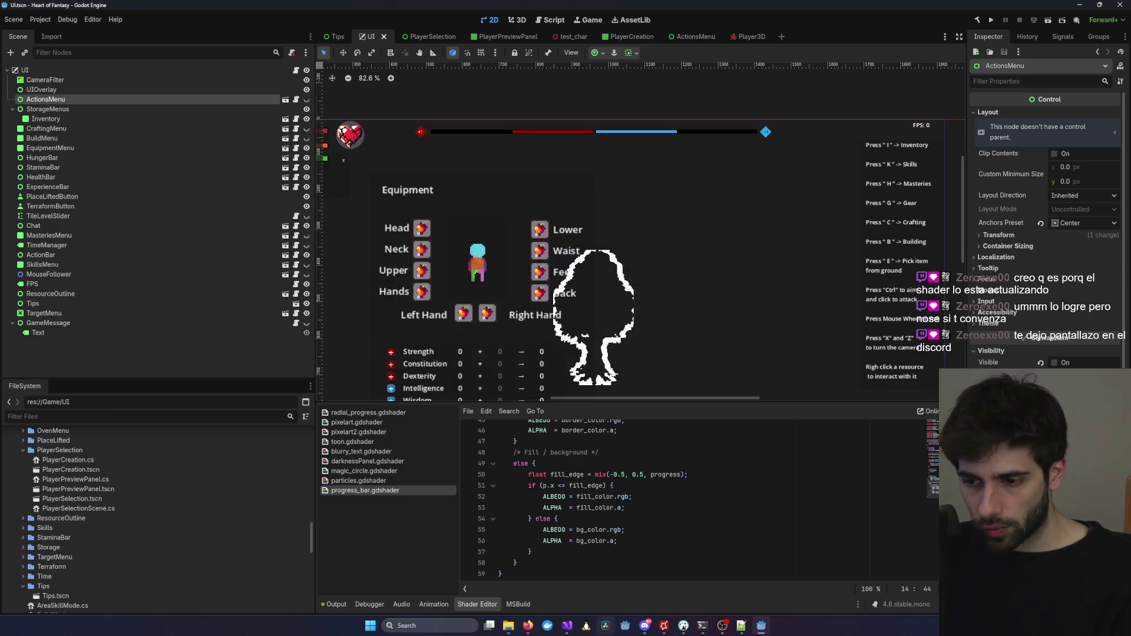
{"action": "mouse_move", "coordinate": [570, 630]}
{"action": "left_click", "coordinate": [735, 574]}
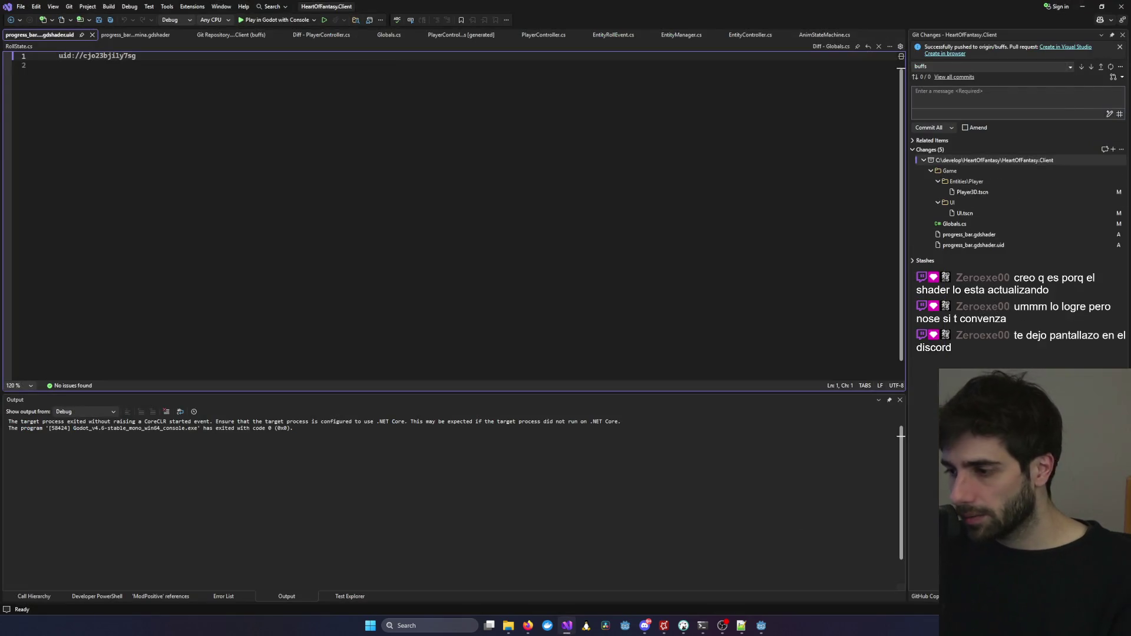
Clear the Solution Explorer search and collapse the Entities and ServerEvents folders.
{"action": "left_click", "coordinate": [1114, 58]}
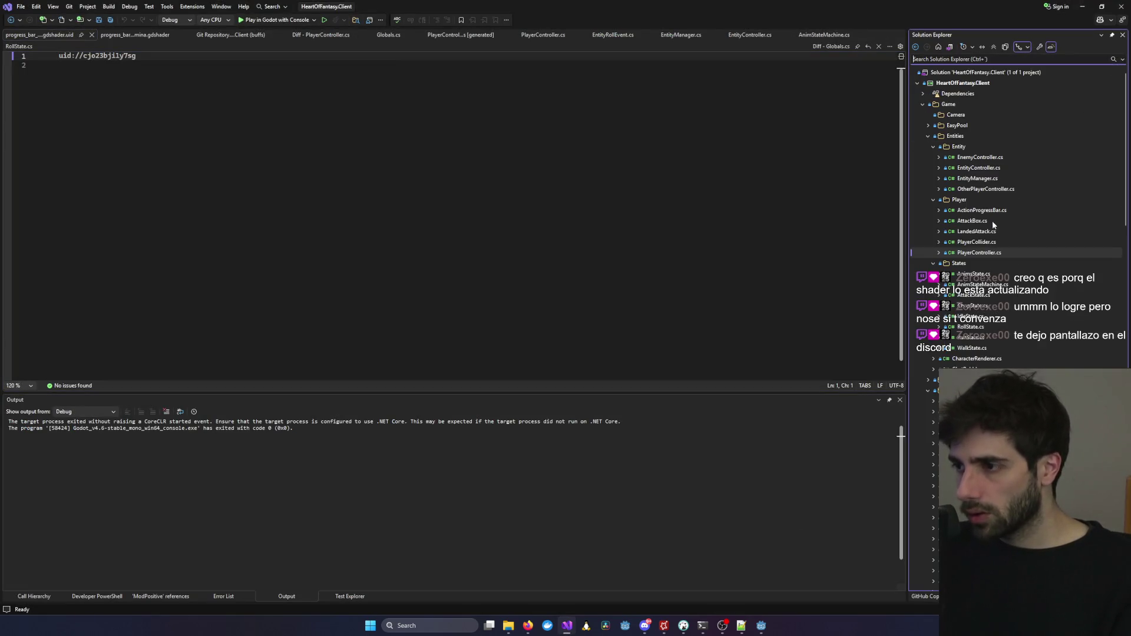
{"action": "left_click", "coordinate": [923, 105]}
{"action": "left_click", "coordinate": [923, 105]}
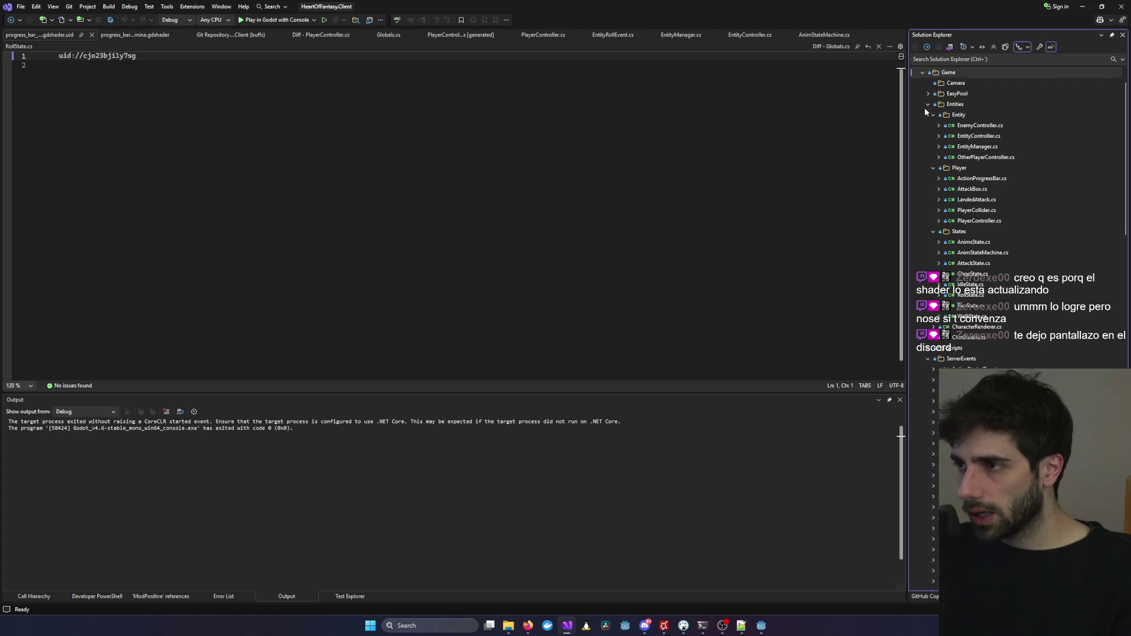
{"action": "left_click", "coordinate": [929, 104]}
{"action": "left_click", "coordinate": [927, 125]}
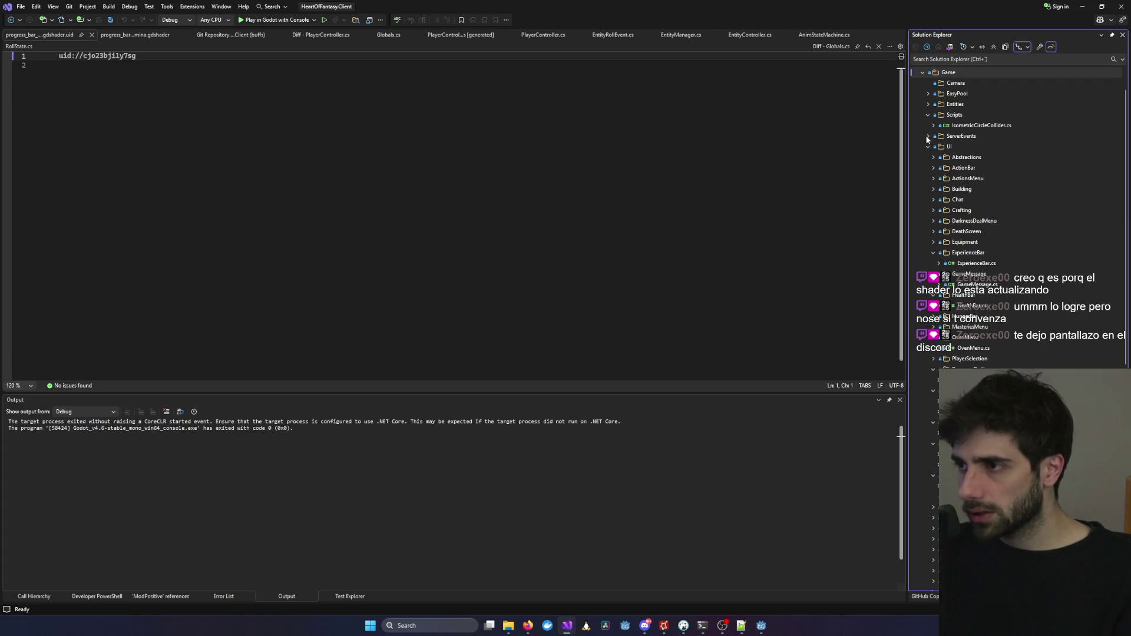
Add a StaminaProgressBar folder under UI, then switch back to Godot.
{"action": "right_click", "coordinate": [953, 136]}
{"action": "mouse_move", "coordinate": [997, 137]}
{"action": "left_click", "coordinate": [886, 162]}
{"action": "type", "text": "Stam"}
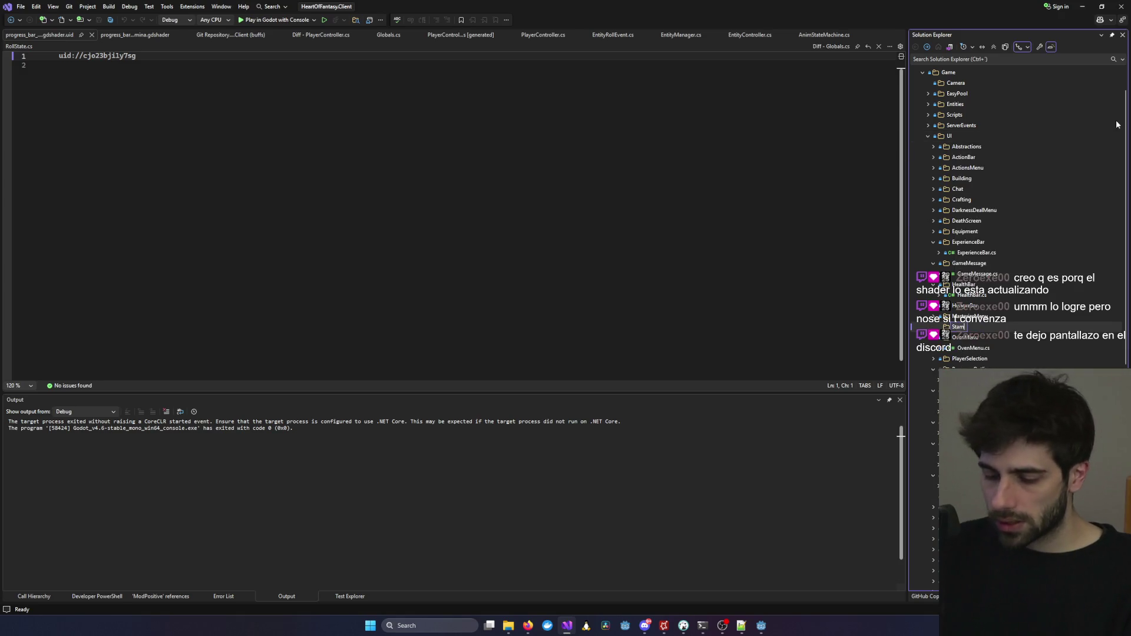
{"action": "type", "text": "inaProgressBar"}
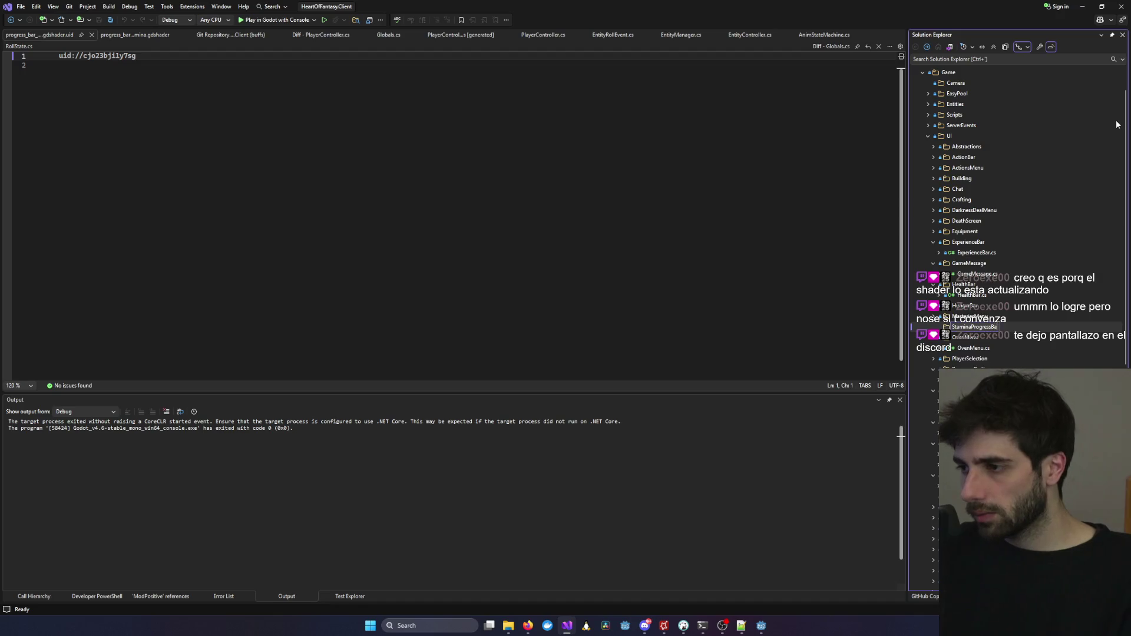
{"action": "key", "text": "Return"}
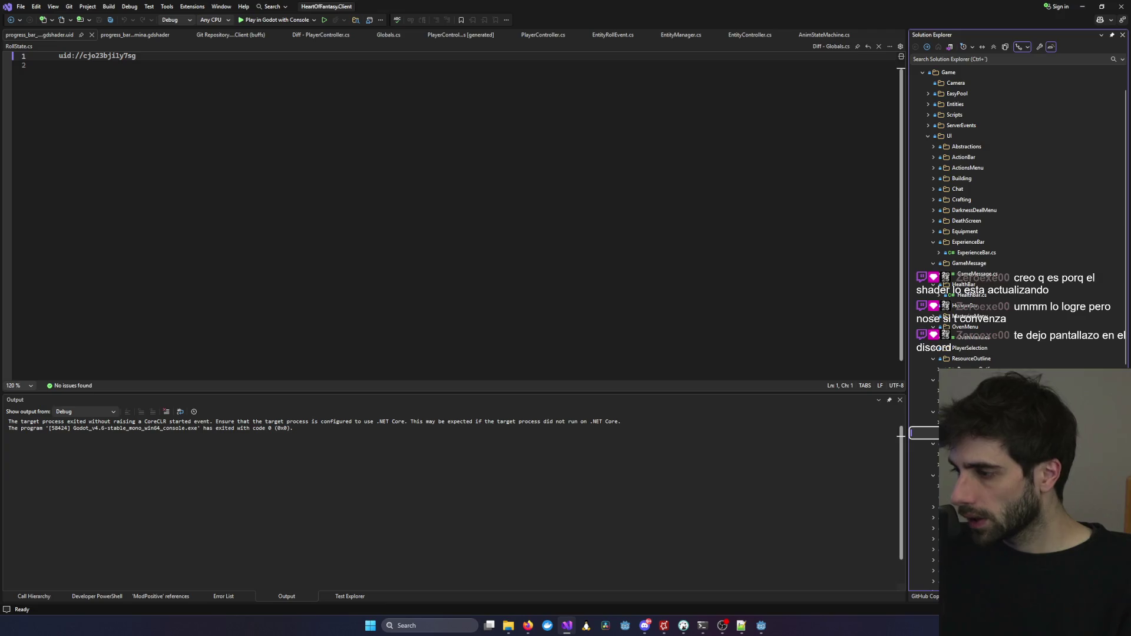
{"action": "key", "text": "alt+Tab"}
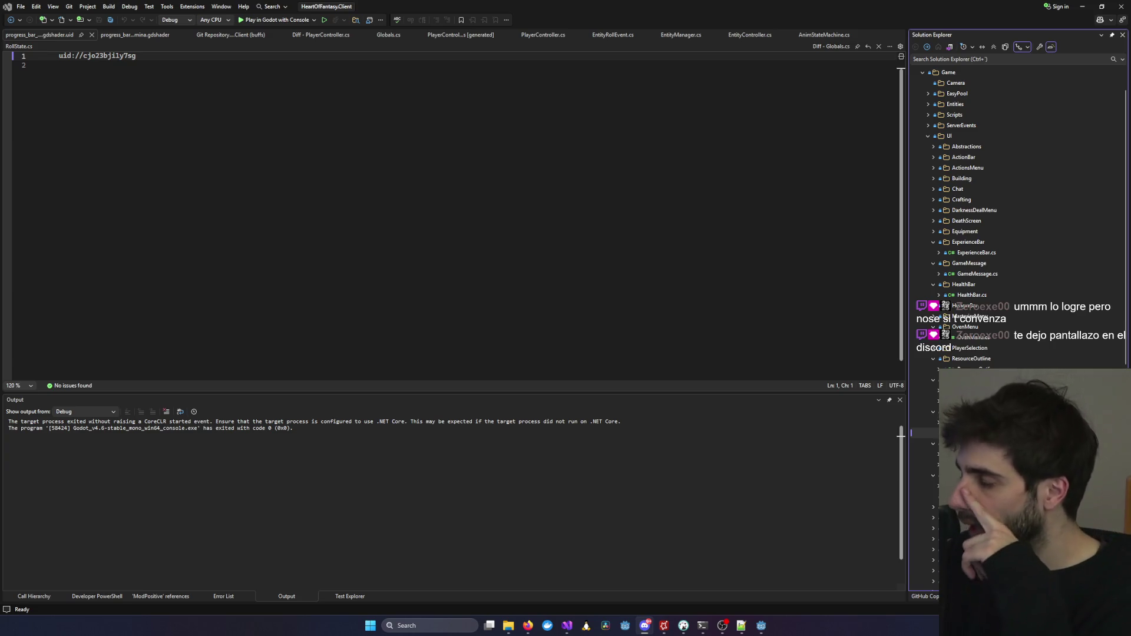
{"action": "key", "text": "alt+Tab"}
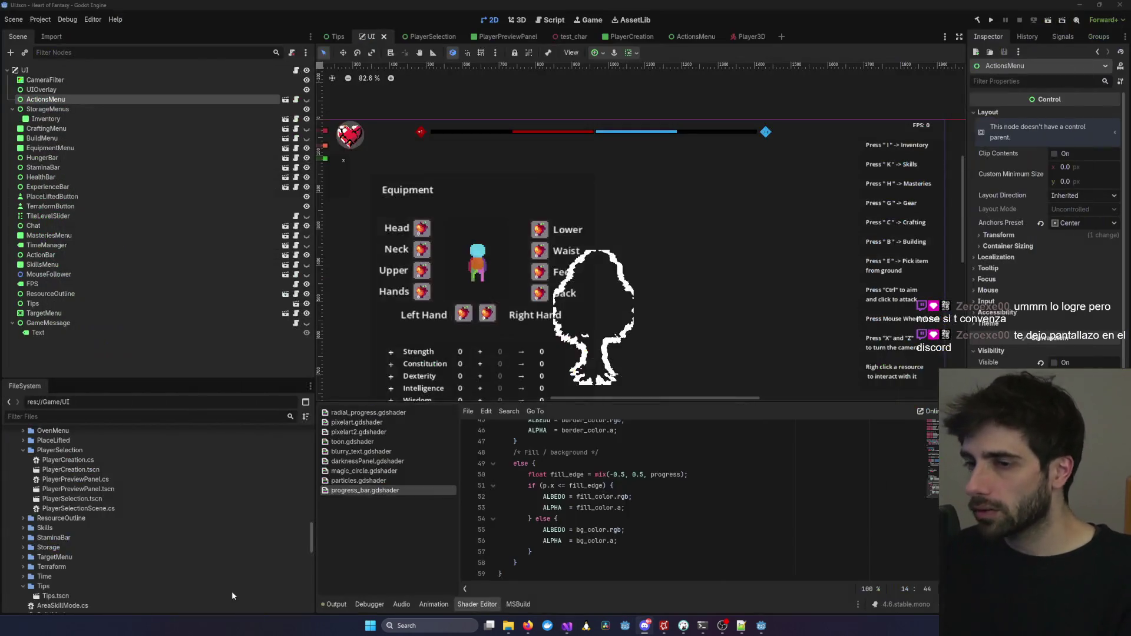
In Player3D, add a SubViewport child under the StaminaProgressBar node.
{"action": "left_click", "coordinate": [746, 37]}
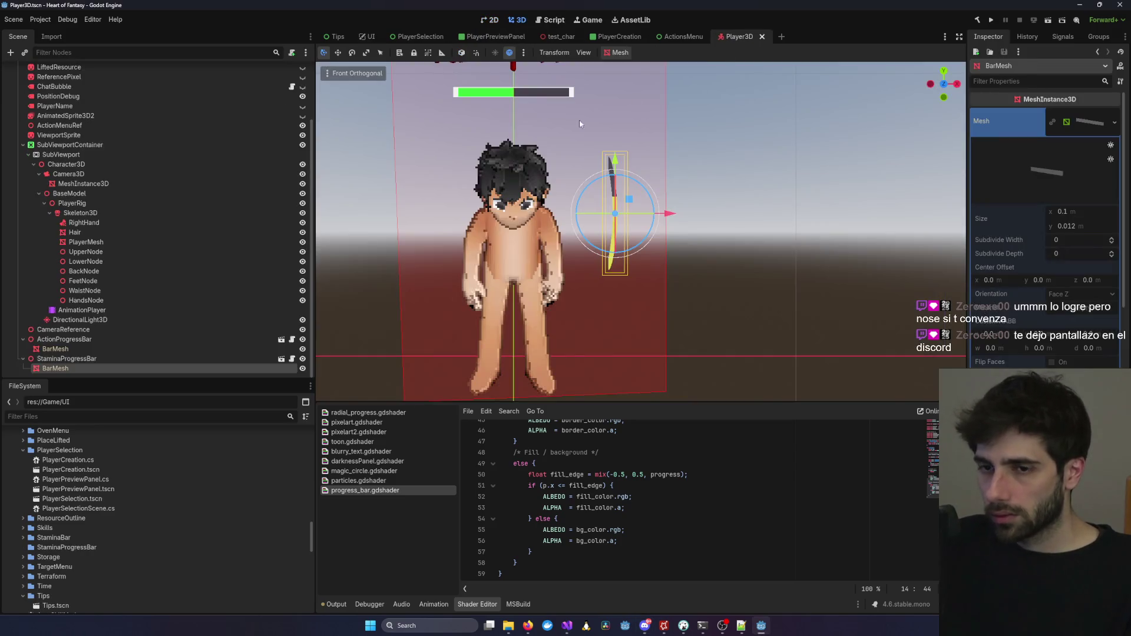
{"action": "right_click", "coordinate": [89, 361]}
{"action": "mouse_move", "coordinate": [173, 327]}
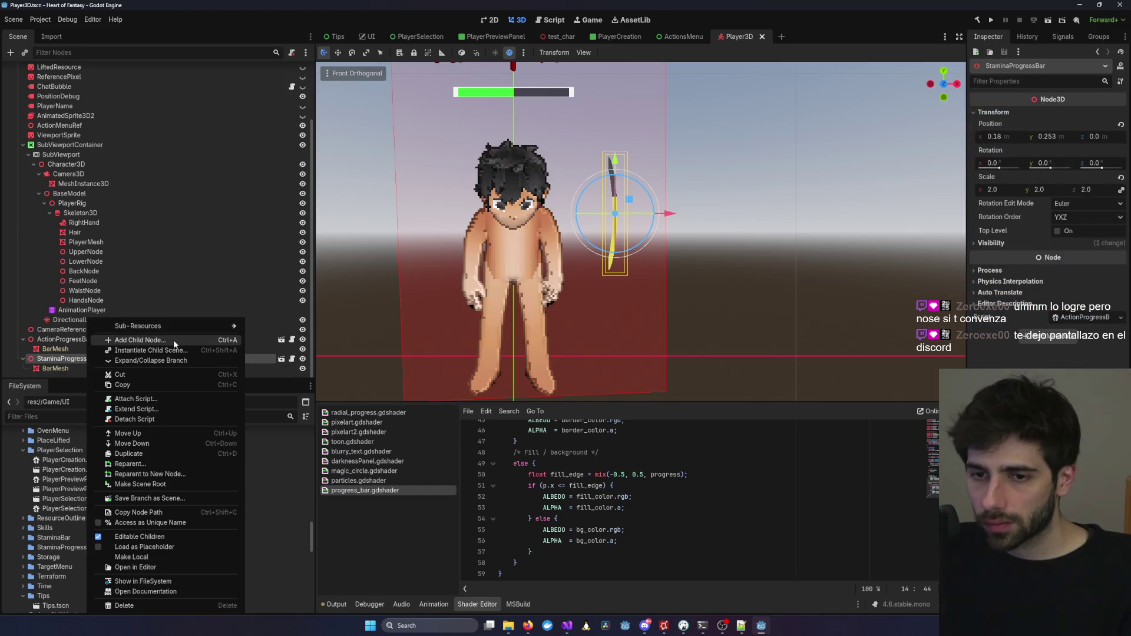
{"action": "left_click", "coordinate": [173, 339]}
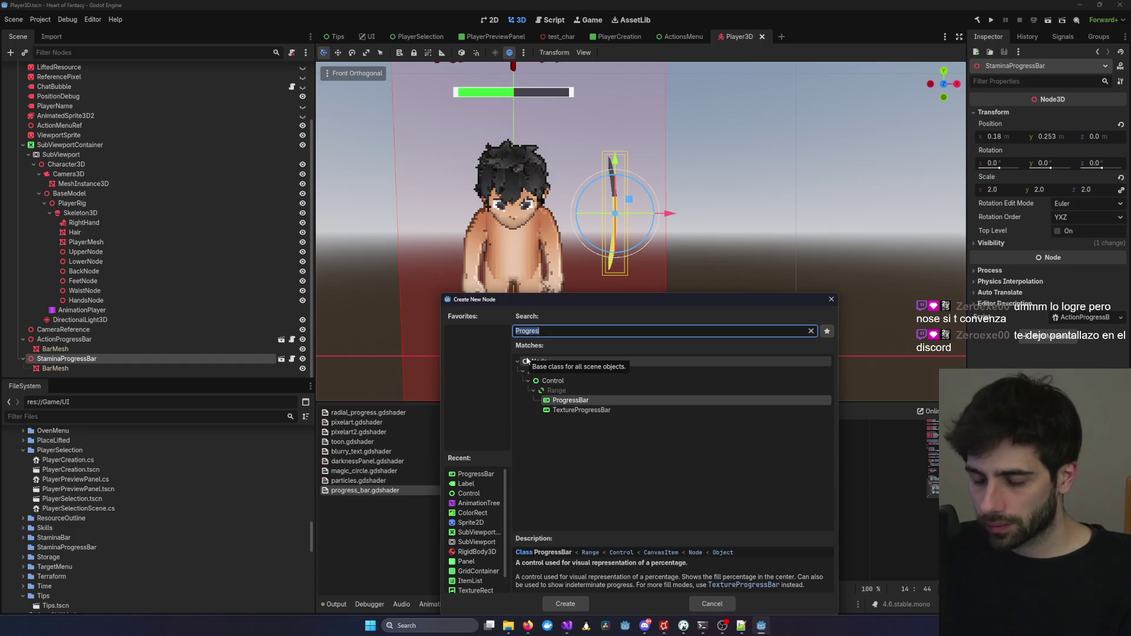
{"action": "type", "text": "Subv"}
{"action": "key", "text": "Return"}
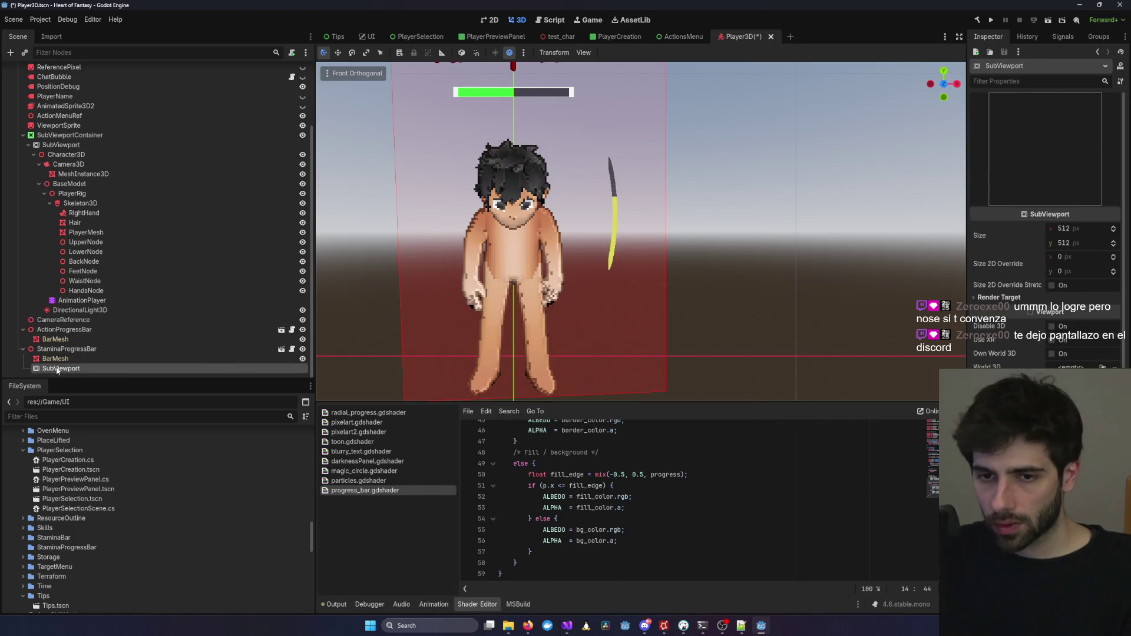
Add a ProgressBar inside the SubViewport and save the scene.
{"action": "right_click", "coordinate": [48, 370]}
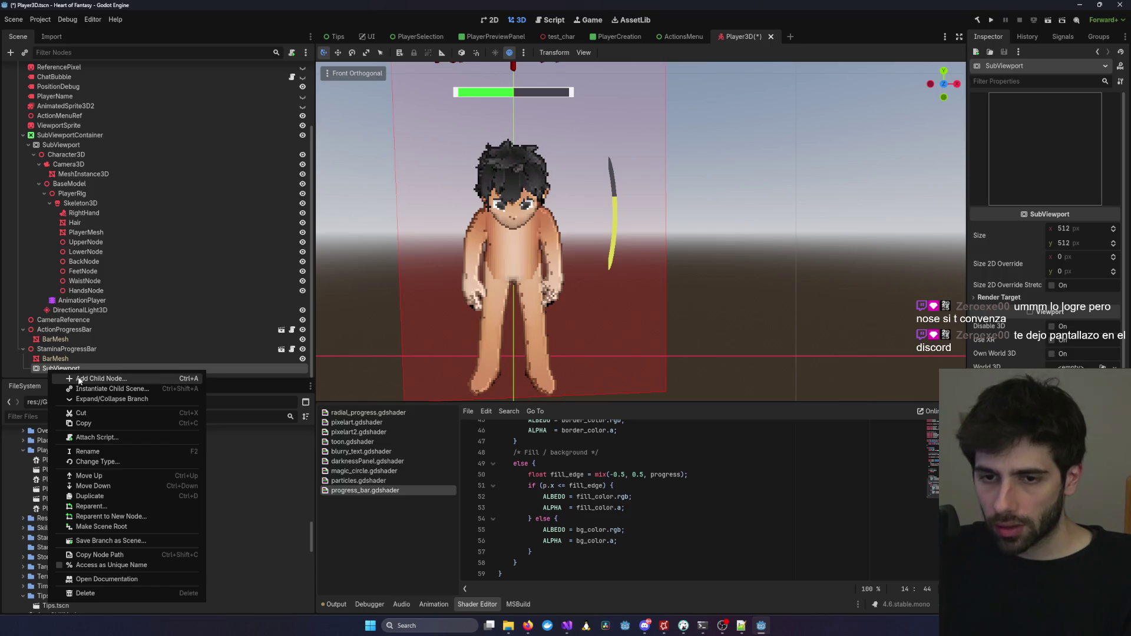
{"action": "left_click", "coordinate": [77, 378]}
{"action": "type", "text": "Progre"}
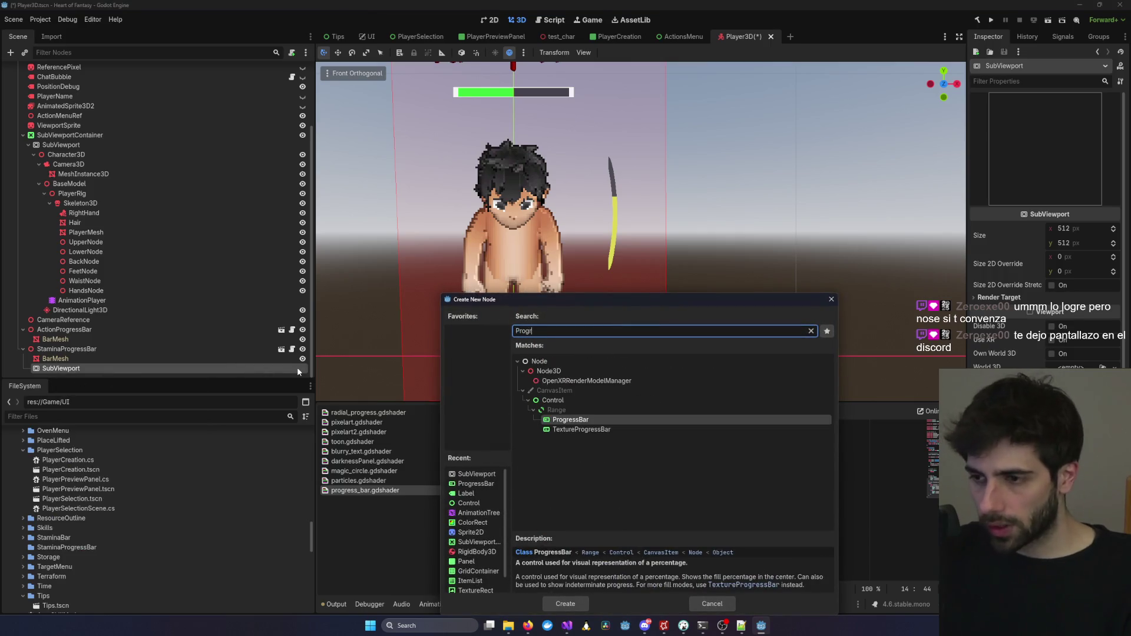
{"action": "key", "text": "Return"}
{"action": "key", "text": "ctrl+s"}
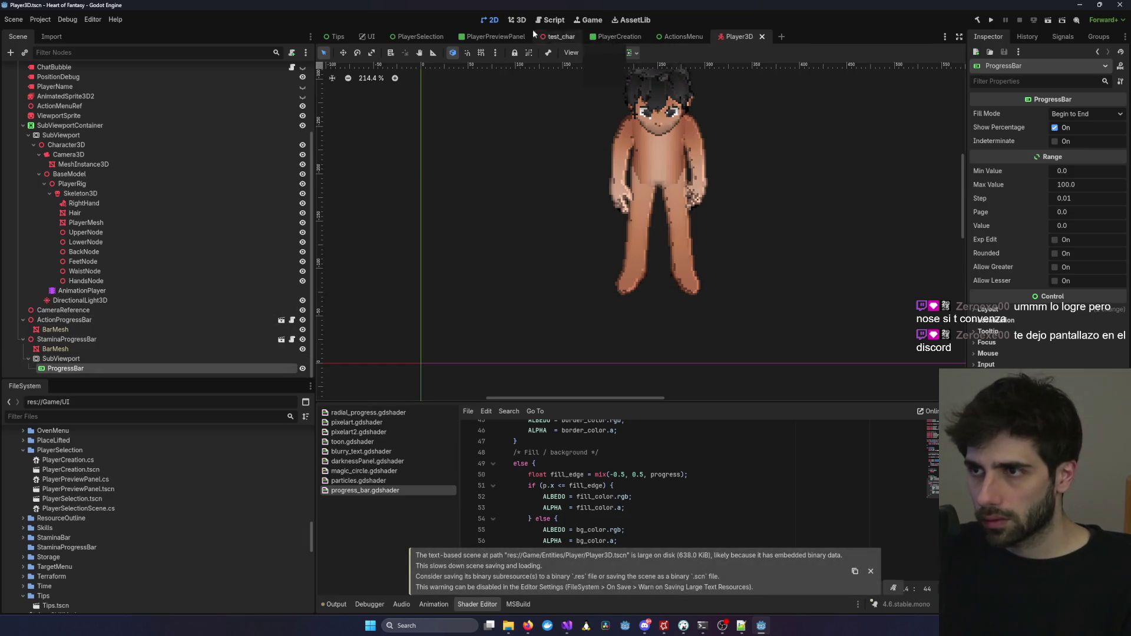
Switch from 3D to 2D view and select the SubViewport, then the ProgressBar.
{"action": "left_click", "coordinate": [517, 20]}
{"action": "scroll", "coordinate": [549, 256], "scroll_direction": "down", "scroll_amount": 3}
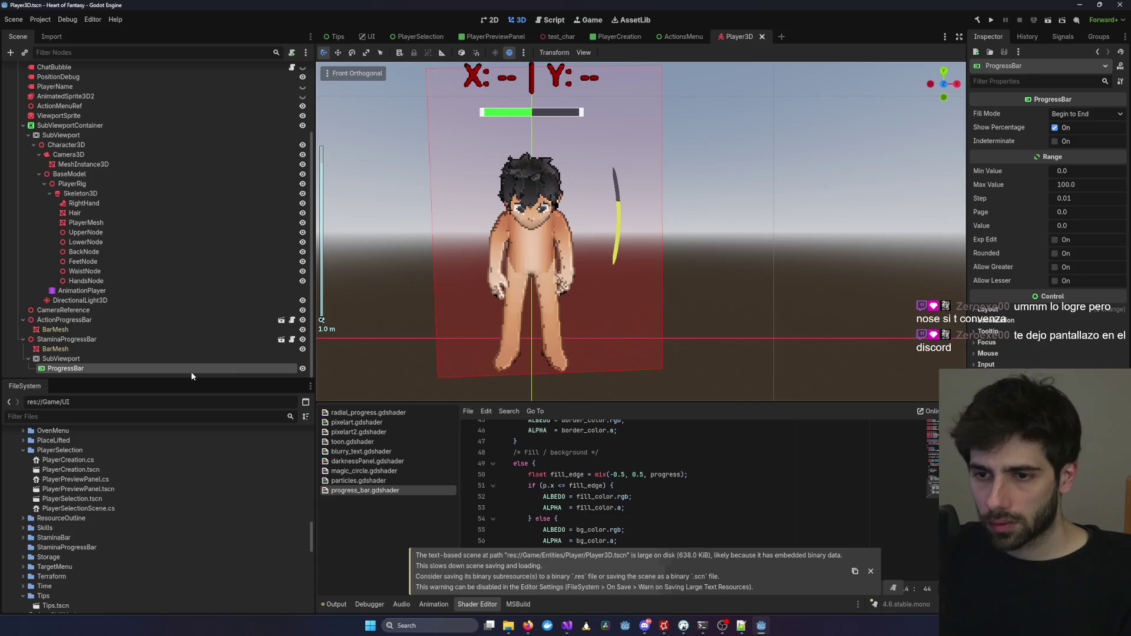
{"action": "scroll", "coordinate": [490, 304], "scroll_direction": "down", "scroll_amount": 4}
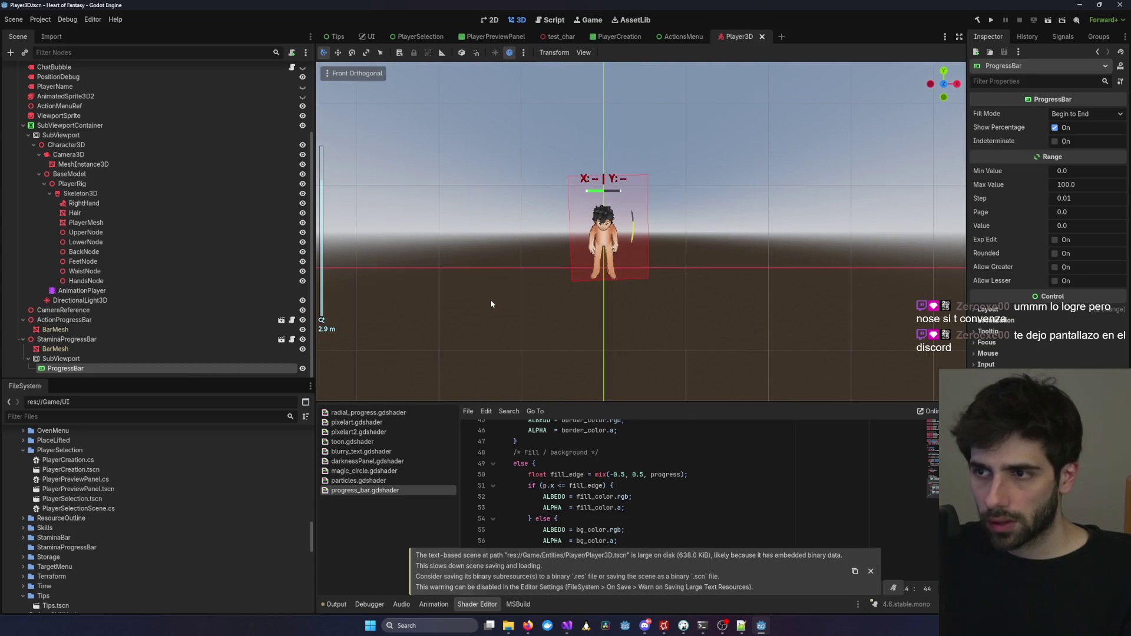
{"action": "left_click", "coordinate": [141, 358]}
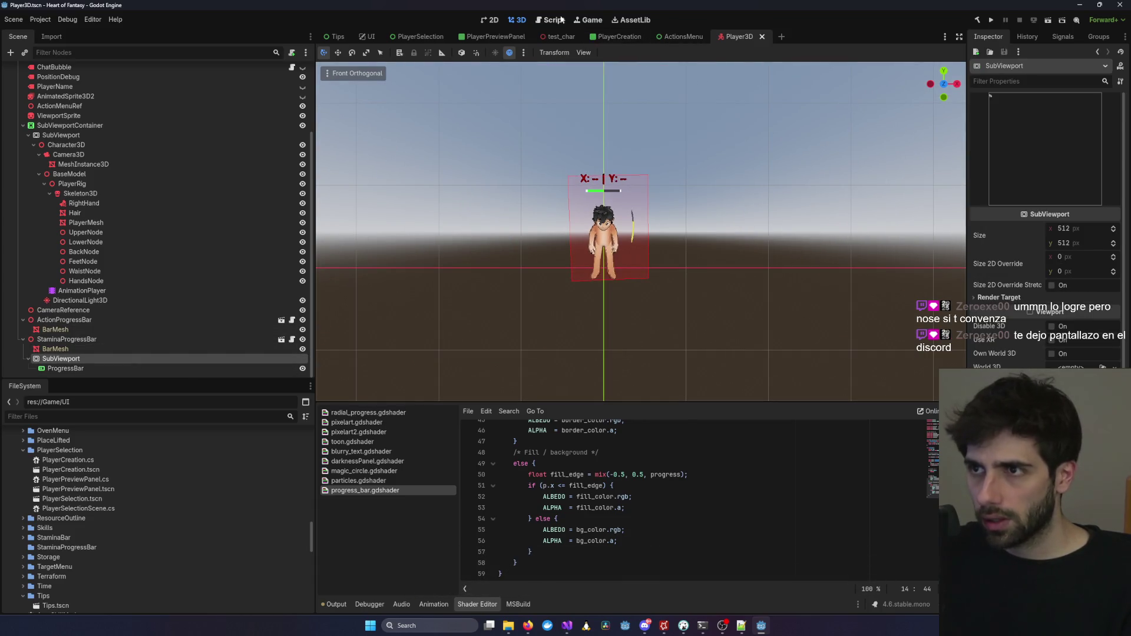
{"action": "key", "text": "ctrl+F1"}
{"action": "left_click", "coordinate": [114, 366]}
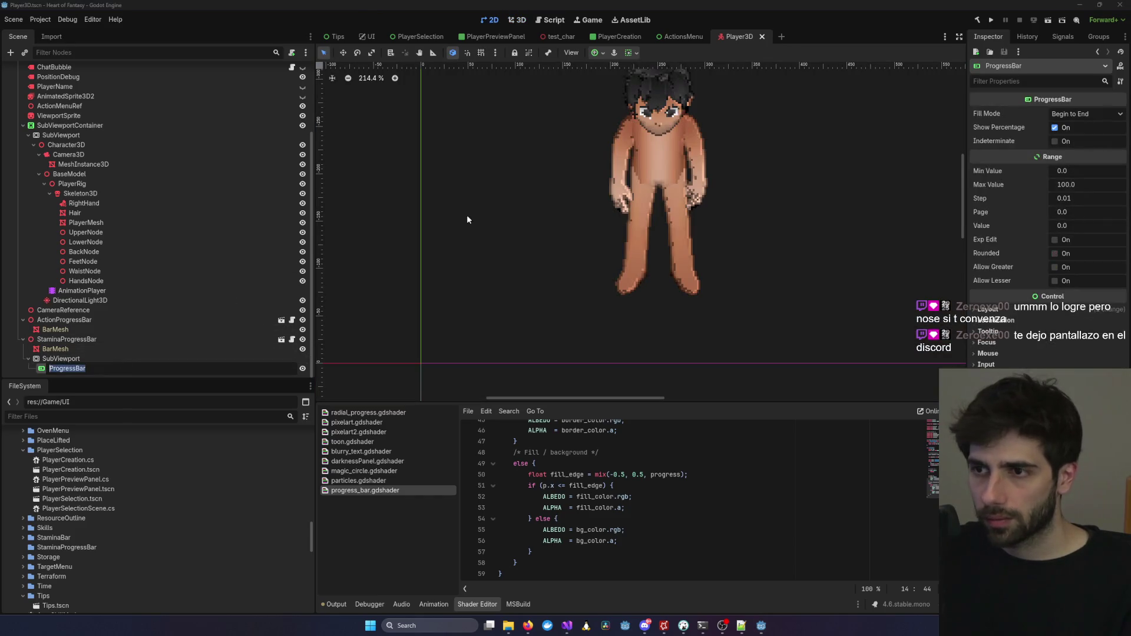
Undo the last change and reselect the stamina bar's BarMesh node.
{"action": "scroll", "coordinate": [543, 250], "scroll_direction": "down", "scroll_amount": 4}
{"action": "key", "text": "ctrl+z"}
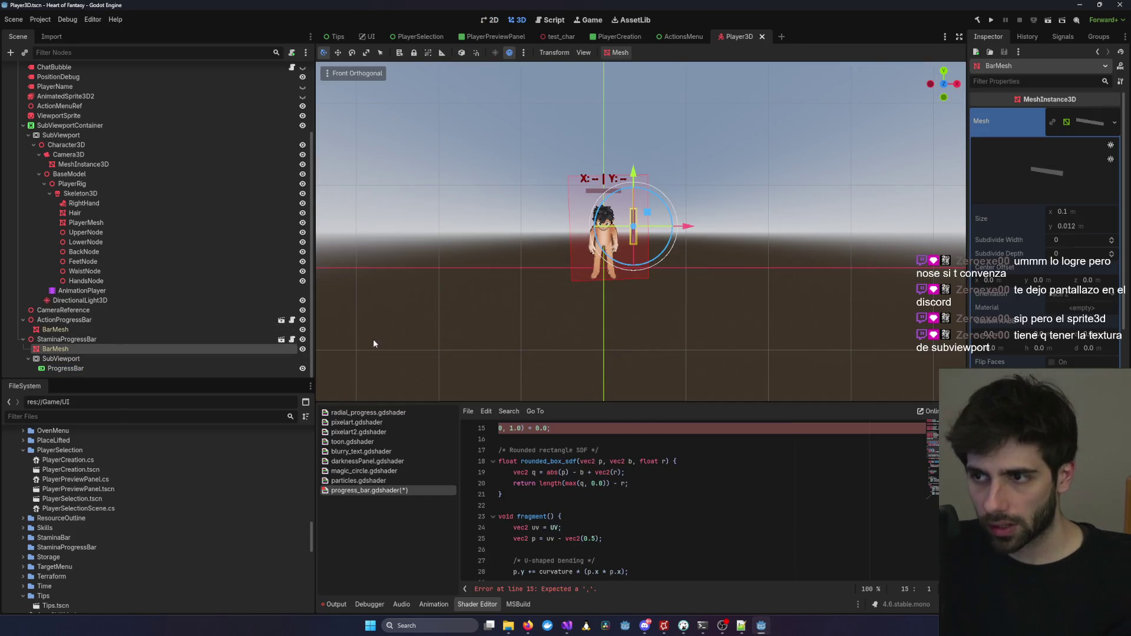
{"action": "scroll", "coordinate": [811, 70], "scroll_direction": "up", "scroll_amount": 5}
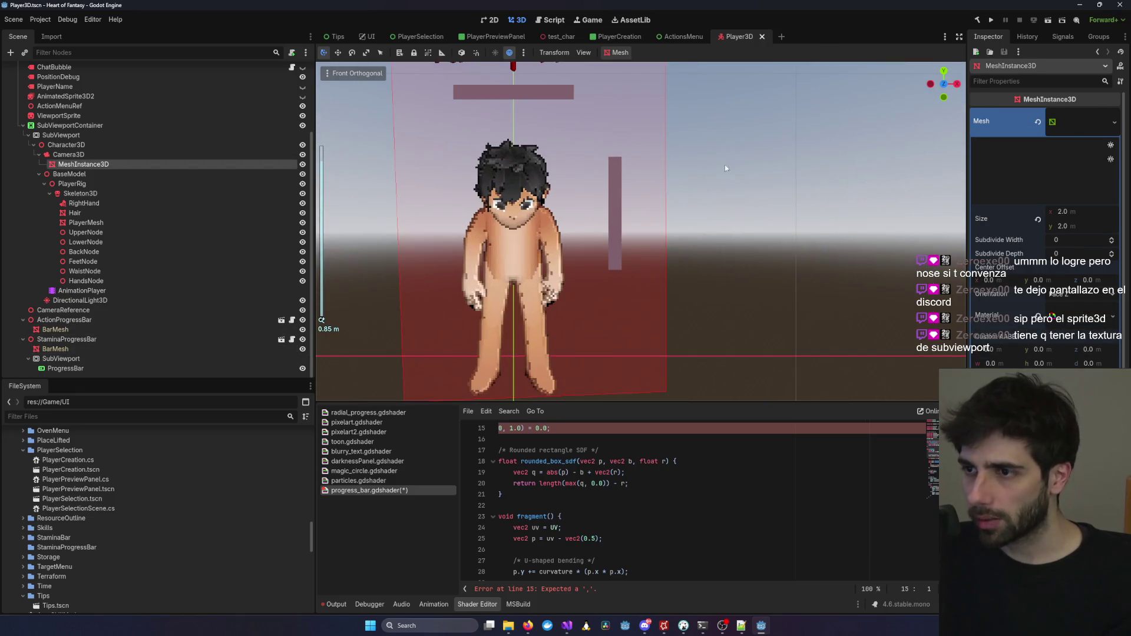
{"action": "left_click", "coordinate": [513, 265]}
{"action": "left_click", "coordinate": [66, 349]}
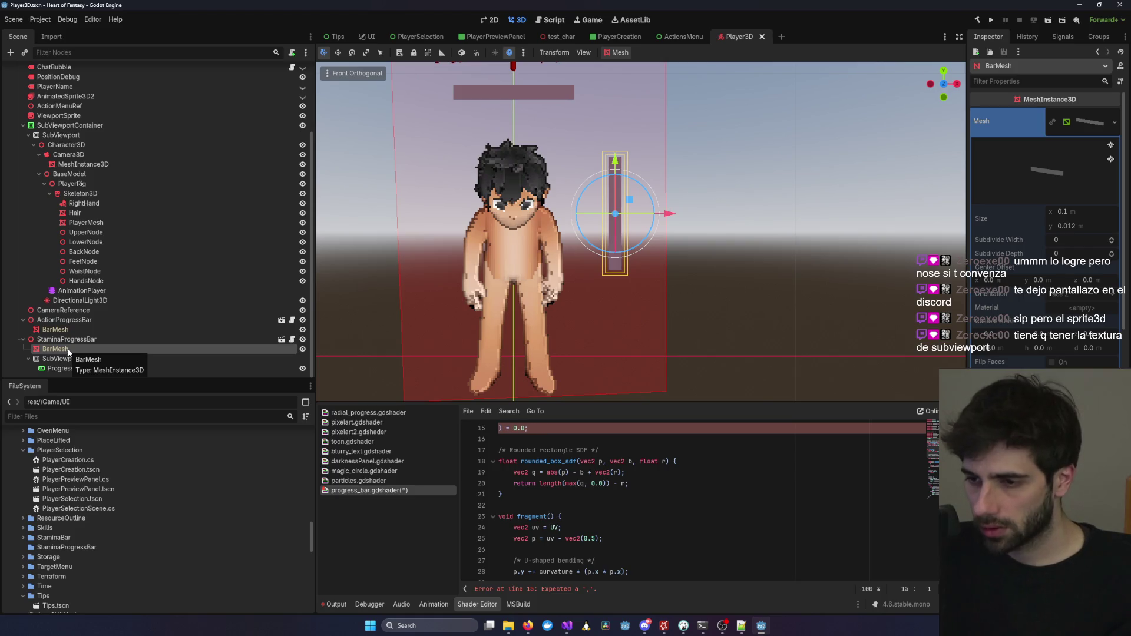
Rejoin shader line 15 onto the curvature hint_range(-1.0, 1.0) line and save.
{"action": "left_click", "coordinate": [365, 490]}
{"action": "key", "text": "ctrl+z"}
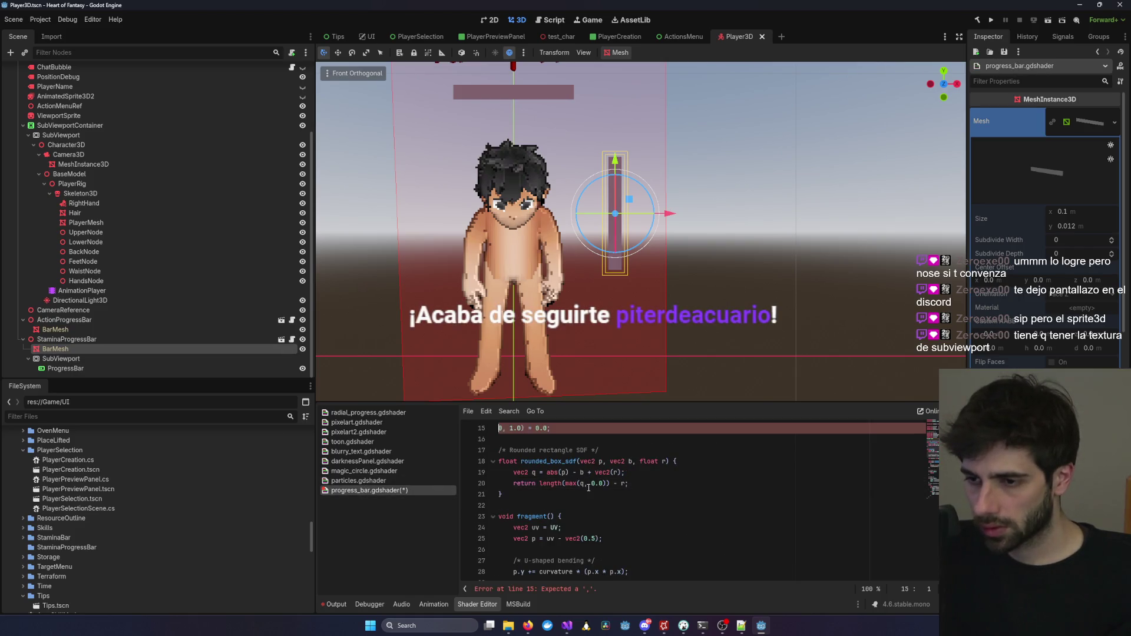
{"action": "key", "text": "ctrl+z"}
{"action": "key", "text": "ctrl+s"}
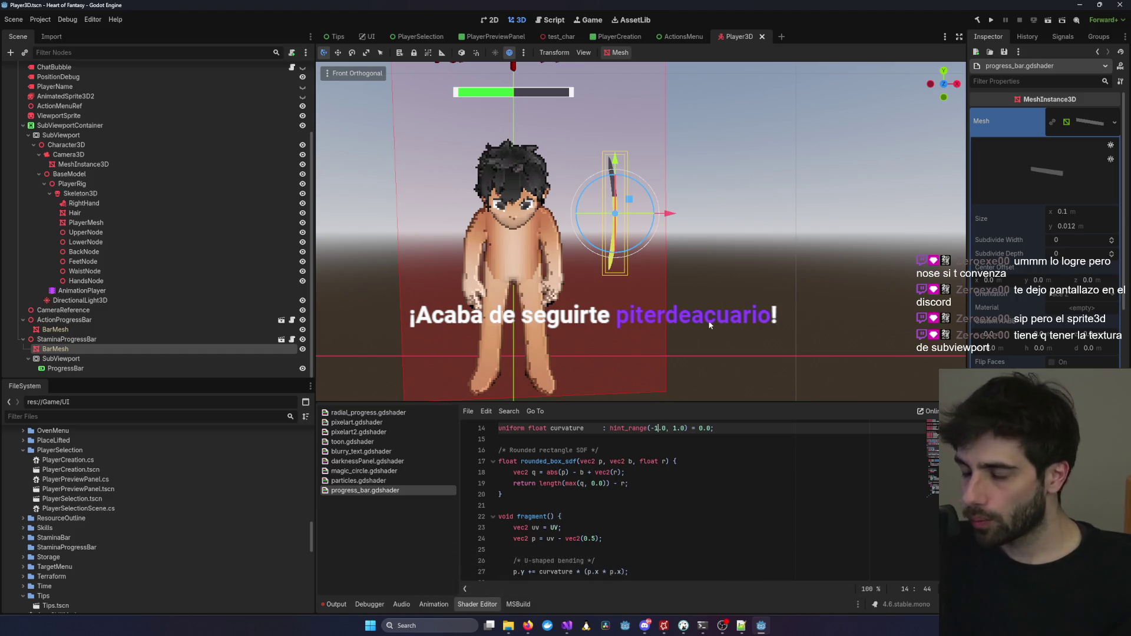
{"action": "right_click", "coordinate": [53, 349]}
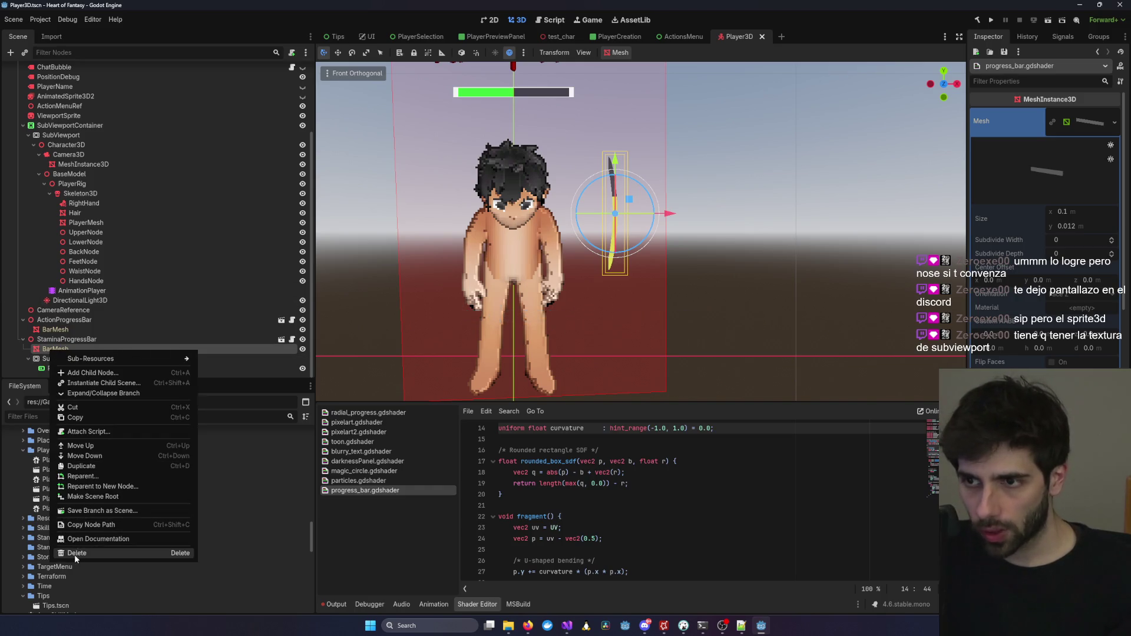
Try deleting the BarMesh node, dismissing the foreign-scene alert that blocks it.
{"action": "left_click", "coordinate": [76, 554]}
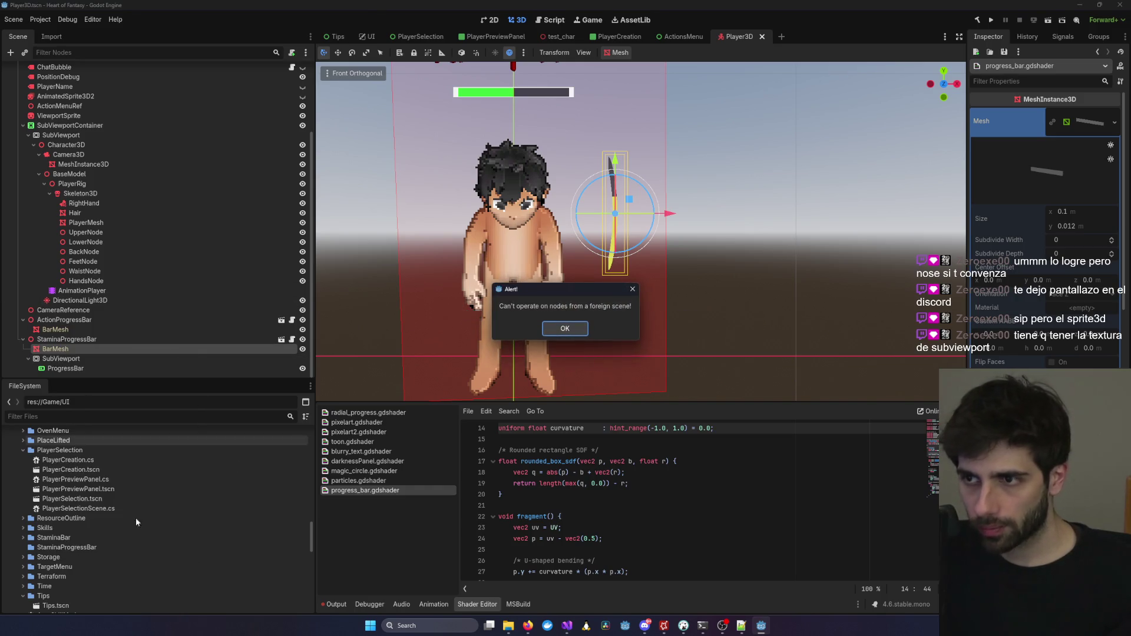
{"action": "left_click", "coordinate": [566, 329]}
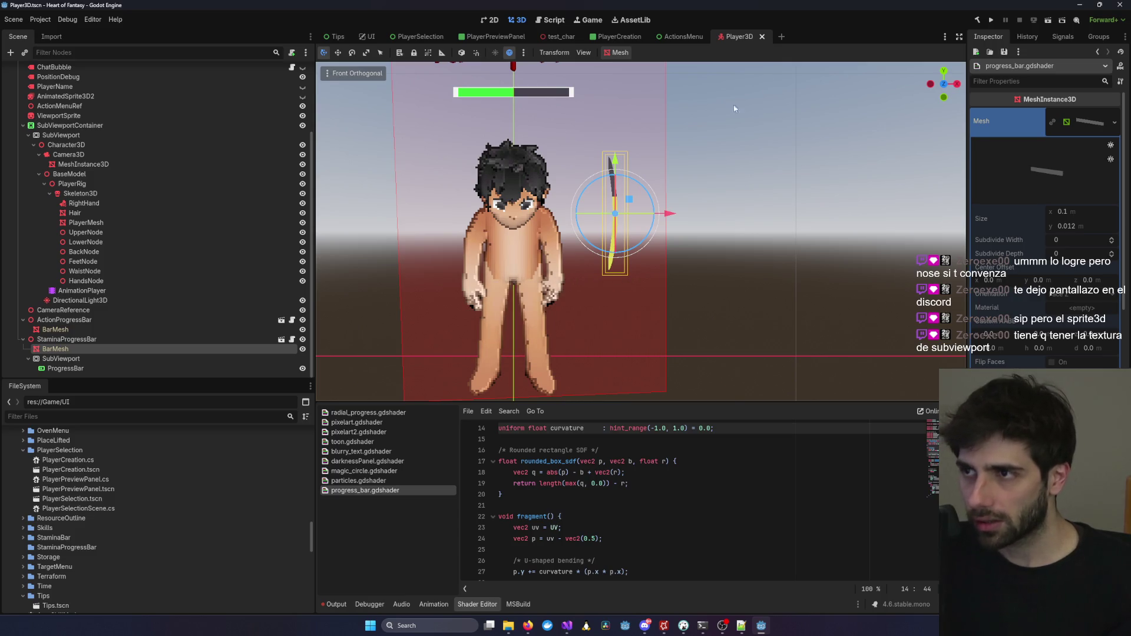
{"action": "left_click", "coordinate": [65, 338]}
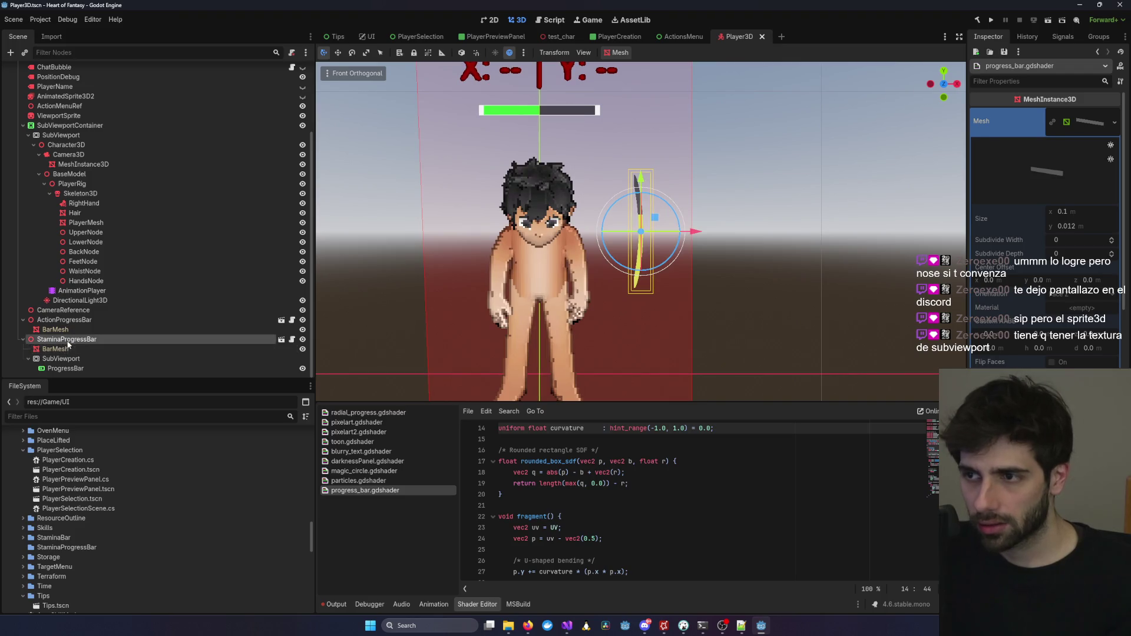
{"action": "left_click", "coordinate": [62, 349]}
{"action": "key", "text": "Delete"}
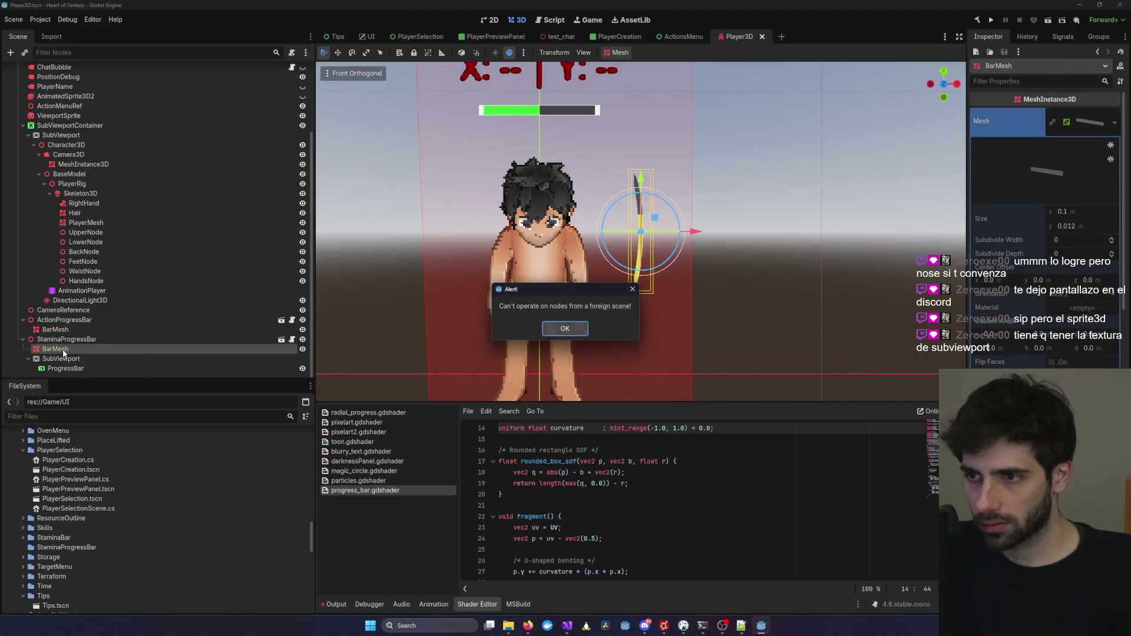
{"action": "key", "text": "Return"}
Close all open scenes and reopen Player3D.tscn by filtering FileSystem for 'Player3'.
{"action": "left_click", "coordinate": [762, 37]}
{"action": "middle_click", "coordinate": [554, 38]}
{"action": "middle_click", "coordinate": [348, 38]}
{"action": "middle_click", "coordinate": [347, 38]}
{"action": "scroll", "coordinate": [83, 506], "scroll_direction": "up", "scroll_amount": 10}
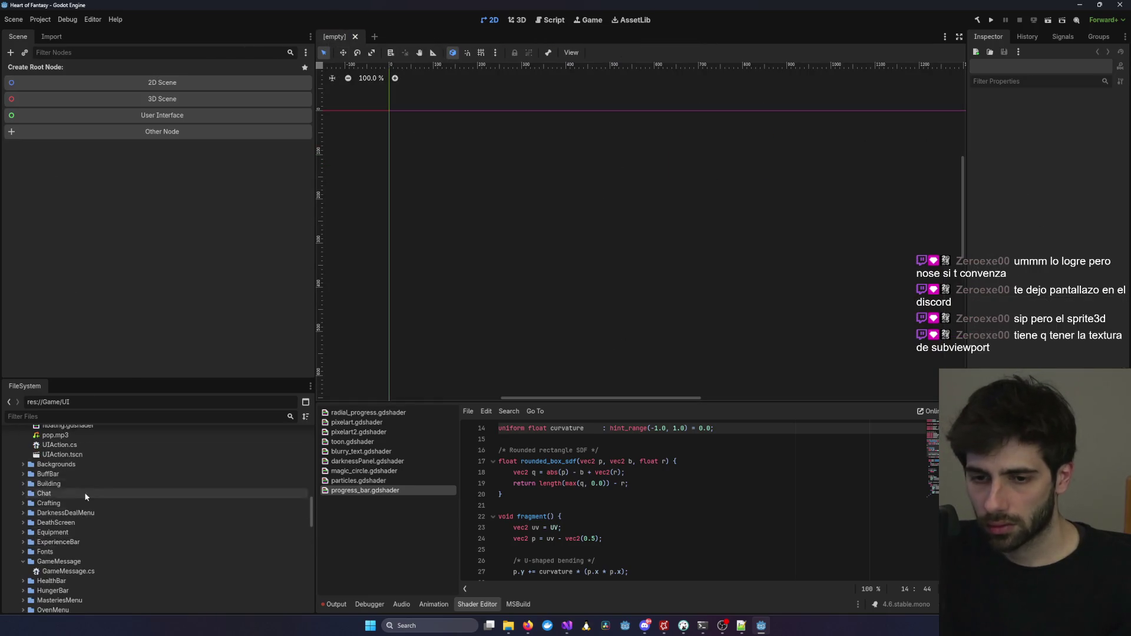
{"action": "left_click", "coordinate": [78, 416]}
{"action": "type", "text": "Play"}
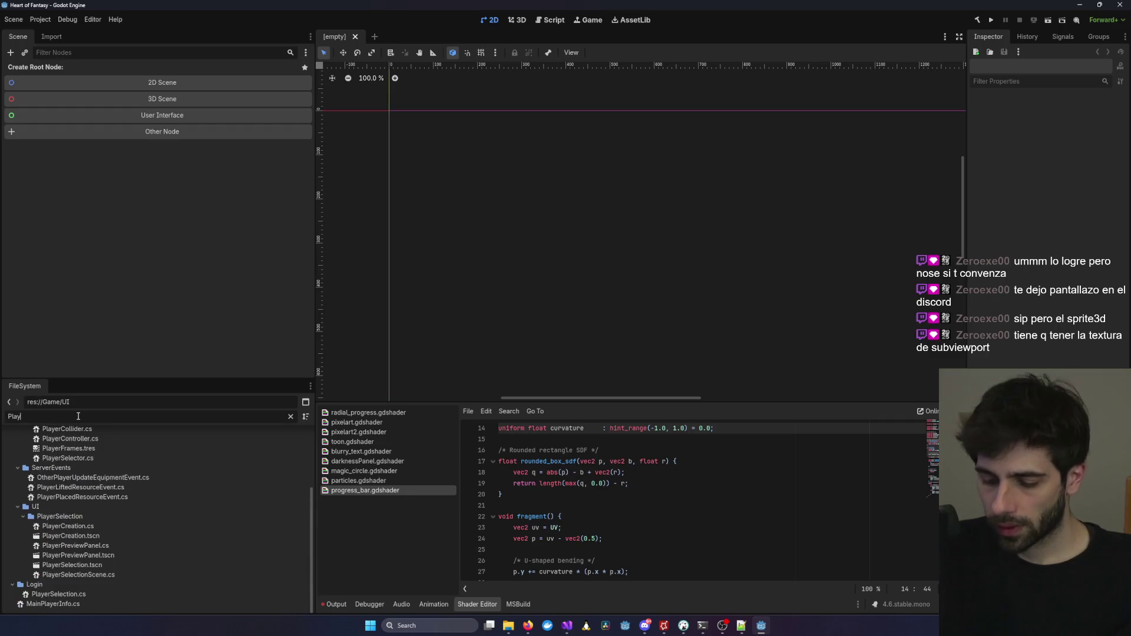
{"action": "type", "text": "er3"}
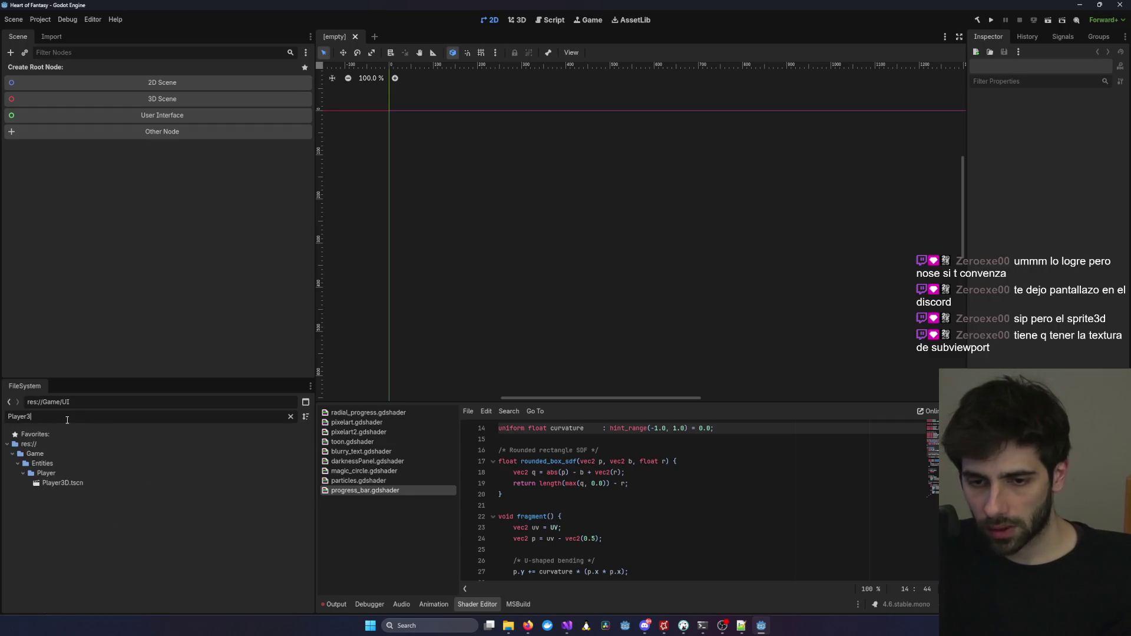
{"action": "double_click", "coordinate": [62, 483]}
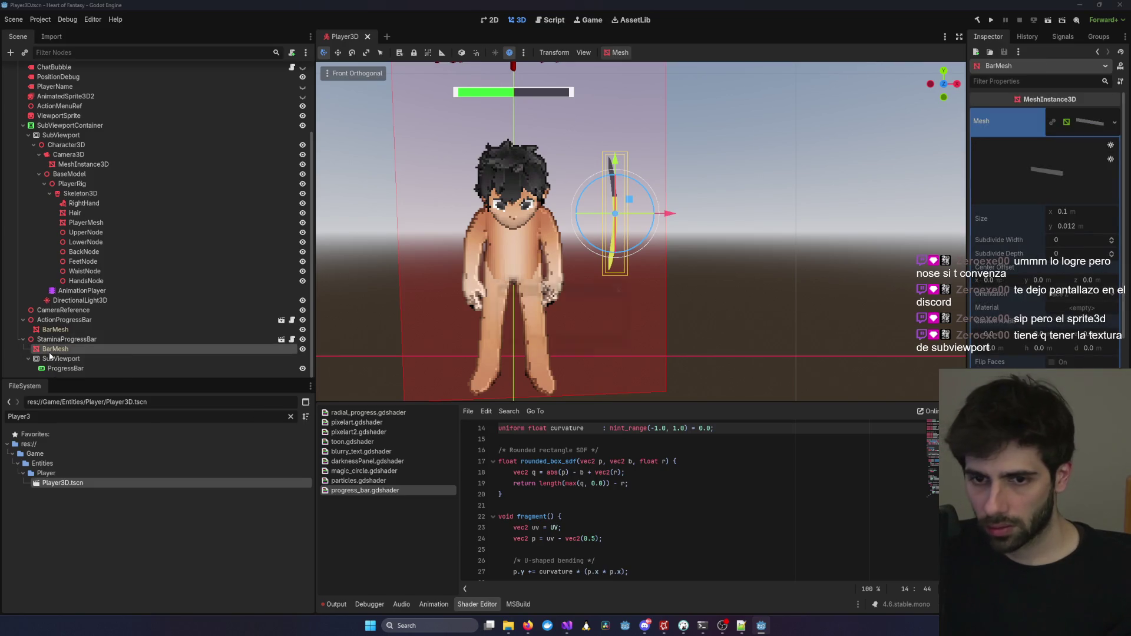
Delete the StaminaProgressBar node with its children and confirm the deletion.
{"action": "key", "text": "Delete"}
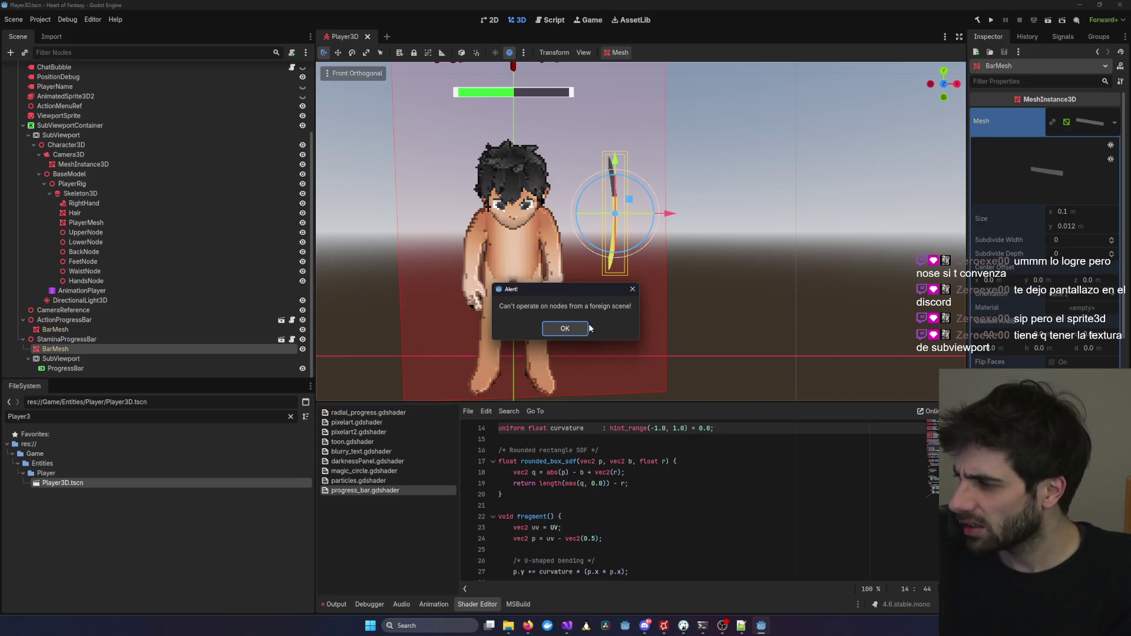
{"action": "left_click", "coordinate": [573, 330]}
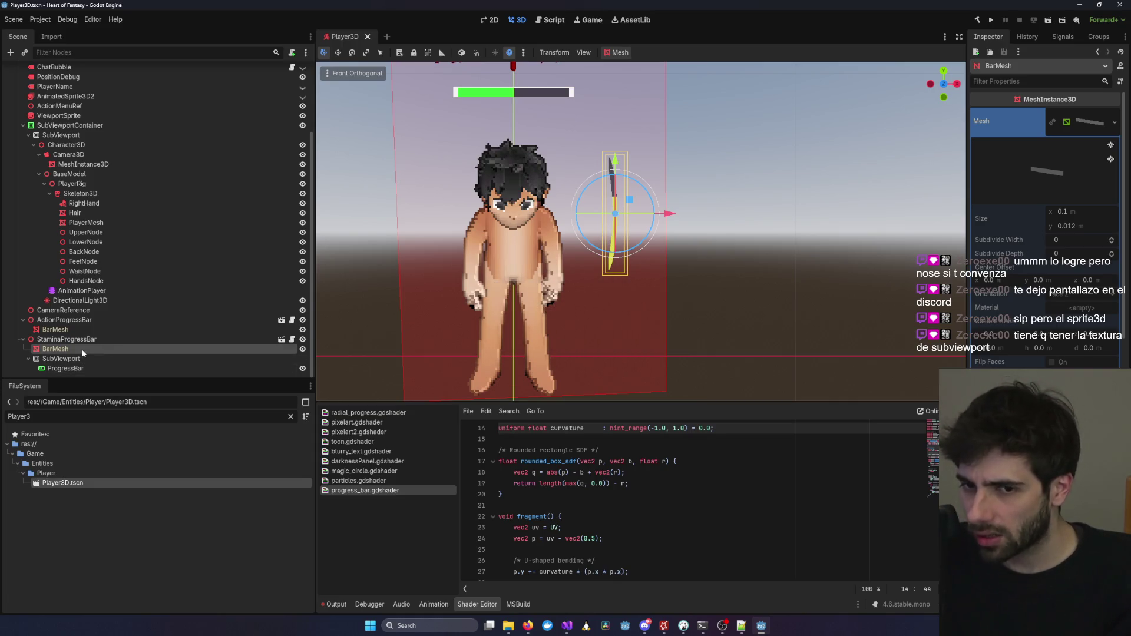
{"action": "left_click", "coordinate": [65, 340]}
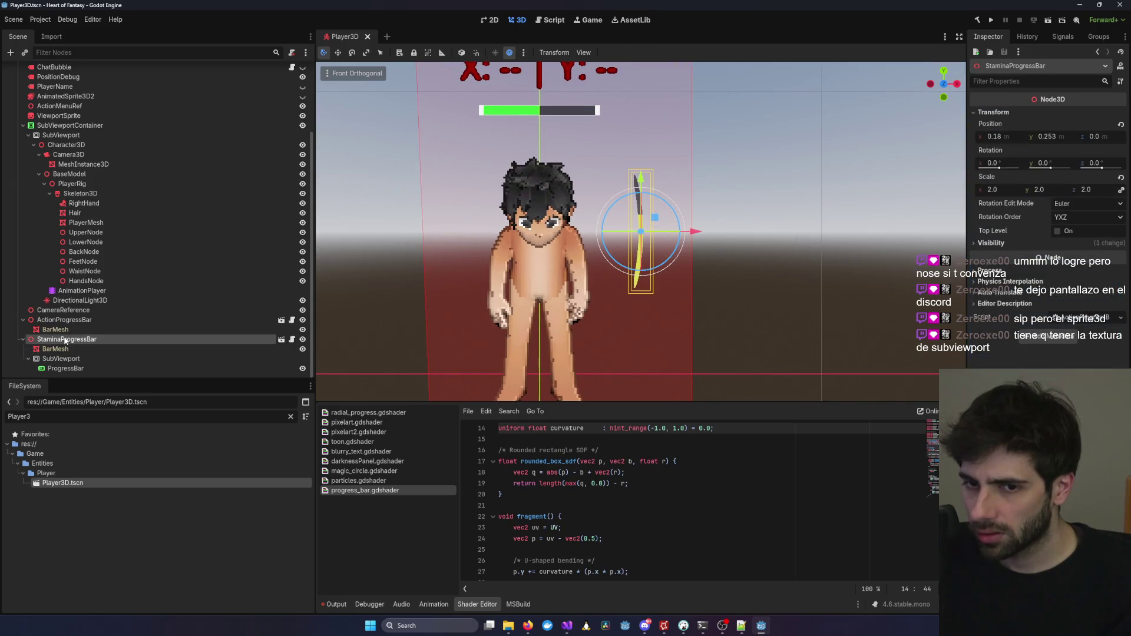
{"action": "key", "text": "Delete"}
{"action": "key", "text": "Return"}
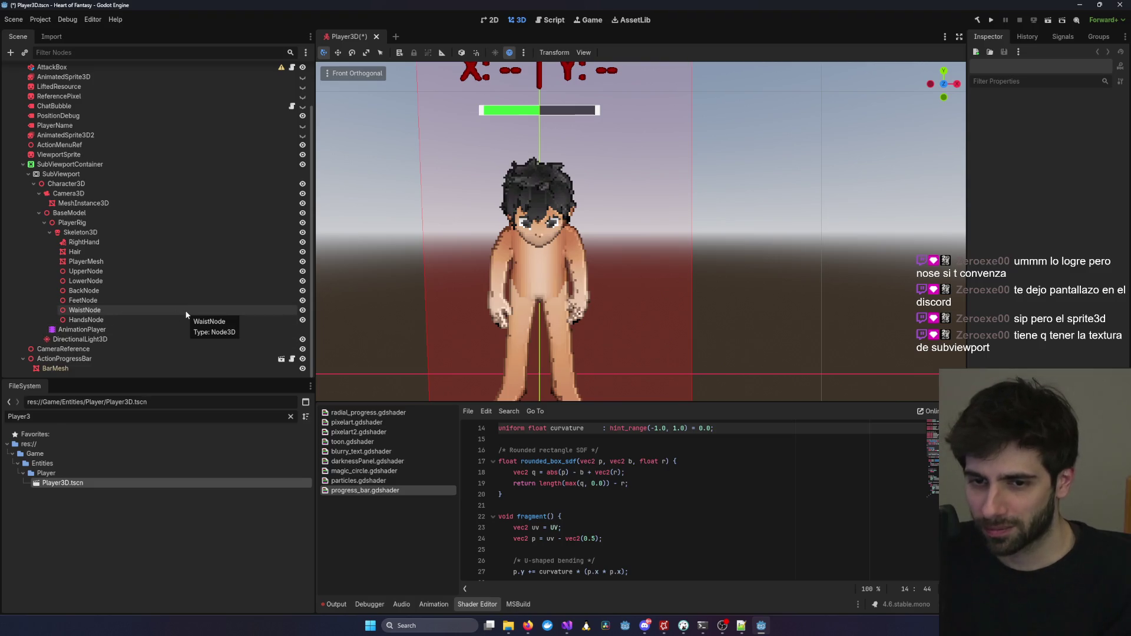
{"action": "scroll", "coordinate": [74, 122], "scroll_direction": "up", "scroll_amount": 2}
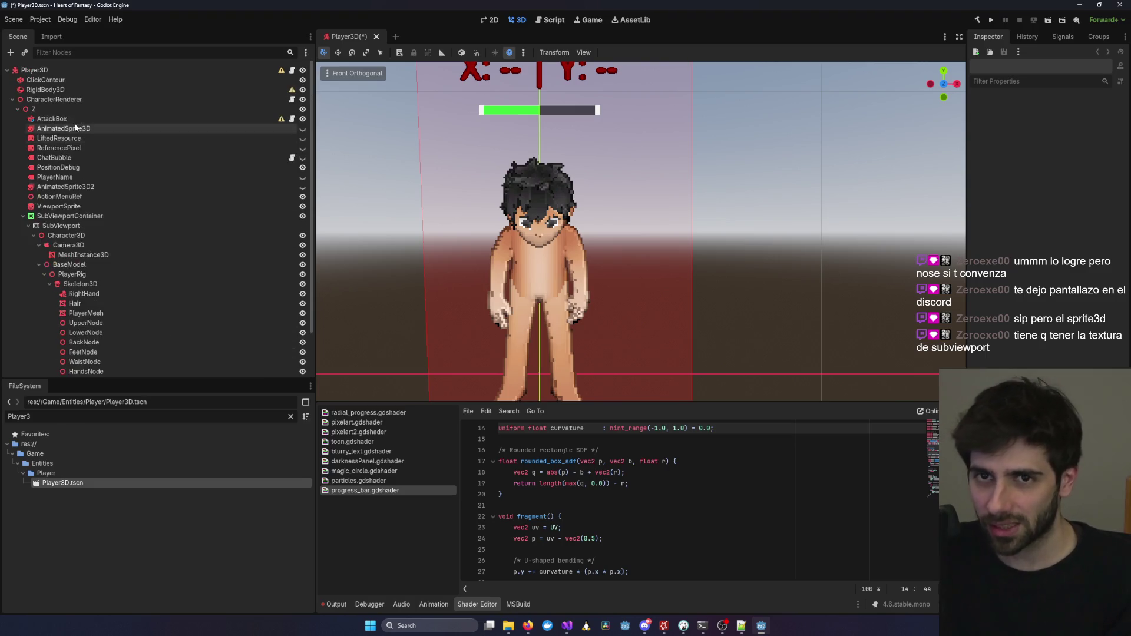
Add a Sprite3D child to Player3D and a SubViewport under the Sprite3D.
{"action": "right_click", "coordinate": [62, 73]}
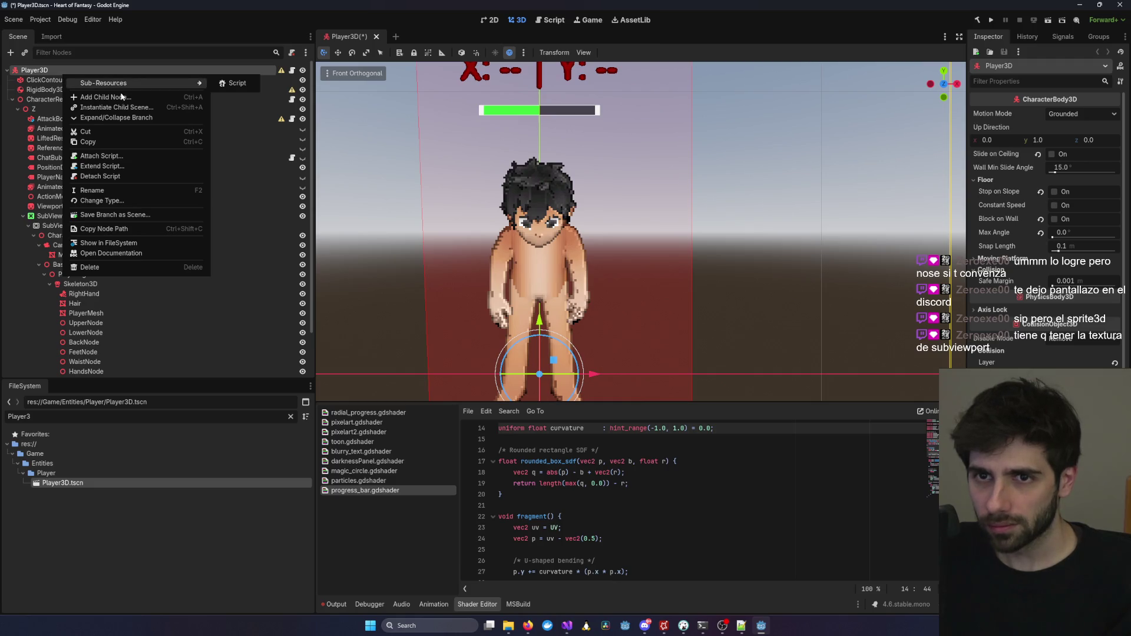
{"action": "left_click", "coordinate": [122, 96]}
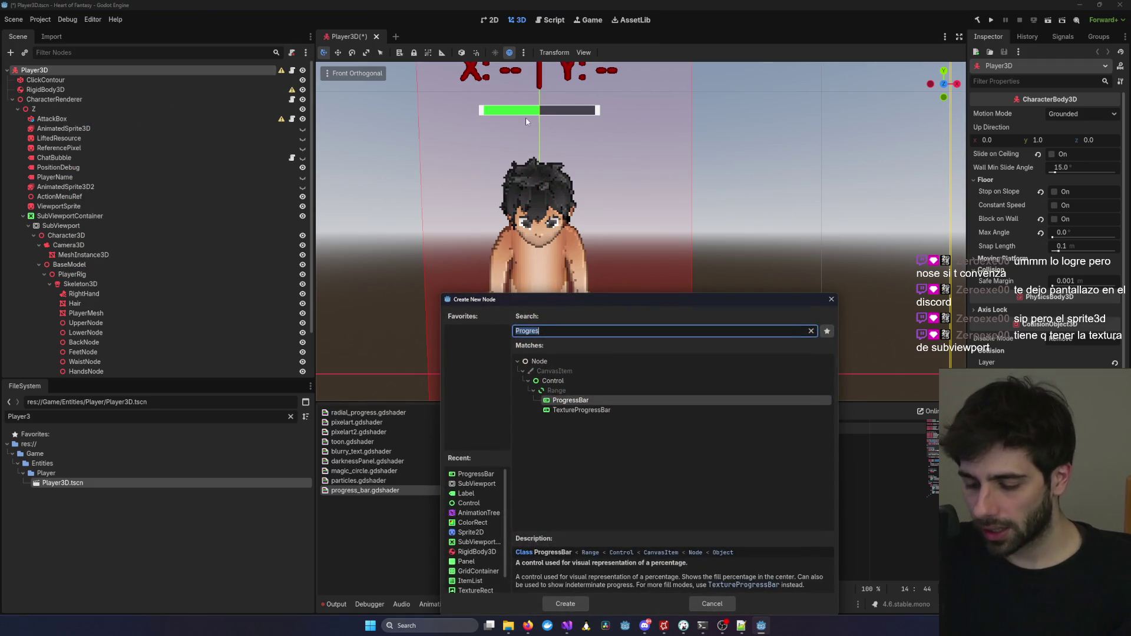
{"action": "type", "text": "sprite3d"}
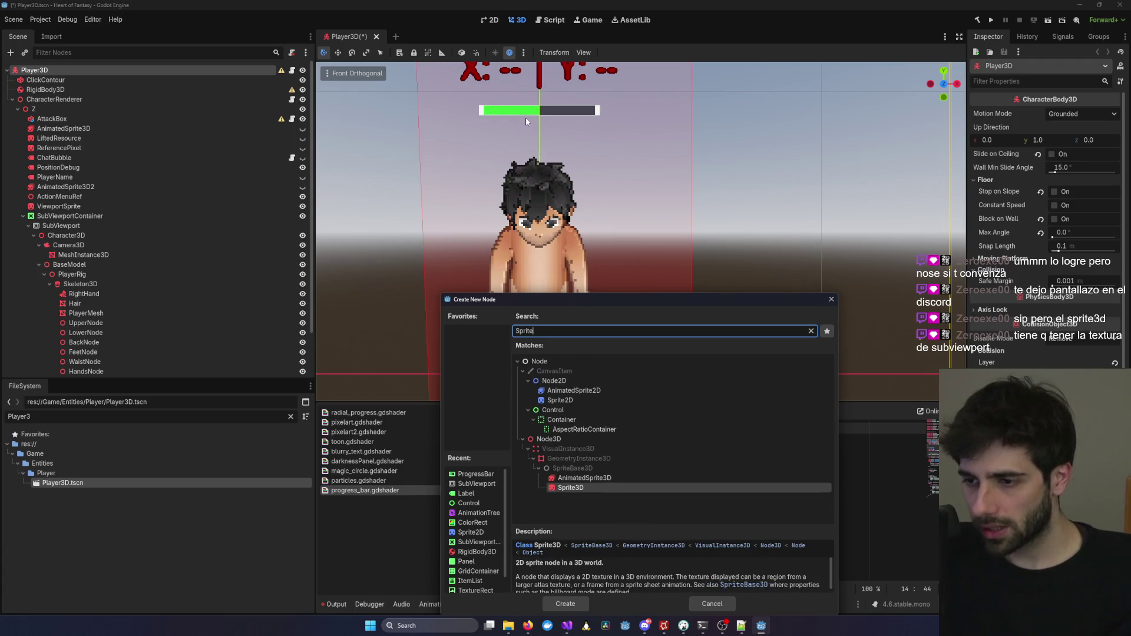
{"action": "key", "text": "Return"}
{"action": "right_click", "coordinate": [38, 369]}
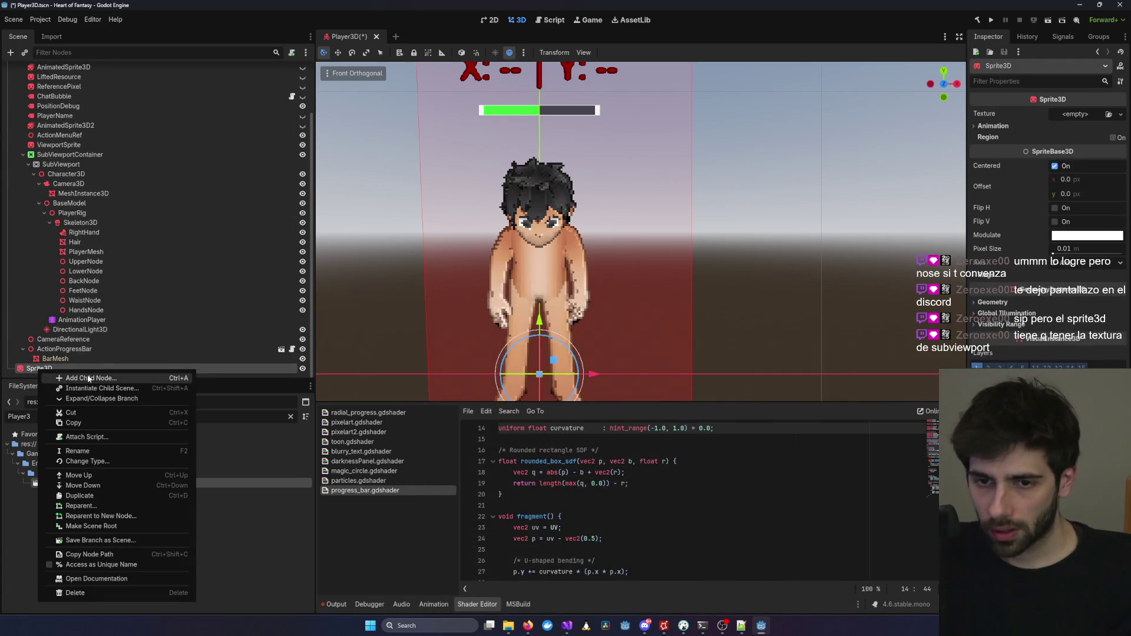
{"action": "left_click", "coordinate": [65, 377]}
{"action": "type", "text": "subviewport"}
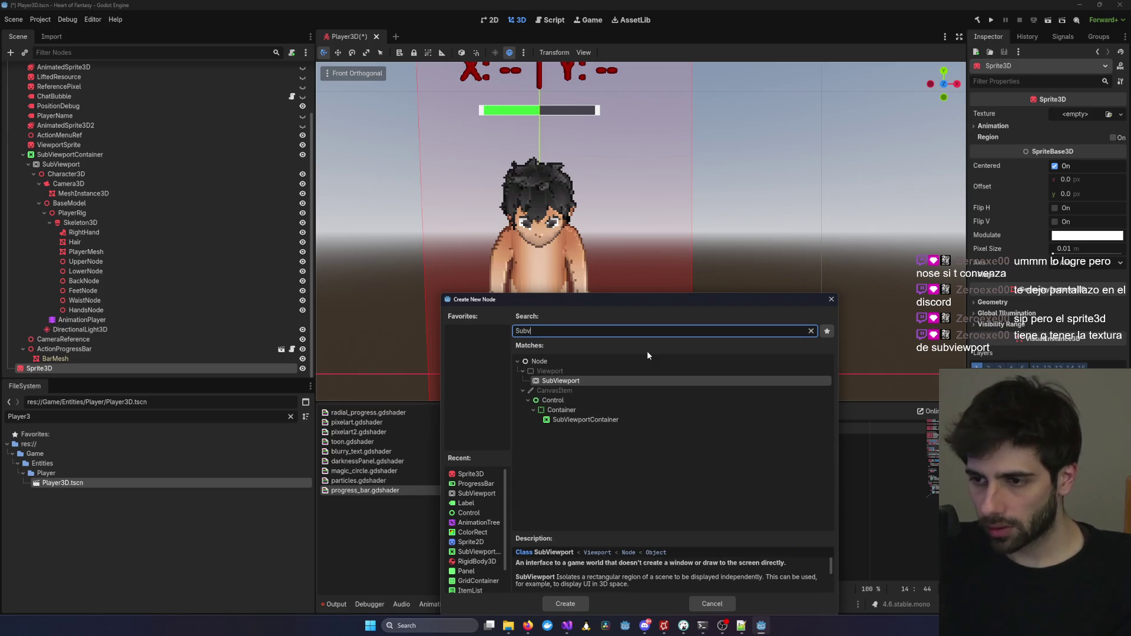
{"action": "key", "text": "Return"}
Add a TextureProgressBar under the SubViewport and save the Player3D scene.
{"action": "right_click", "coordinate": [91, 377]}
{"action": "left_click", "coordinate": [149, 378]}
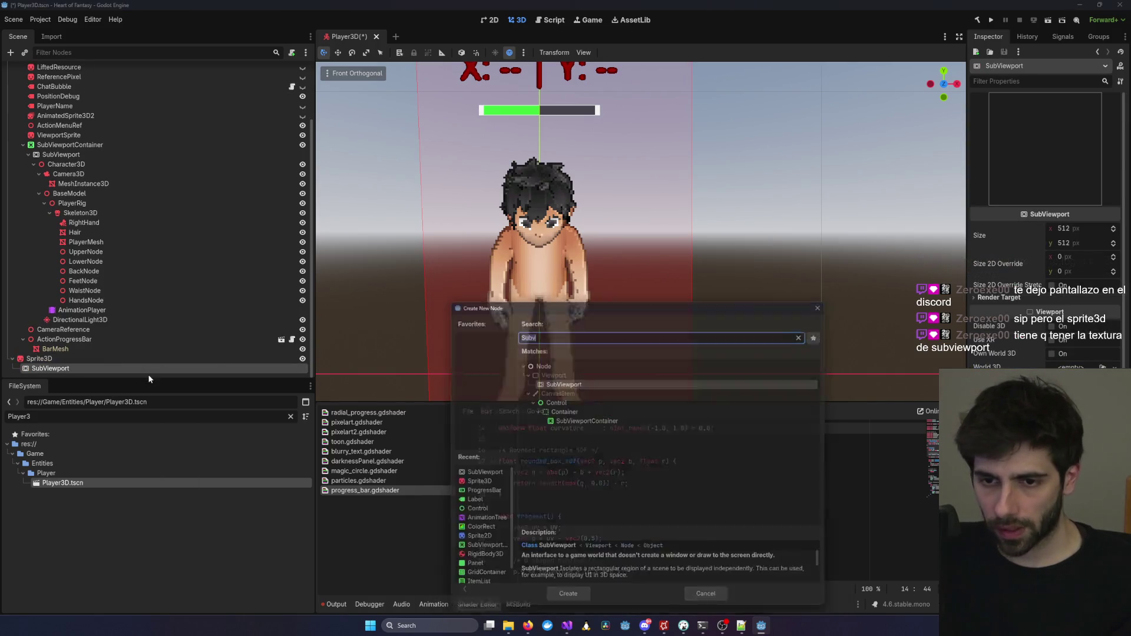
{"action": "type", "text": "P^rog"}
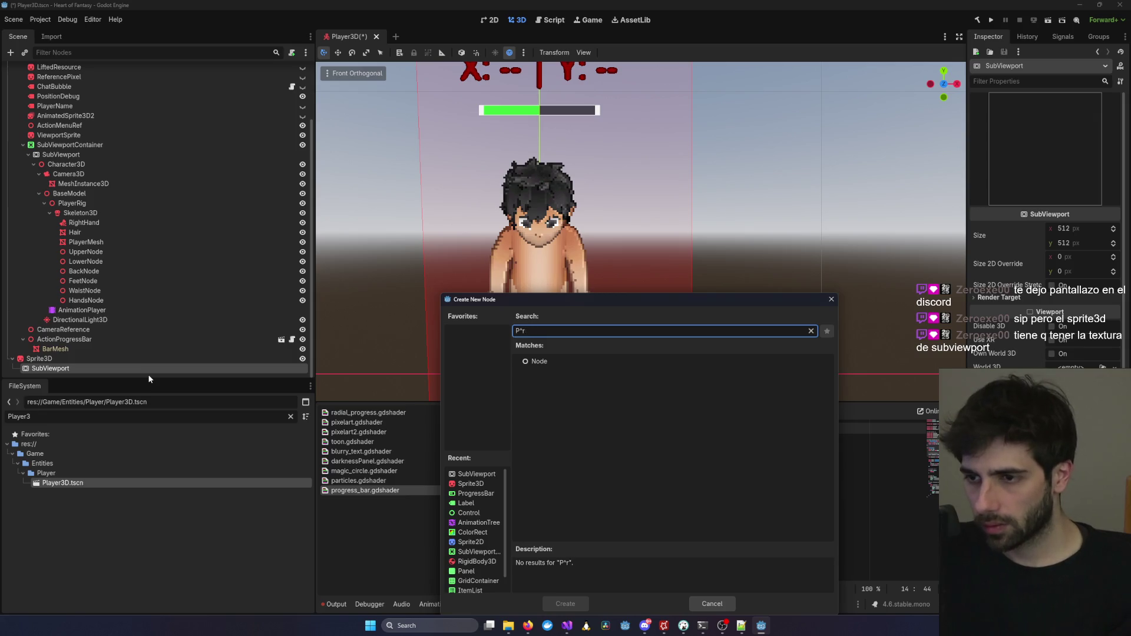
{"action": "key", "text": "BackSpace"}
{"action": "key", "text": "BackSpace"}
{"action": "type", "text": "rogr"}
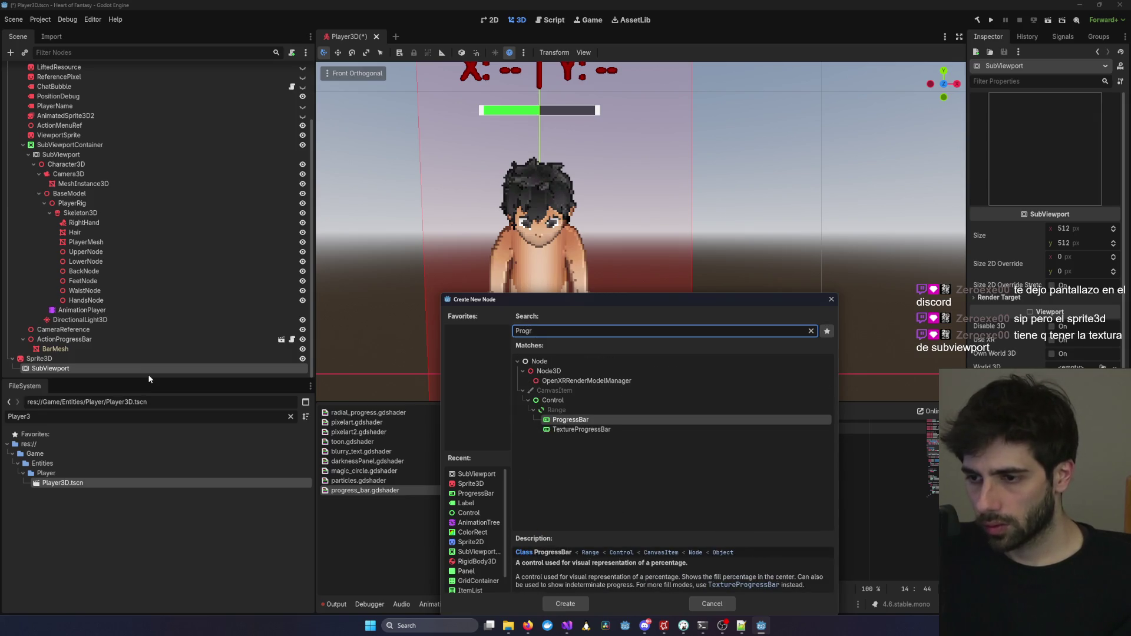
{"action": "key", "text": "Down"}
{"action": "key", "text": "Return"}
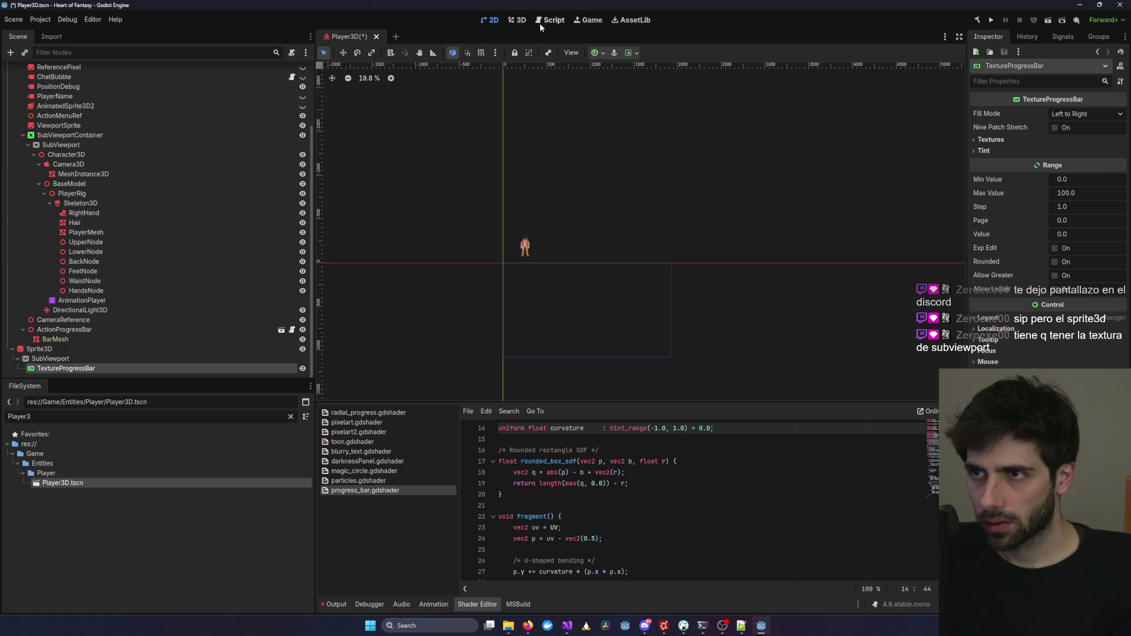
{"action": "key", "text": "ctrl+s"}
Check the TextureProgressBar's texture settings in 3D, then delete the TextureProgressBar.
{"action": "left_click", "coordinate": [518, 20]}
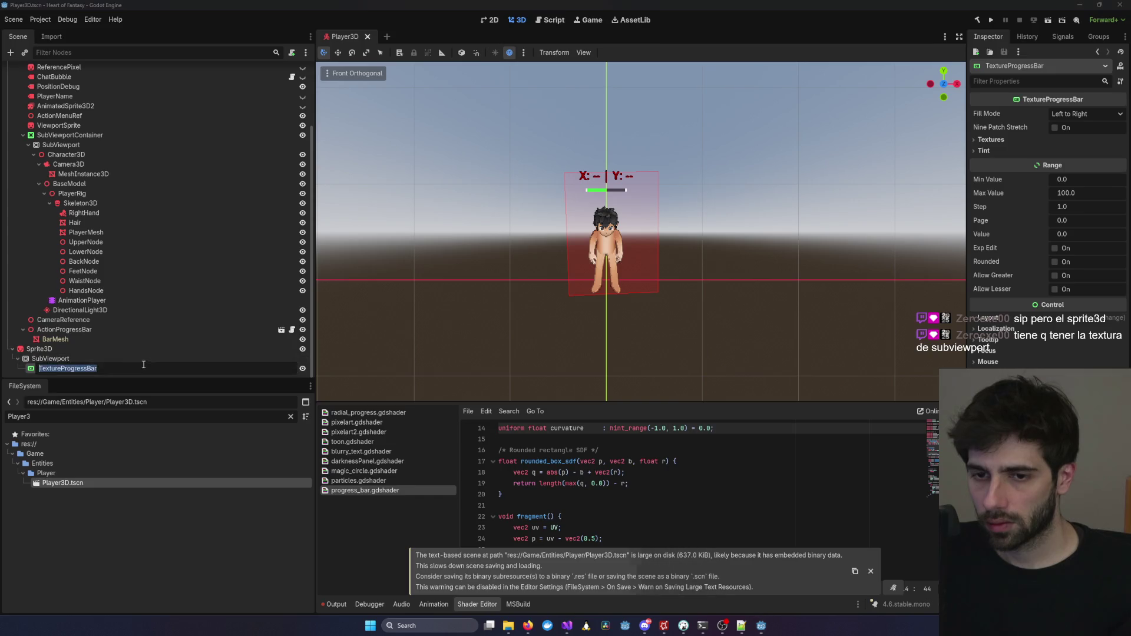
{"action": "left_click", "coordinate": [991, 140]}
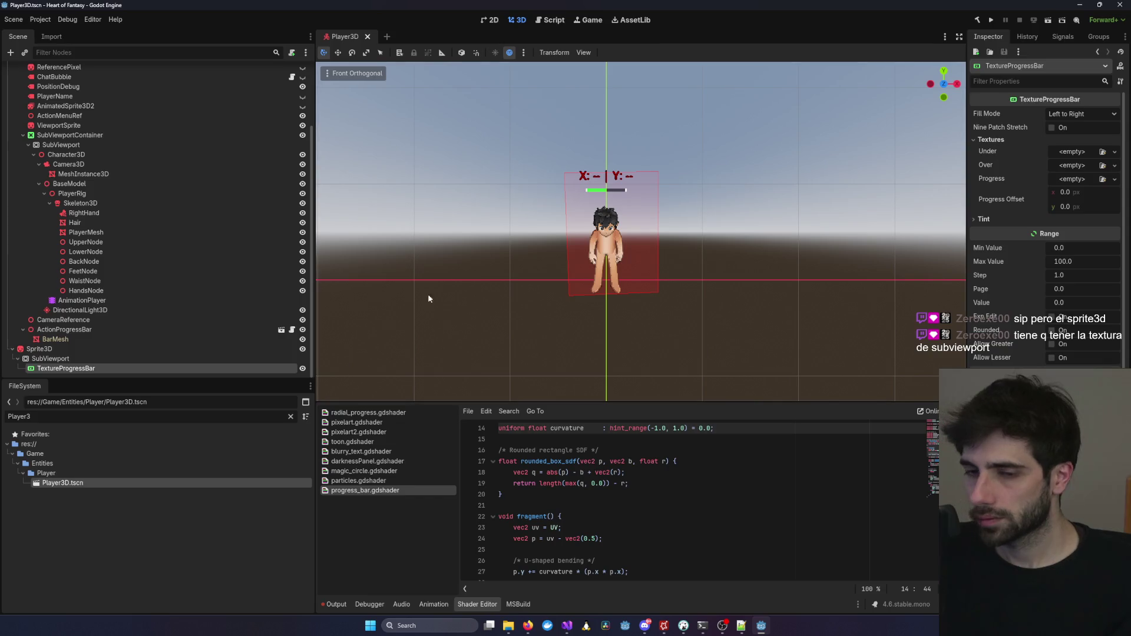
{"action": "left_click", "coordinate": [109, 358]}
{"action": "left_click", "coordinate": [95, 369]}
{"action": "key", "text": "Delete"}
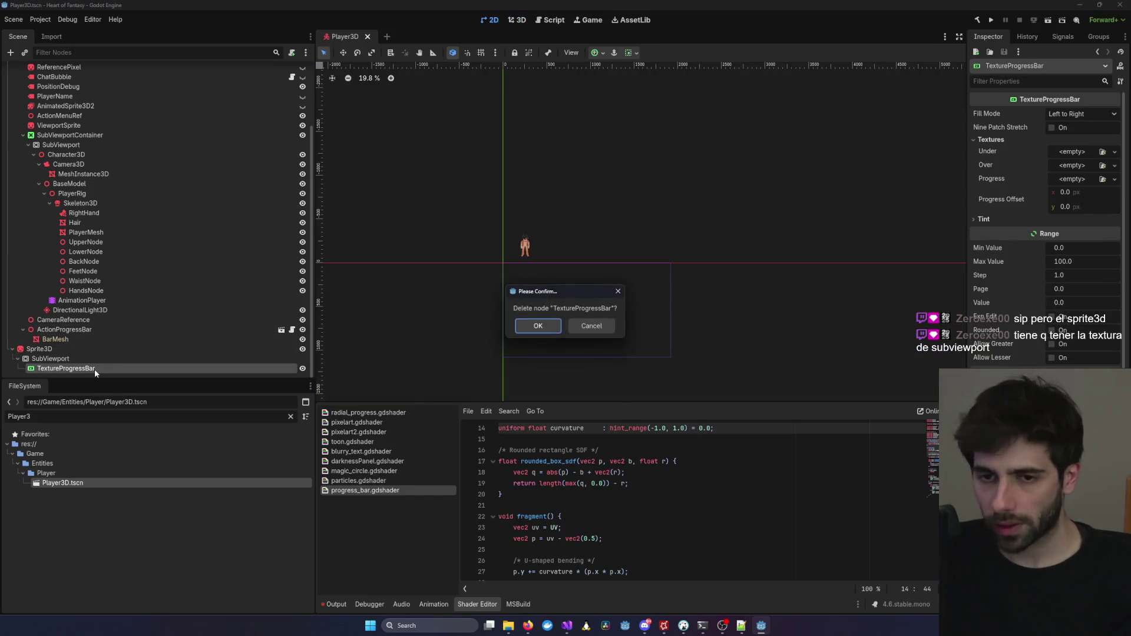
{"action": "key", "text": "Return"}
Add a plain ProgressBar under the SubViewport in its place.
{"action": "right_click", "coordinate": [95, 369]}
{"action": "left_click", "coordinate": [122, 376]}
{"action": "type", "text": "Progr"}
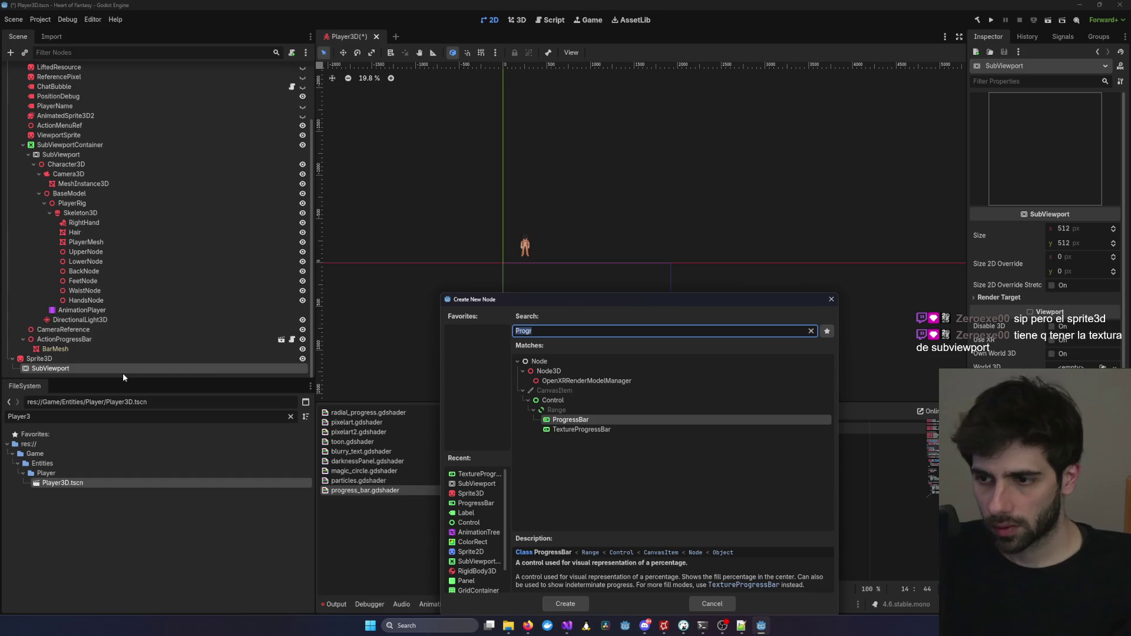
{"action": "double_click", "coordinate": [575, 423]}
{"action": "scroll", "coordinate": [530, 300], "scroll_direction": "up", "scroll_amount": 5}
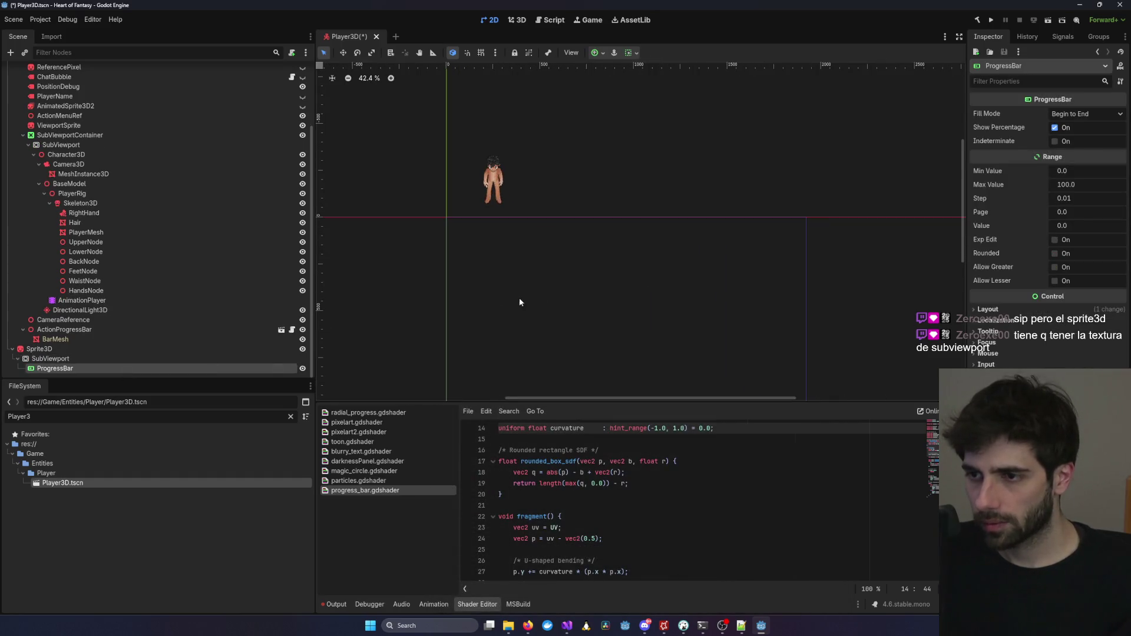
Drag the Sprite3D to the right of the character and raise it.
{"action": "scroll", "coordinate": [329, 254], "scroll_direction": "up", "scroll_amount": 2}
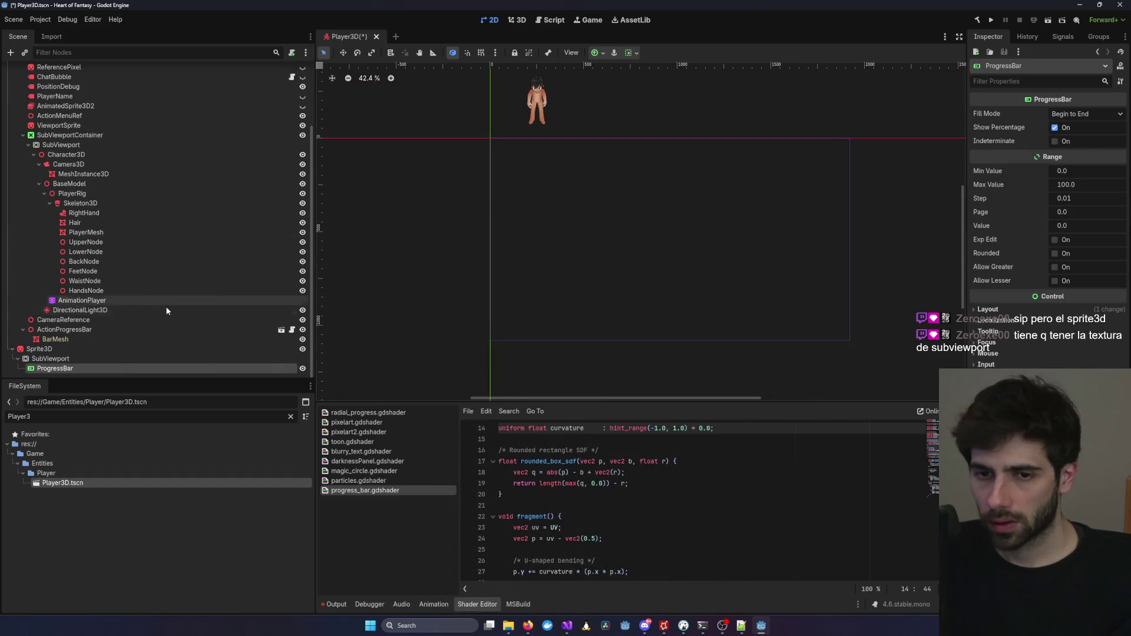
{"action": "left_click", "coordinate": [199, 359]}
{"action": "left_click", "coordinate": [199, 368]}
{"action": "scroll", "coordinate": [676, 267], "scroll_direction": "down", "scroll_amount": 10}
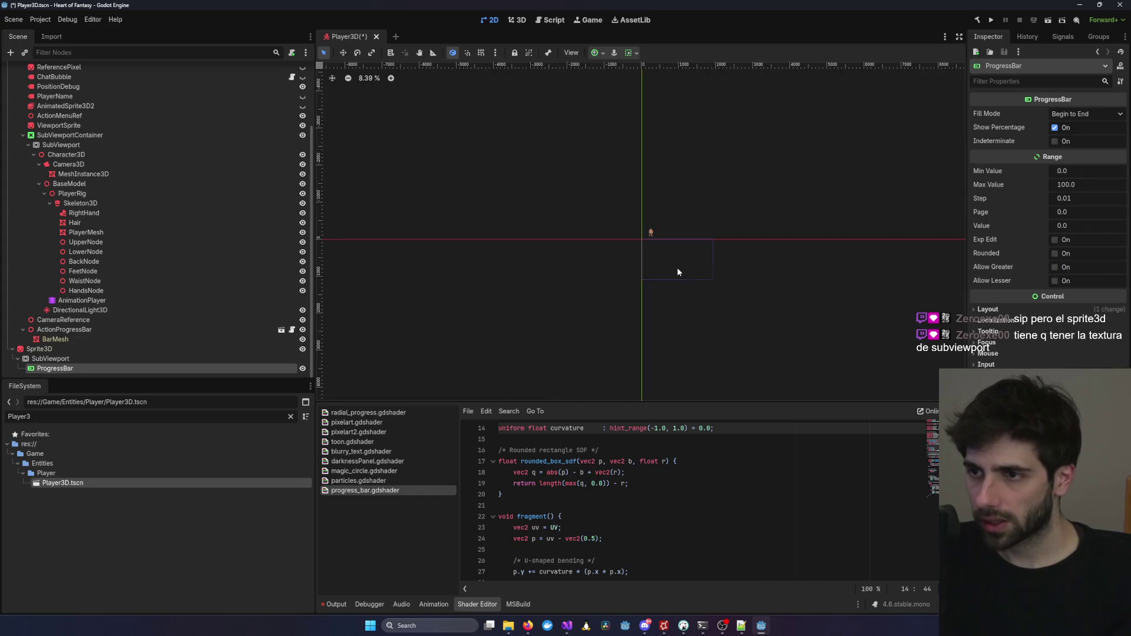
{"action": "scroll", "coordinate": [685, 277], "scroll_direction": "up", "scroll_amount": 10}
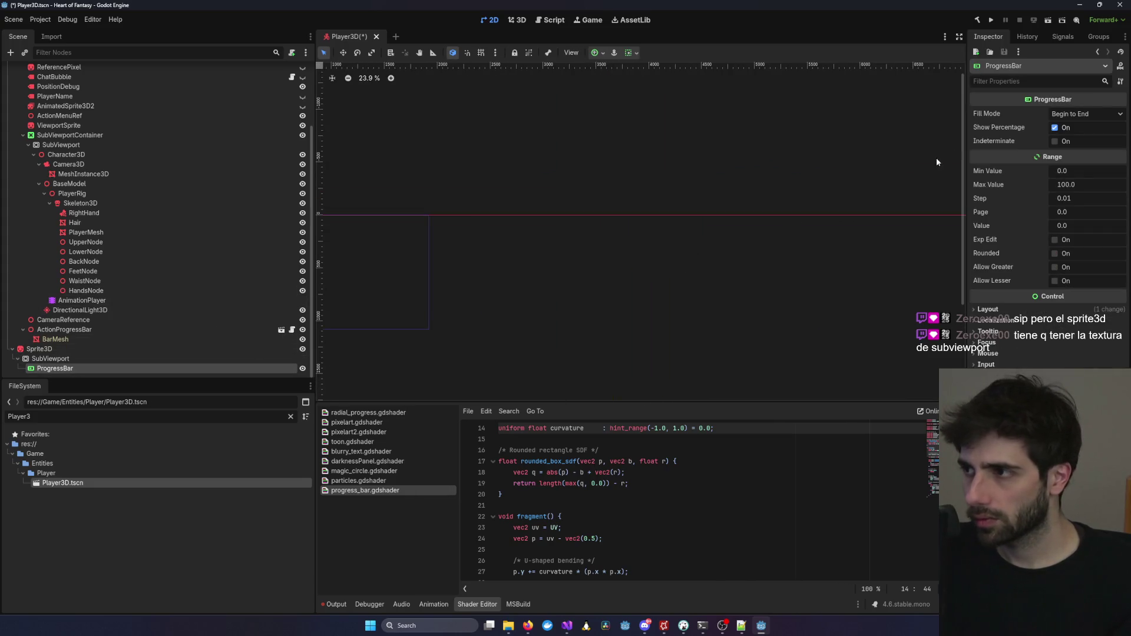
{"action": "left_click", "coordinate": [129, 350]}
{"action": "left_click", "coordinate": [121, 365]}
{"action": "left_click", "coordinate": [135, 341]}
{"action": "left_click", "coordinate": [133, 352]}
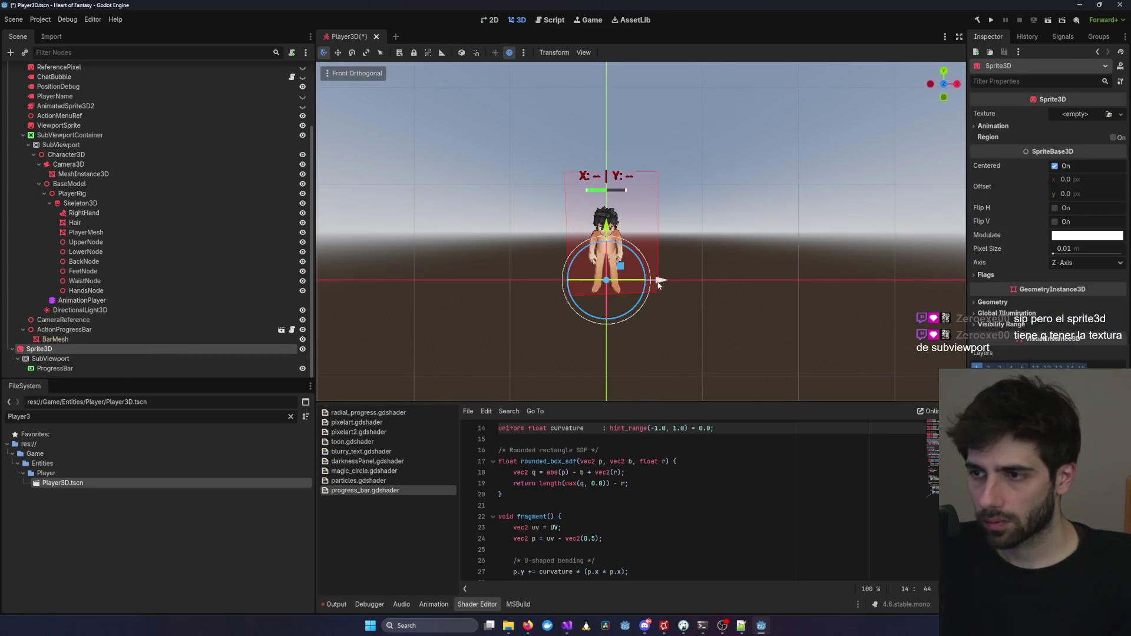
{"action": "left_click_drag", "start_coordinate": [659, 285], "coordinate": [734, 285]}
{"action": "left_click_drag", "start_coordinate": [680, 225], "coordinate": [677, 190]}
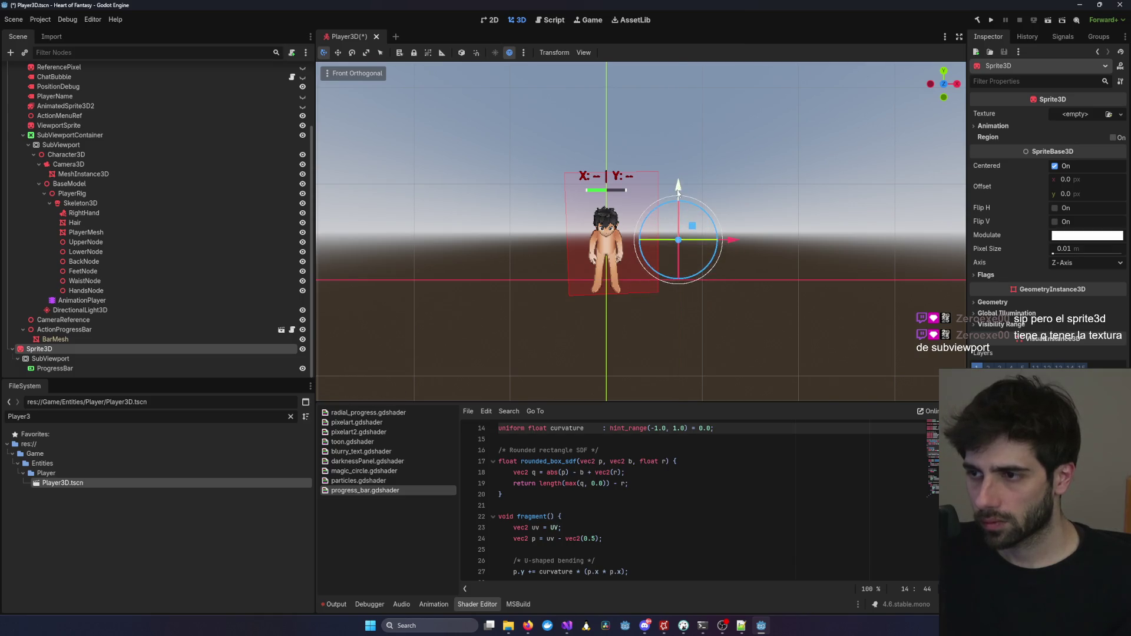
{"action": "scroll", "coordinate": [676, 189], "scroll_direction": "up", "scroll_amount": 5}
Set the ProgressBar's Value to 50, leaving fill mode unchanged, and view it in 3D.
{"action": "left_click", "coordinate": [143, 364]}
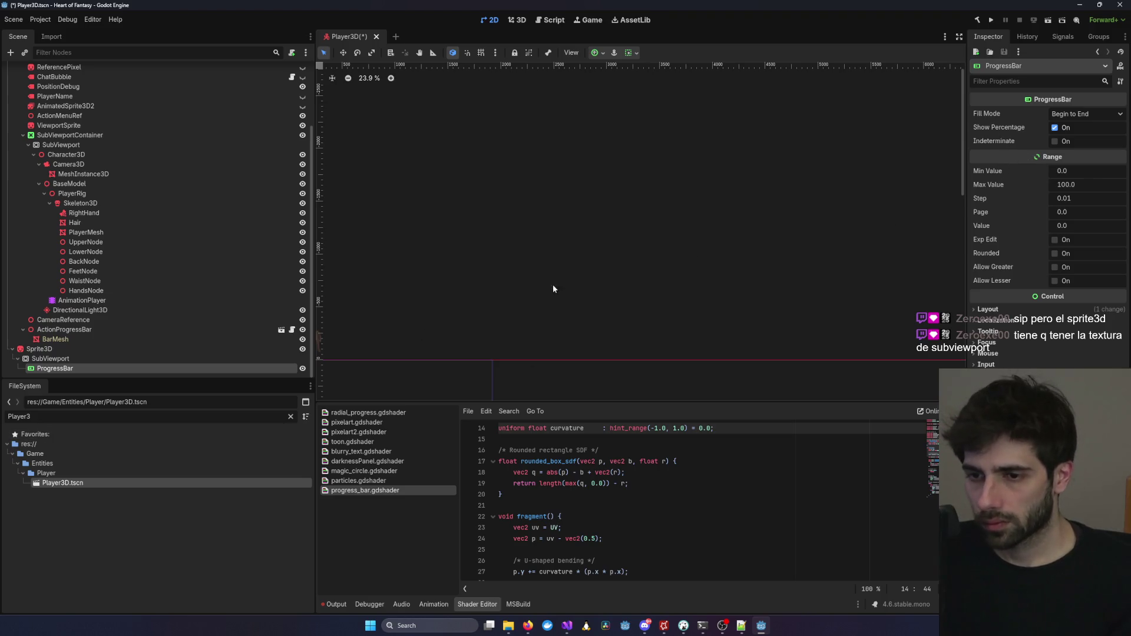
{"action": "left_click", "coordinate": [988, 310]}
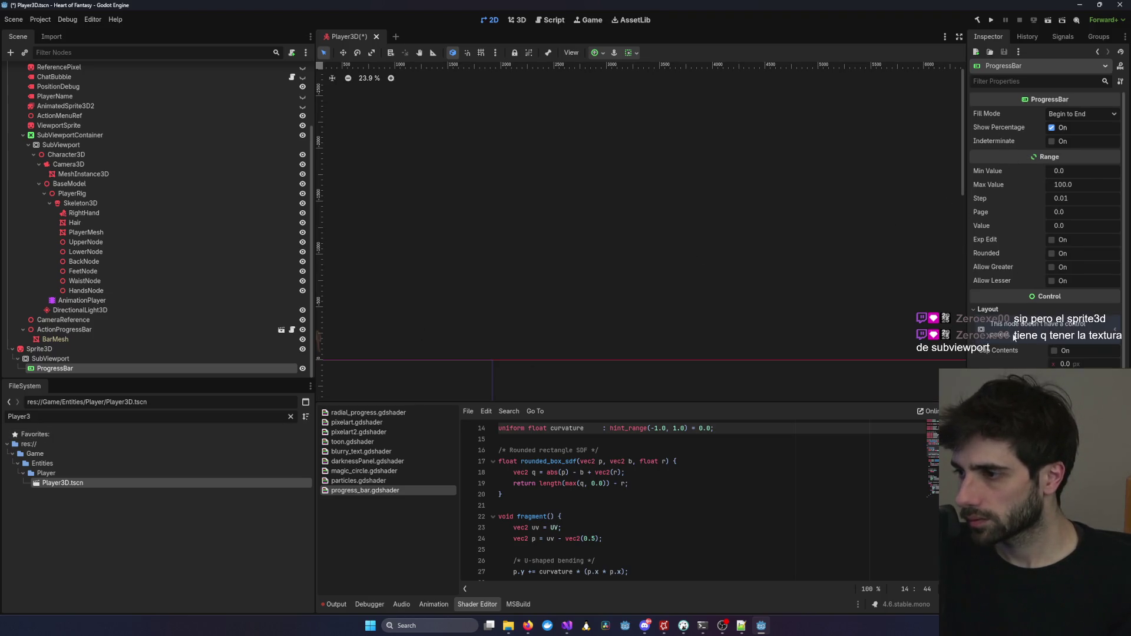
{"action": "left_click", "coordinate": [1060, 114]}
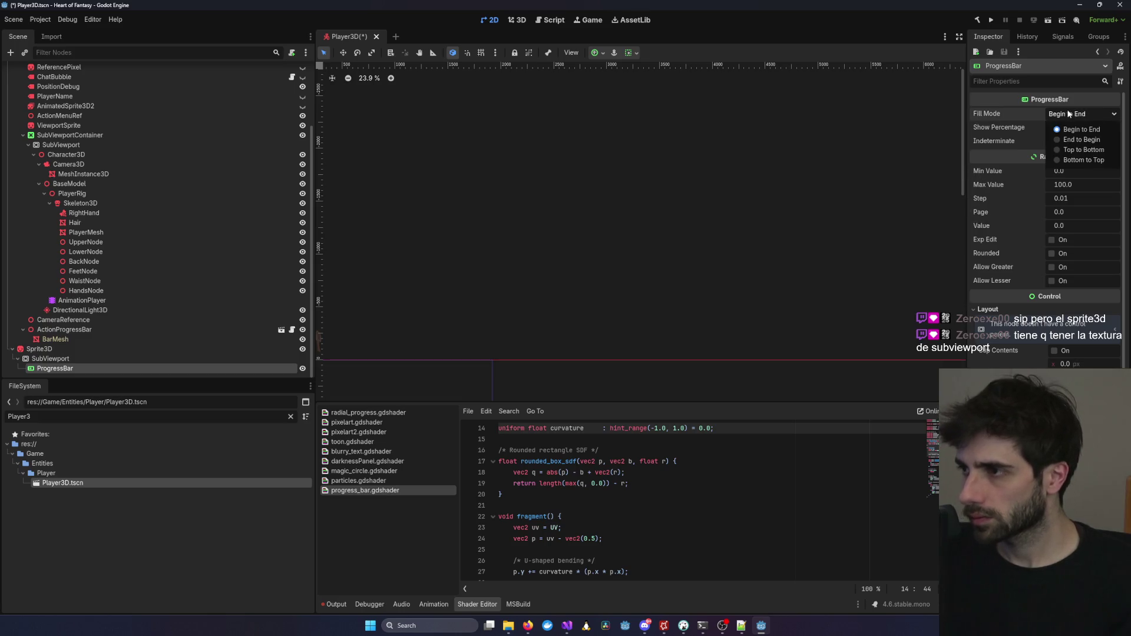
{"action": "left_click", "coordinate": [1081, 129]}
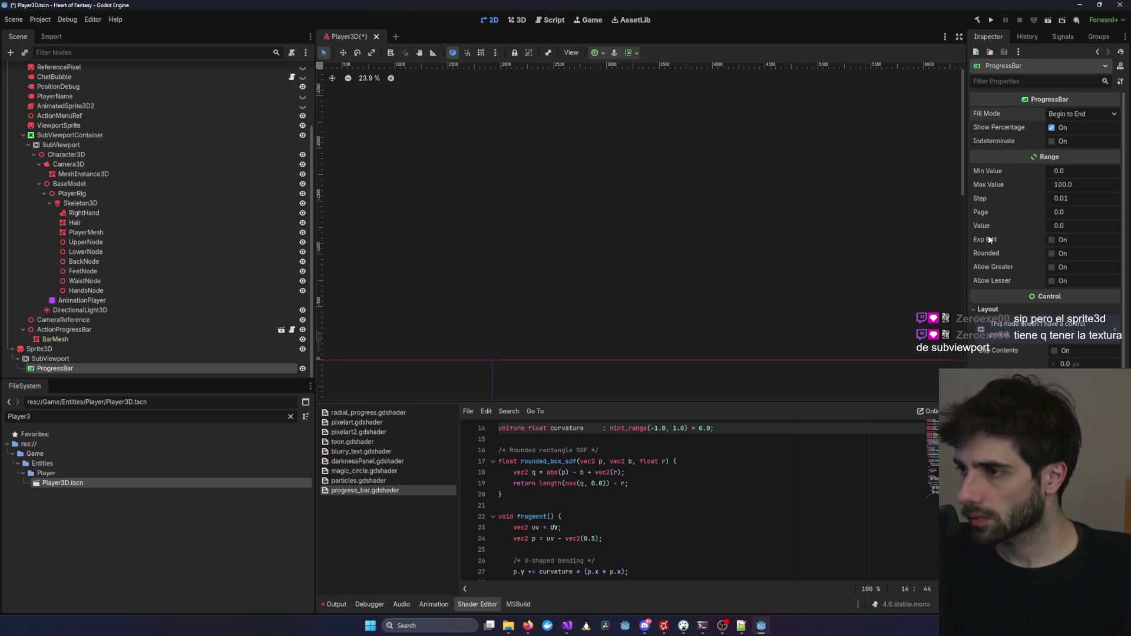
{"action": "left_click_drag", "start_coordinate": [1054, 226], "coordinate": [1066, 226]}
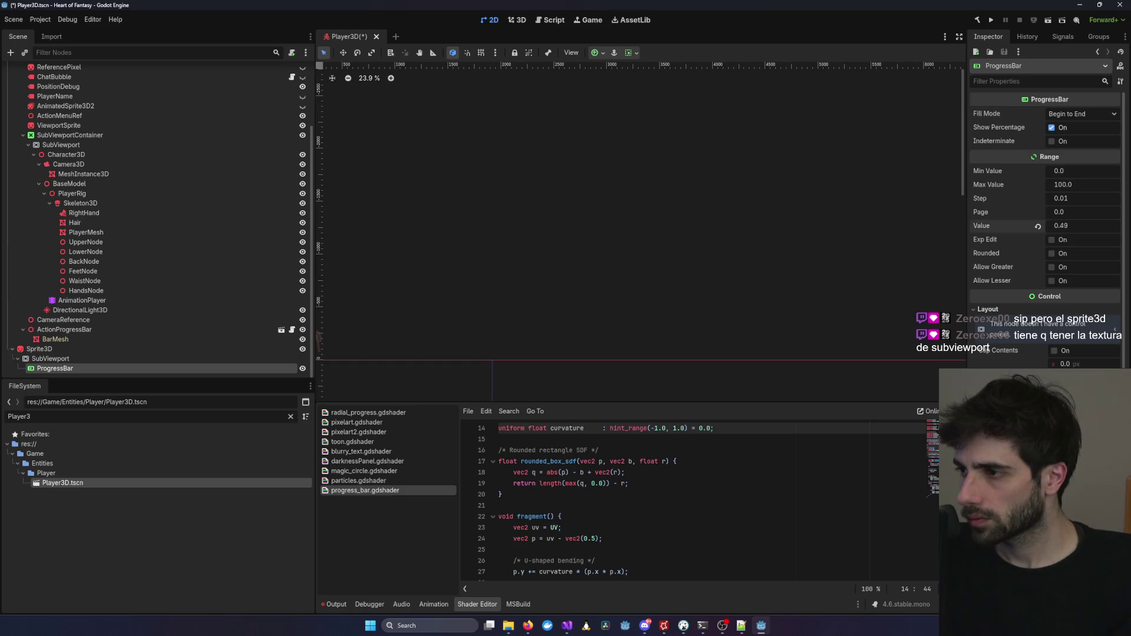
{"action": "left_click", "coordinate": [1091, 229]}
{"action": "type", "text": "50"}
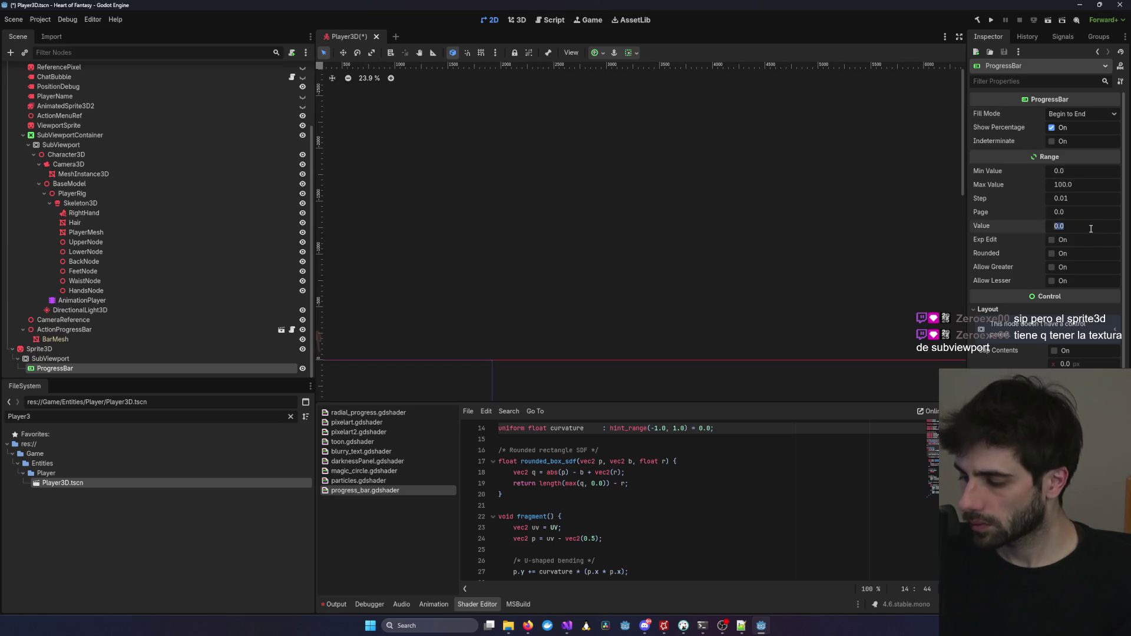
{"action": "key", "text": "Return"}
{"action": "scroll", "coordinate": [596, 251], "scroll_direction": "down", "scroll_amount": 5}
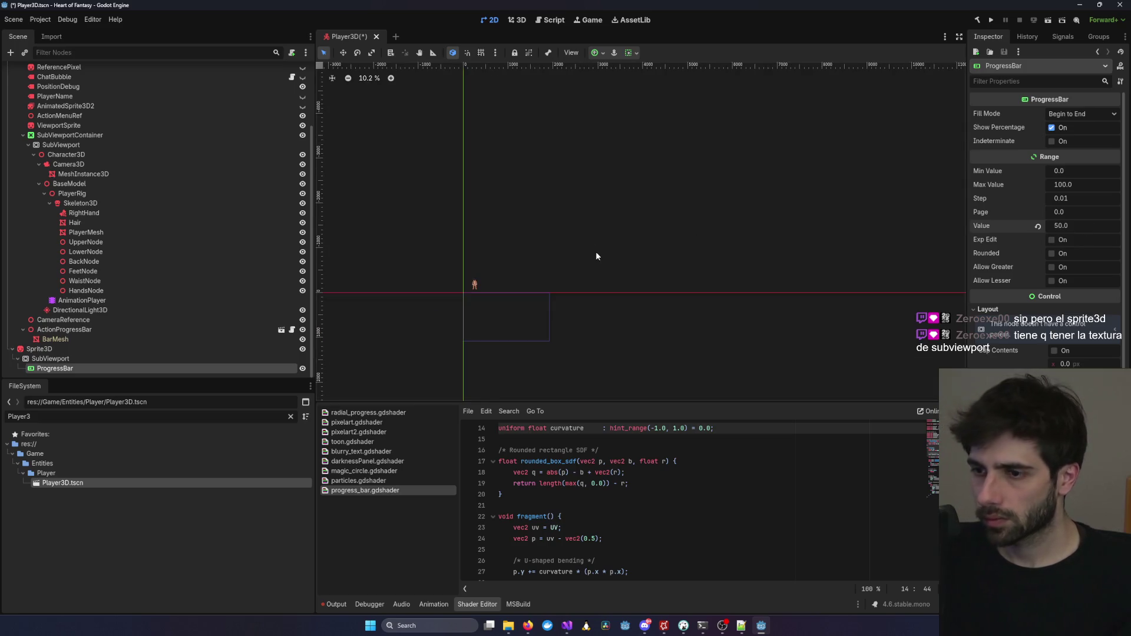
{"action": "left_click", "coordinate": [517, 19]}
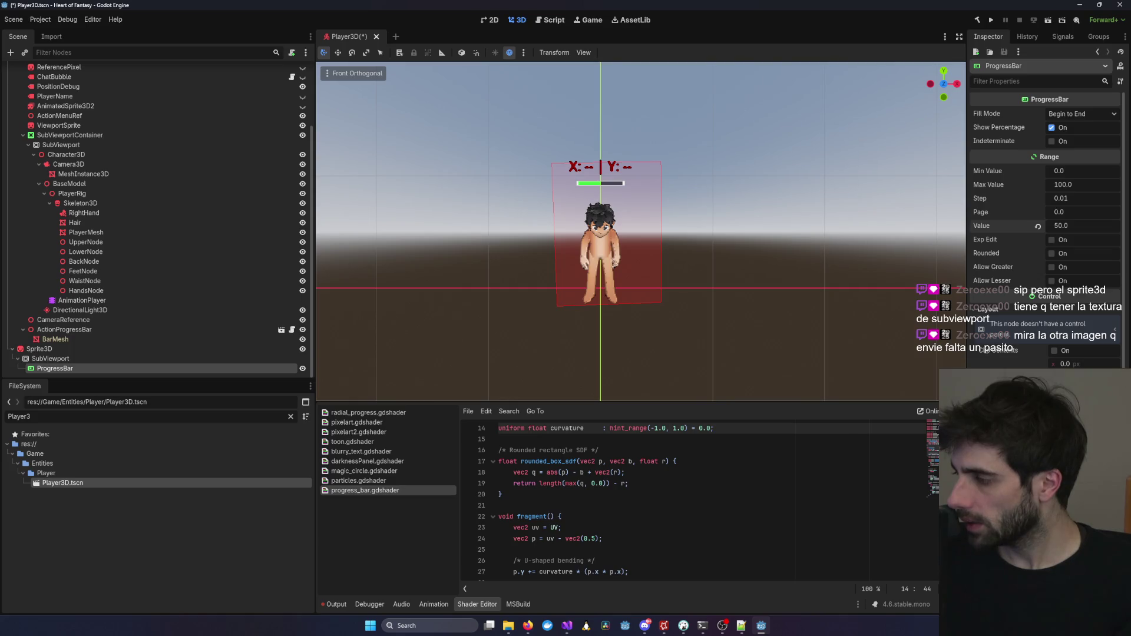
Focus the 3D view on the Sprite3D with F, then return to Front Orthogonal.
{"action": "key", "text": "alt+Tab"}
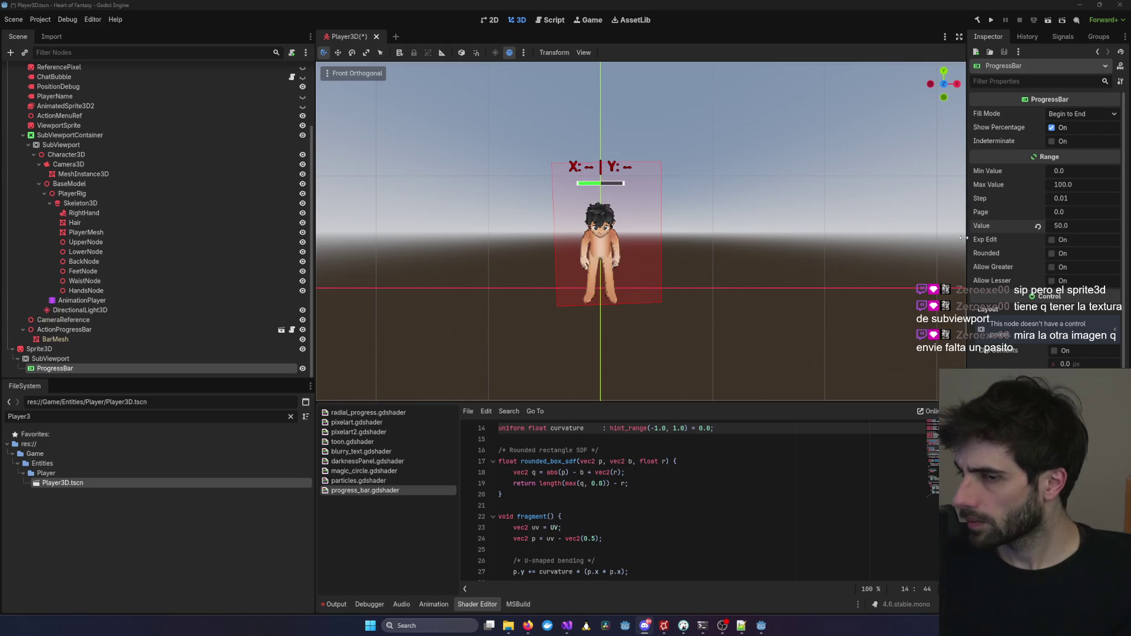
{"action": "left_click", "coordinate": [205, 355]}
{"action": "left_click", "coordinate": [210, 341]}
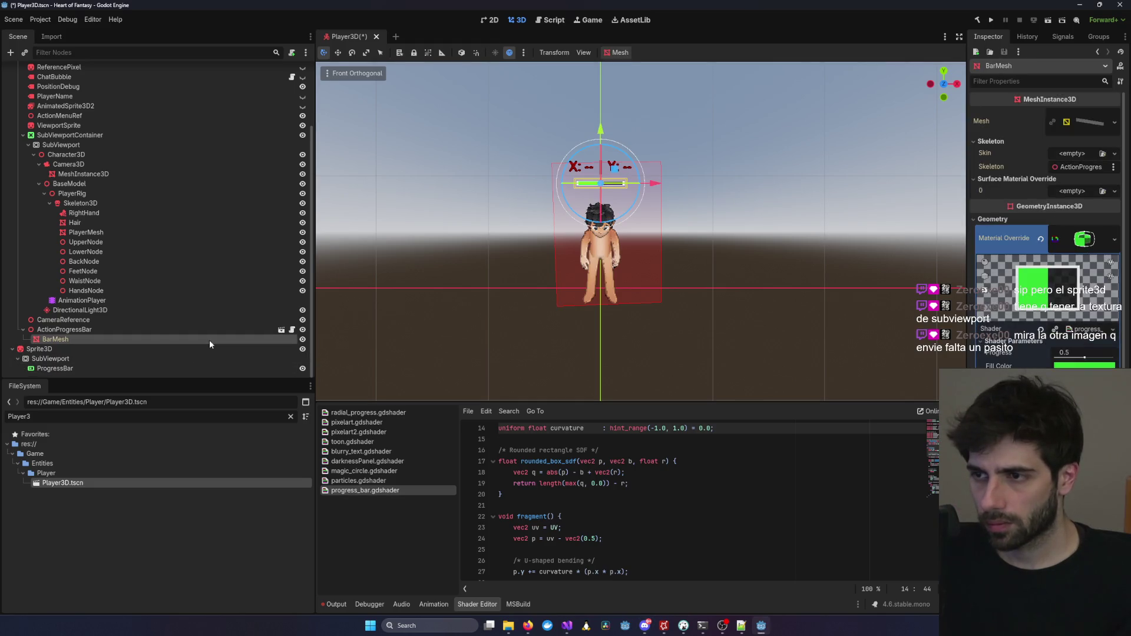
{"action": "left_click", "coordinate": [164, 350]}
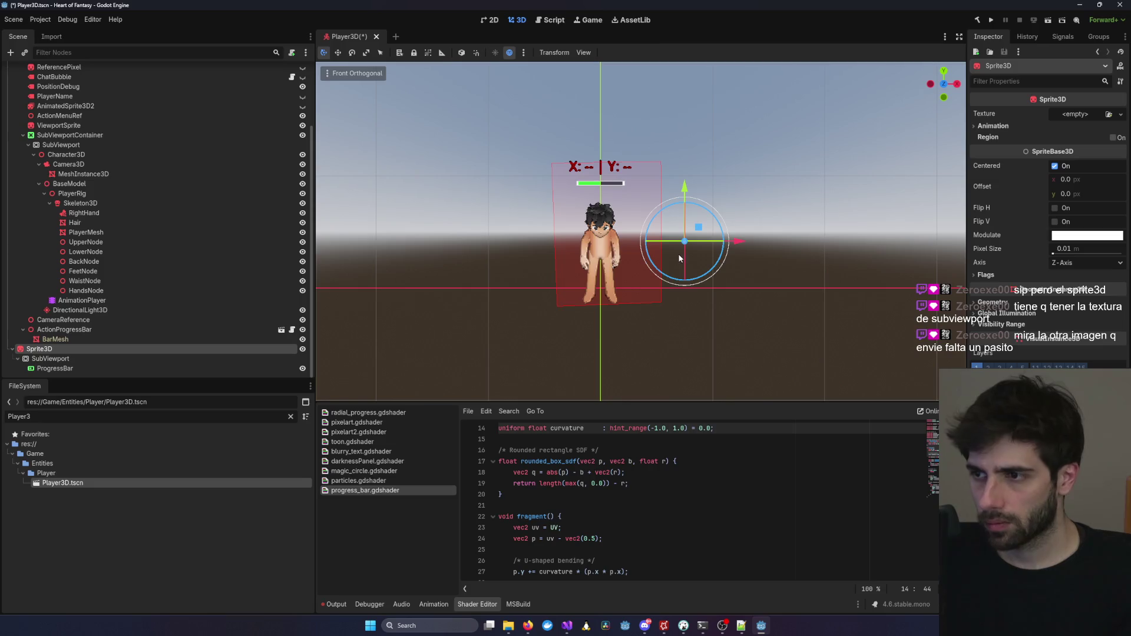
{"action": "mouse_move", "coordinate": [670, 284]}
{"action": "left_mouse_down"}
{"action": "mouse_move", "coordinate": [818, 291]}
{"action": "mouse_move", "coordinate": [733, 340]}
{"action": "left_mouse_up"}
{"action": "scroll", "coordinate": [760, 301], "scroll_direction": "up", "scroll_amount": 10}
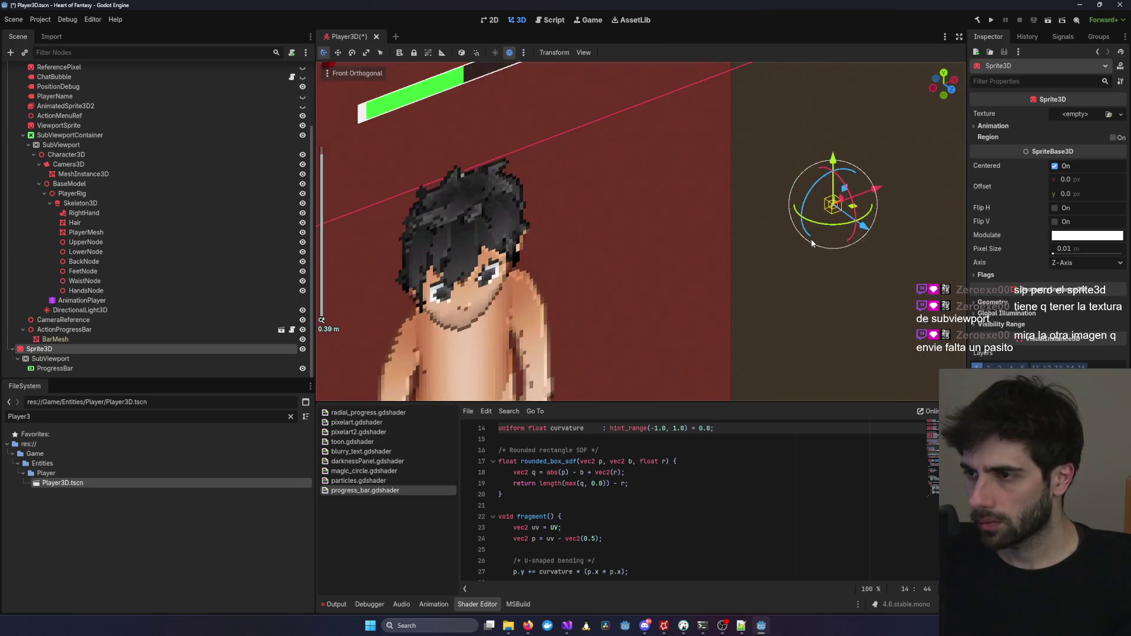
{"action": "key", "text": "f"}
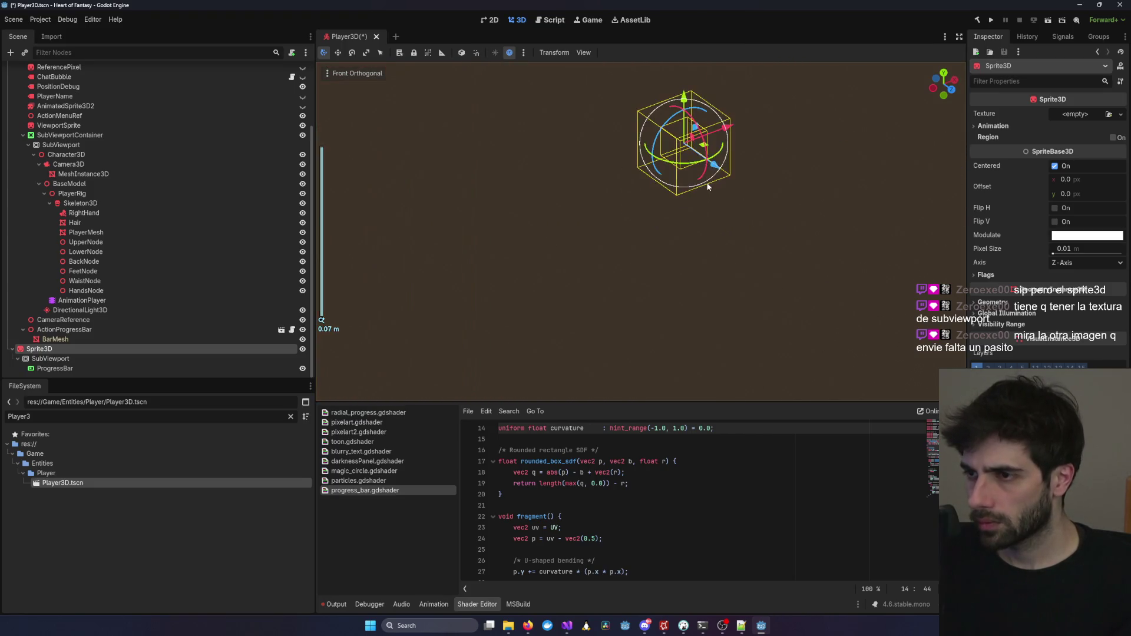
{"action": "mouse_move", "coordinate": [663, 293]}
{"action": "left_mouse_down"}
{"action": "mouse_move", "coordinate": [645, 285]}
{"action": "mouse_move", "coordinate": [666, 300]}
{"action": "left_mouse_up"}
{"action": "key", "text": "KP_1"}
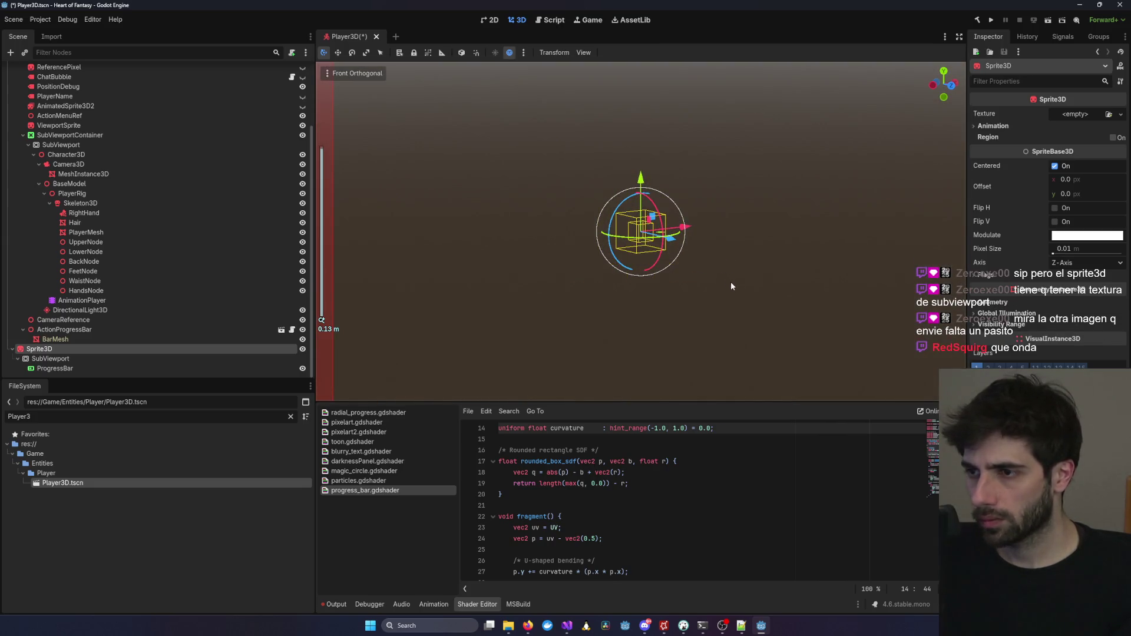
{"action": "scroll", "coordinate": [689, 246], "scroll_direction": "down", "scroll_amount": 3}
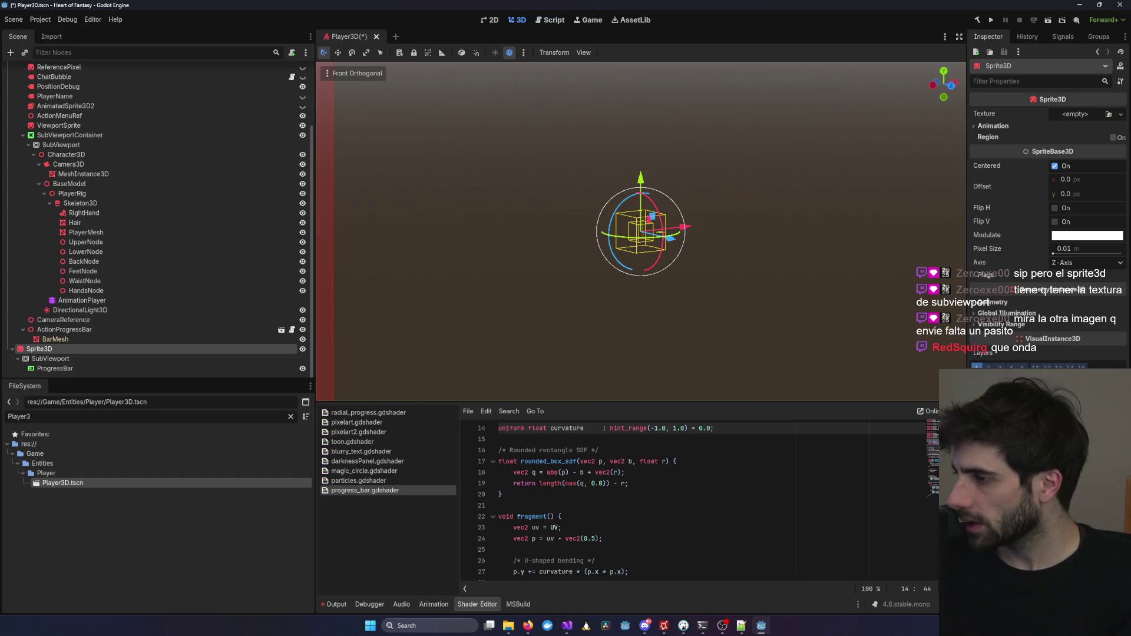
{"action": "key", "text": "alt+Tab"}
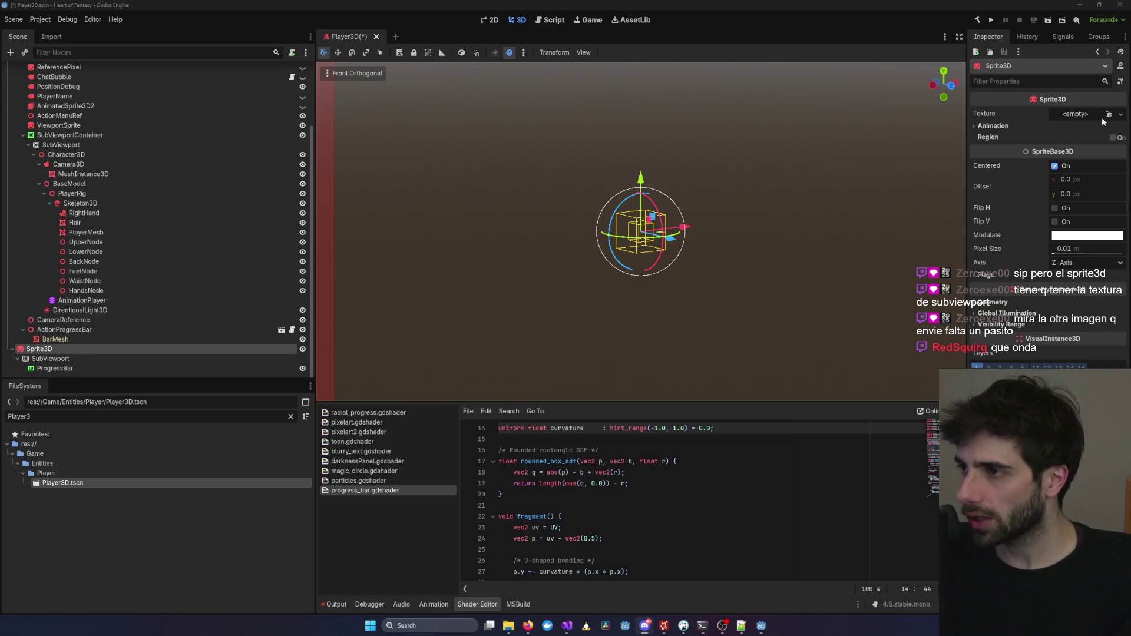
Give the Sprite3D a New ViewportTexture sourced from its own SubViewport.
{"action": "left_click", "coordinate": [1120, 114]}
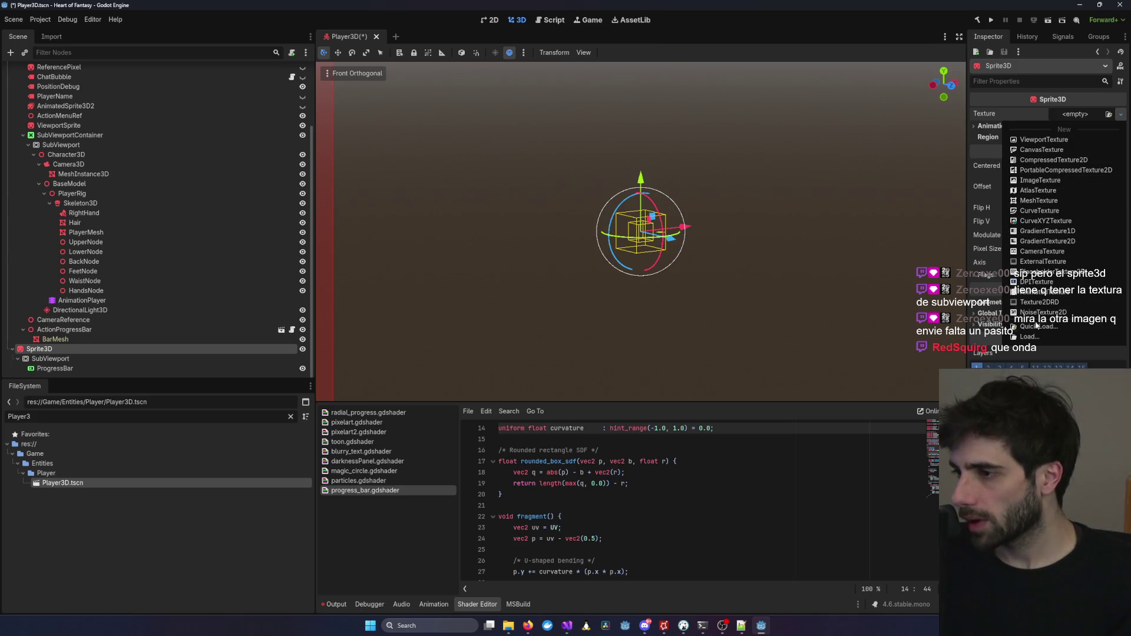
{"action": "left_click", "coordinate": [999, 114]}
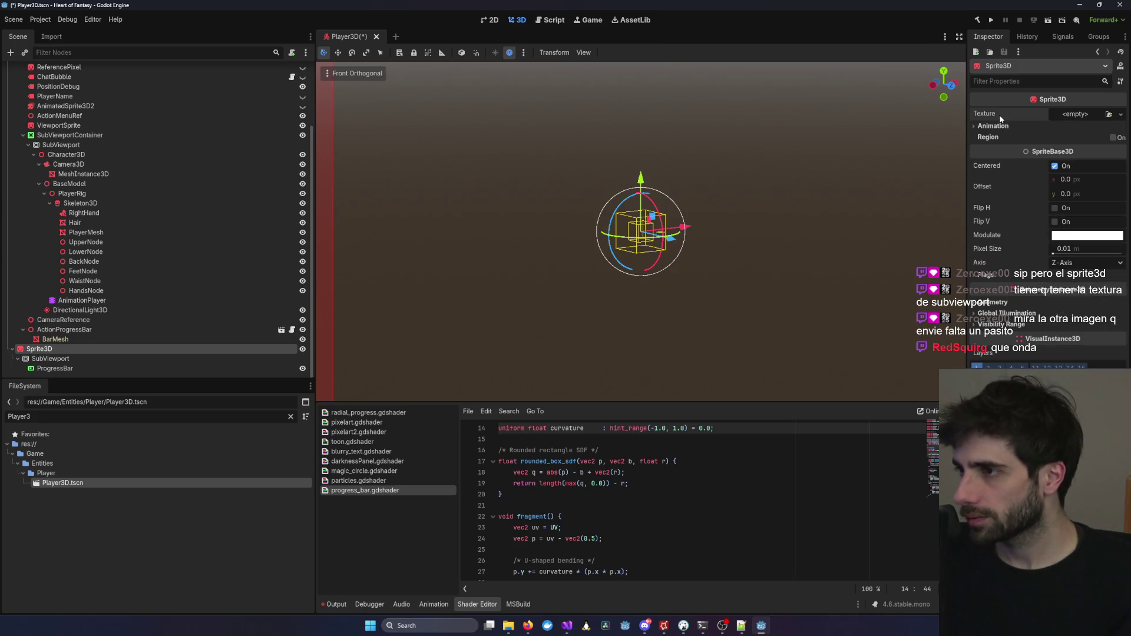
{"action": "left_click", "coordinate": [1073, 118]}
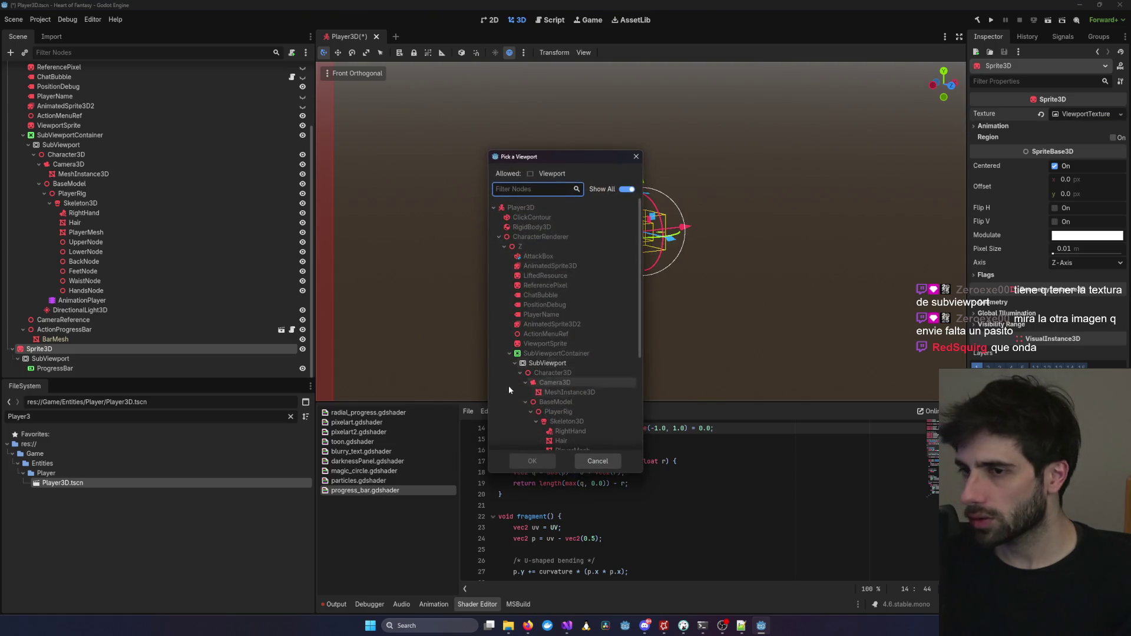
{"action": "scroll", "coordinate": [557, 334], "scroll_direction": "down", "scroll_amount": 5}
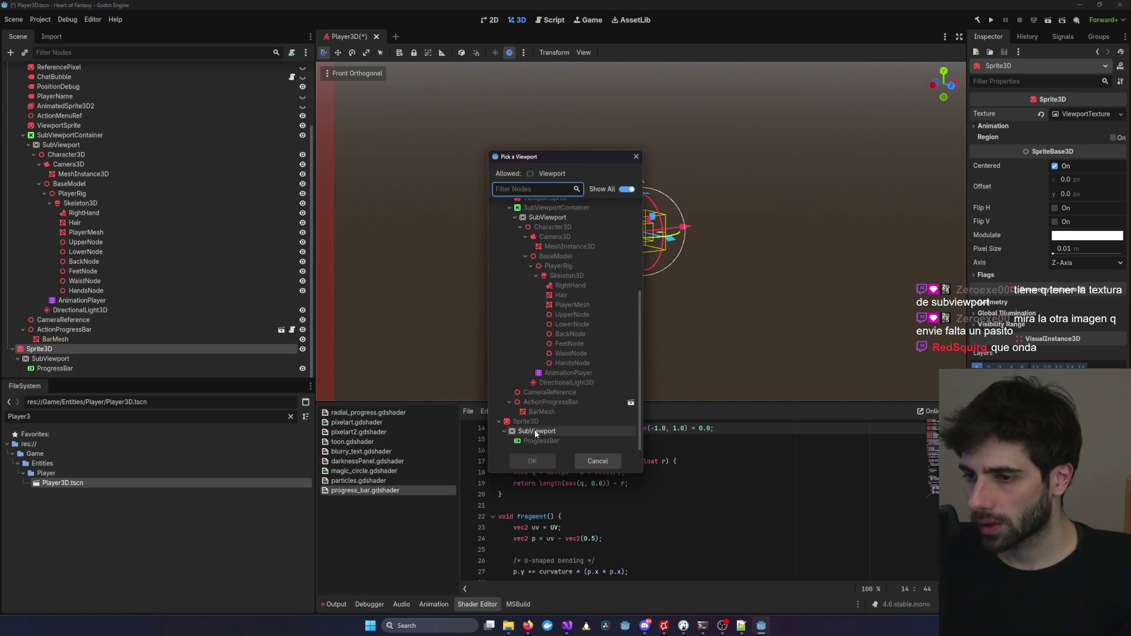
{"action": "double_click", "coordinate": [535, 431]}
Reset to the front orthogonal view and select the ProgressBar to see it in 2D.
{"action": "key", "text": "KP_1"}
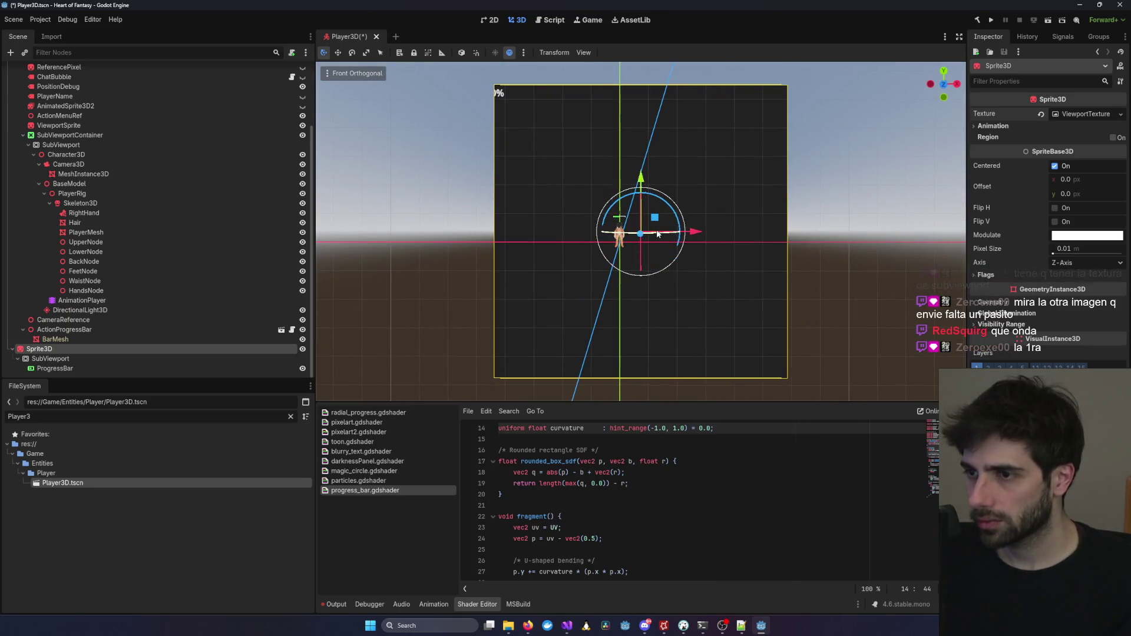
{"action": "left_click", "coordinate": [152, 365]}
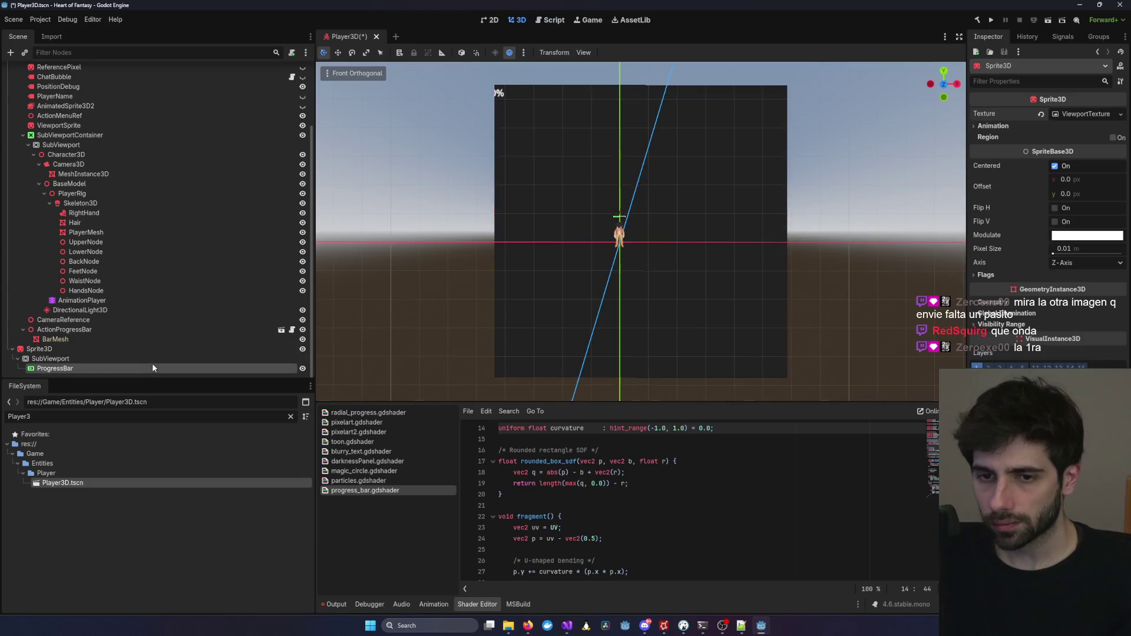
{"action": "left_click", "coordinate": [163, 349]}
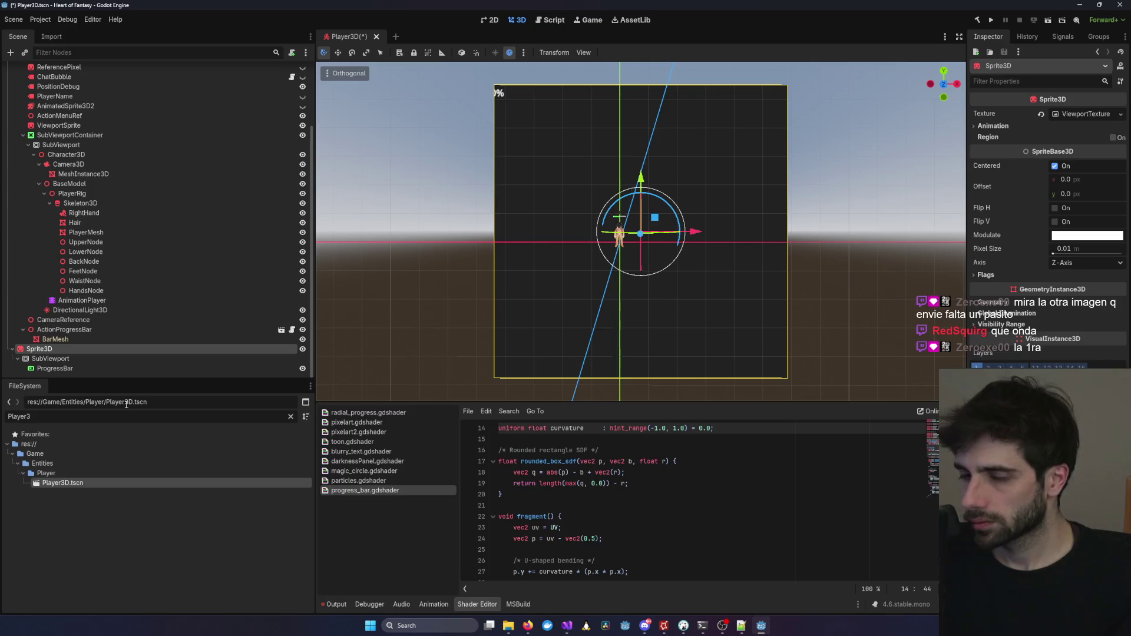
{"action": "left_click", "coordinate": [126, 369]}
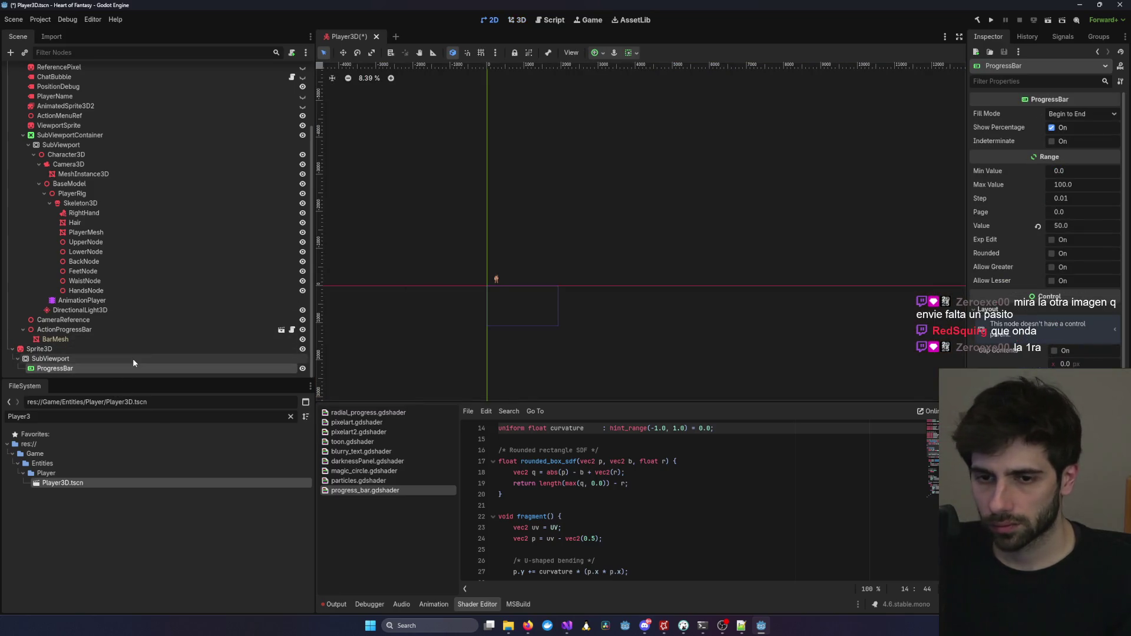
Pan the 2D view to the ProgressBar, then select Sprite3D and reframe its dark panel in 3D.
{"action": "scroll", "coordinate": [480, 295], "scroll_direction": "down", "scroll_amount": 4}
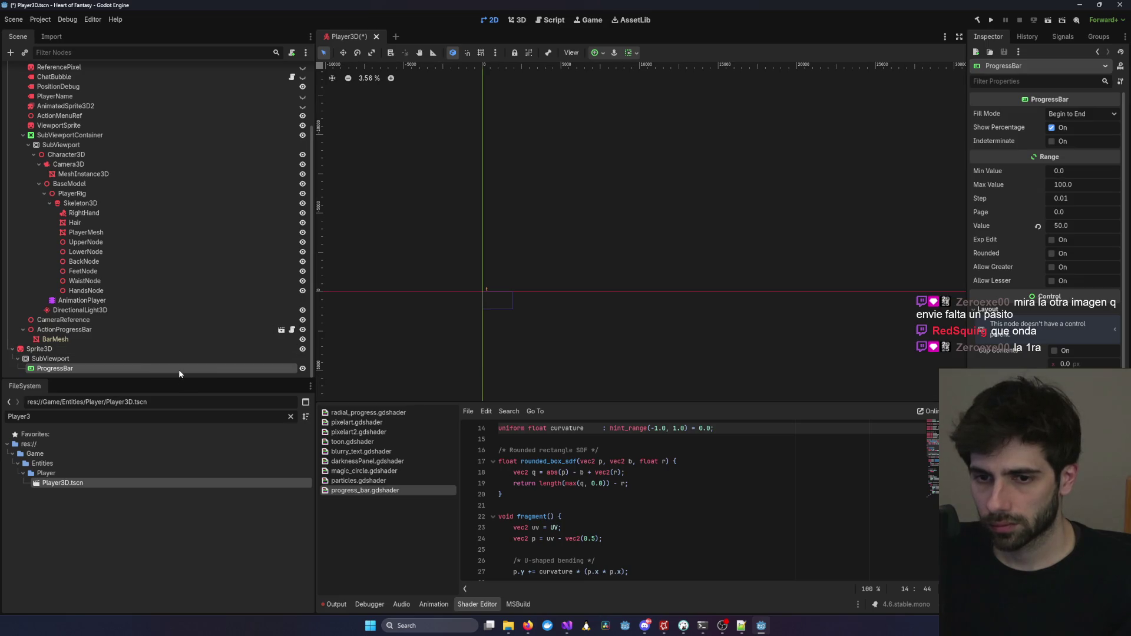
{"action": "scroll", "coordinate": [459, 316], "scroll_direction": "up", "scroll_amount": 10}
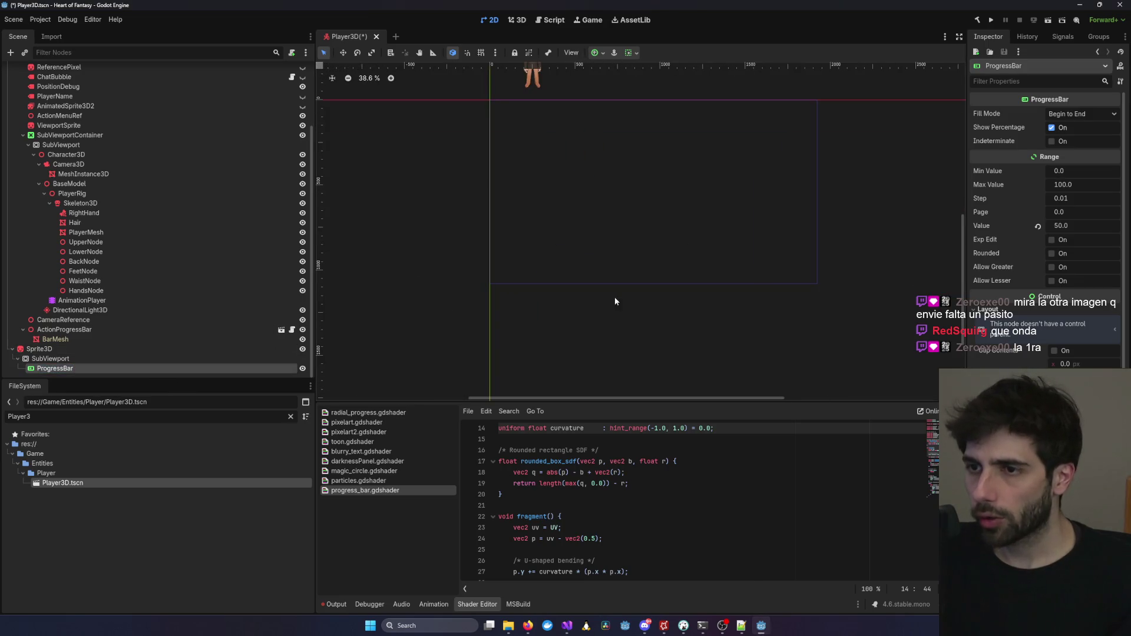
{"action": "mouse_move", "coordinate": [650, 200]}
{"action": "left_mouse_down"}
{"action": "mouse_move", "coordinate": [502, 323]}
{"action": "mouse_move", "coordinate": [773, 291]}
{"action": "mouse_move", "coordinate": [836, 390]}
{"action": "left_mouse_up"}
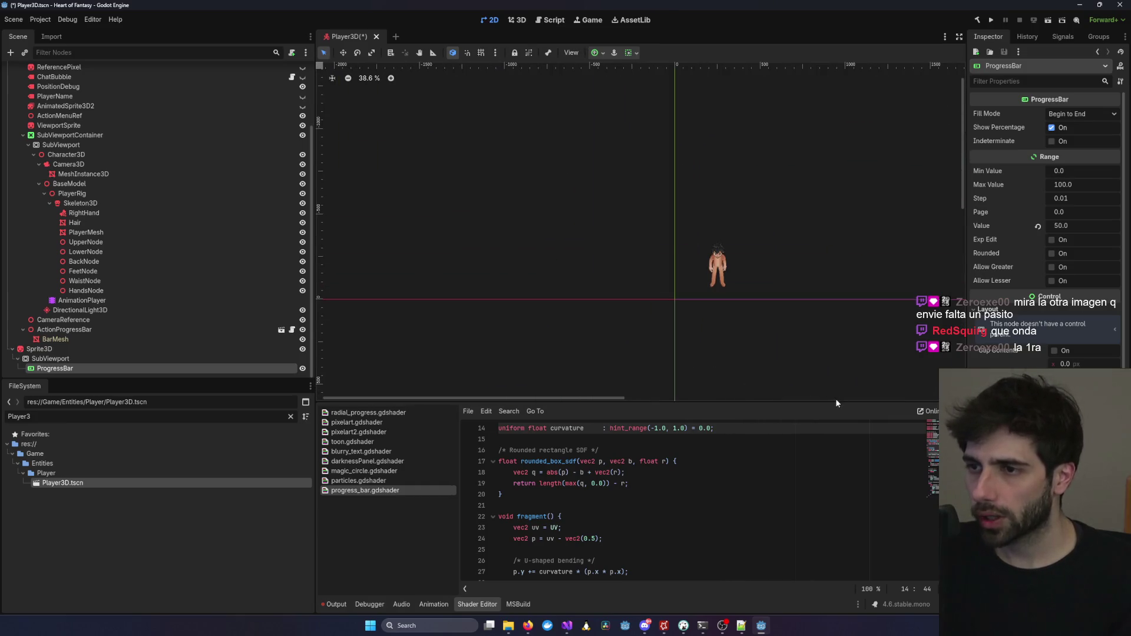
{"action": "left_click", "coordinate": [82, 348]}
{"action": "mouse_move", "coordinate": [562, 182]}
{"action": "left_mouse_down"}
{"action": "mouse_move", "coordinate": [701, 229]}
{"action": "mouse_move", "coordinate": [673, 214]}
{"action": "left_mouse_up"}
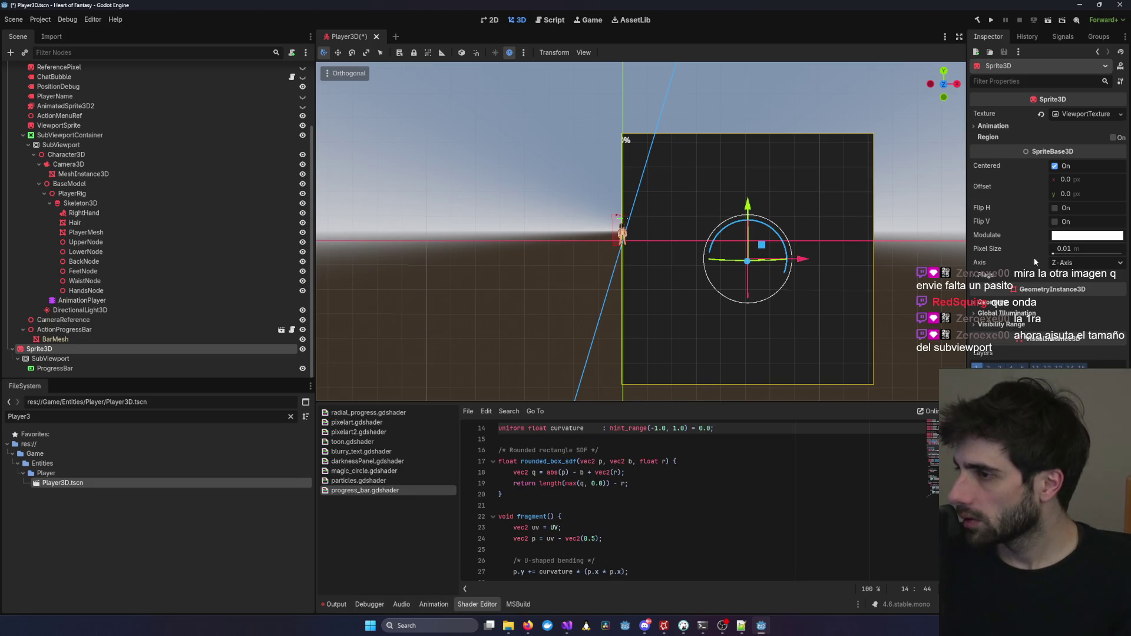
Reduce the Sprite3D's Pixel Size to 0.0001.
{"action": "left_click_drag", "start_coordinate": [1054, 255], "coordinate": [1030, 250]}
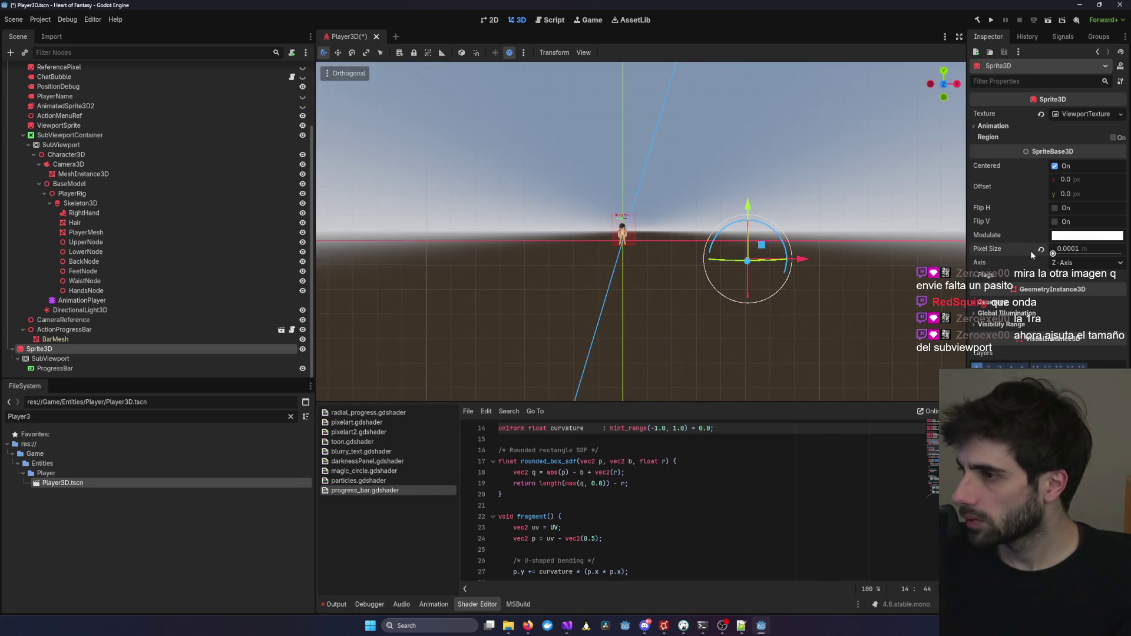
{"action": "left_click", "coordinate": [1067, 249]}
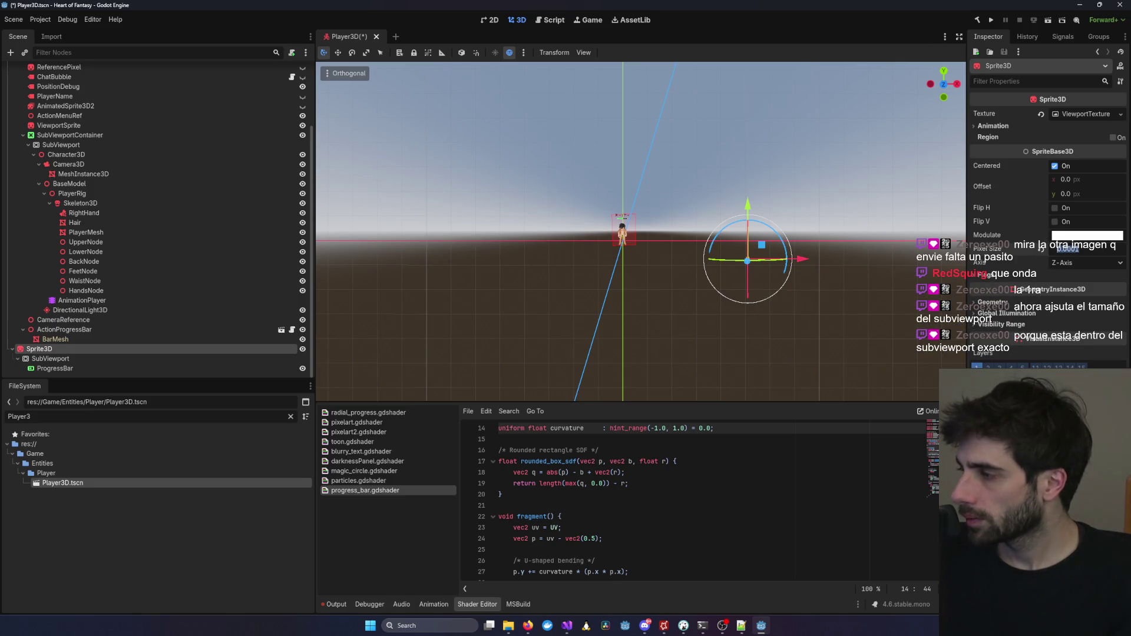
{"action": "scroll", "coordinate": [765, 295], "scroll_direction": "up", "scroll_amount": 2}
{"action": "scroll", "coordinate": [765, 295], "scroll_direction": "up", "scroll_amount": 10}
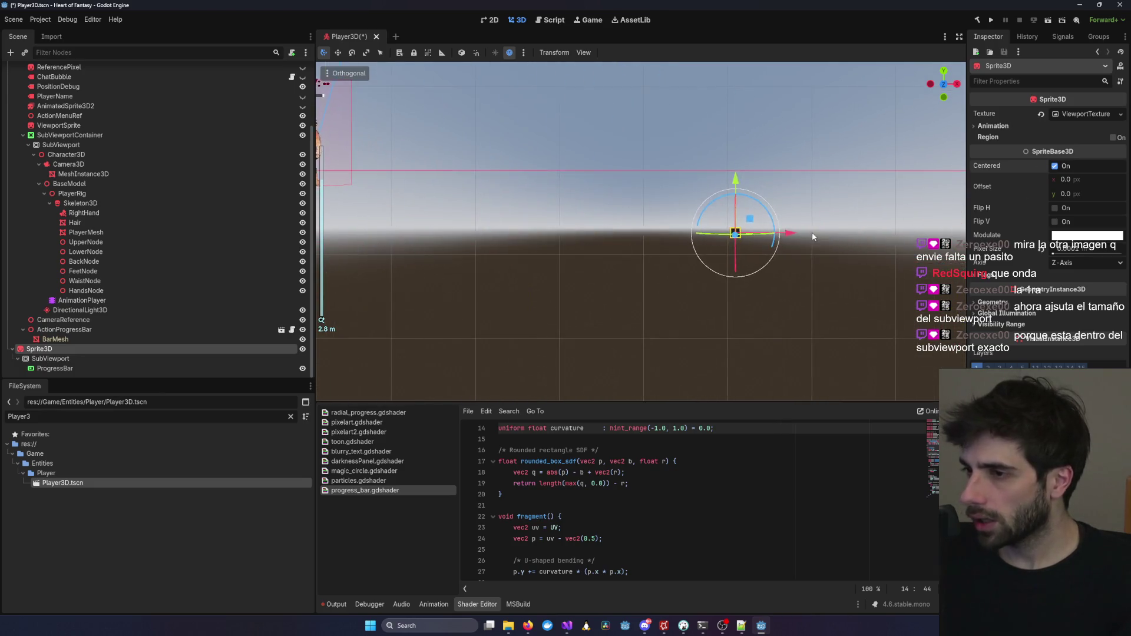
{"action": "scroll", "coordinate": [707, 233], "scroll_direction": "up", "scroll_amount": 5}
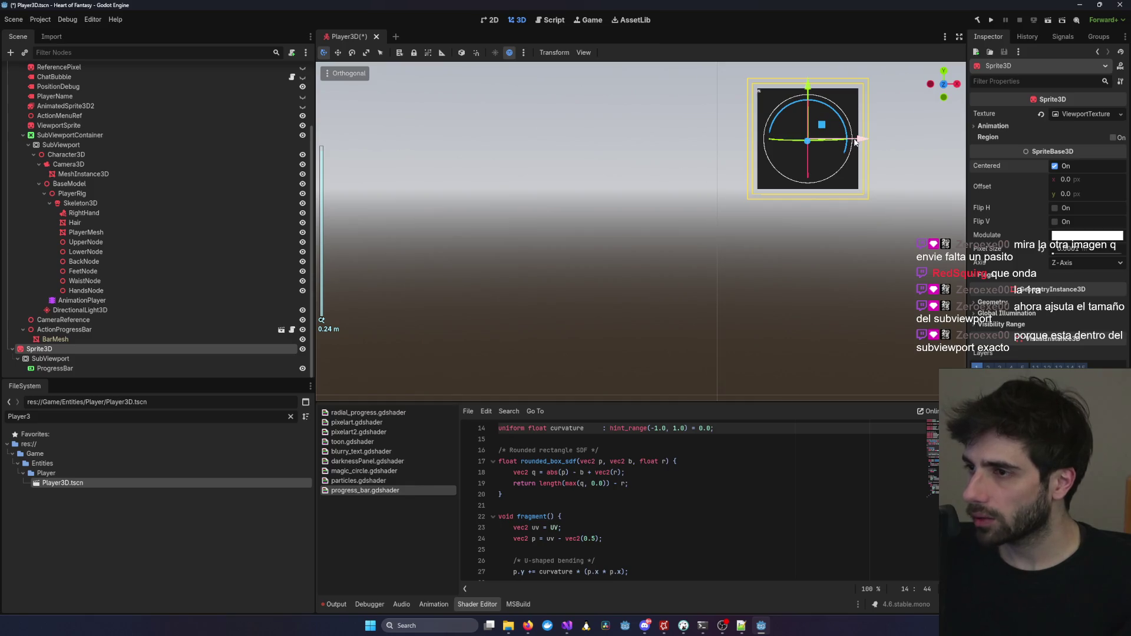
{"action": "scroll", "coordinate": [599, 199], "scroll_direction": "down", "scroll_amount": 10}
{"action": "scroll", "coordinate": [484, 196], "scroll_direction": "down", "scroll_amount": 6}
Slide the Sprite3D along X beside the character, then save and close Player3D.
{"action": "mouse_move", "coordinate": [569, 177]}
{"action": "left_mouse_down"}
{"action": "mouse_move", "coordinate": [577, 152]}
{"action": "mouse_move", "coordinate": [626, 208]}
{"action": "left_mouse_up"}
{"action": "scroll", "coordinate": [570, 203], "scroll_direction": "up", "scroll_amount": 10}
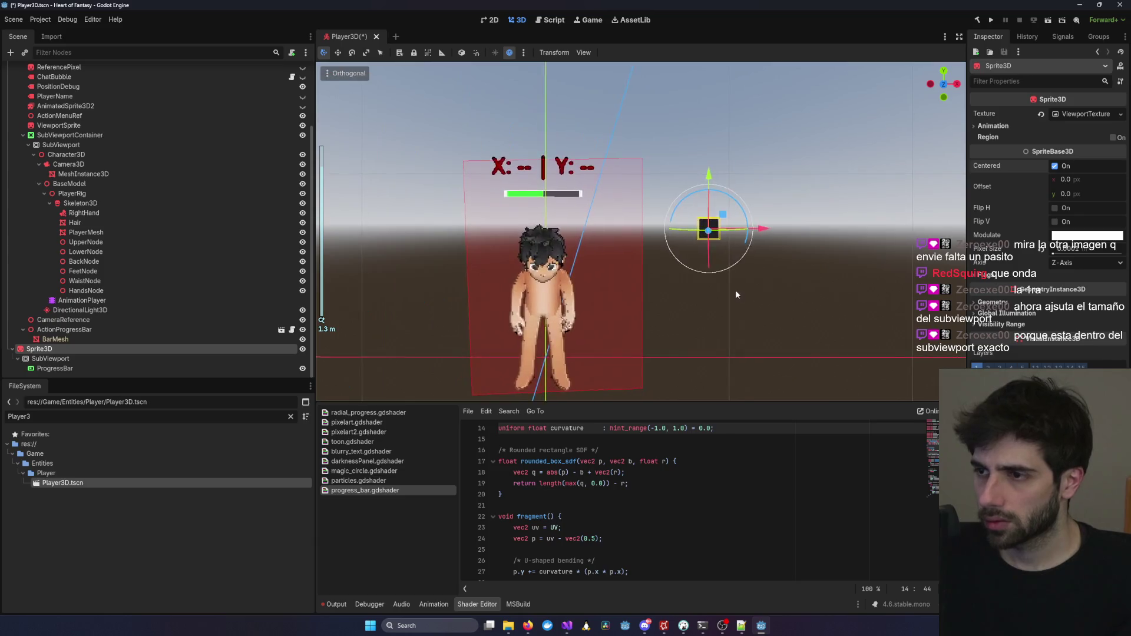
{"action": "scroll", "coordinate": [735, 289], "scroll_direction": "up", "scroll_amount": 4}
{"action": "mouse_move", "coordinate": [795, 245]}
{"action": "left_mouse_down"}
{"action": "mouse_move", "coordinate": [561, 266]}
{"action": "mouse_move", "coordinate": [562, 252]}
{"action": "left_mouse_up"}
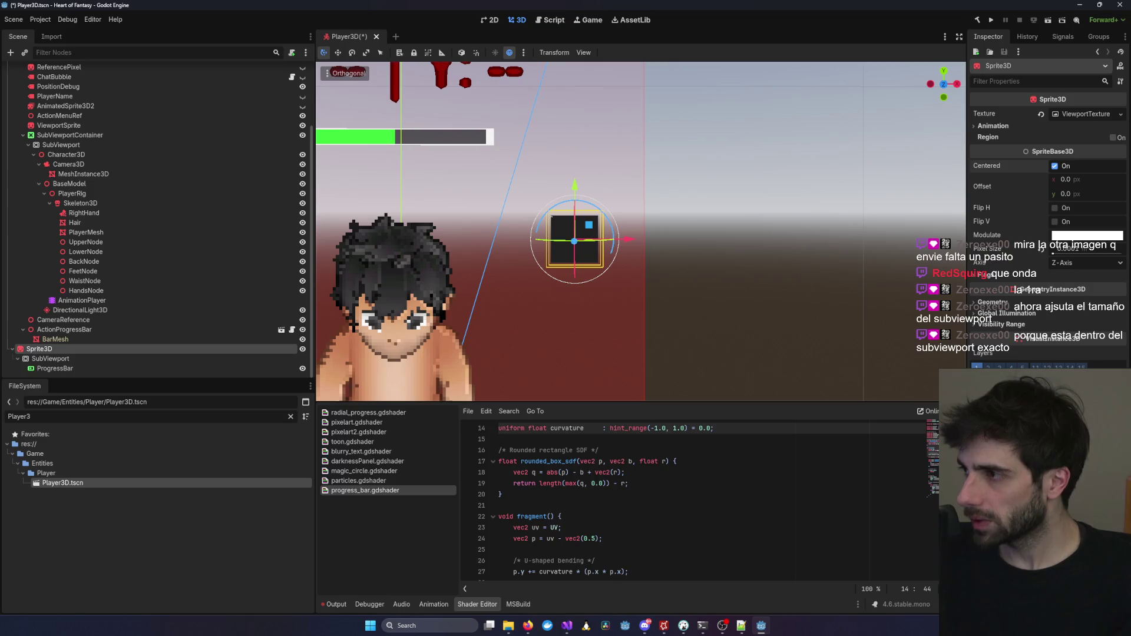
{"action": "key", "text": "ctrl+s"}
{"action": "left_click", "coordinate": [365, 37]}
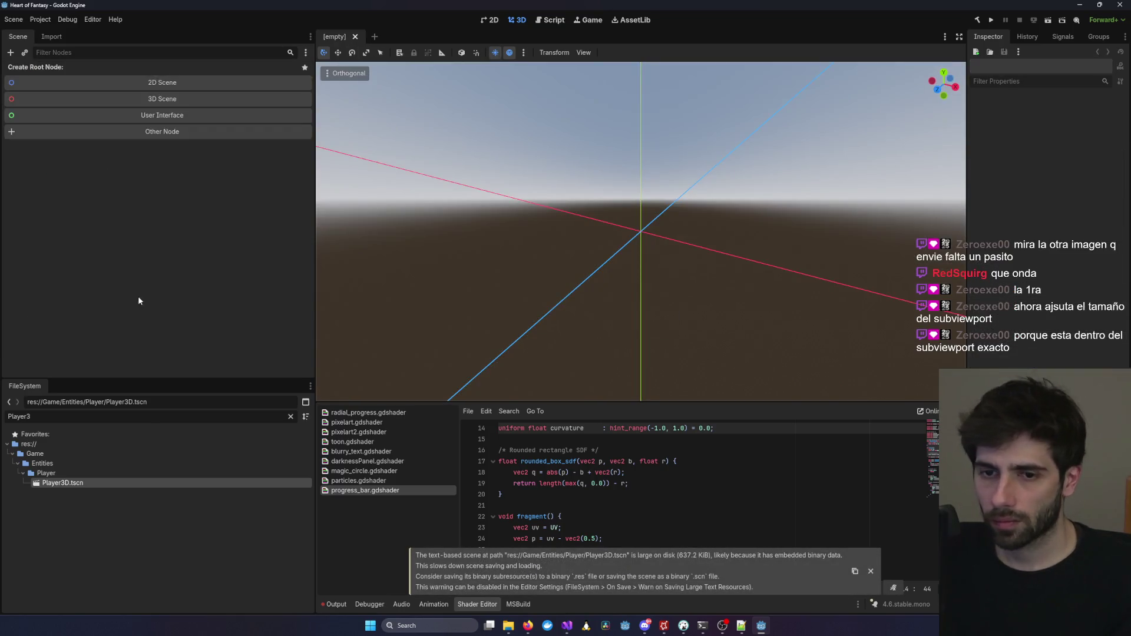
Reopen Player3D.tscn and inspect the ProgressBar's range and percentage-text settings.
{"action": "double_click", "coordinate": [62, 482]}
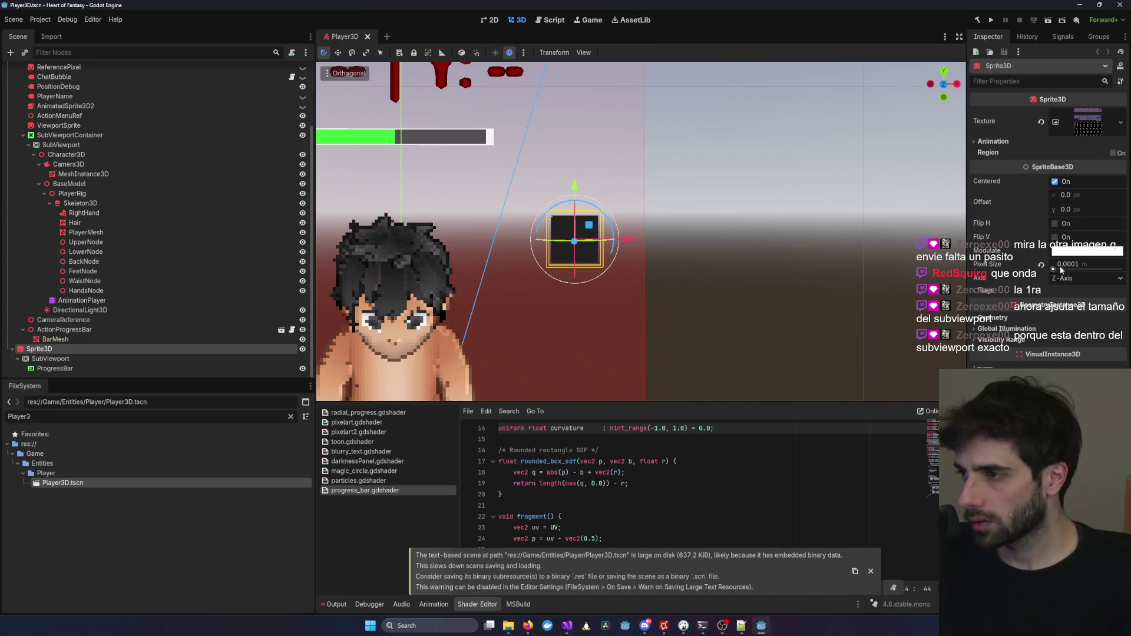
{"action": "mouse_move", "coordinate": [1055, 267]}
{"action": "left_mouse_down"}
{"action": "mouse_move", "coordinate": [1078, 267]}
{"action": "mouse_move", "coordinate": [1056, 267]}
{"action": "left_mouse_up"}
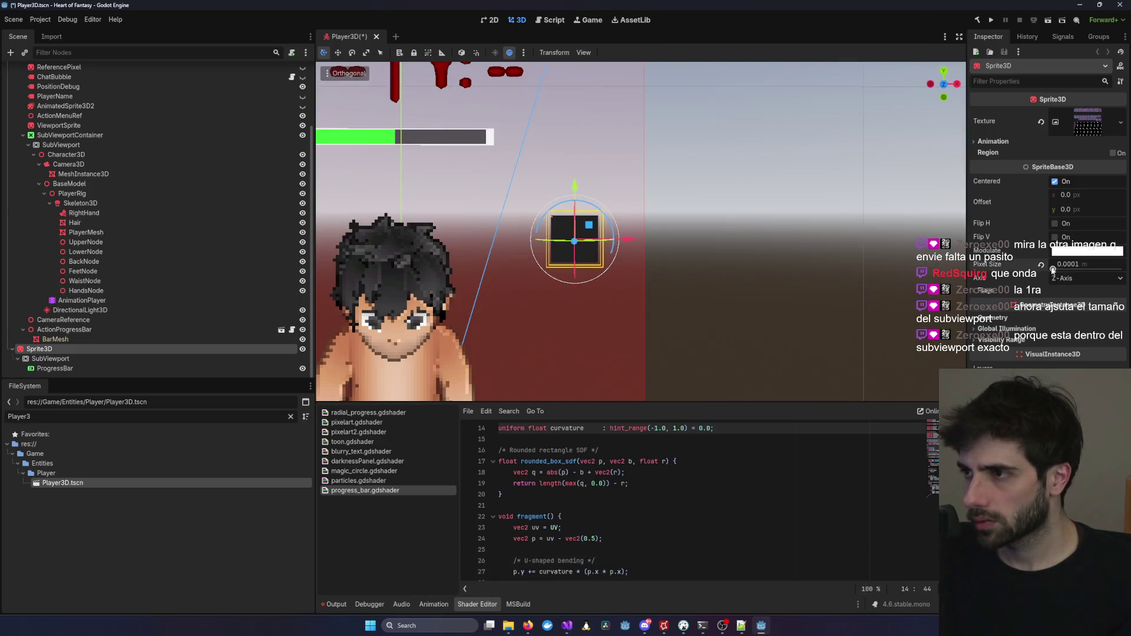
{"action": "left_click", "coordinate": [759, 251]}
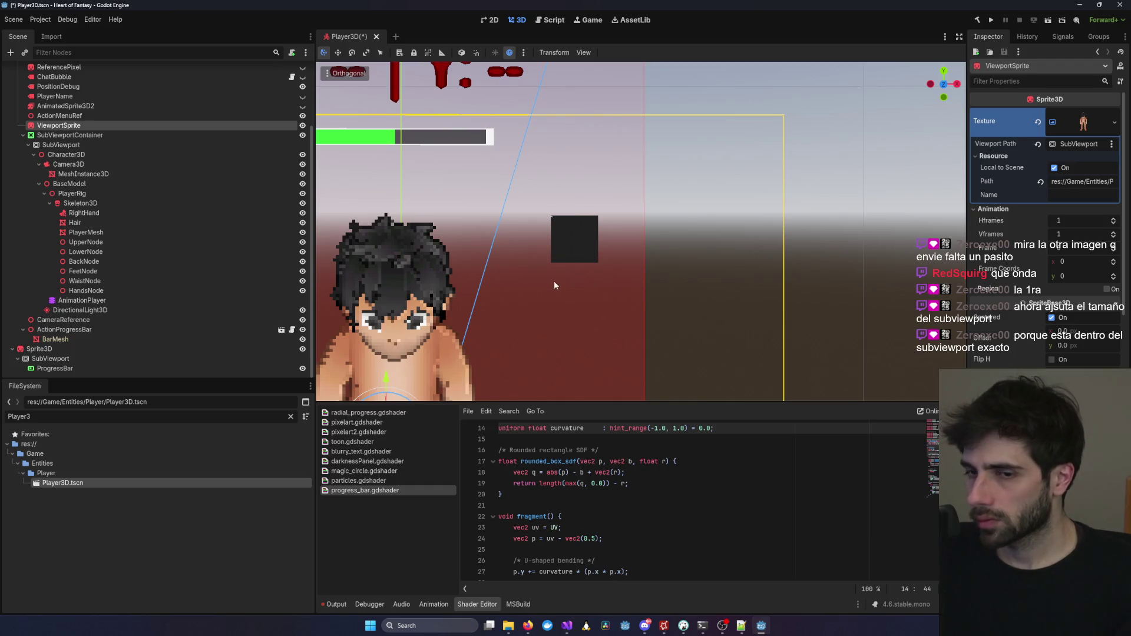
{"action": "left_click", "coordinate": [55, 368]}
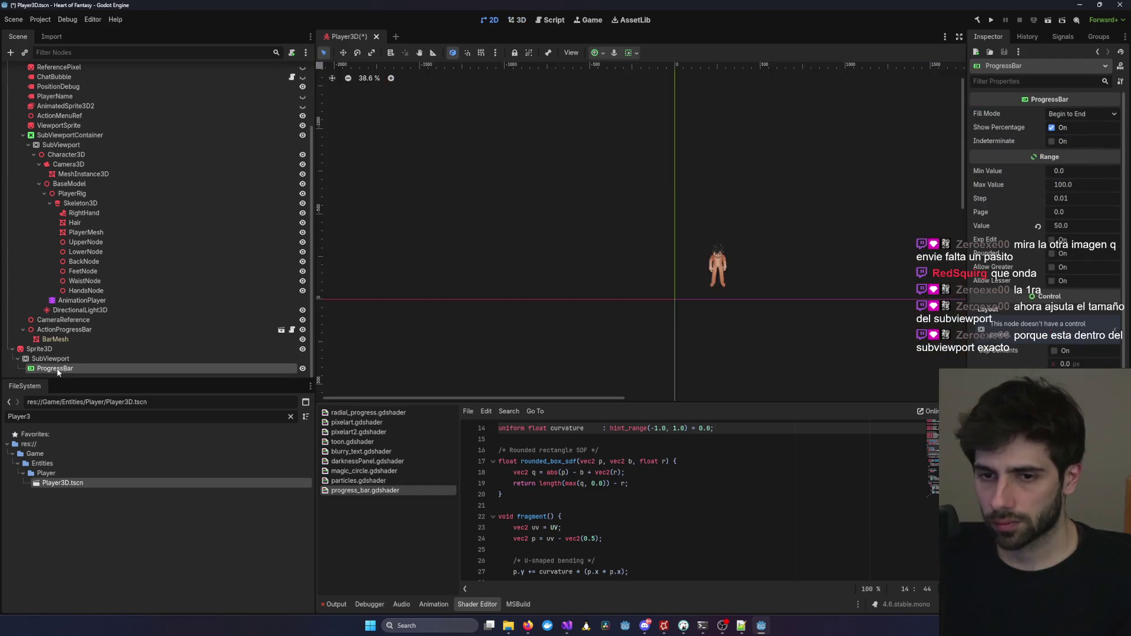
{"action": "left_click", "coordinate": [1052, 127]}
{"action": "key", "text": "alt+Tab"}
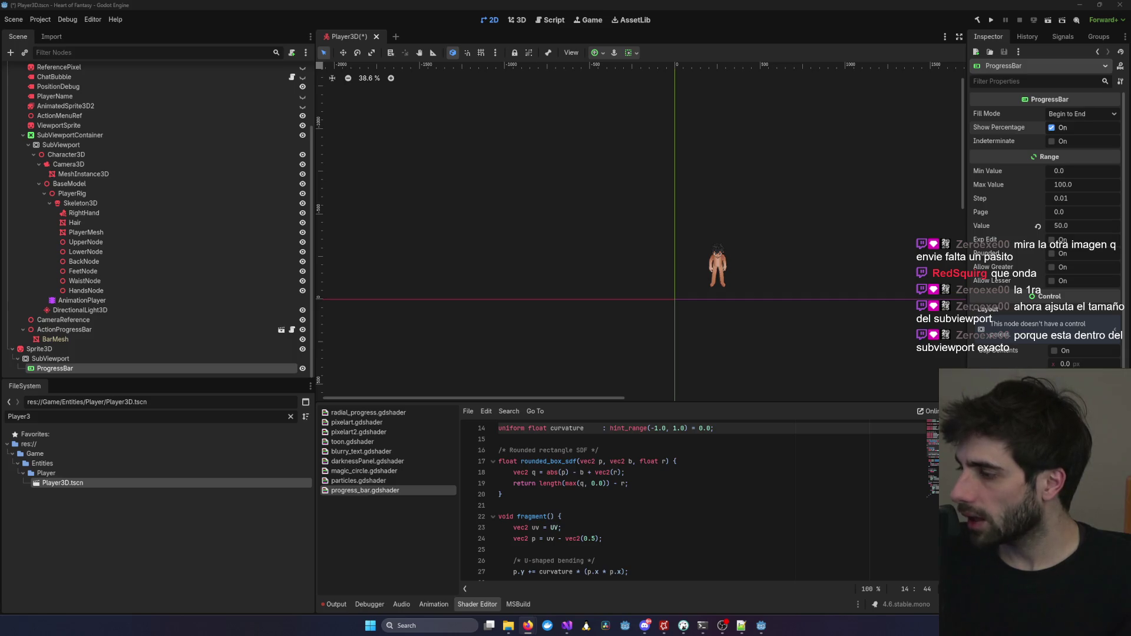
{"action": "left_click", "coordinate": [118, 358]}
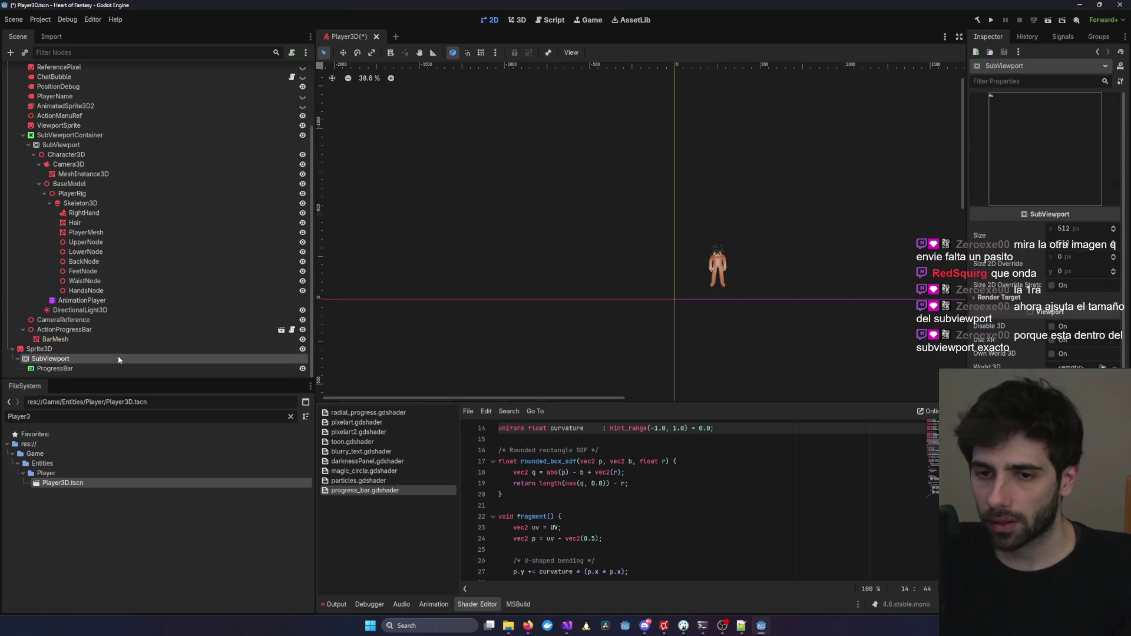
Narrow the SubViewport's width from 512 px down to 44 px.
{"action": "left_click", "coordinate": [518, 20]}
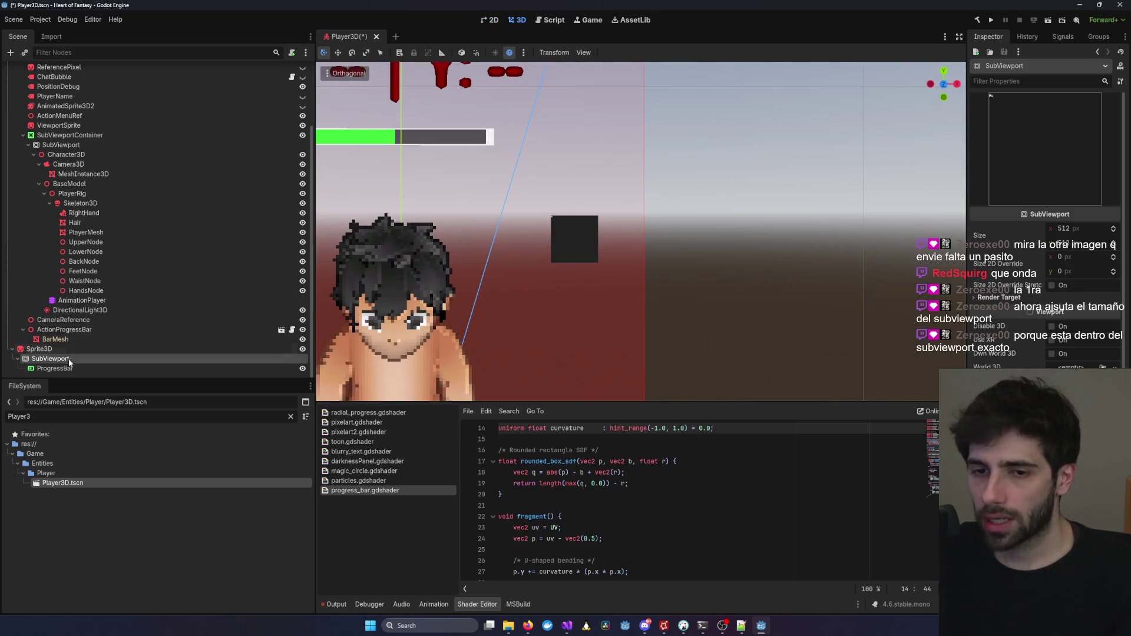
{"action": "left_click_drag", "start_coordinate": [1081, 228], "coordinate": [1025, 229]}
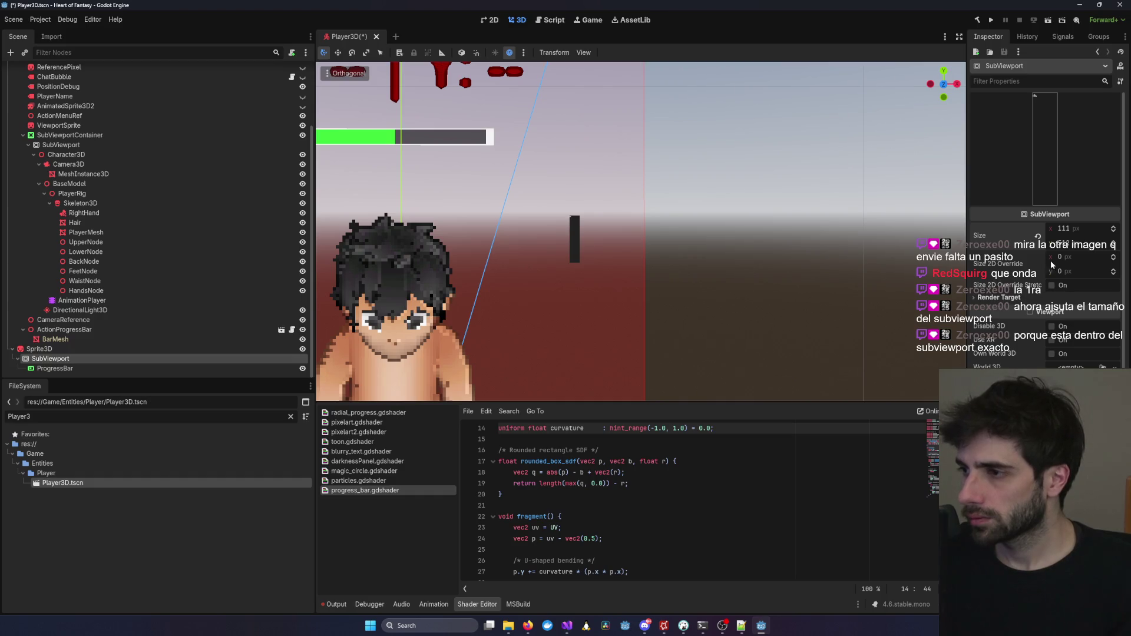
{"action": "scroll", "coordinate": [1043, 238], "scroll_direction": "down", "scroll_amount": 3}
{"action": "scroll", "coordinate": [1075, 236], "scroll_direction": "up", "scroll_amount": 3}
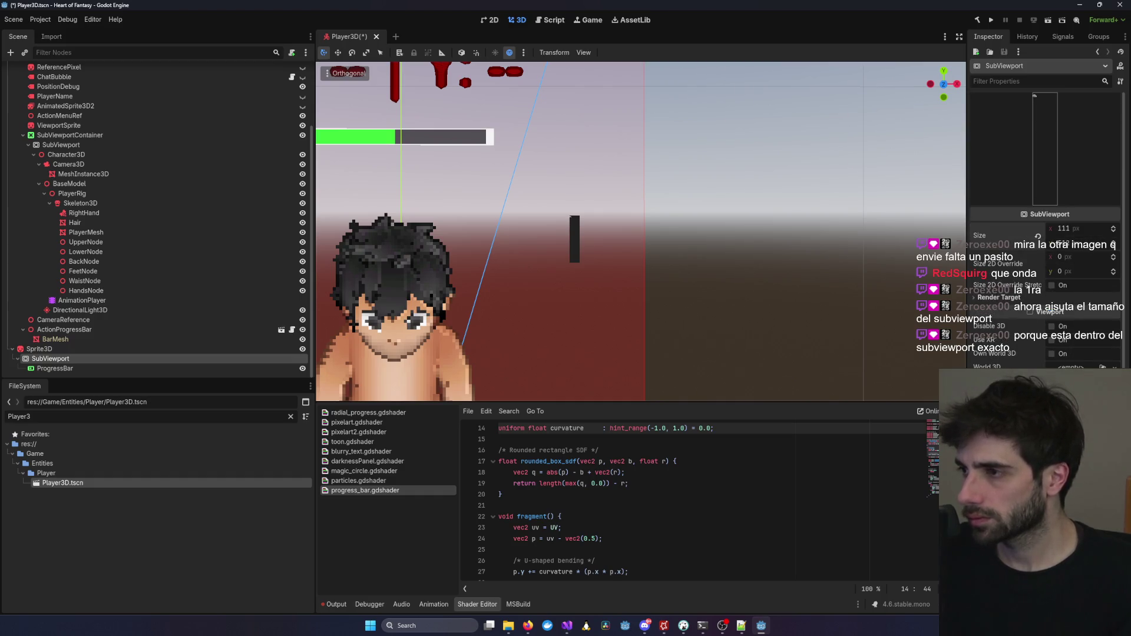
{"action": "left_click_drag", "start_coordinate": [1078, 242], "coordinate": [1059, 247]}
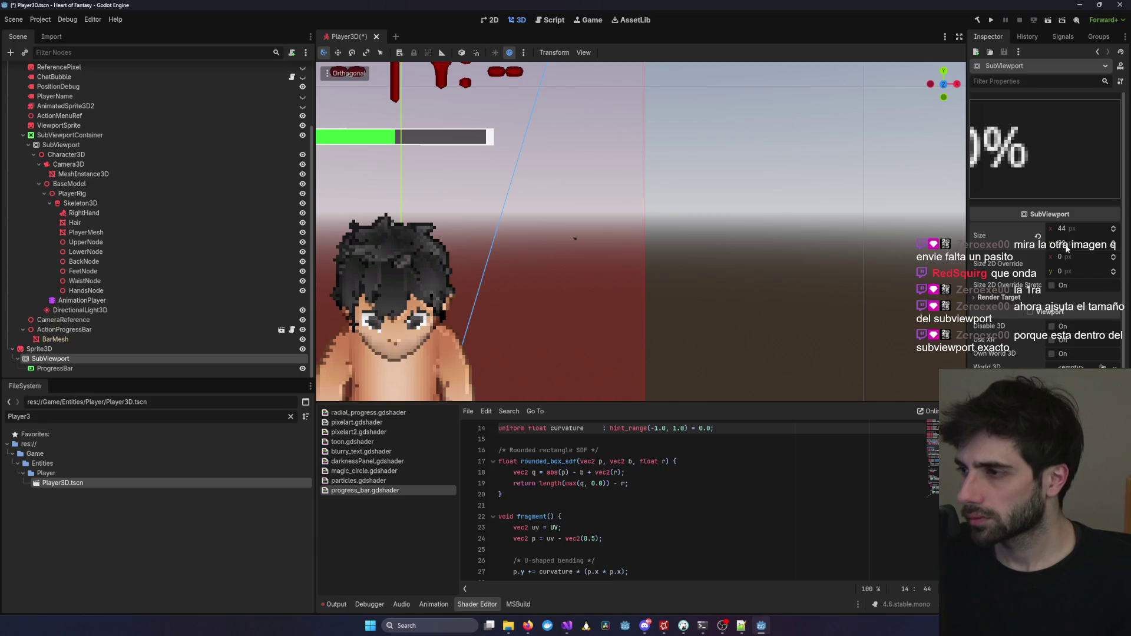
{"action": "left_click_drag", "start_coordinate": [1072, 263], "coordinate": [1076, 264]}
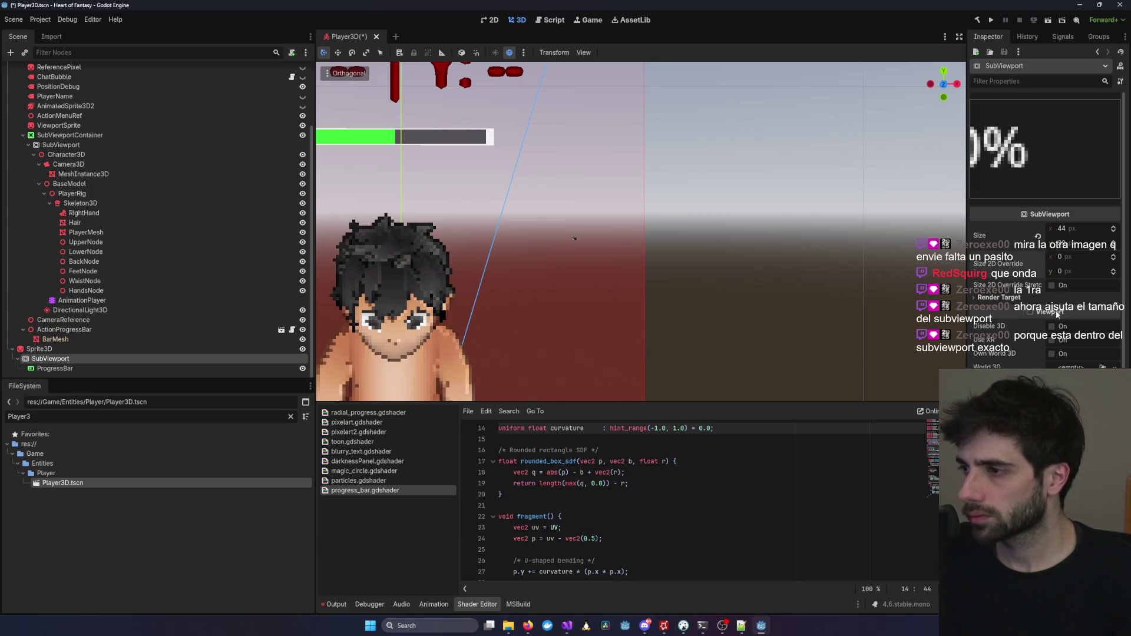
Nudge the Sprite3D along X beside the character and recheck the SubViewport size.
{"action": "left_click", "coordinate": [39, 349]}
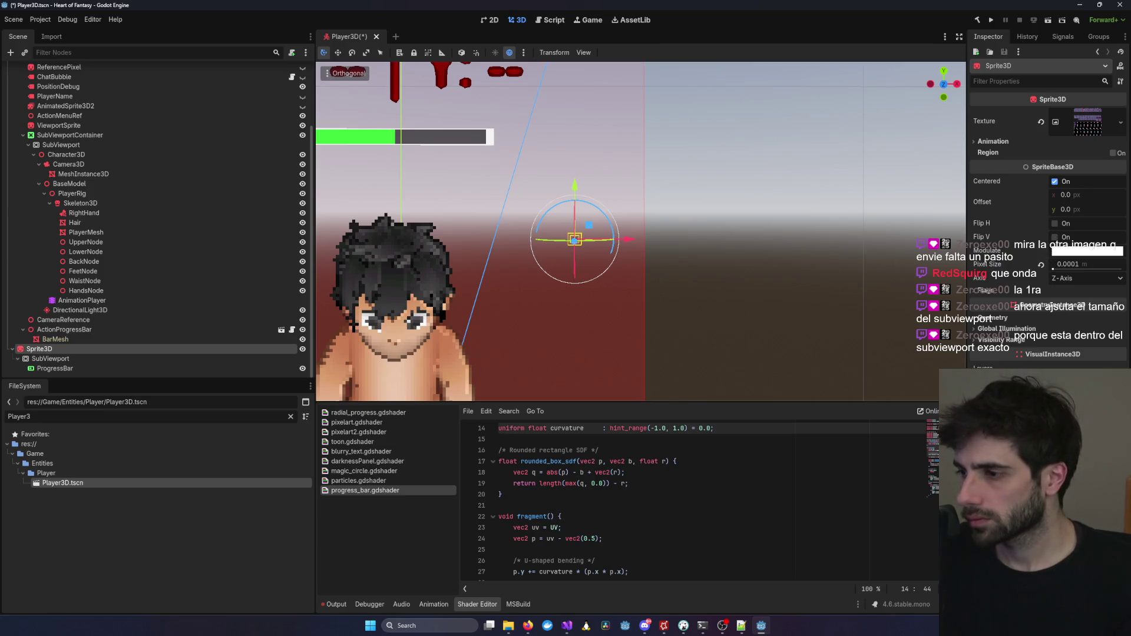
{"action": "mouse_move", "coordinate": [627, 239]}
{"action": "left_mouse_down"}
{"action": "mouse_move", "coordinate": [683, 238]}
{"action": "mouse_move", "coordinate": [605, 239]}
{"action": "left_mouse_up"}
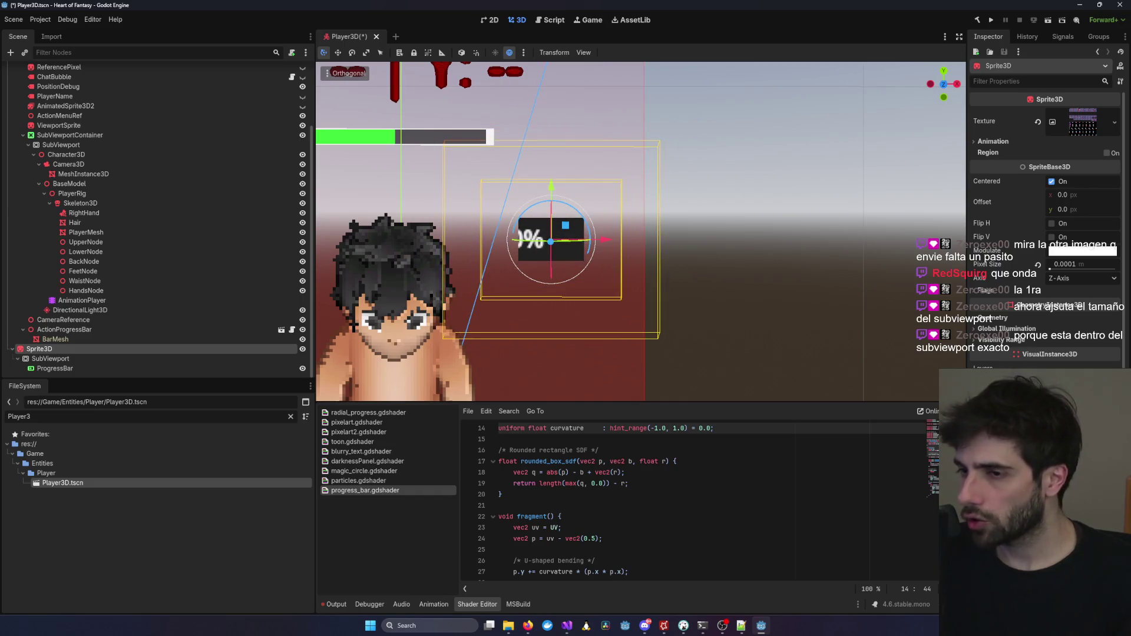
{"action": "left_click", "coordinate": [91, 359]}
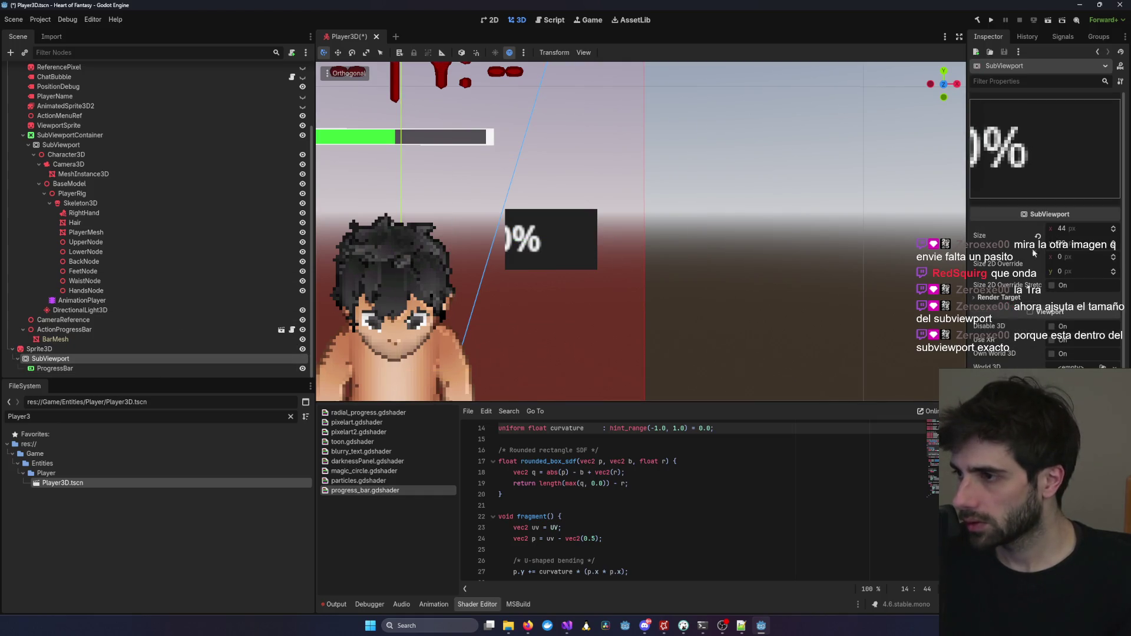
Show the ProgressBar in the 2D view, keeping its name, with Value 50 and Show Percentage on.
{"action": "left_click", "coordinate": [54, 368]}
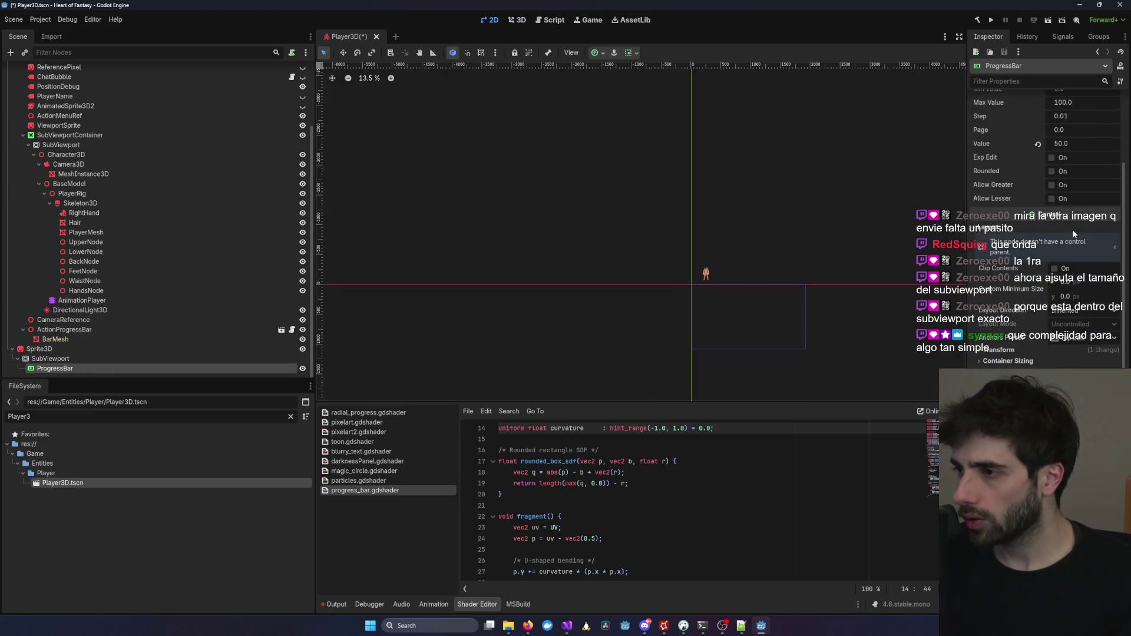
{"action": "scroll", "coordinate": [576, 381], "scroll_direction": "down", "scroll_amount": 8}
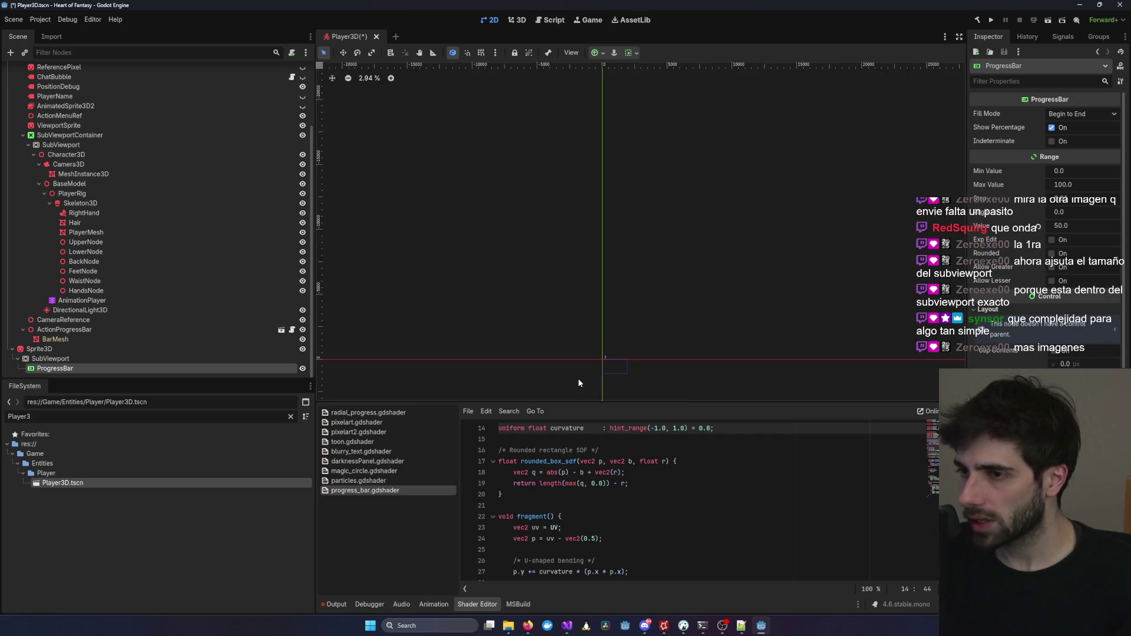
{"action": "scroll", "coordinate": [504, 381], "scroll_direction": "up", "scroll_amount": 8}
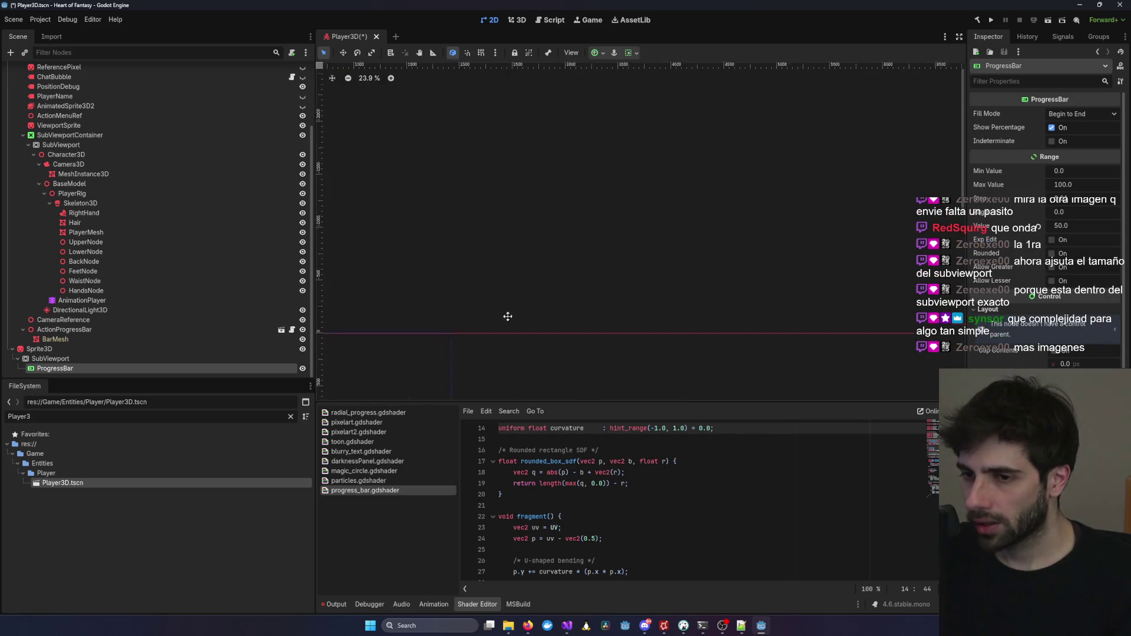
{"action": "double_click", "coordinate": [83, 366]}
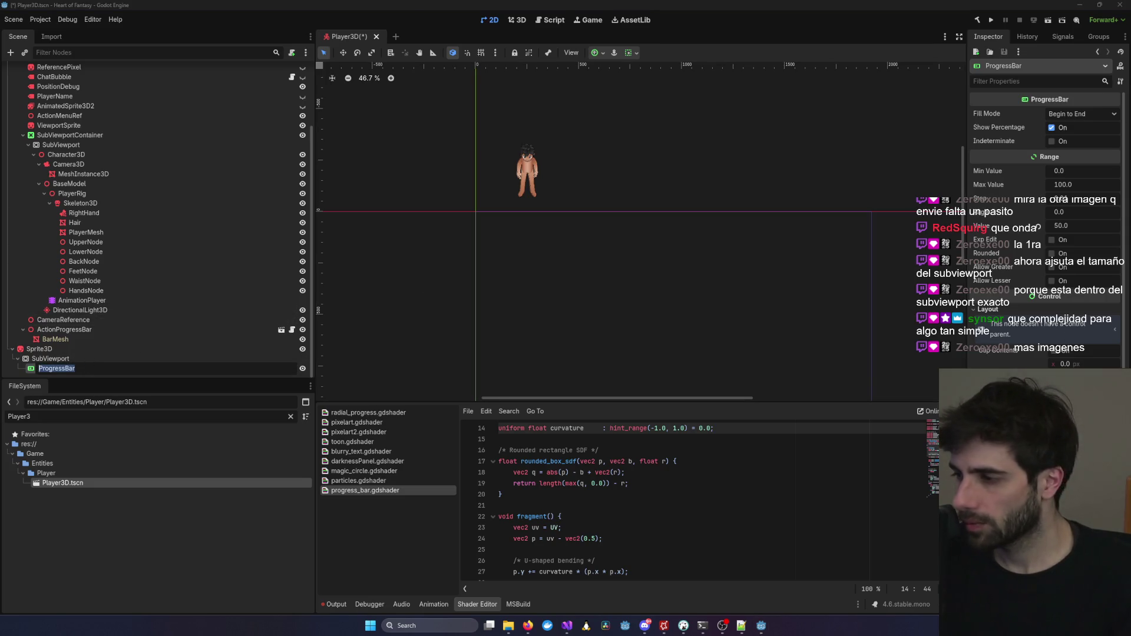
{"action": "key", "text": "Return"}
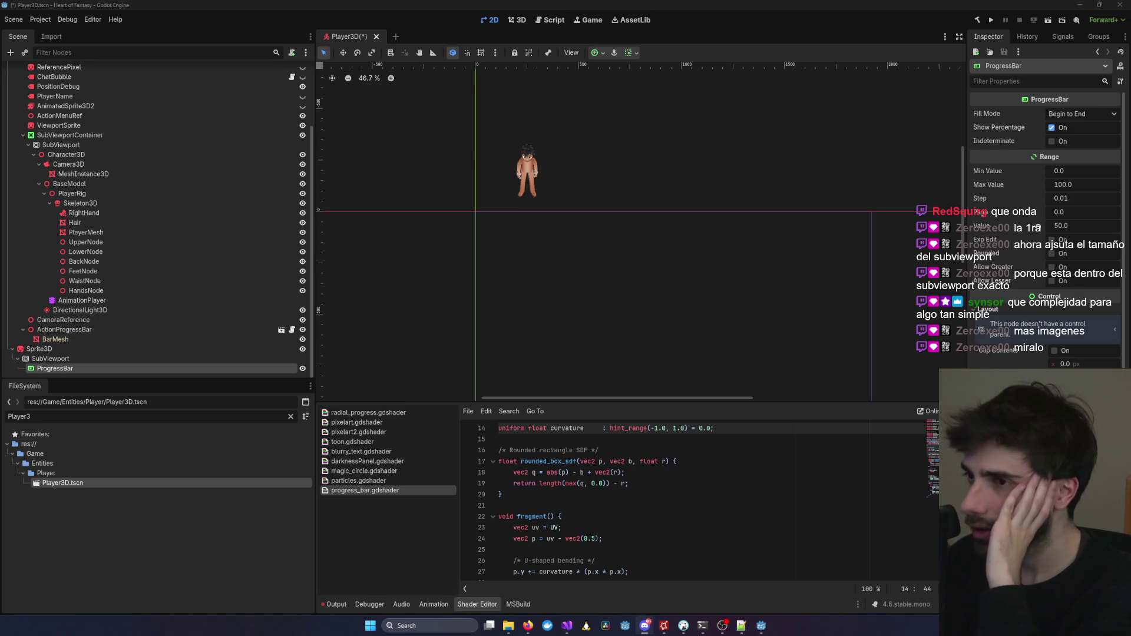
{"action": "left_click", "coordinate": [153, 373]}
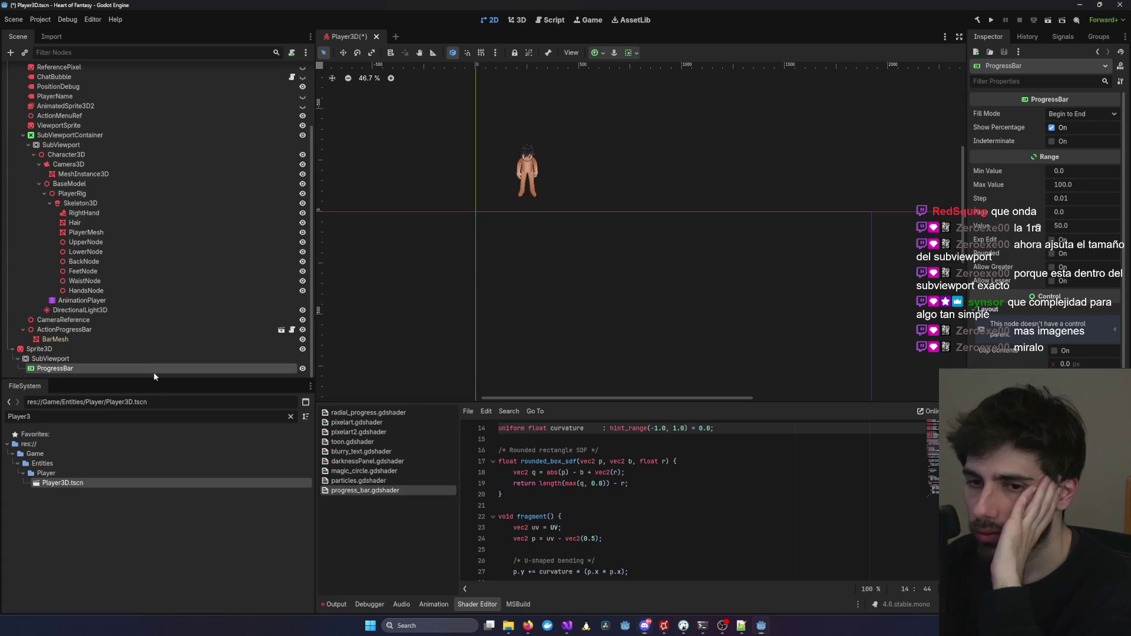
{"action": "left_click", "coordinate": [631, 55]}
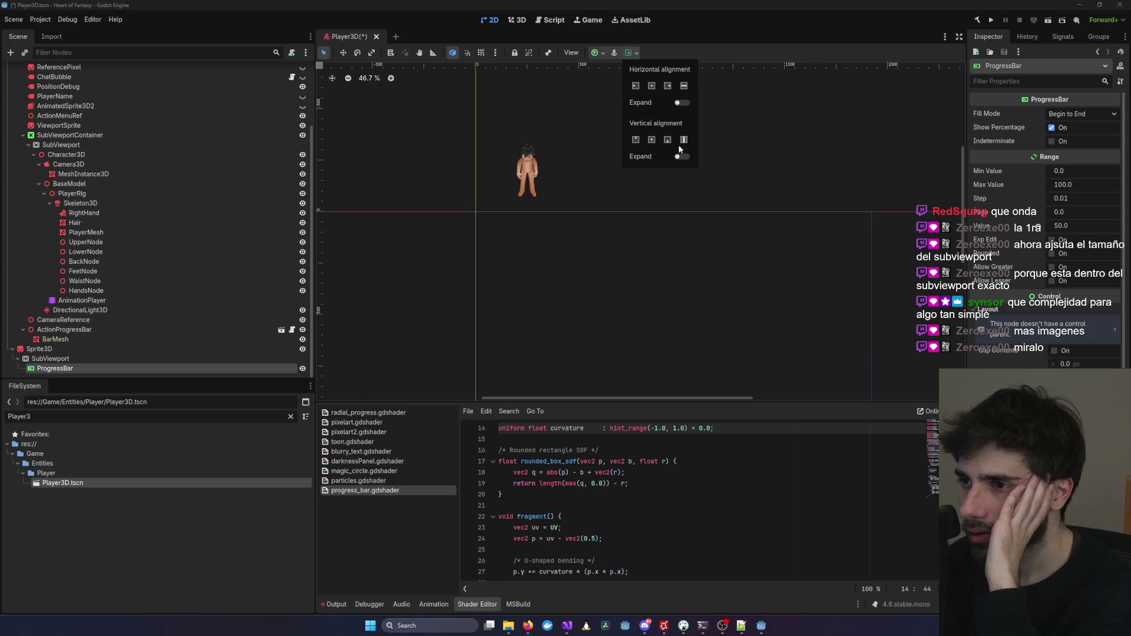
Toggle the ProgressBar's horizontal and vertical expand sizing options.
{"action": "left_click", "coordinate": [682, 103]}
{"action": "left_click", "coordinate": [683, 156]}
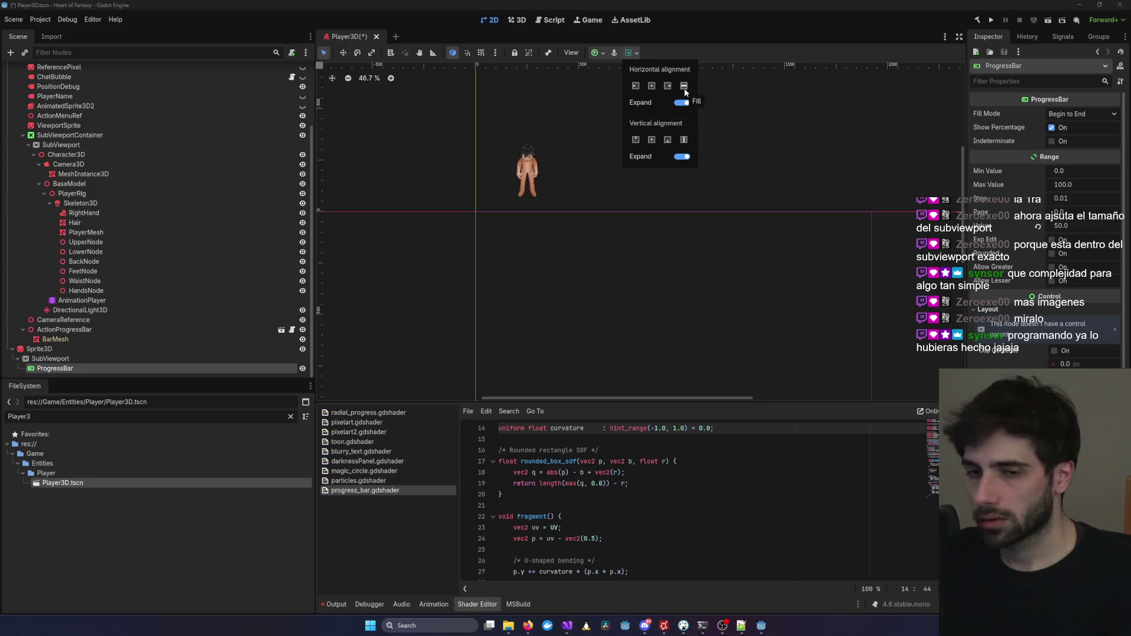
{"action": "left_click", "coordinate": [757, 105]}
Save Player3D and check the viewport sprite in the 3D workspace.
{"action": "key", "text": "ctrl+s"}
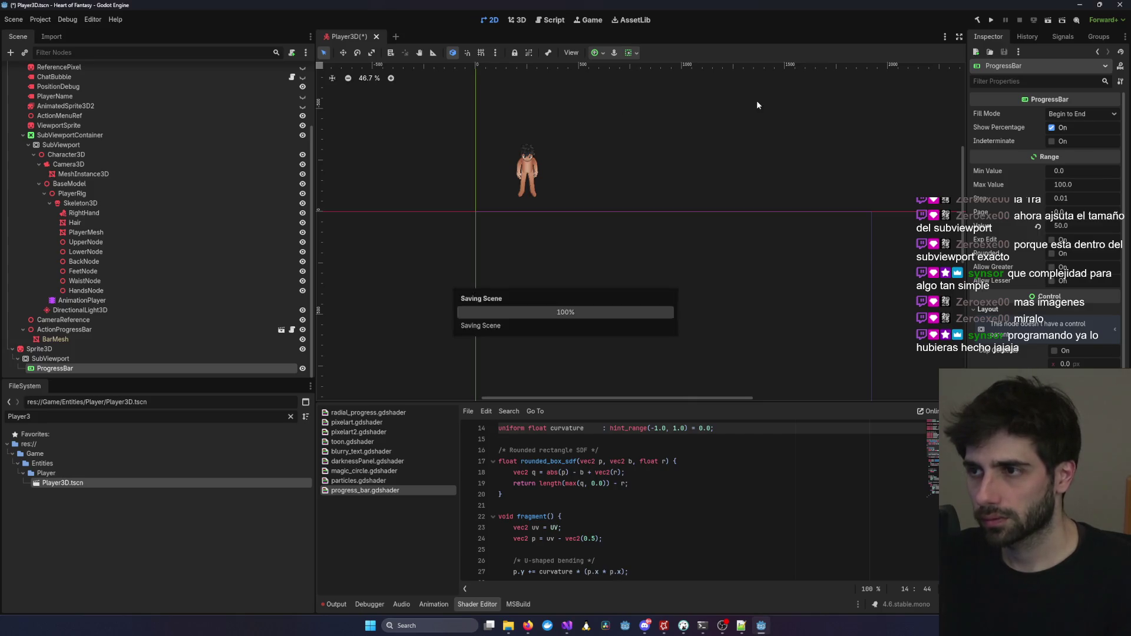
{"action": "scroll", "coordinate": [711, 163], "scroll_direction": "down", "scroll_amount": 4}
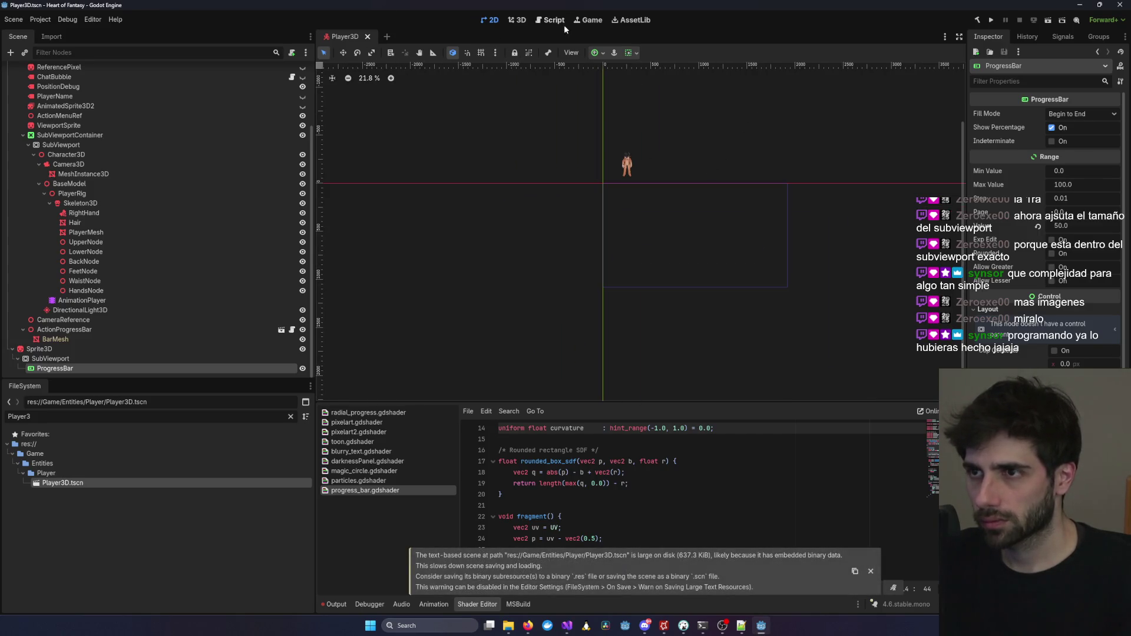
{"action": "left_click", "coordinate": [518, 21]}
{"action": "left_click", "coordinate": [426, 259]}
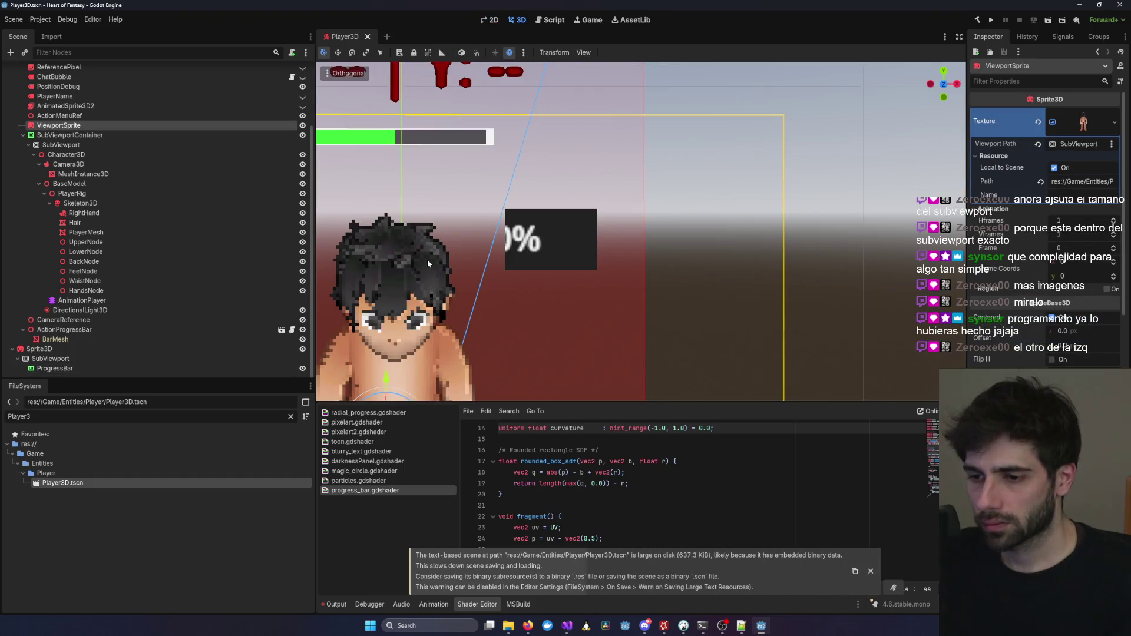
Set the ProgressBar's vertical container sizing to centred with Expand off.
{"action": "left_click", "coordinate": [120, 367]}
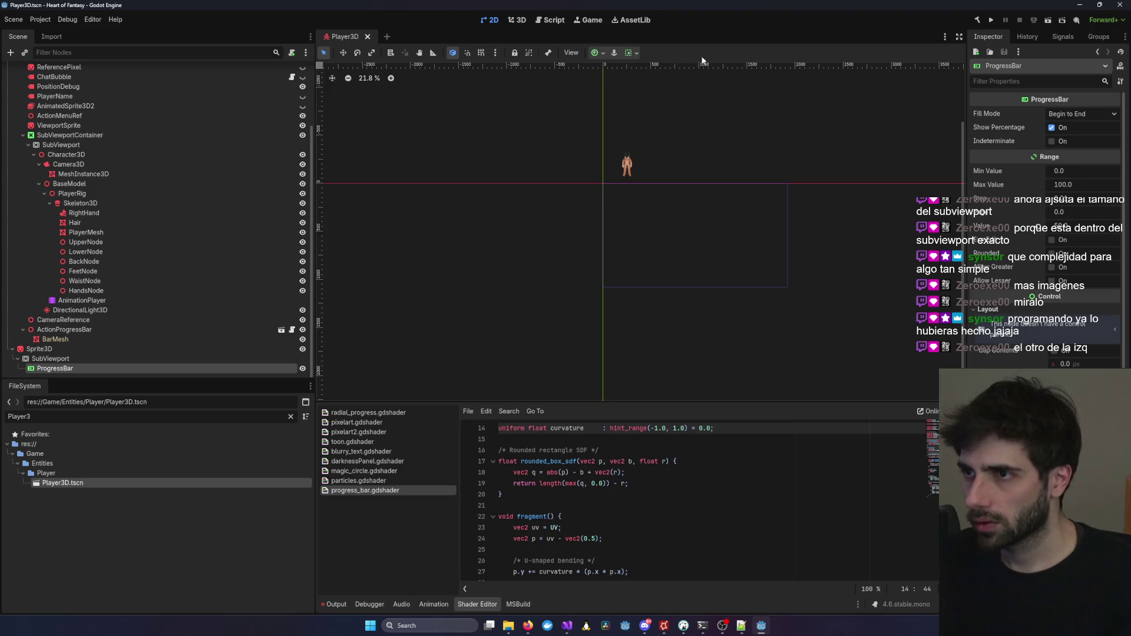
{"action": "left_click", "coordinate": [630, 53]}
{"action": "left_click", "coordinate": [682, 156]}
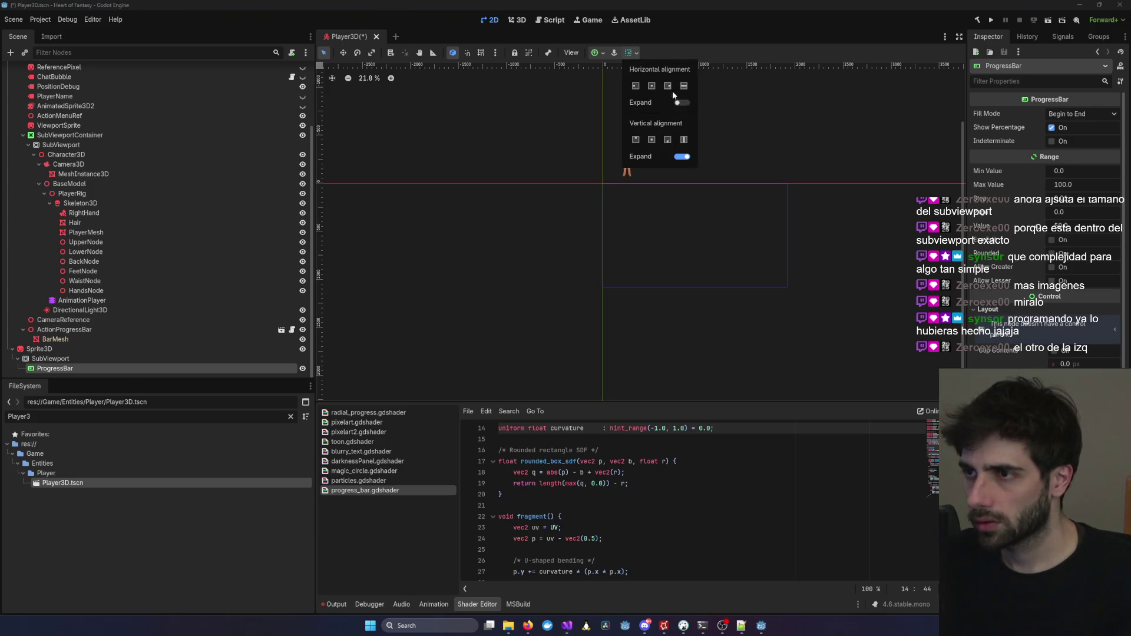
{"action": "left_click", "coordinate": [682, 156]}
{"action": "left_click", "coordinate": [668, 140]}
{"action": "left_click", "coordinate": [653, 140]}
Apply the Full Rect anchors preset to the ProgressBar.
{"action": "scroll", "coordinate": [1081, 323], "scroll_direction": "down", "scroll_amount": 3}
{"action": "left_click", "coordinate": [1082, 337]}
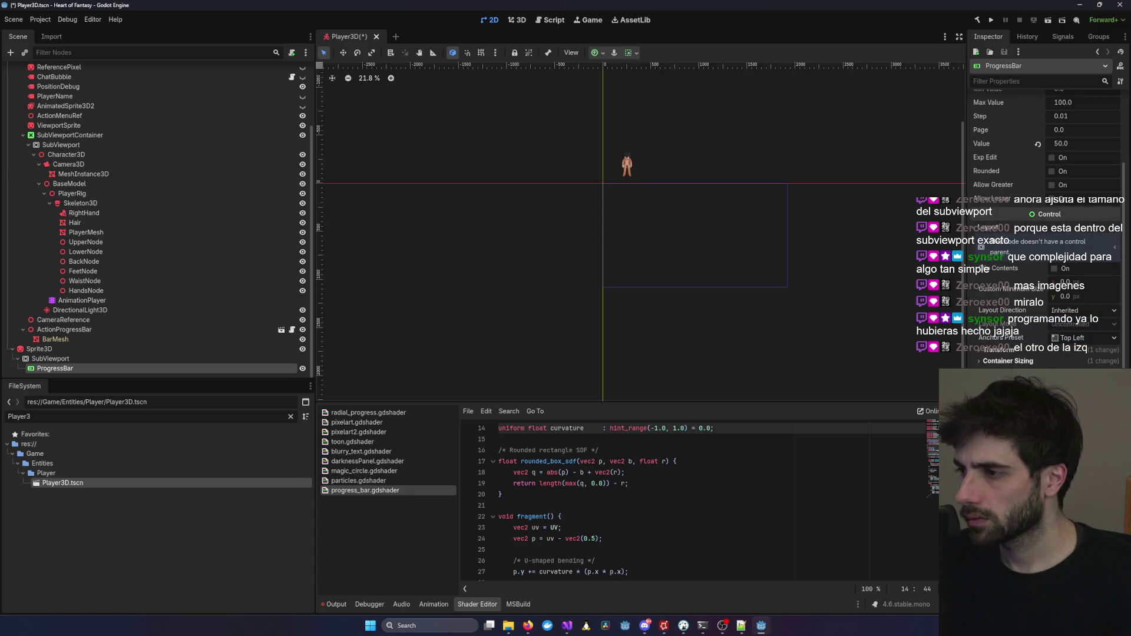
{"action": "left_click", "coordinate": [1082, 337]}
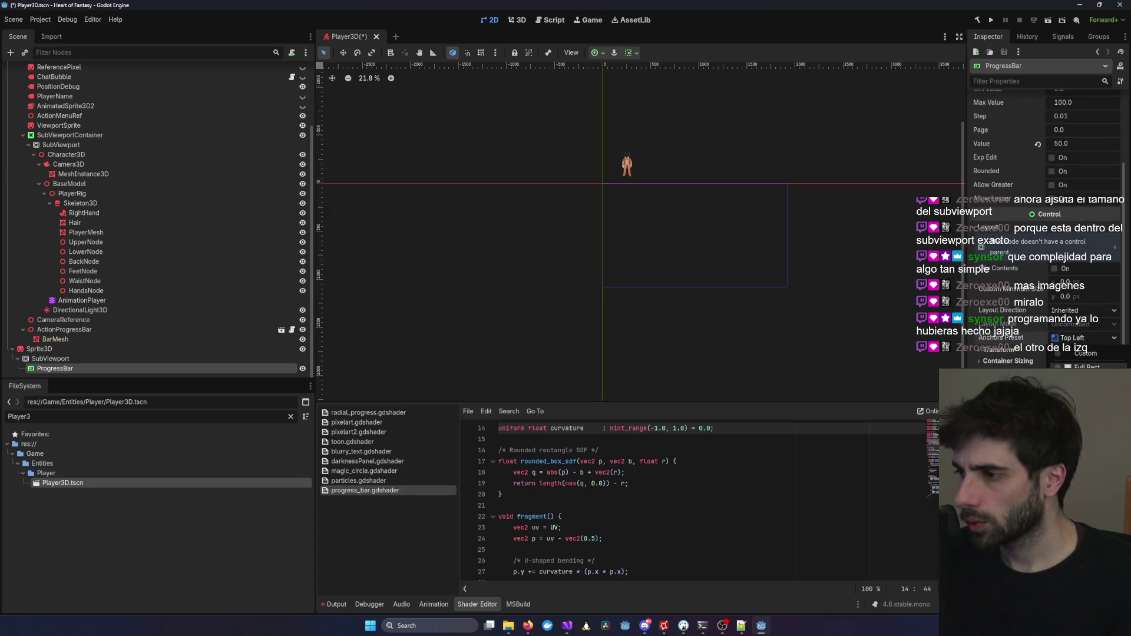
{"action": "left_click", "coordinate": [1084, 366]}
{"action": "scroll", "coordinate": [920, 318], "scroll_direction": "down", "scroll_amount": 4}
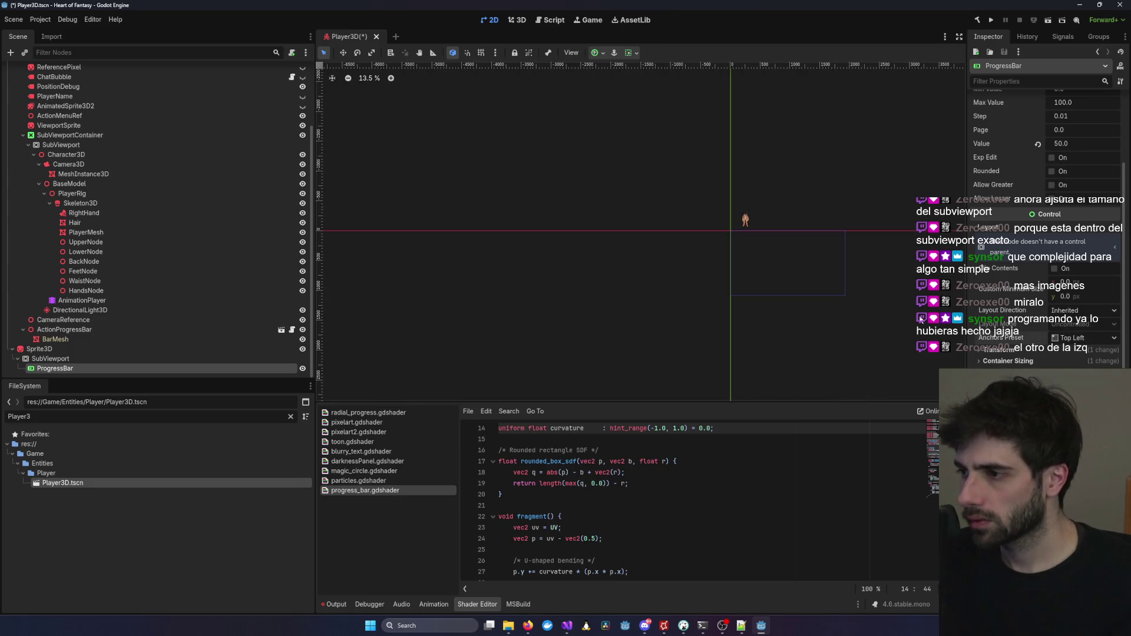
{"action": "key", "text": "ctrl+s"}
{"action": "scroll", "coordinate": [921, 318], "scroll_direction": "up", "scroll_amount": 5}
{"action": "left_click", "coordinate": [1084, 338]}
{"action": "left_click", "coordinate": [1084, 366]}
Save Player3D.tscn and select the 50% sprite in the 3D workspace.
{"action": "key", "text": "ctrl+s"}
{"action": "left_click", "coordinate": [519, 20]}
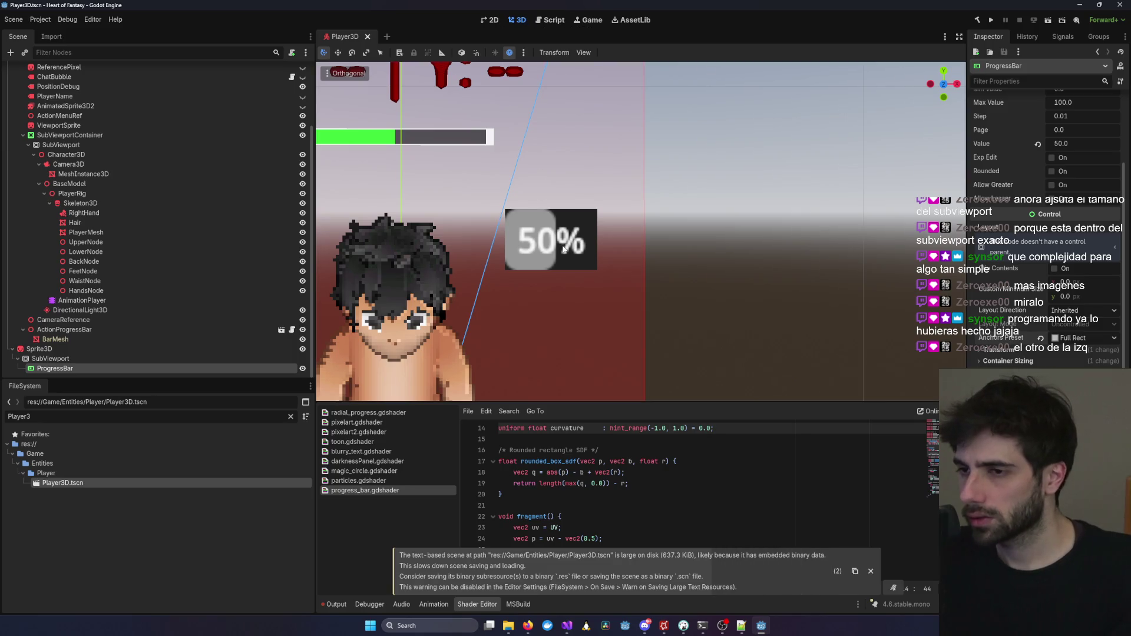
{"action": "left_click", "coordinate": [509, 236]}
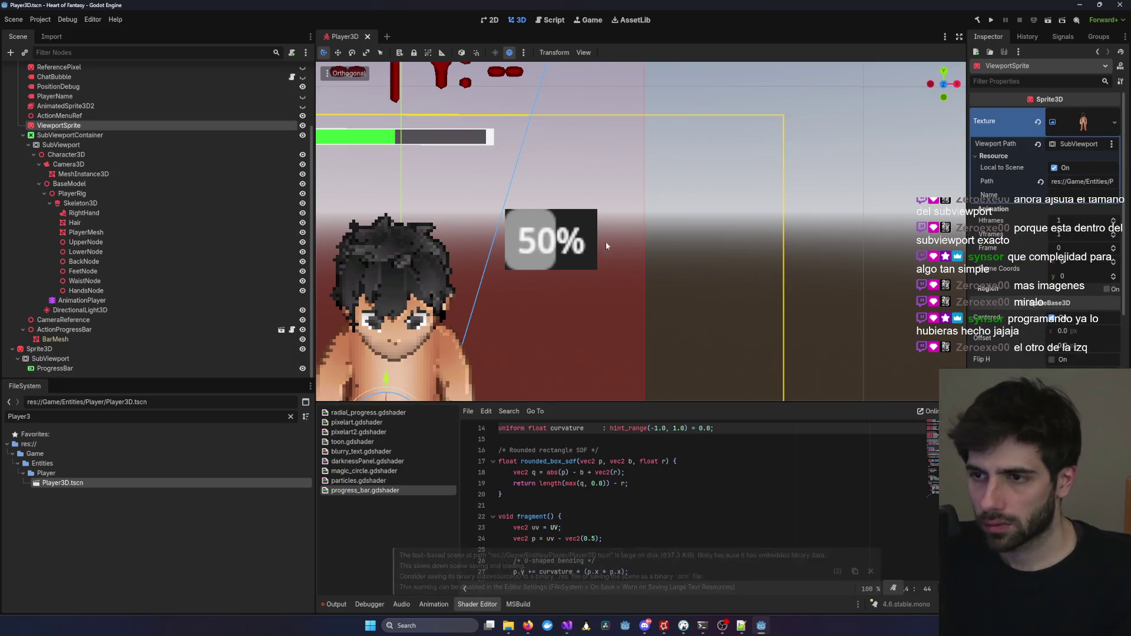
Drag the Sprite3D along X so it sits right of the character.
{"action": "left_click", "coordinate": [134, 352]}
{"action": "scroll", "coordinate": [681, 247], "scroll_direction": "down", "scroll_amount": 5}
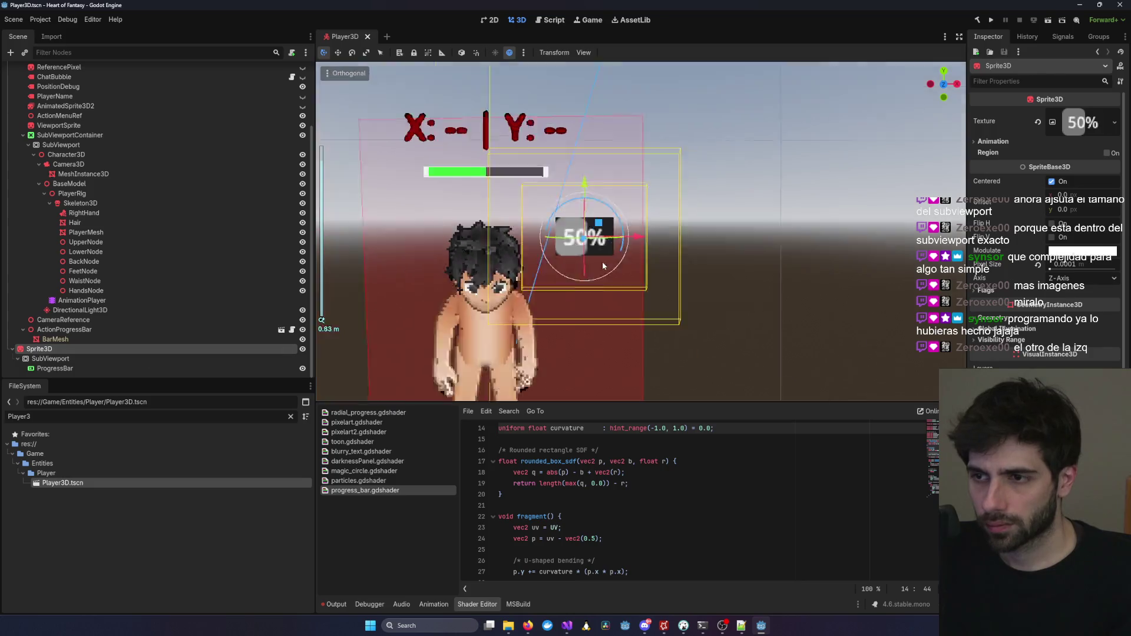
{"action": "scroll", "coordinate": [674, 248], "scroll_direction": "up", "scroll_amount": 5}
{"action": "mouse_move", "coordinate": [607, 242]}
{"action": "left_mouse_down"}
{"action": "mouse_move", "coordinate": [707, 236]}
{"action": "mouse_move", "coordinate": [727, 221]}
{"action": "mouse_move", "coordinate": [813, 227]}
{"action": "mouse_move", "coordinate": [747, 225]}
{"action": "left_mouse_up"}
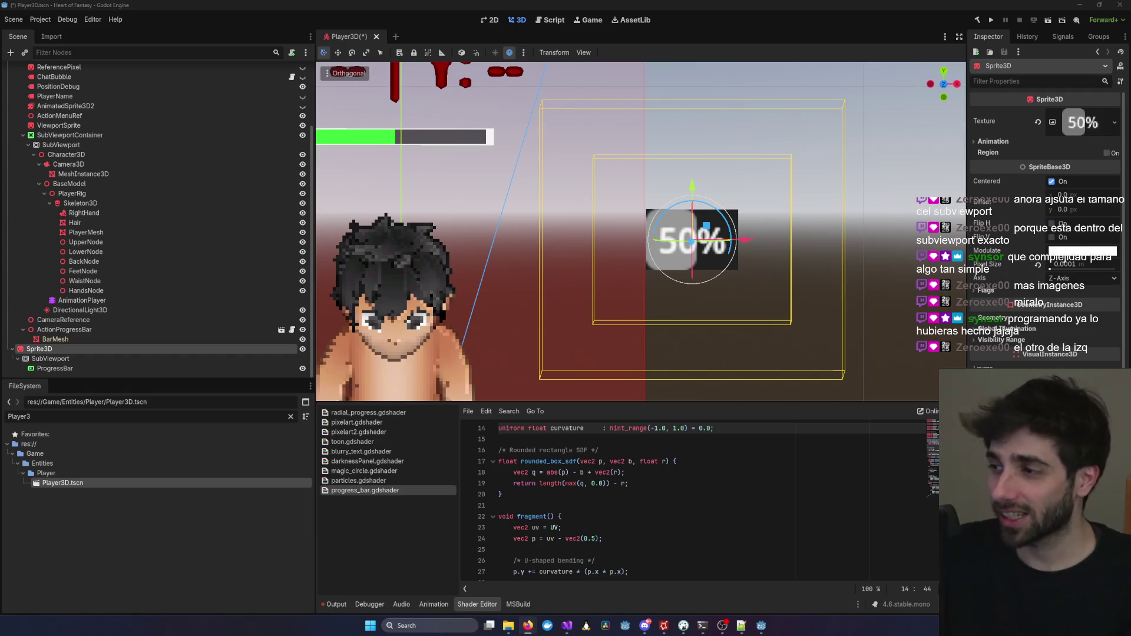
Look over the SubViewport, Sprite3D and ProgressBar nodes in the Scene dock.
{"action": "left_click", "coordinate": [82, 359]}
{"action": "left_click", "coordinate": [90, 348]}
{"action": "scroll", "coordinate": [705, 237], "scroll_direction": "down", "scroll_amount": 5}
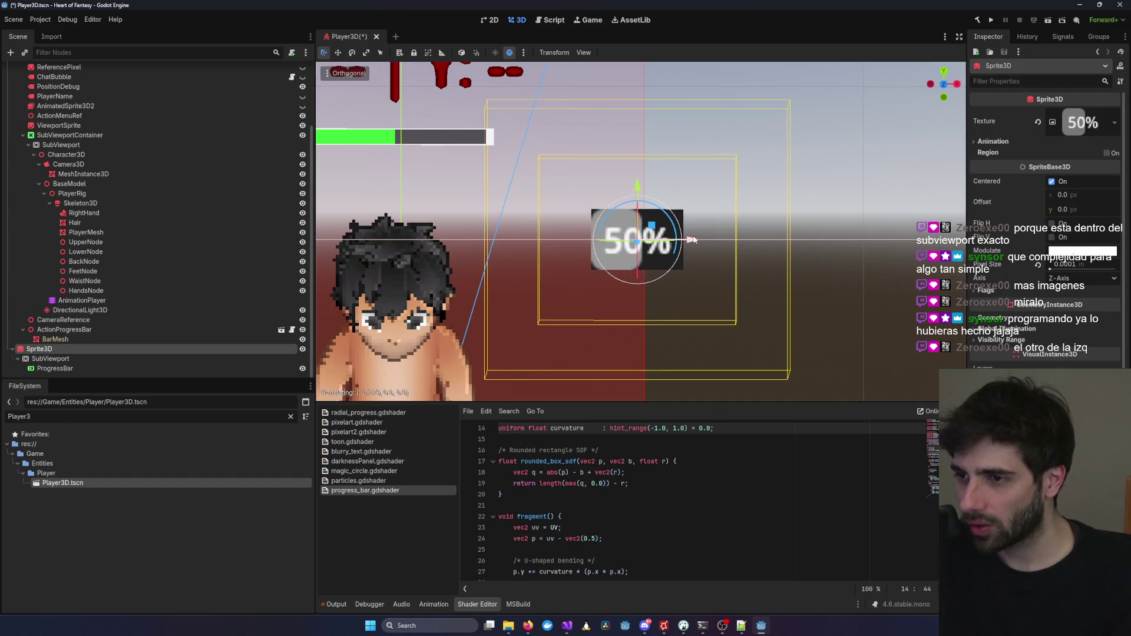
{"action": "scroll", "coordinate": [705, 237], "scroll_direction": "up", "scroll_amount": 5}
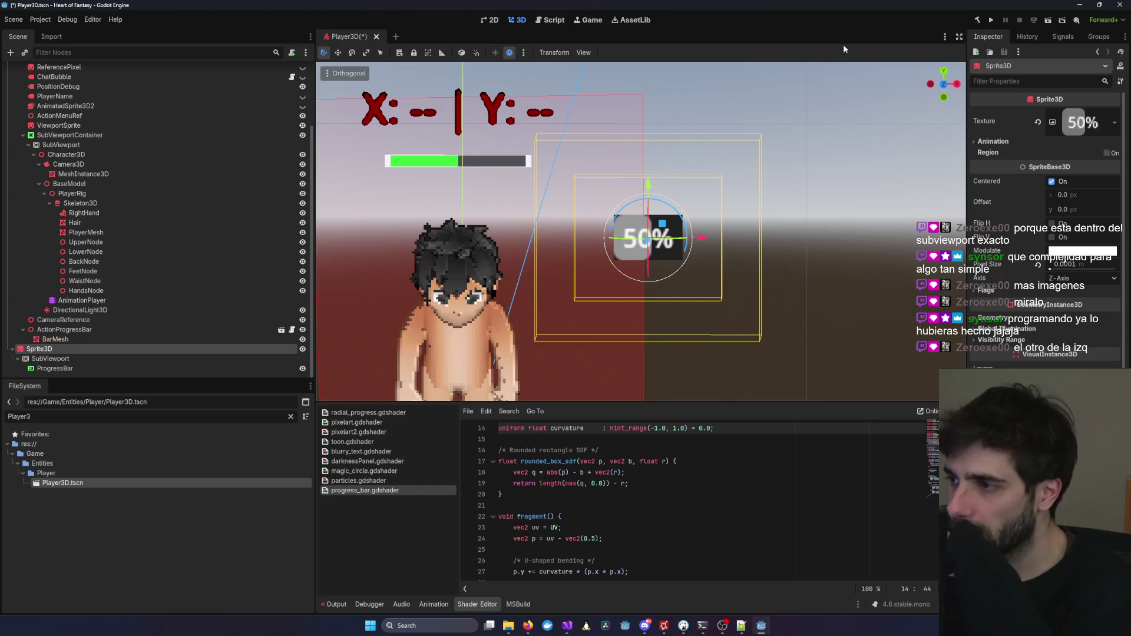
{"action": "left_click", "coordinate": [69, 368]}
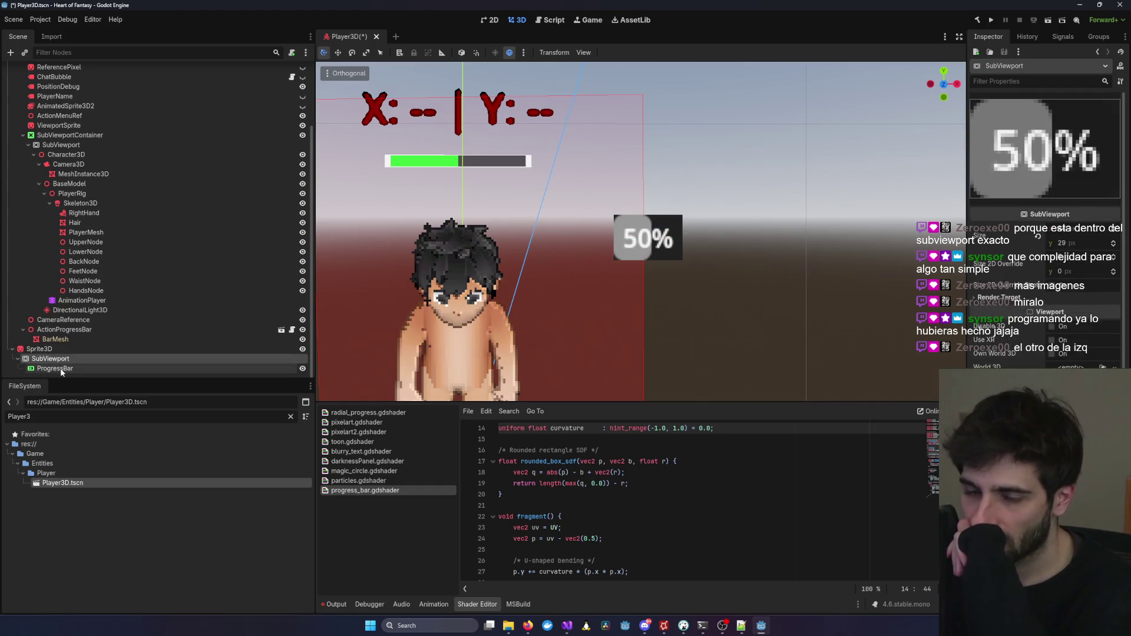
{"action": "left_click", "coordinate": [53, 358]}
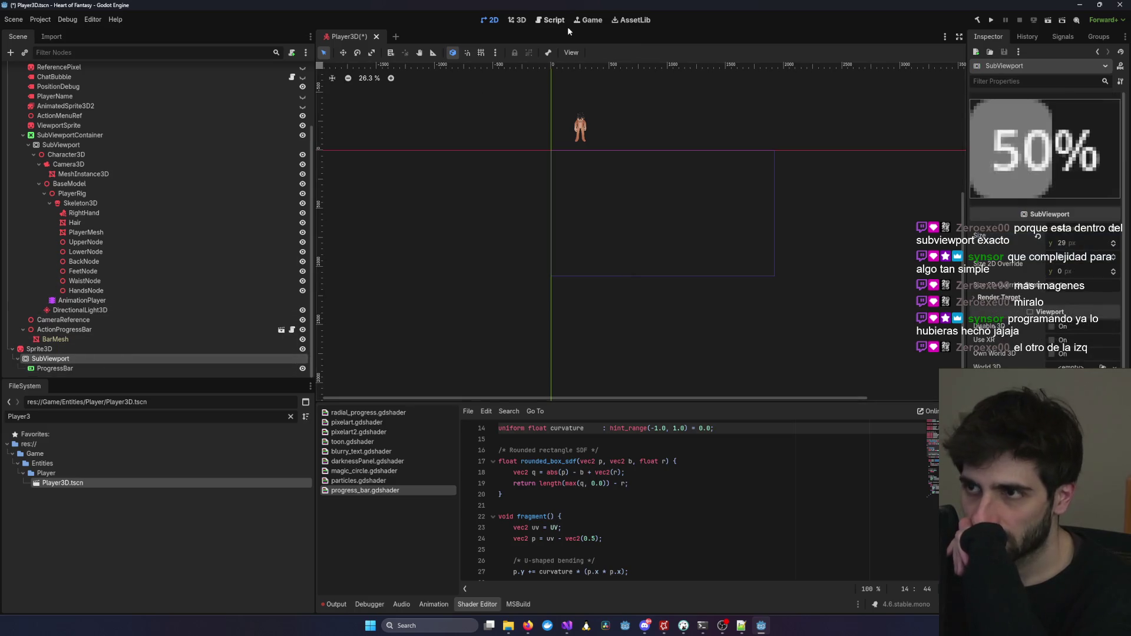
In the 3D view, select Sprite3D and frame the view on it with F.
{"action": "left_click", "coordinate": [514, 21]}
{"action": "left_click", "coordinate": [38, 349]}
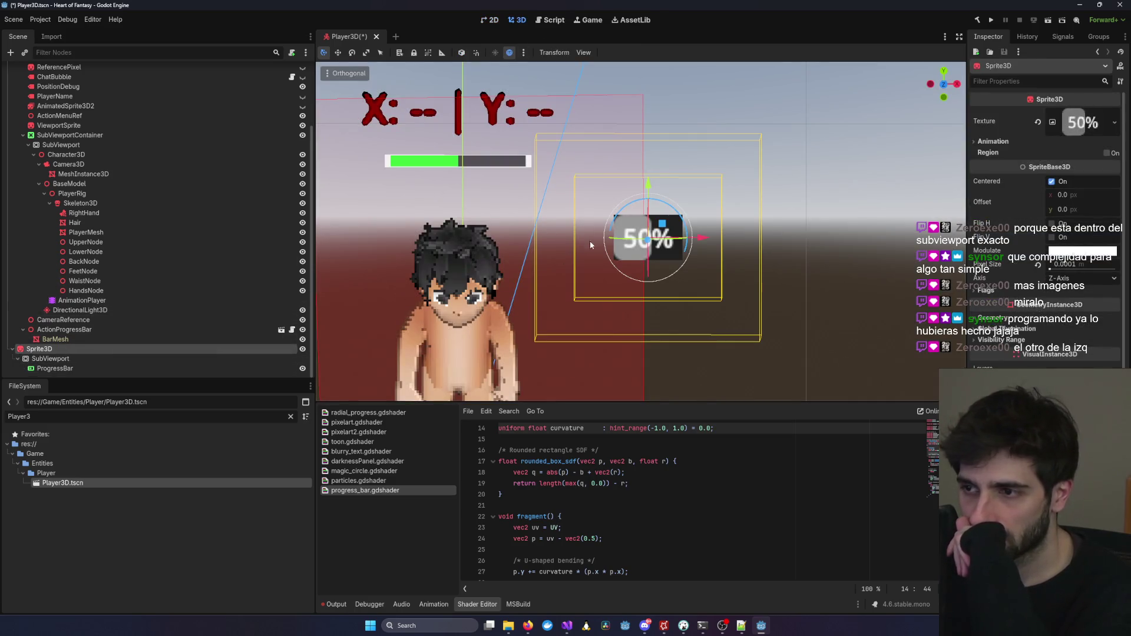
{"action": "key", "text": "f"}
{"action": "scroll", "coordinate": [628, 235], "scroll_direction": "up", "scroll_amount": 3}
{"action": "scroll", "coordinate": [791, 239], "scroll_direction": "down", "scroll_amount": 5}
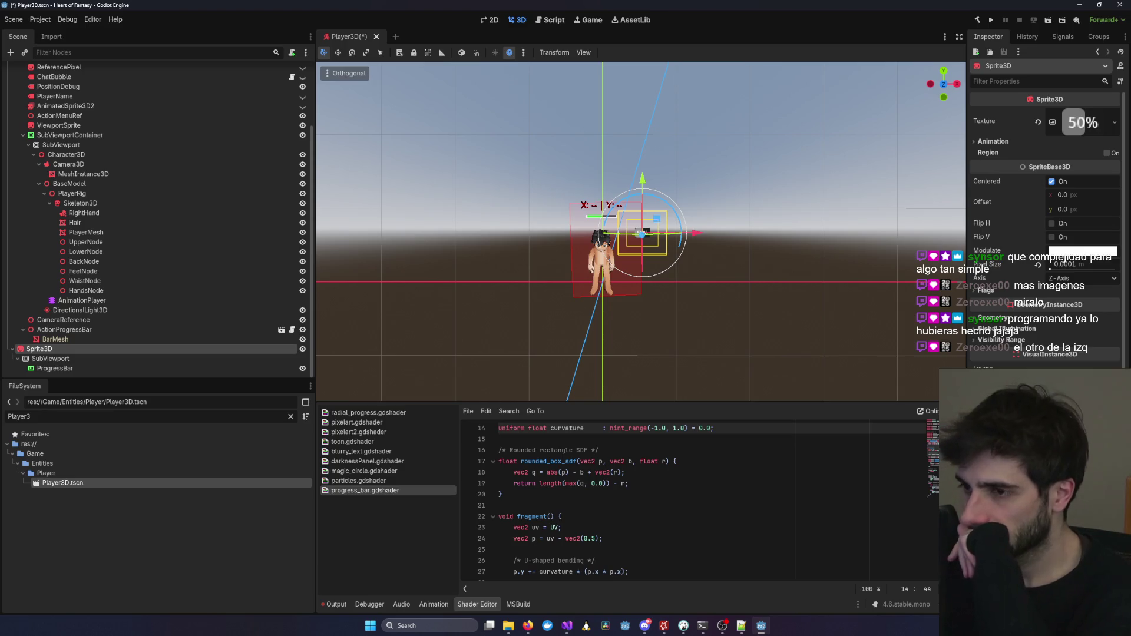
{"action": "scroll", "coordinate": [642, 242], "scroll_direction": "up", "scroll_amount": 10}
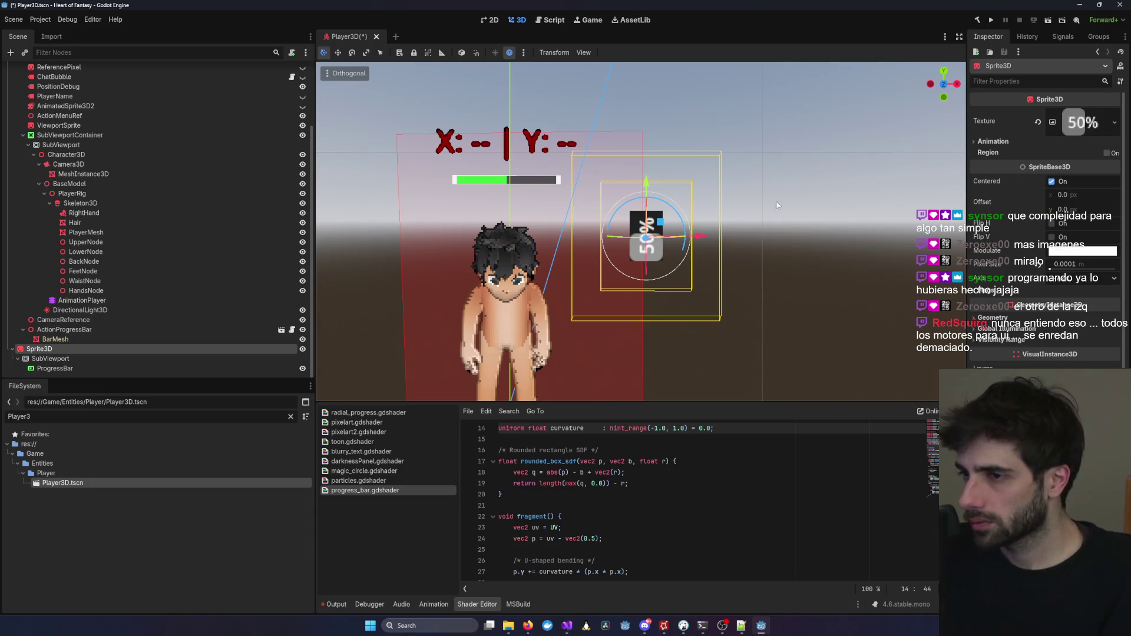
Expand the Sprite3D's Visibility Range, Global Illumination and Geometry sections in the Inspector.
{"action": "scroll", "coordinate": [681, 238], "scroll_direction": "up", "scroll_amount": 5}
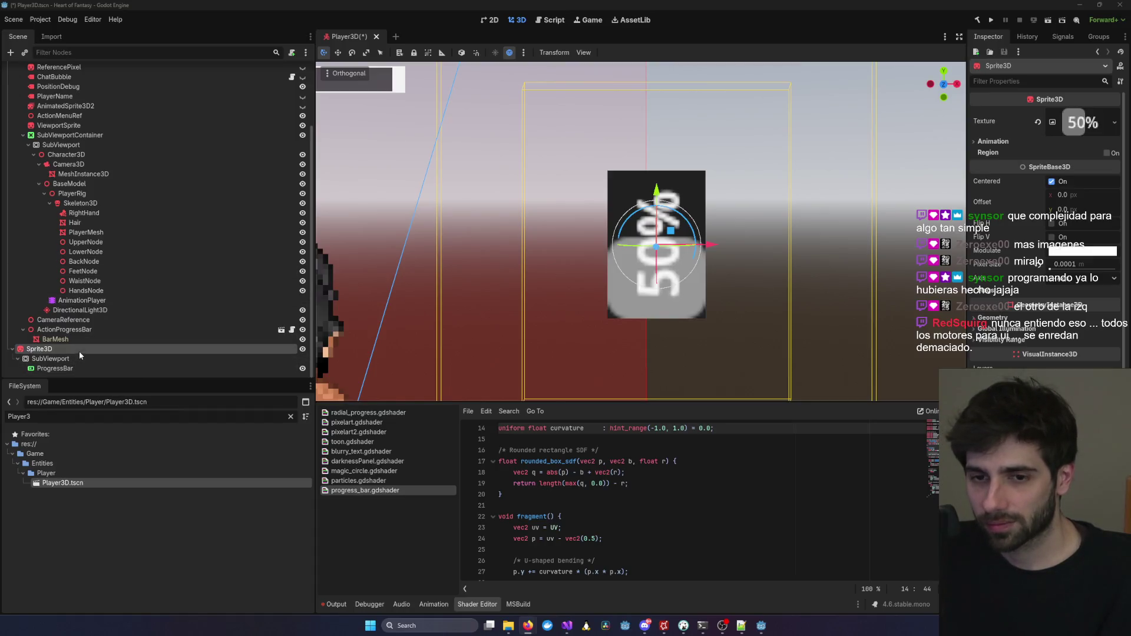
{"action": "scroll", "coordinate": [1045, 235], "scroll_direction": "down", "scroll_amount": 3}
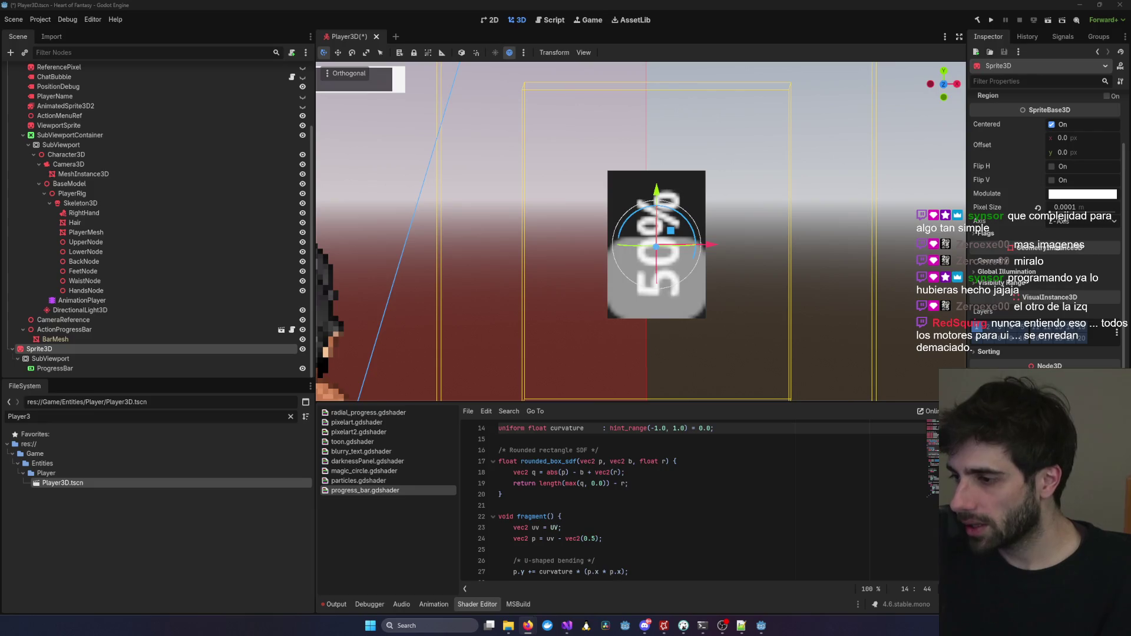
{"action": "scroll", "coordinate": [1045, 236], "scroll_direction": "down", "scroll_amount": 1}
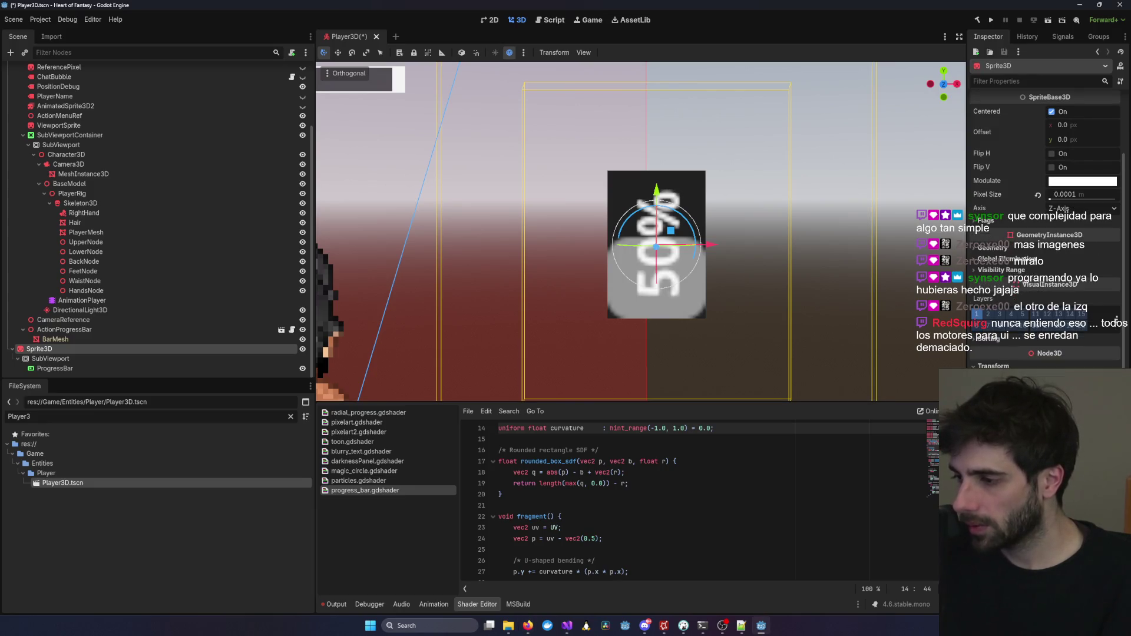
{"action": "scroll", "coordinate": [1045, 236], "scroll_direction": "down", "scroll_amount": 3}
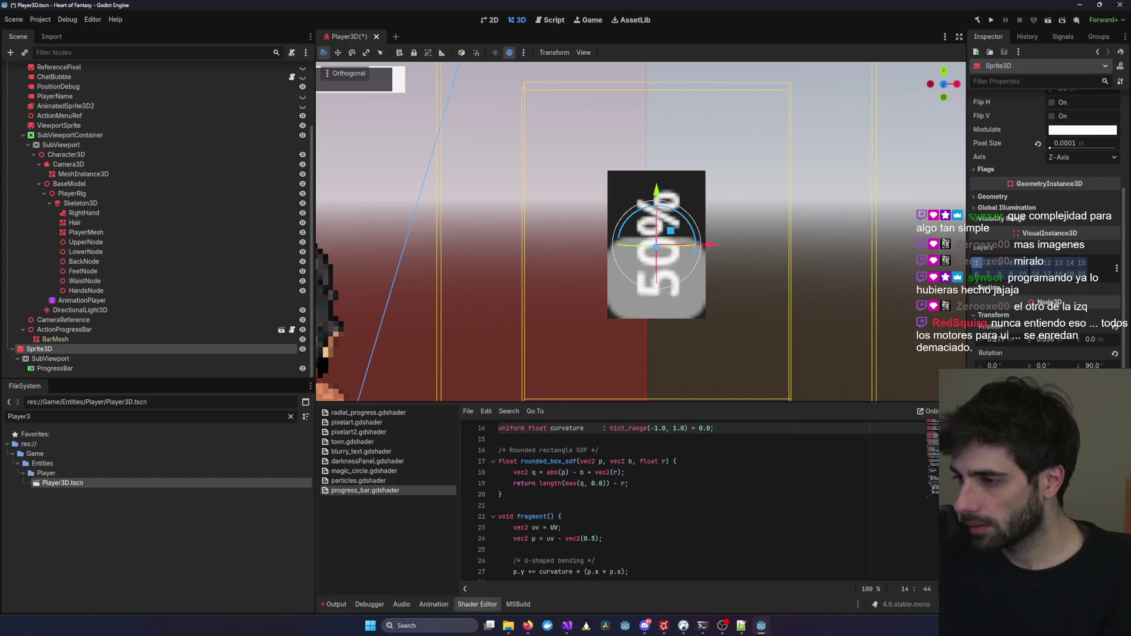
{"action": "scroll", "coordinate": [993, 257], "scroll_direction": "down", "scroll_amount": 2}
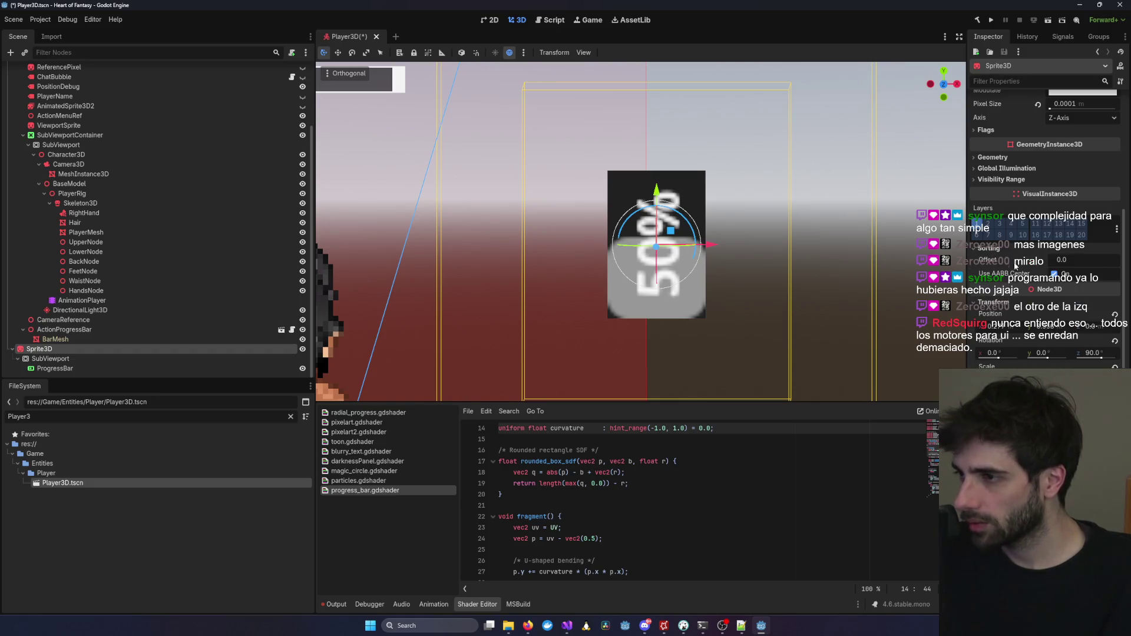
{"action": "left_click", "coordinate": [999, 179]}
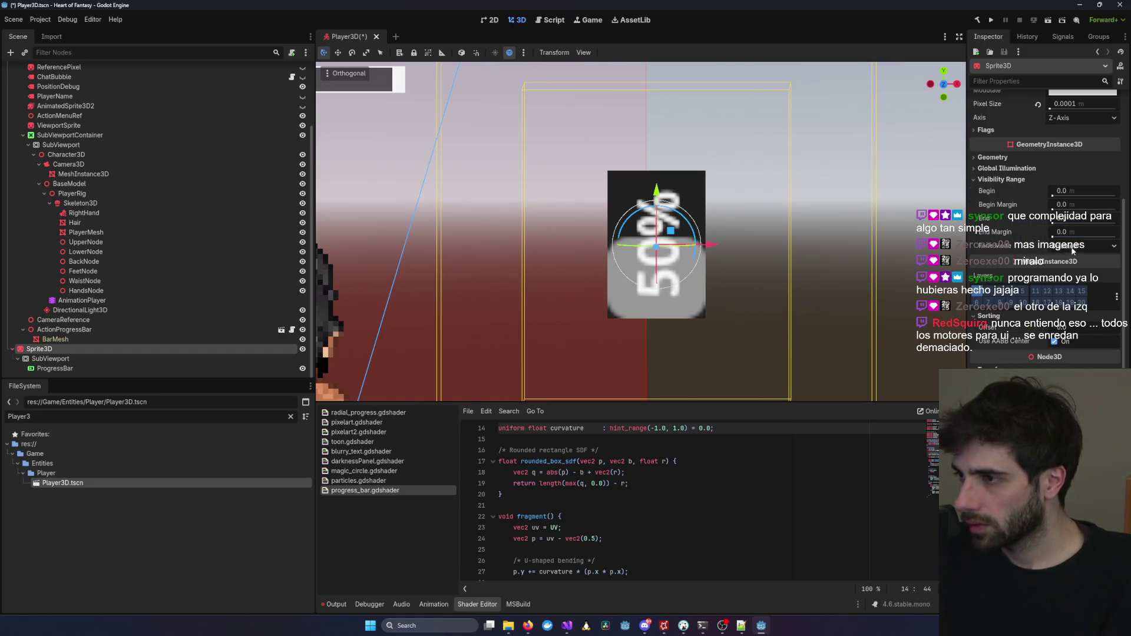
{"action": "left_click", "coordinate": [1012, 168]}
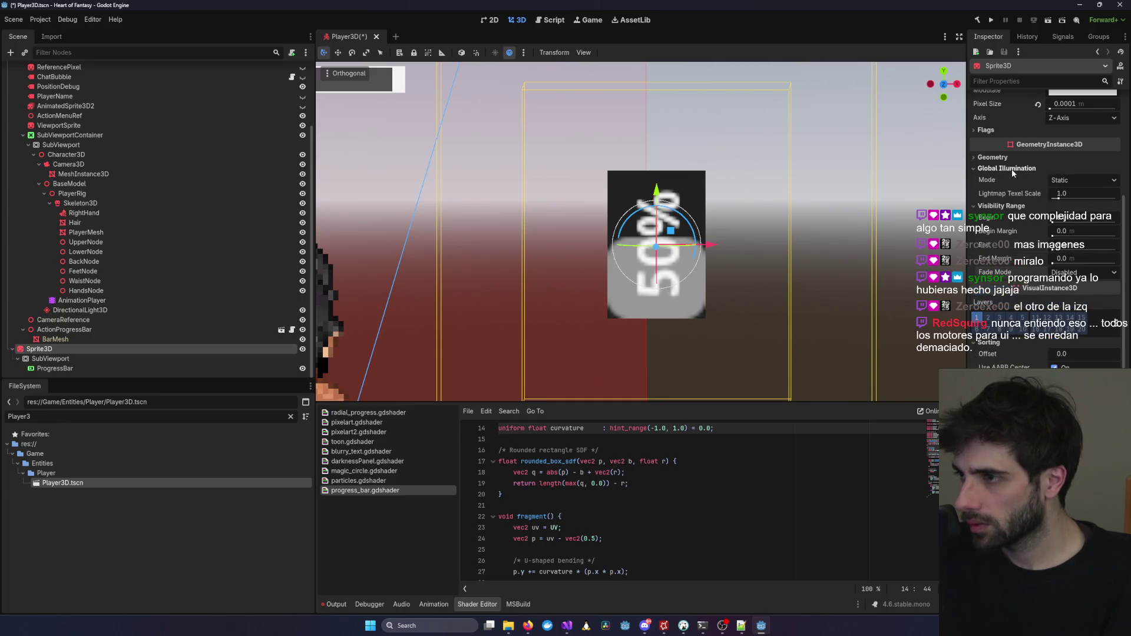
{"action": "left_click", "coordinate": [1008, 159]}
{"action": "scroll", "coordinate": [1052, 289], "scroll_direction": "down", "scroll_amount": 5}
{"action": "scroll", "coordinate": [1048, 288], "scroll_direction": "down", "scroll_amount": 5}
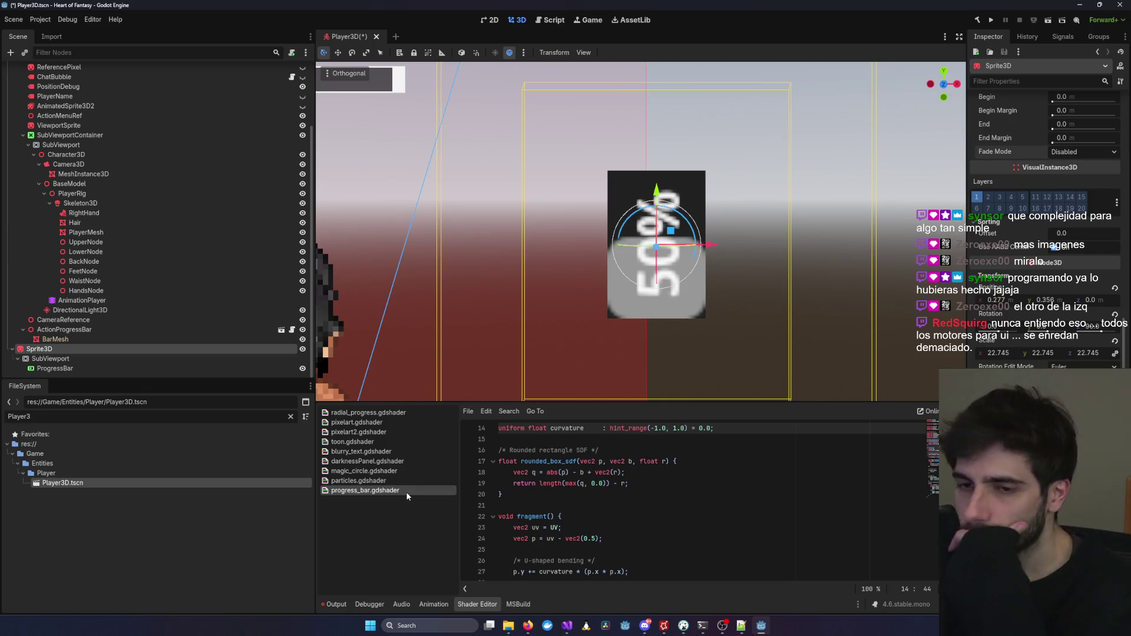
{"action": "scroll", "coordinate": [1049, 219], "scroll_direction": "up", "scroll_amount": 8}
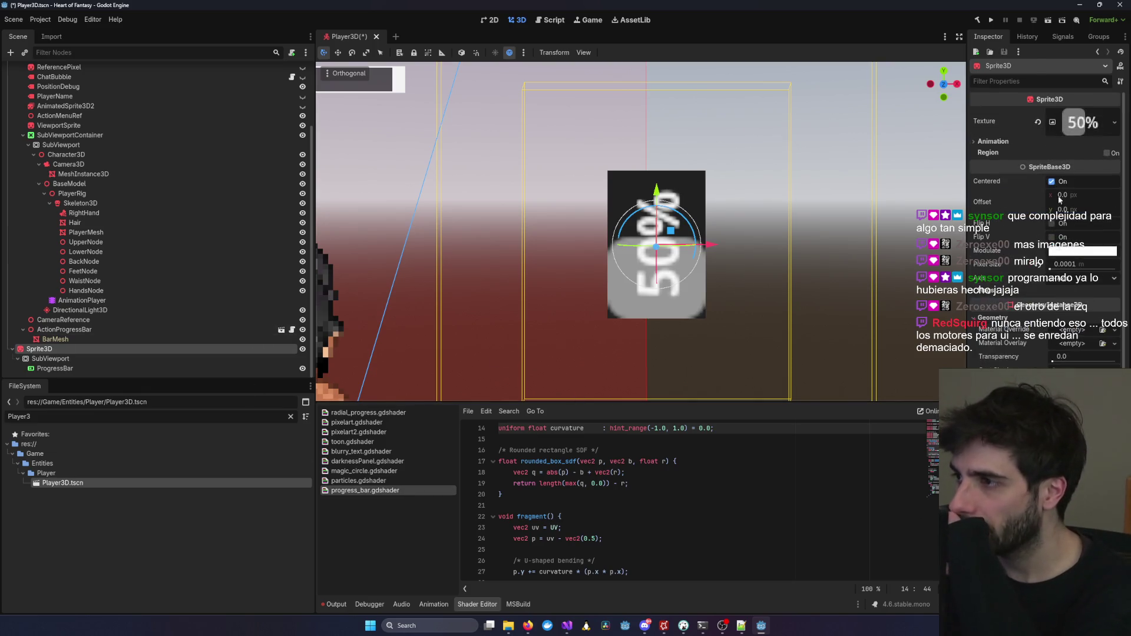
Inspect the sprite's viewport texture, its Resource settings and the Animation section.
{"action": "left_click", "coordinate": [1086, 126]}
{"action": "left_click", "coordinate": [992, 156]}
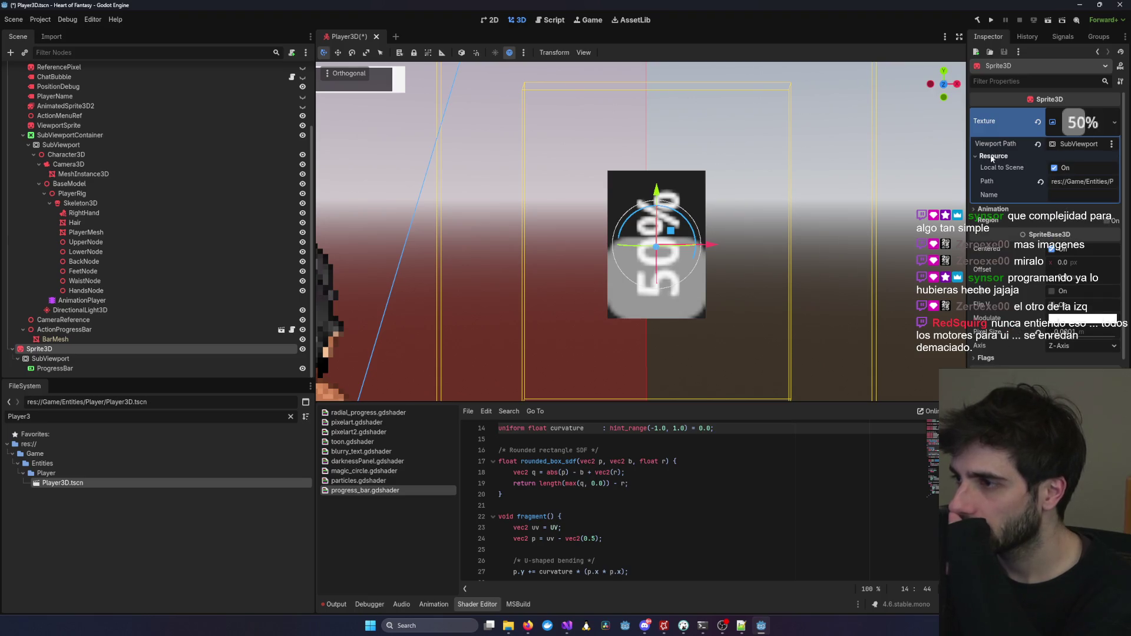
{"action": "left_click", "coordinate": [993, 210]}
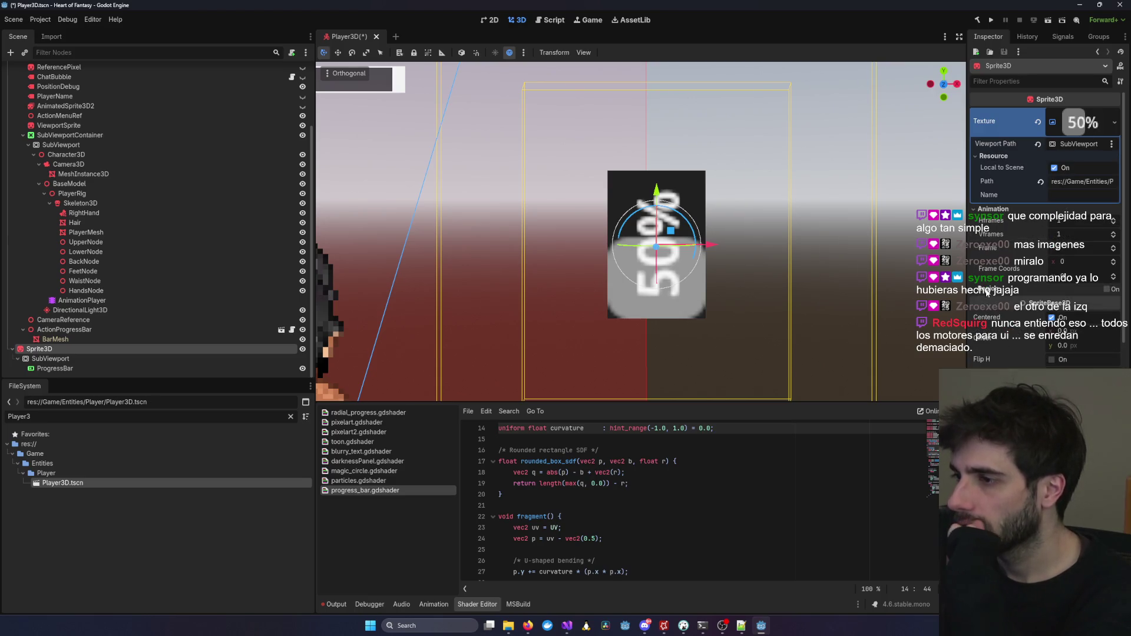
{"action": "scroll", "coordinate": [988, 334], "scroll_direction": "down", "scroll_amount": 3}
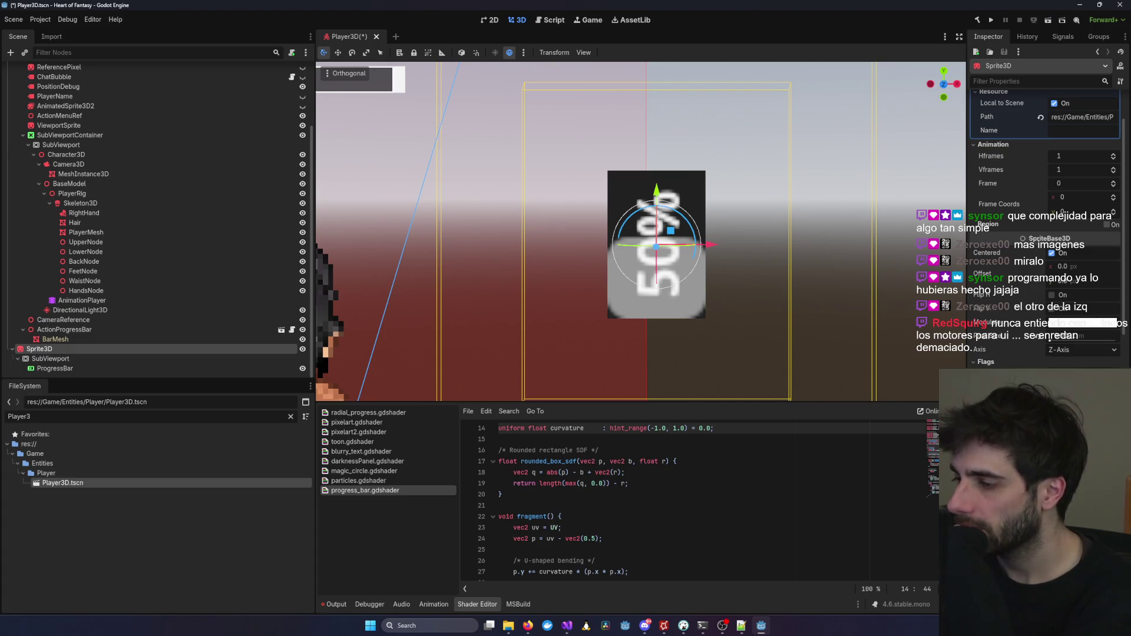
{"action": "scroll", "coordinate": [799, 312], "scroll_direction": "down", "scroll_amount": 4}
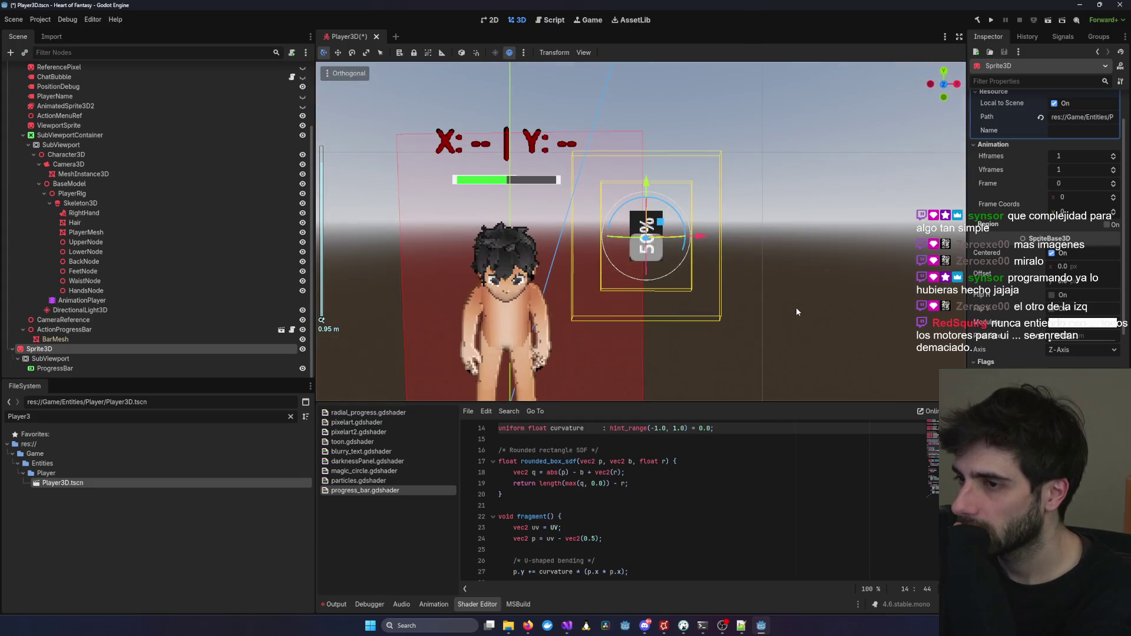
Step through the ViewportSprite, BarMesh, Sprite3D, SubViewport and ProgressBar nodes.
{"action": "left_click", "coordinate": [640, 266]}
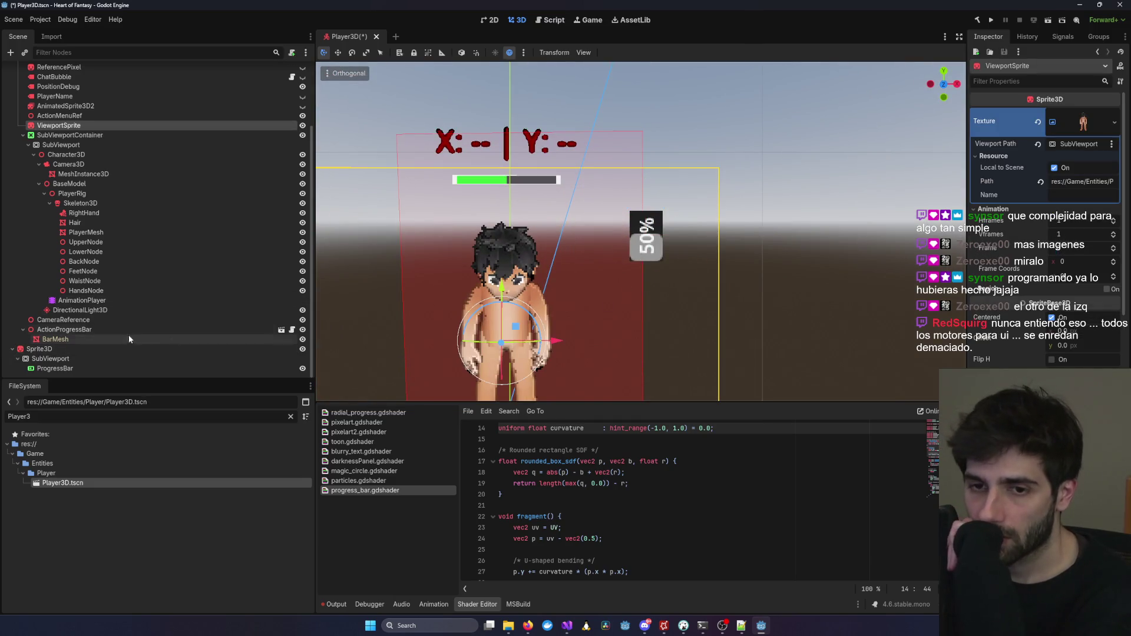
{"action": "left_click", "coordinate": [106, 340]}
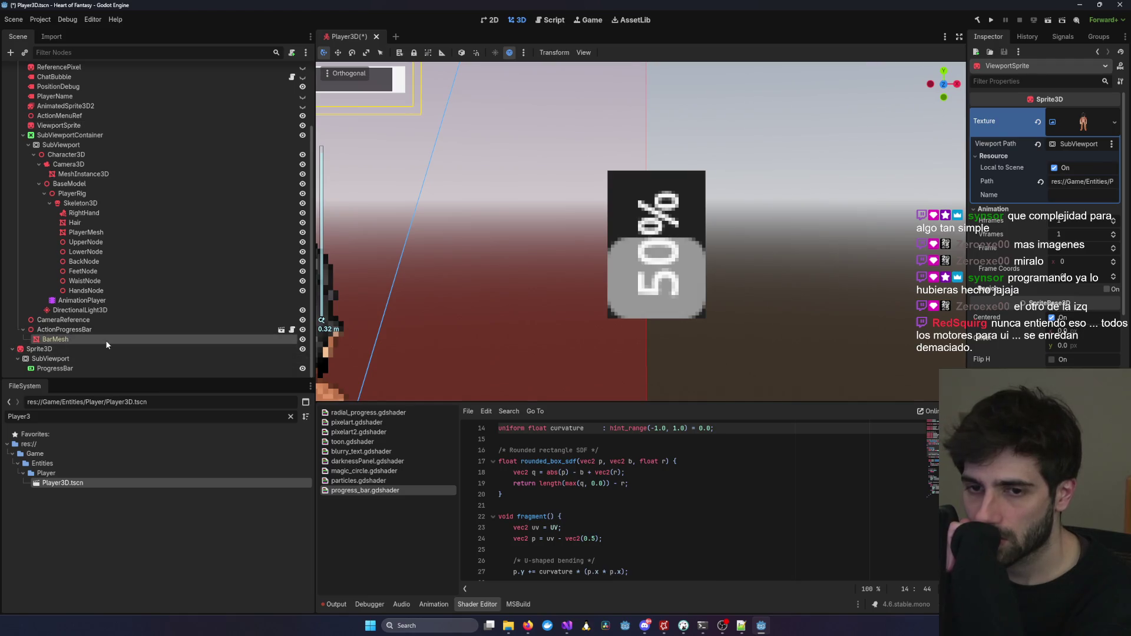
{"action": "left_click", "coordinate": [92, 350]}
{"action": "left_click", "coordinate": [92, 367]}
{"action": "left_click", "coordinate": [96, 358]}
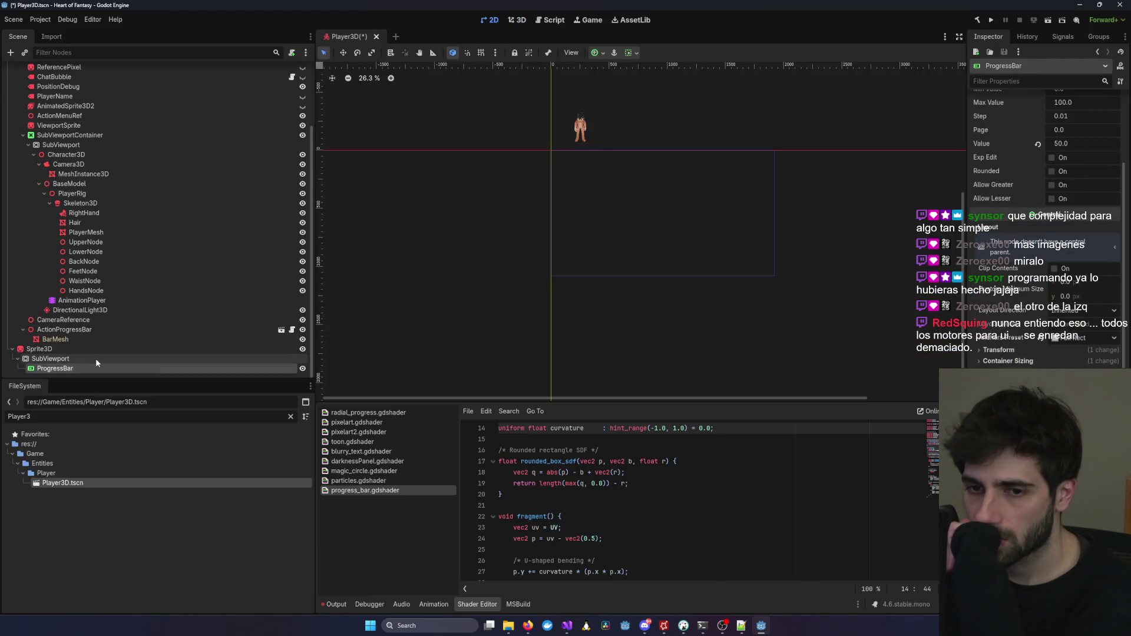
{"action": "left_click", "coordinate": [94, 367]}
{"action": "left_click", "coordinate": [102, 351]}
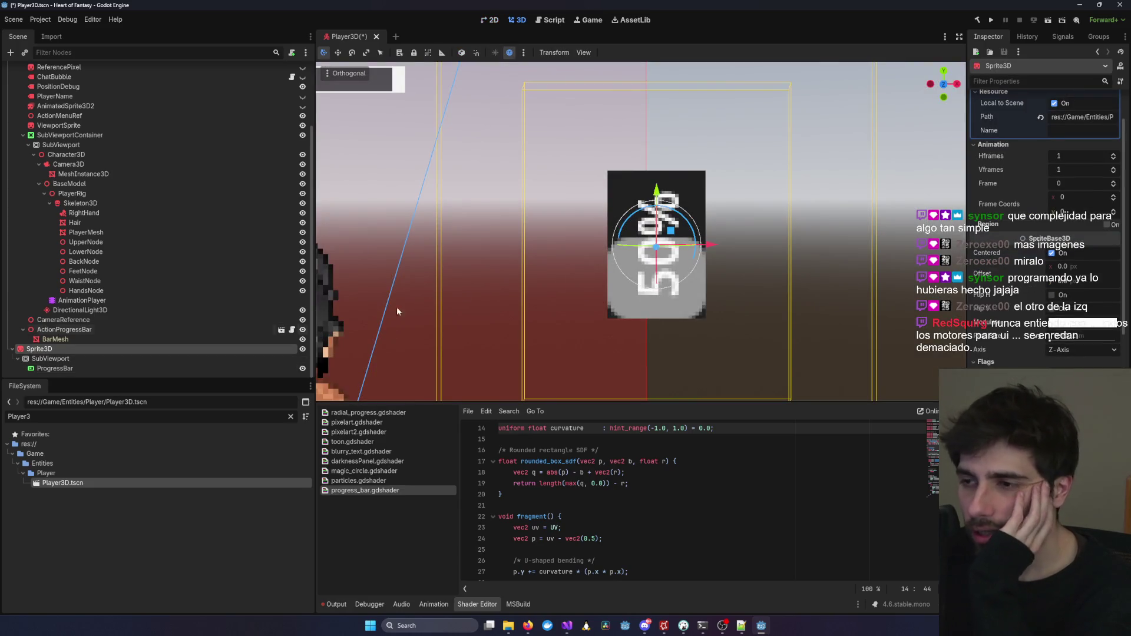
{"action": "scroll", "coordinate": [585, 287], "scroll_direction": "down", "scroll_amount": 10}
{"action": "scroll", "coordinate": [625, 255], "scroll_direction": "up", "scroll_amount": 5}
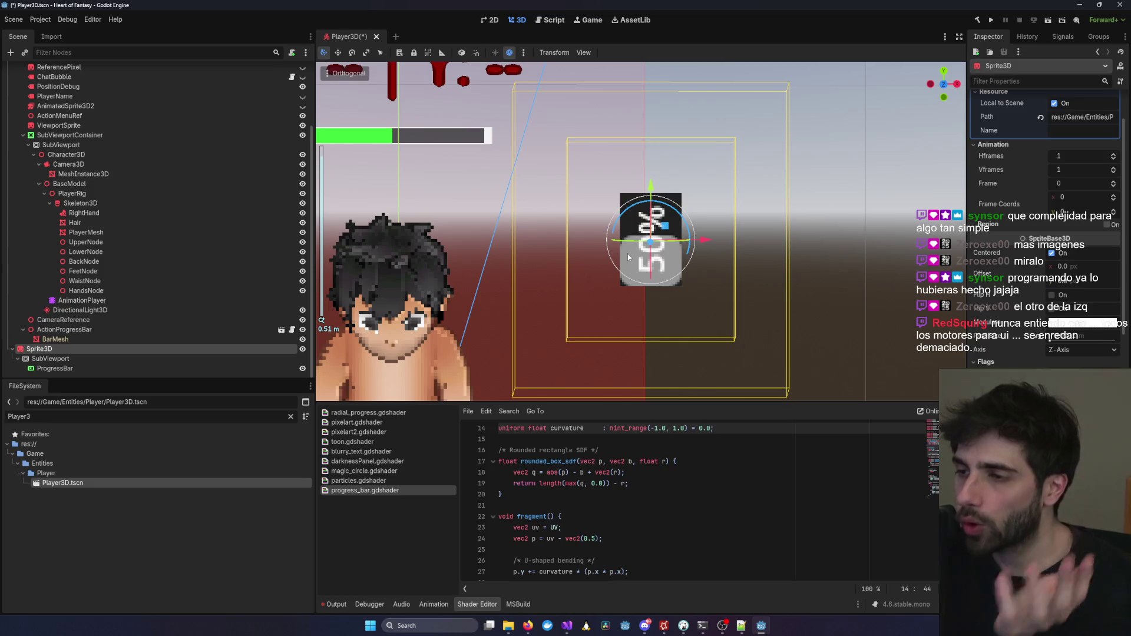
Open the ProgressBar node in the 2D editor.
{"action": "double_click", "coordinate": [144, 366]}
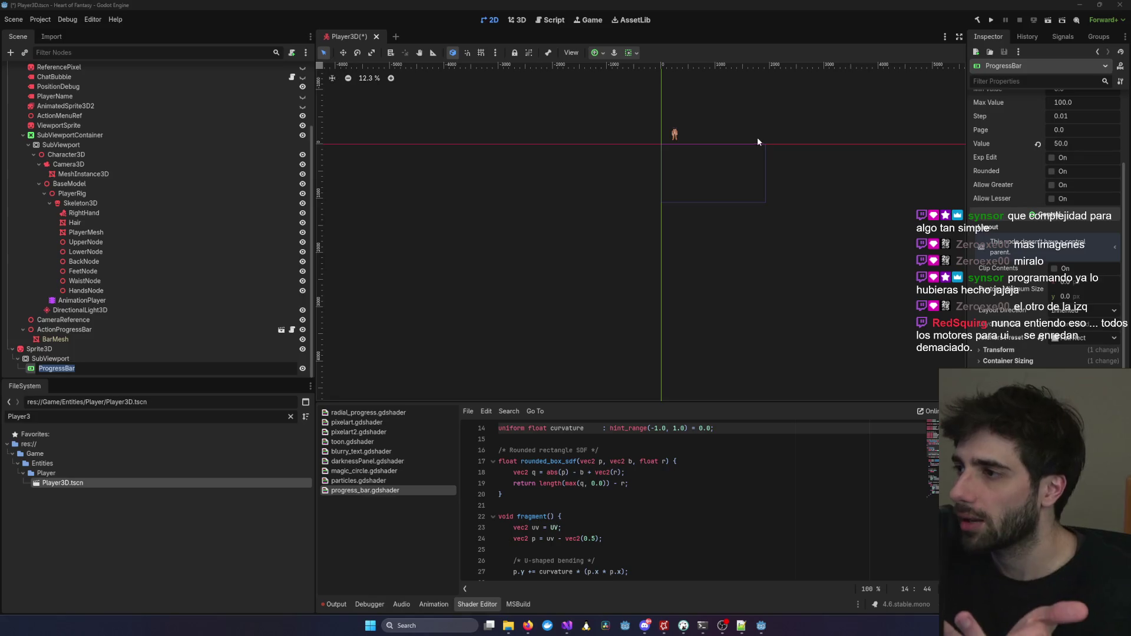
{"action": "scroll", "coordinate": [627, 267], "scroll_direction": "down", "scroll_amount": 3}
{"action": "scroll", "coordinate": [666, 240], "scroll_direction": "up", "scroll_amount": 6}
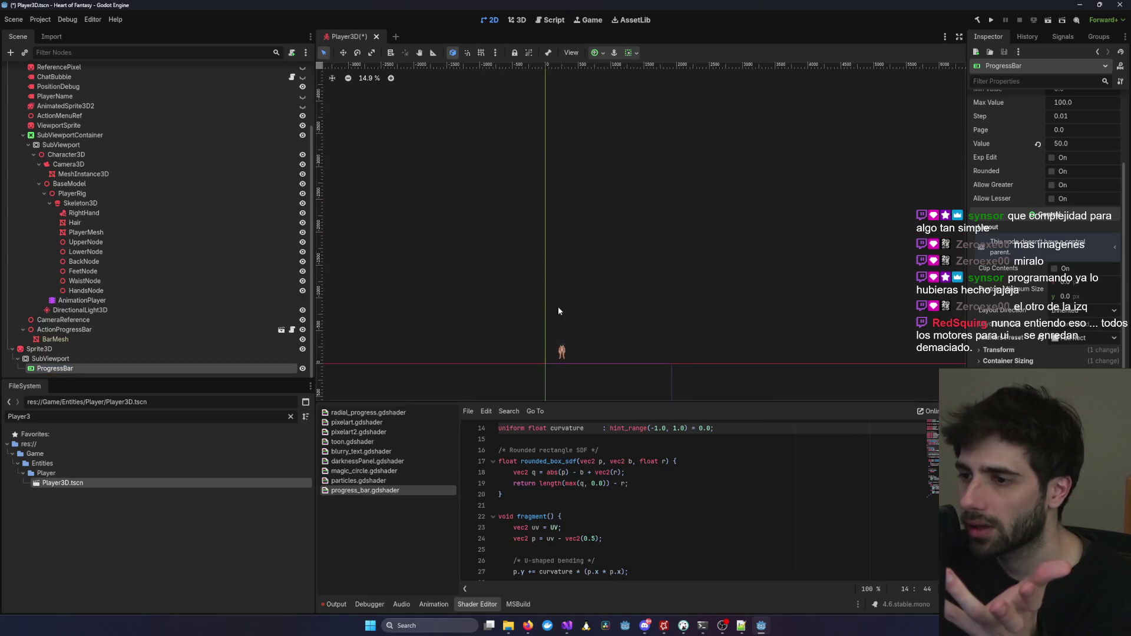
{"action": "left_click", "coordinate": [564, 200]}
{"action": "scroll", "coordinate": [589, 194], "scroll_direction": "up", "scroll_amount": 5}
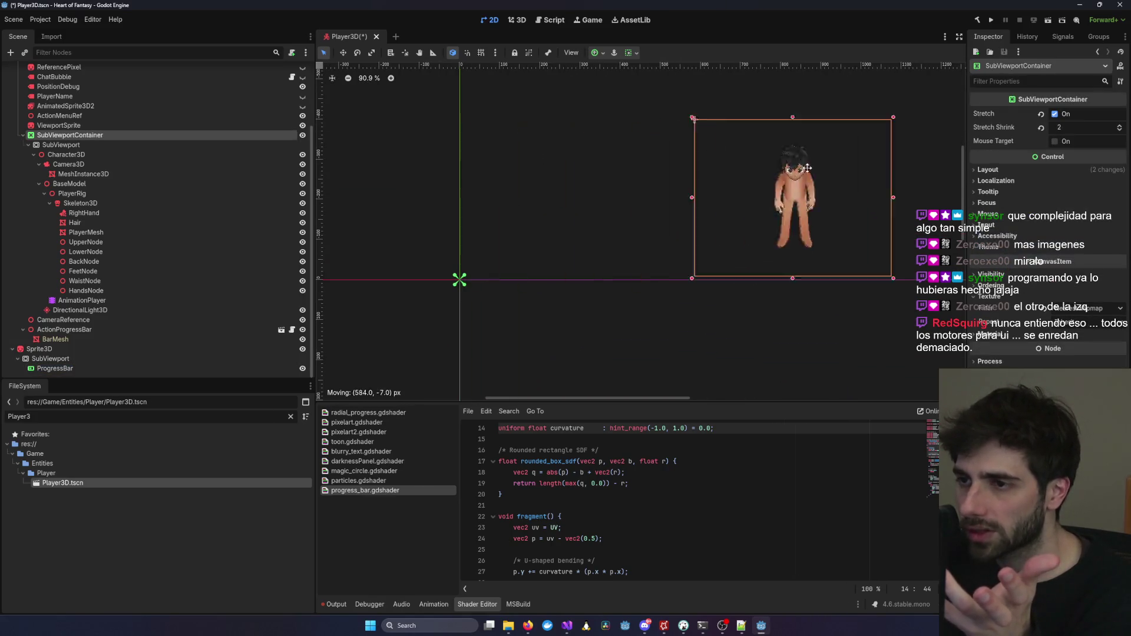
{"action": "scroll", "coordinate": [487, 274], "scroll_direction": "up", "scroll_amount": 8}
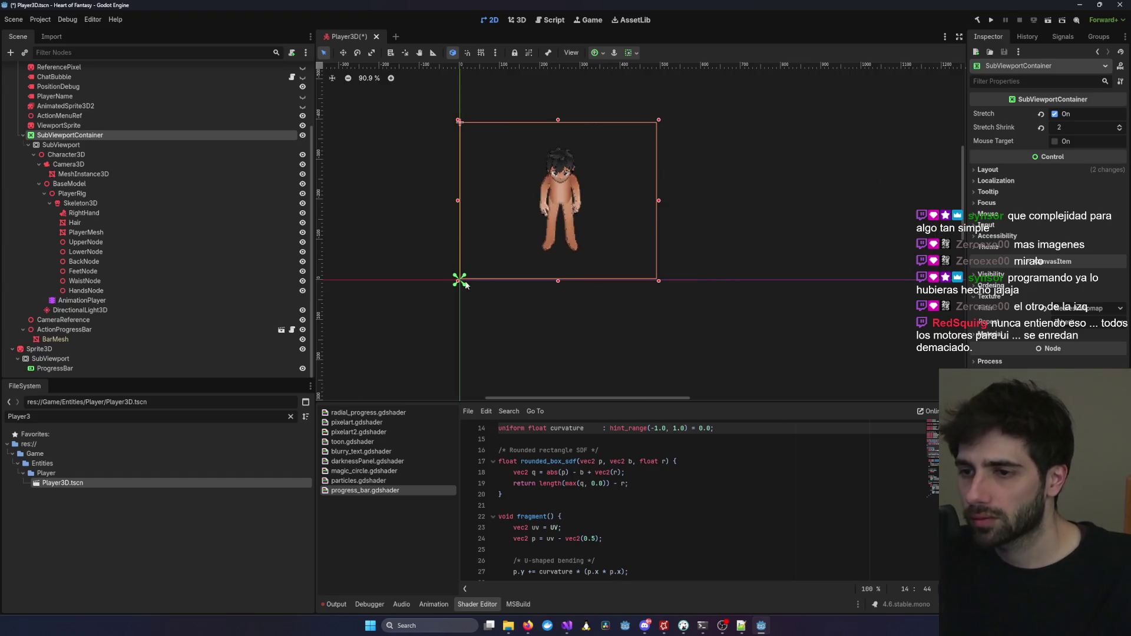
{"action": "scroll", "coordinate": [438, 252], "scroll_direction": "up", "scroll_amount": 7}
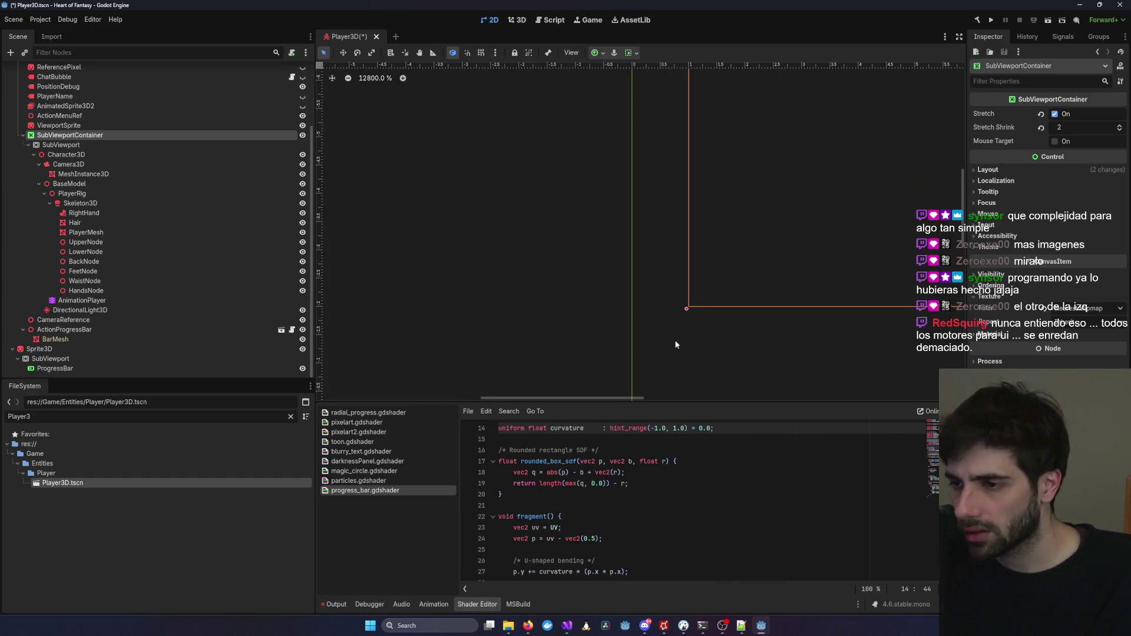
{"action": "scroll", "coordinate": [730, 79], "scroll_direction": "down", "scroll_amount": 10}
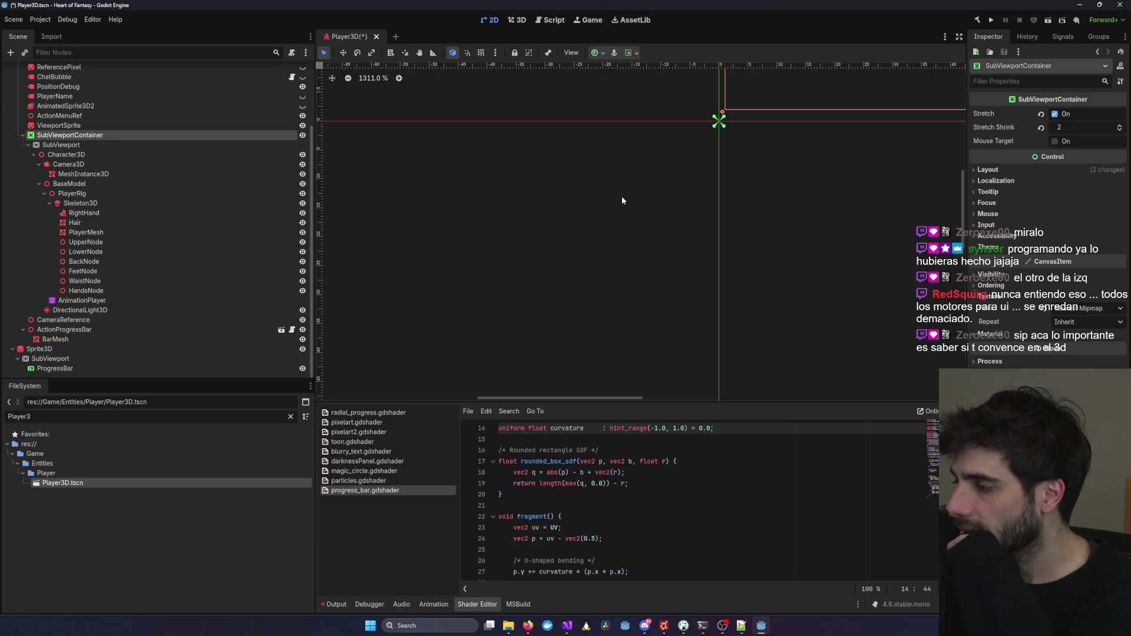
{"action": "scroll", "coordinate": [622, 201], "scroll_direction": "down", "scroll_amount": 15}
{"action": "scroll", "coordinate": [728, 186], "scroll_direction": "down", "scroll_amount": 4}
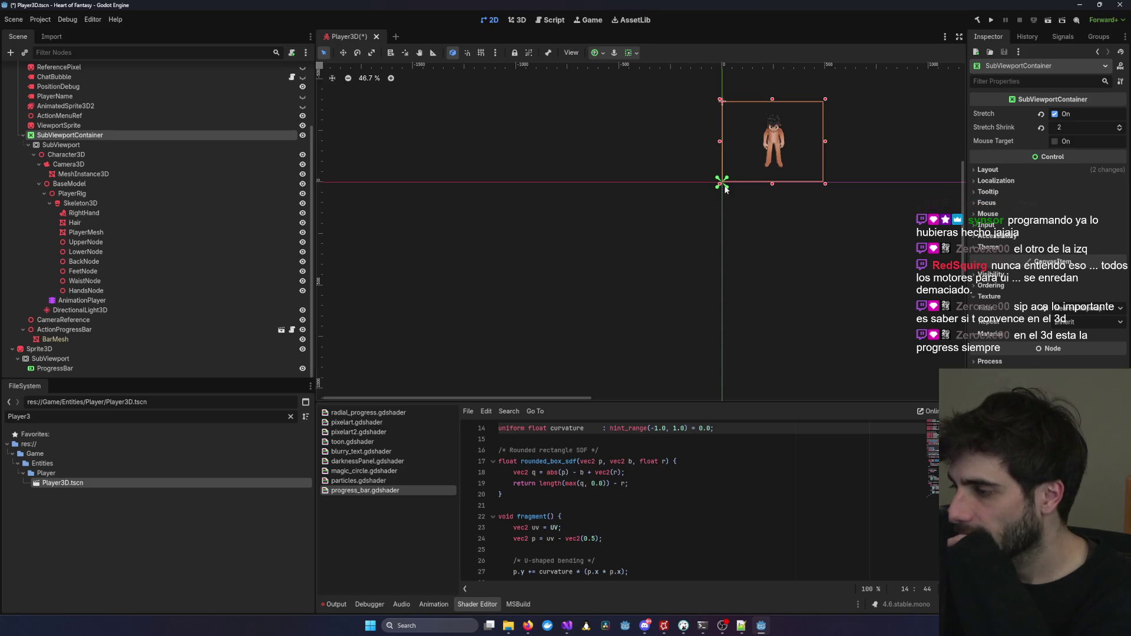
{"action": "left_click", "coordinate": [517, 20]}
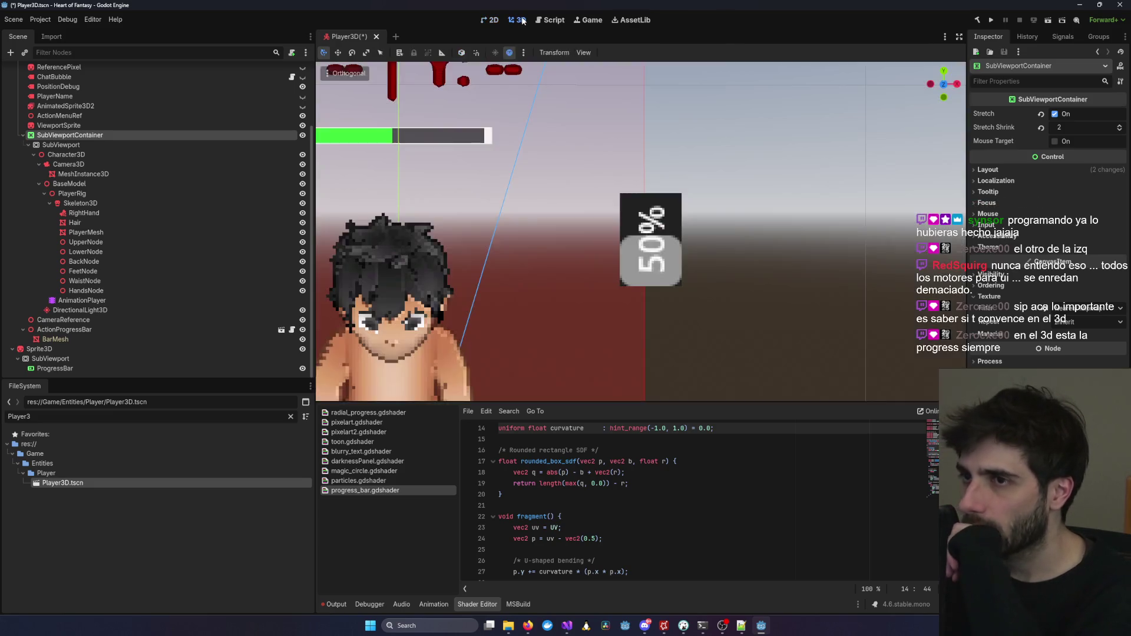
{"action": "left_click", "coordinate": [104, 370]}
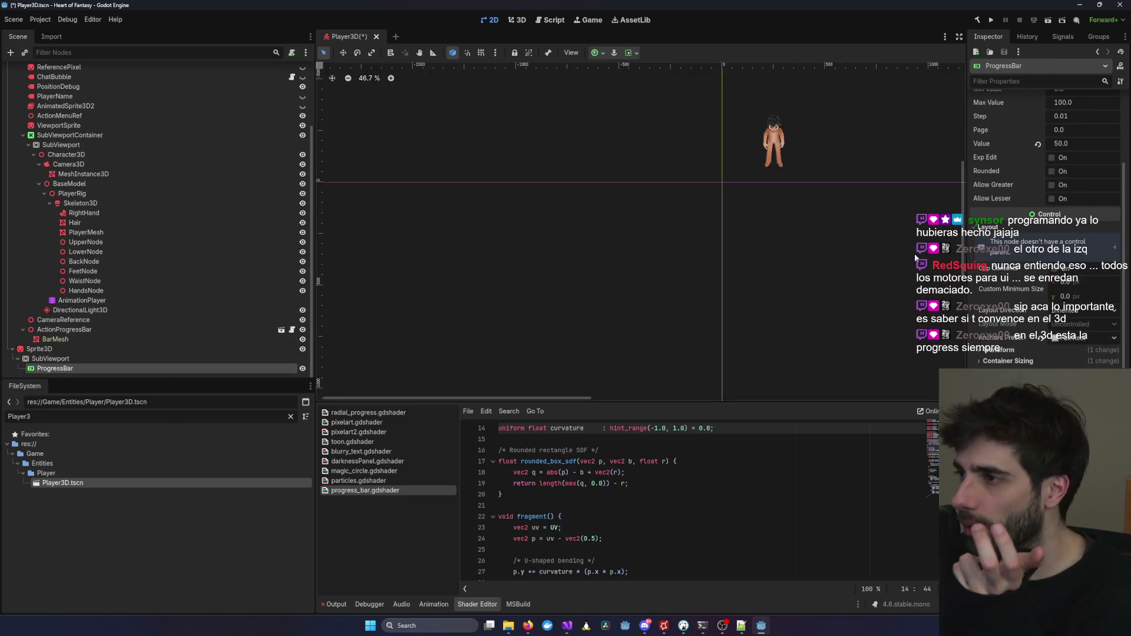
Bring the bar's Value up to 50 and restore Max Value to 100.
{"action": "scroll", "coordinate": [1059, 146], "scroll_direction": "up", "scroll_amount": 3}
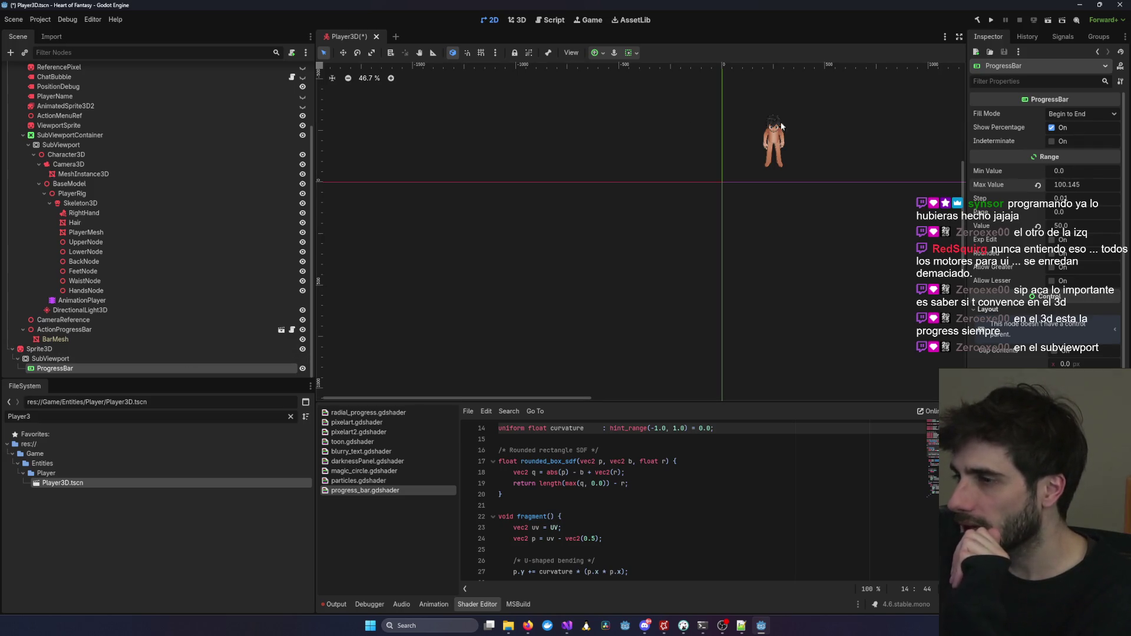
{"action": "key", "text": "ctrl+F2"}
{"action": "mouse_move", "coordinate": [1081, 188]}
{"action": "left_mouse_down"}
{"action": "mouse_move", "coordinate": [1076, 226]}
{"action": "mouse_move", "coordinate": [1064, 225]}
{"action": "left_mouse_up"}
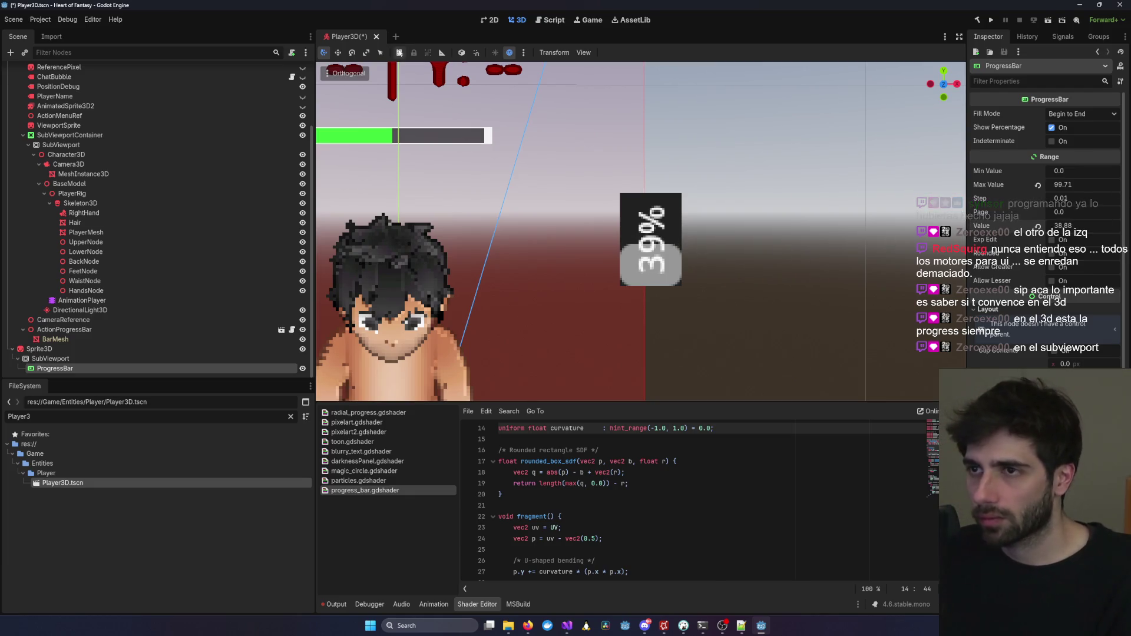
{"action": "left_click_drag", "start_coordinate": [1067, 227], "coordinate": [1091, 232]}
{"action": "key", "text": "ctrl+z"}
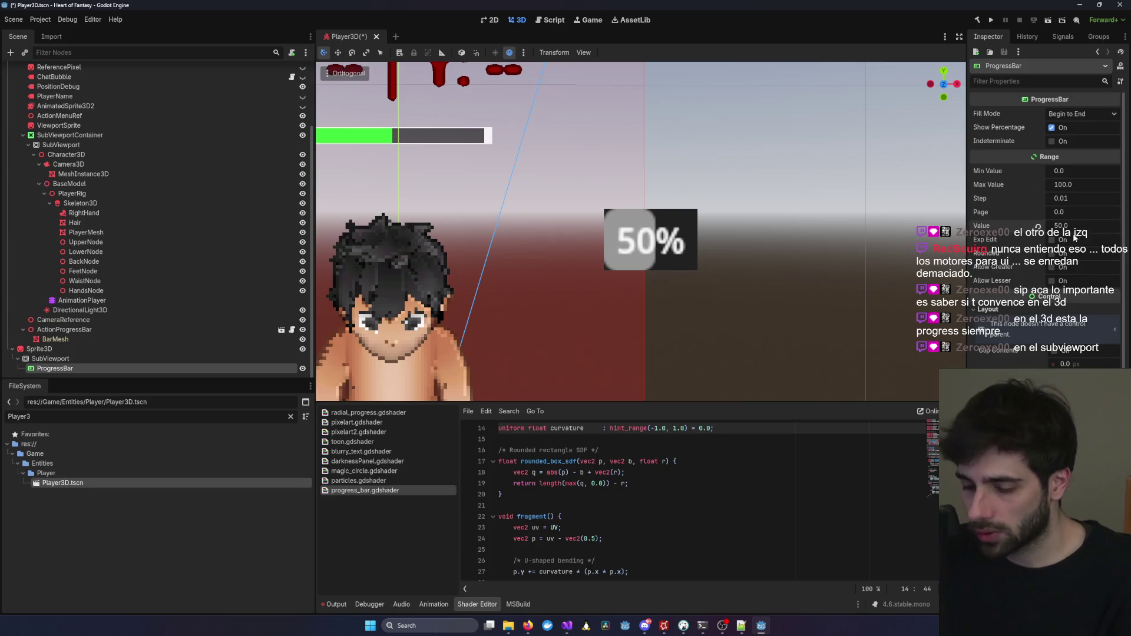
Save Player3D.tscn and open the SubViewport node's context menu.
{"action": "key", "text": "ctrl+s"}
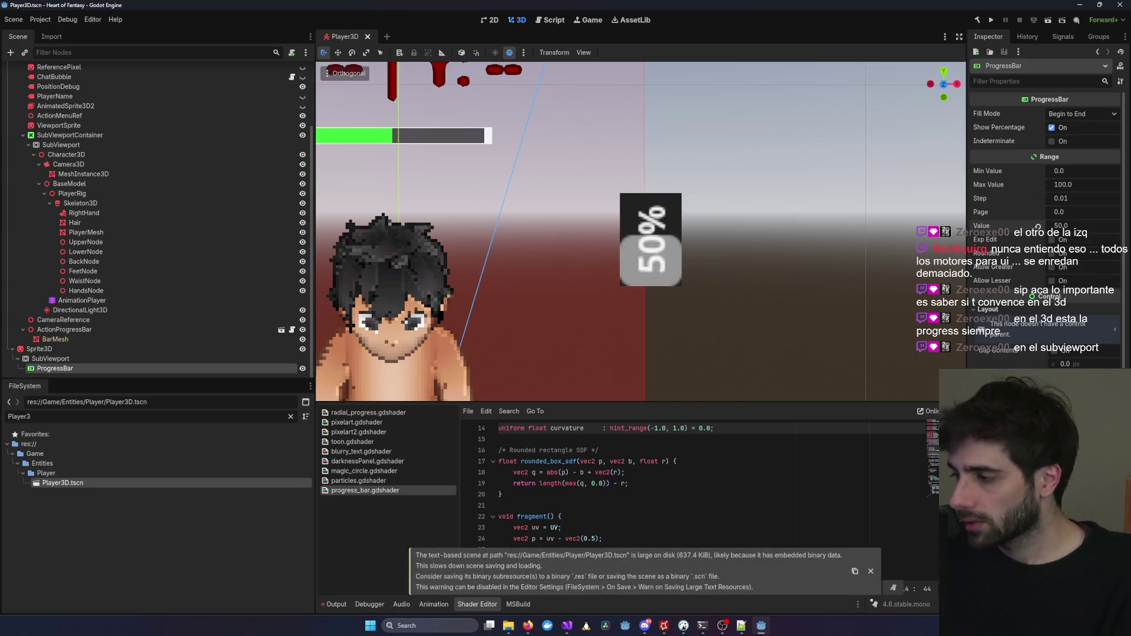
{"action": "key", "text": "alt+Tab"}
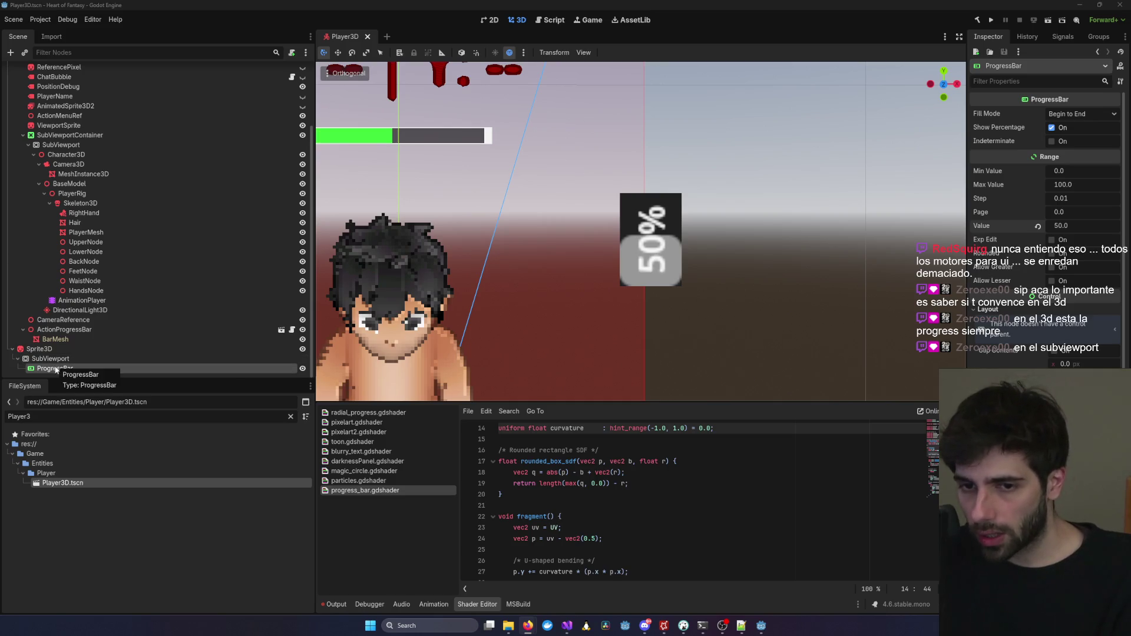
{"action": "right_click", "coordinate": [70, 361]}
Add a TextureProgressBar child under SubViewport and delete the old ProgressBar.
{"action": "left_click", "coordinate": [87, 363]}
{"action": "key", "text": "Down"}
{"action": "key", "text": "Return"}
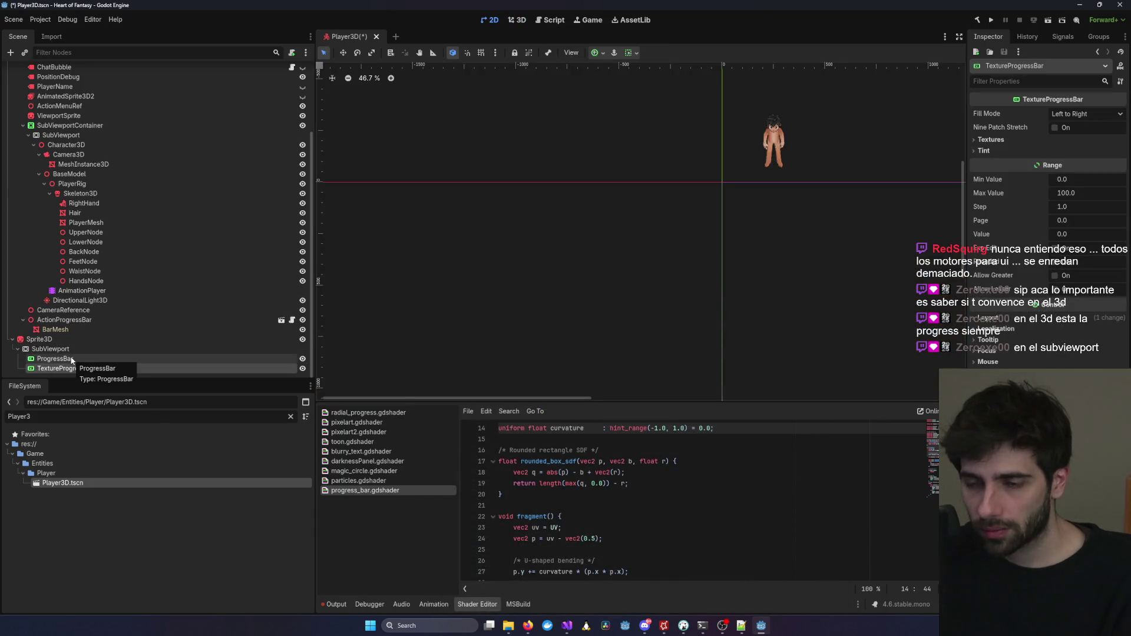
{"action": "left_click", "coordinate": [72, 360]}
{"action": "key", "text": "Delete"}
{"action": "left_click", "coordinate": [539, 323]}
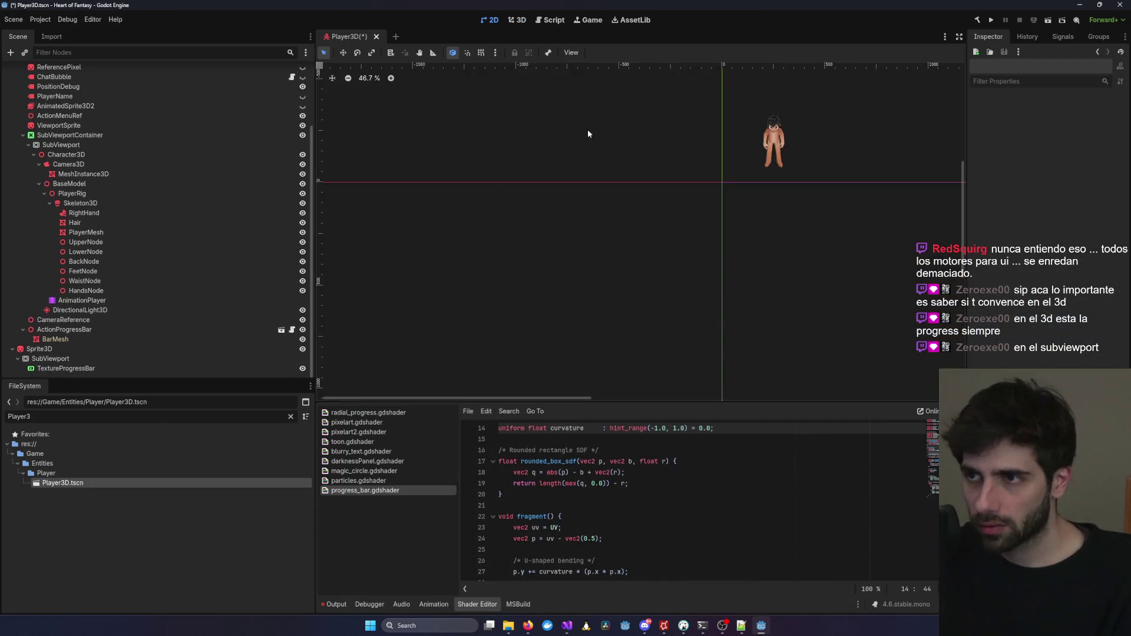
Set the TextureProgressBar's Value to 50.
{"action": "left_click", "coordinate": [521, 22]}
{"action": "left_click", "coordinate": [74, 368]}
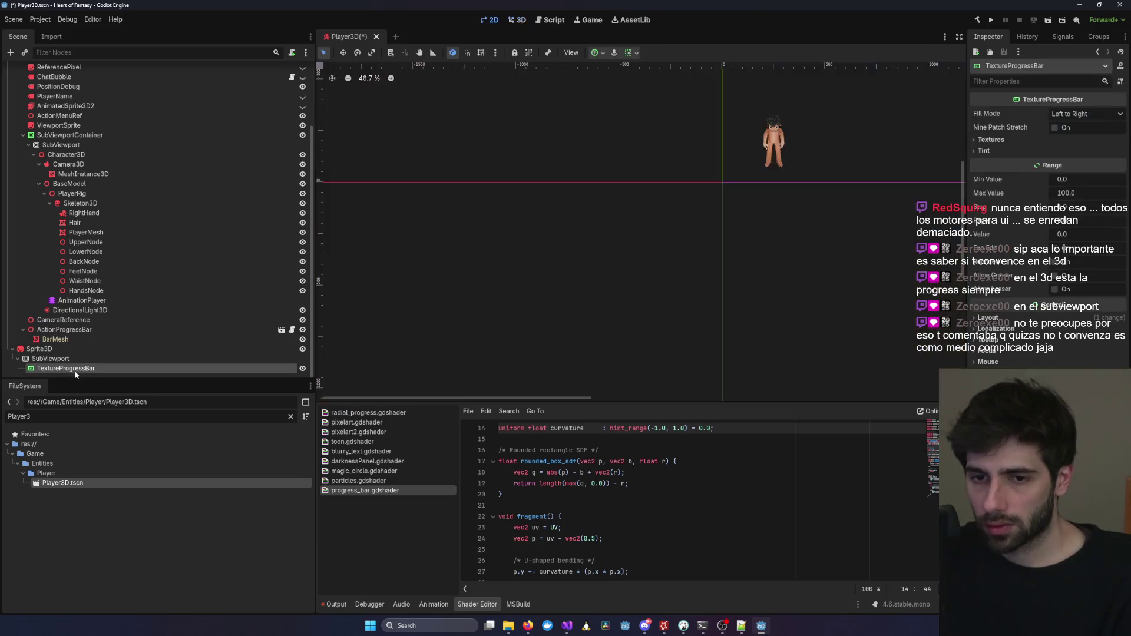
{"action": "left_click", "coordinate": [1074, 231]}
{"action": "type", "text": "50"}
{"action": "key", "text": "Return"}
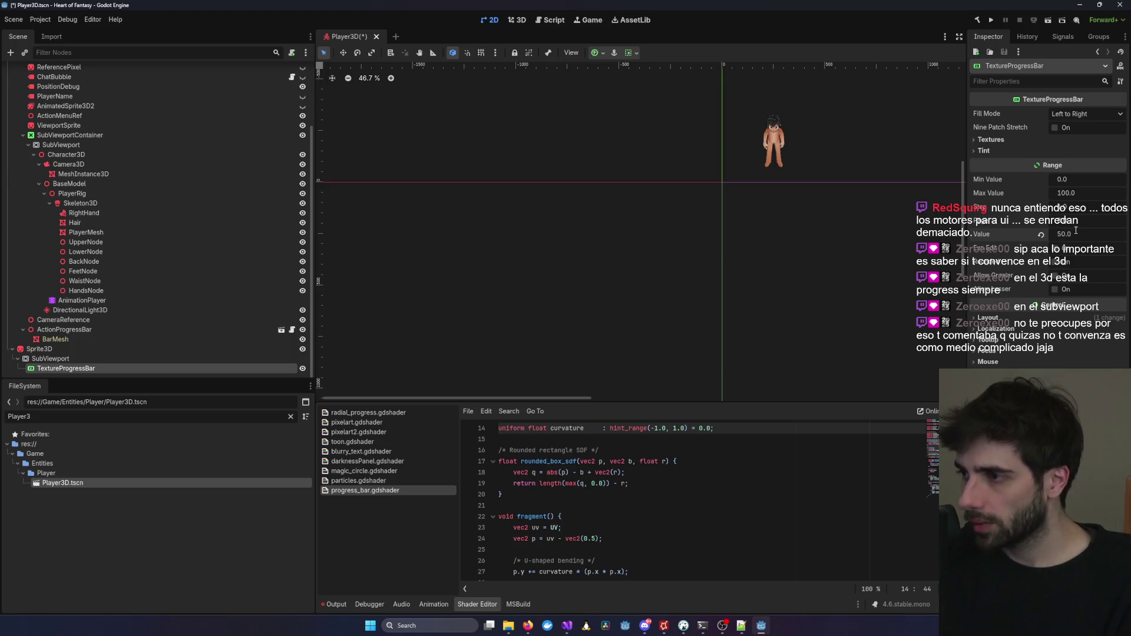
Check the new bar in 3D and look at its fill direction options.
{"action": "left_click", "coordinate": [518, 21]}
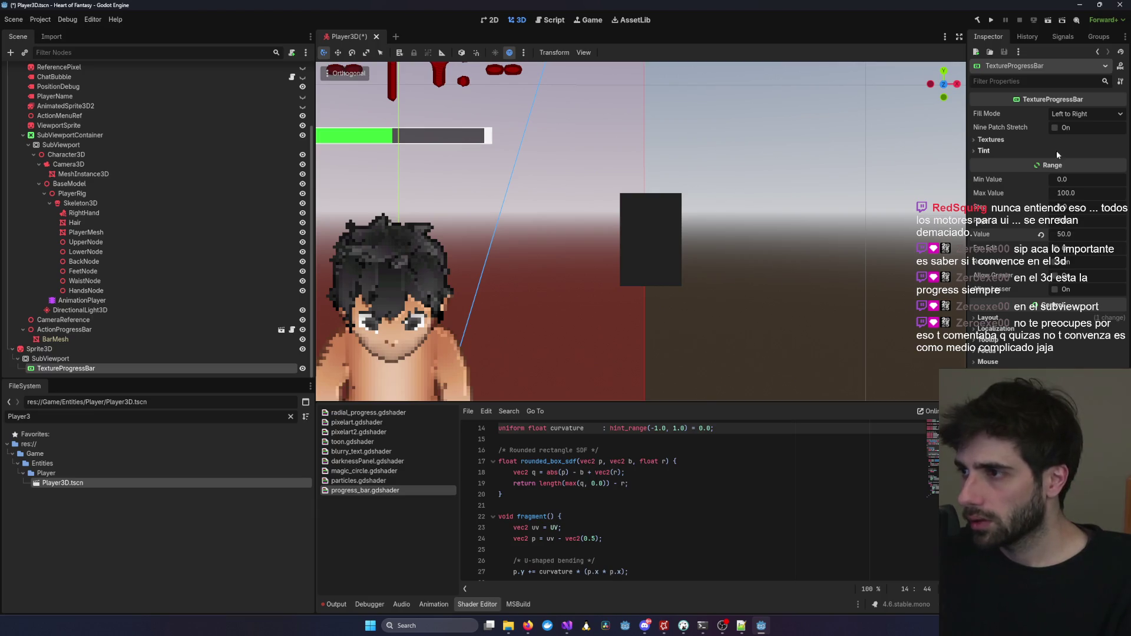
{"action": "left_click", "coordinate": [1060, 114]}
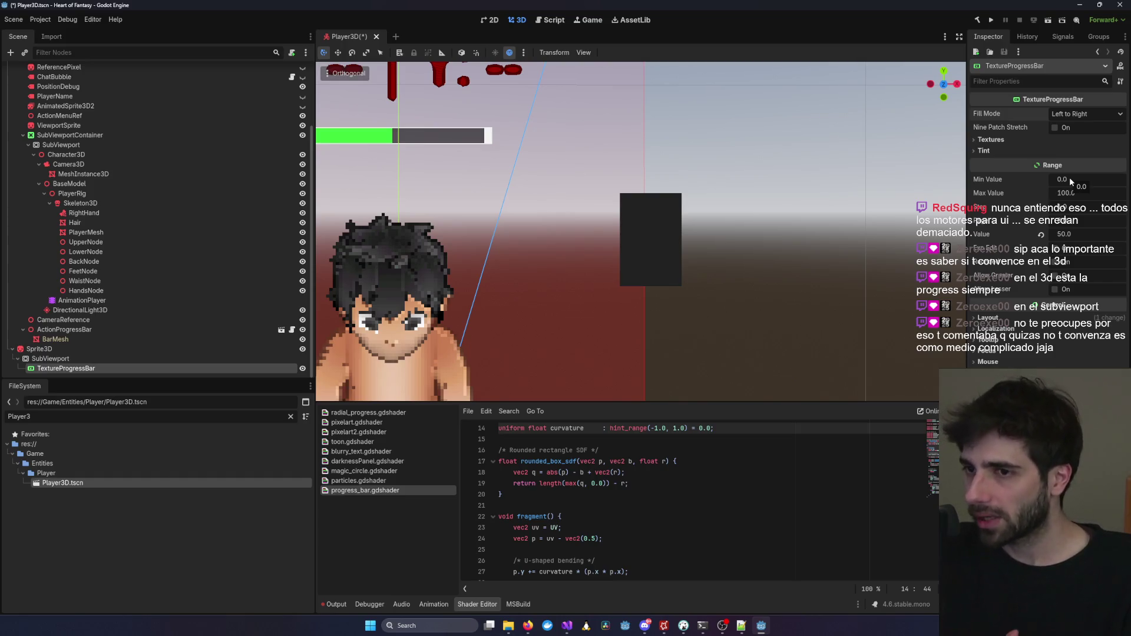
{"action": "left_click", "coordinate": [436, 135]}
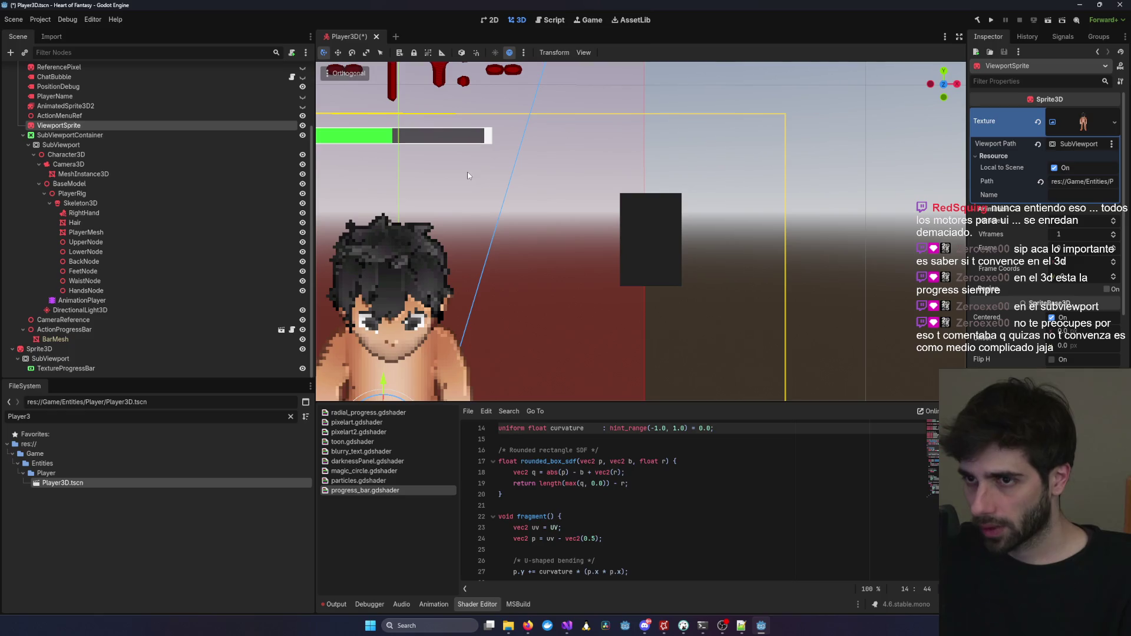
{"action": "left_click", "coordinate": [113, 370]}
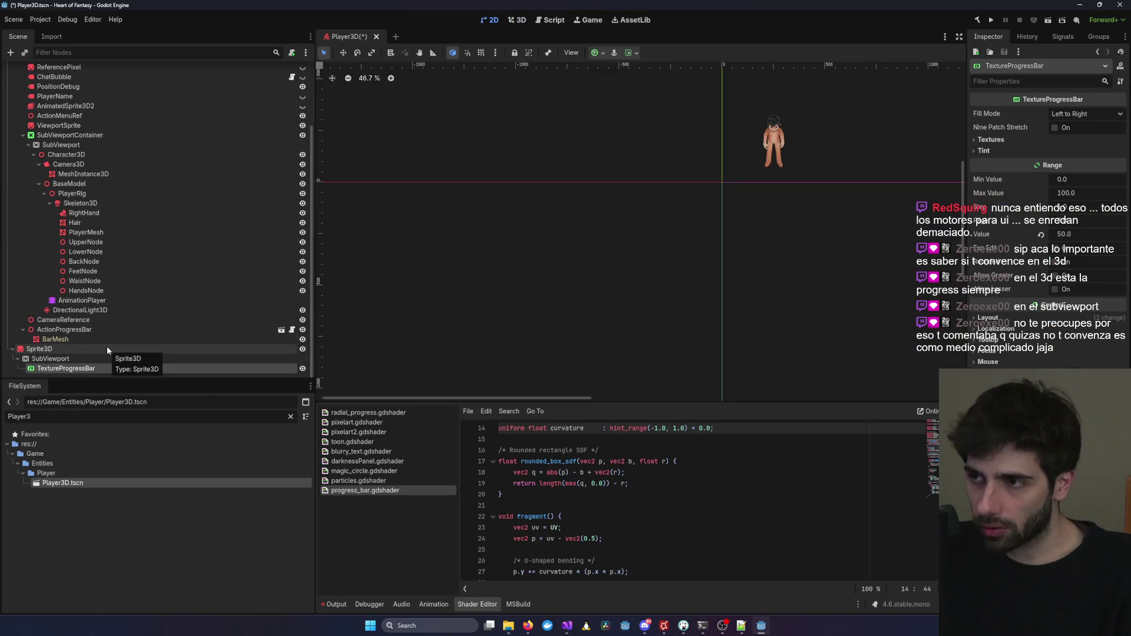
Delete Sprite3D along with its SubViewport and TextureProgressBar children, confirming the removal.
{"action": "left_click", "coordinate": [107, 349]}
{"action": "scroll", "coordinate": [396, 324], "scroll_direction": "down", "scroll_amount": 5}
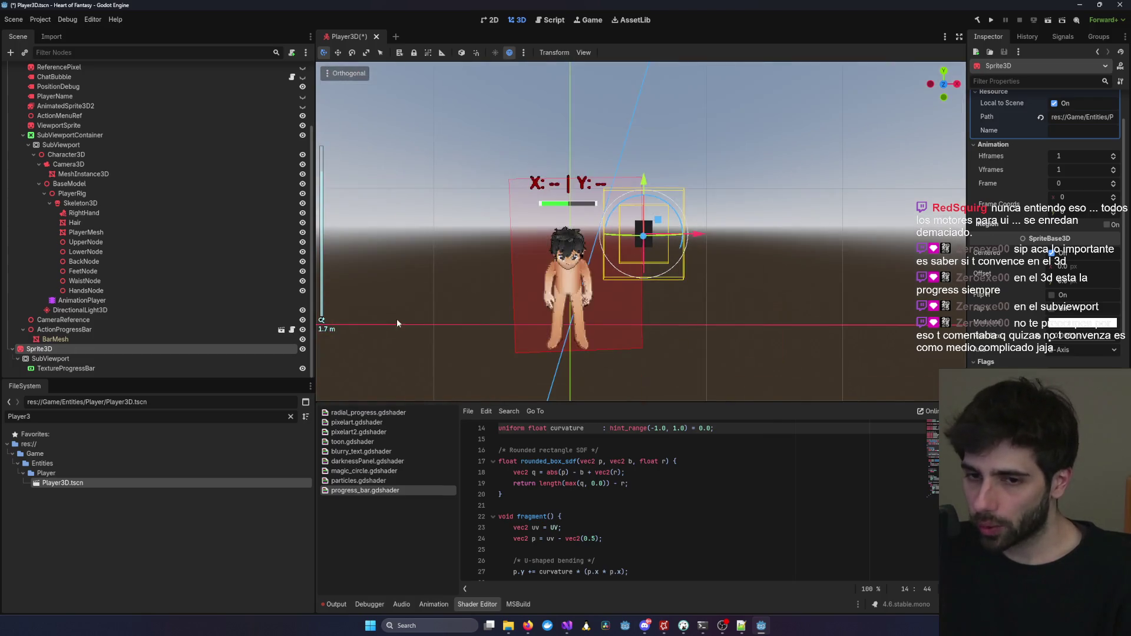
{"action": "scroll", "coordinate": [701, 291], "scroll_direction": "up", "scroll_amount": 5}
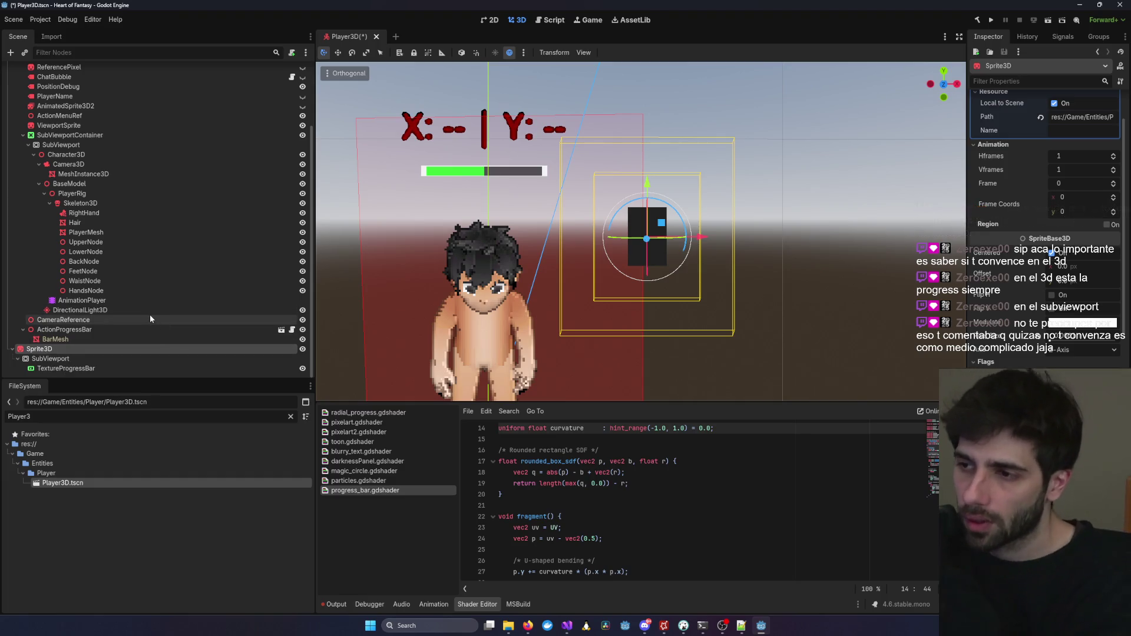
{"action": "left_click", "coordinate": [54, 368]}
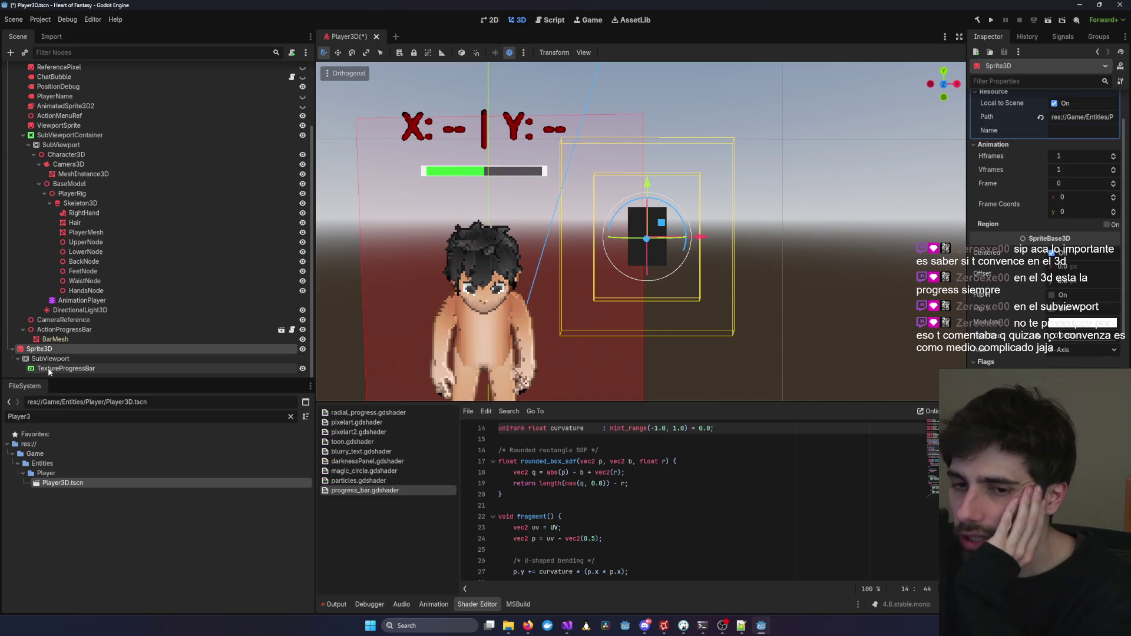
{"action": "left_click", "coordinate": [32, 349]}
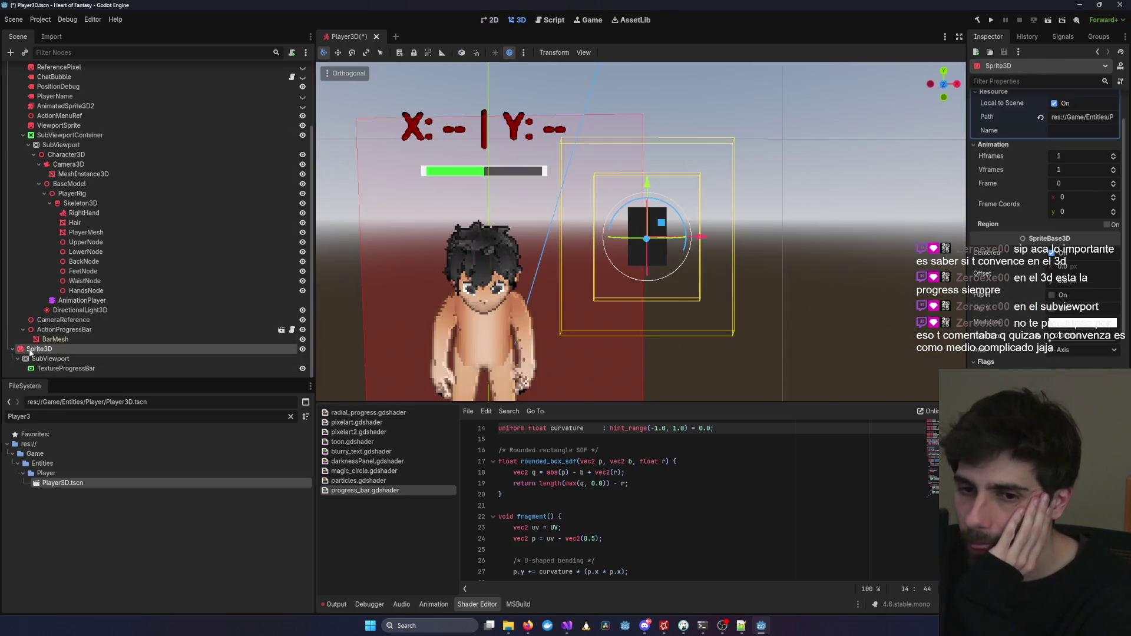
{"action": "key", "text": "Delete"}
{"action": "key", "text": "Return"}
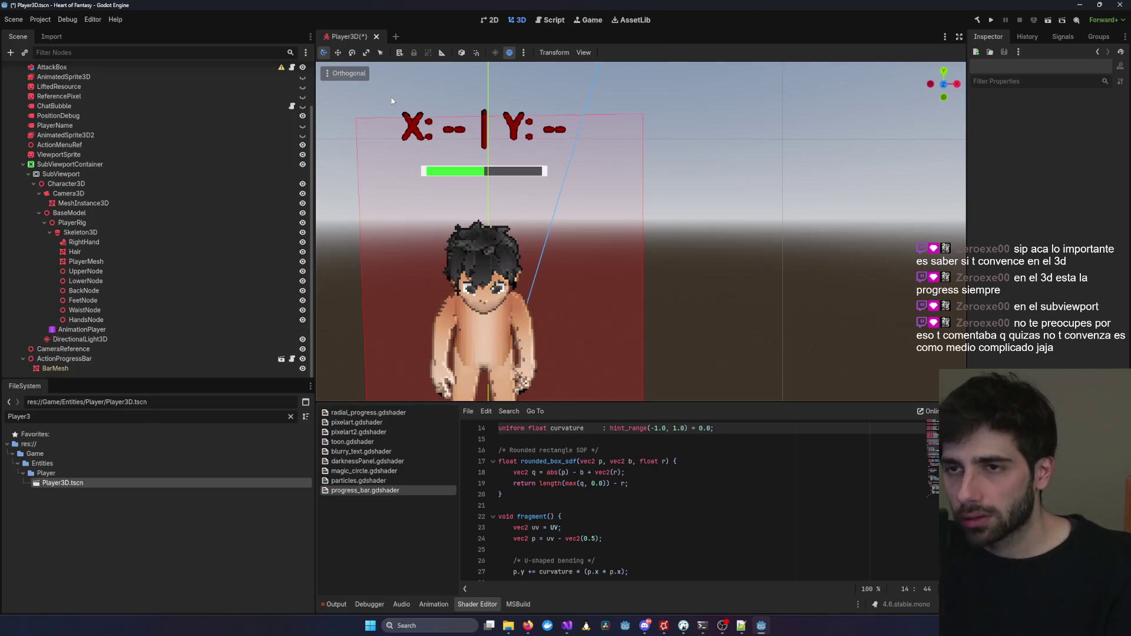
Save Player3D and browse the Player files in the FileSystem dock.
{"action": "key", "text": "ctrl+s"}
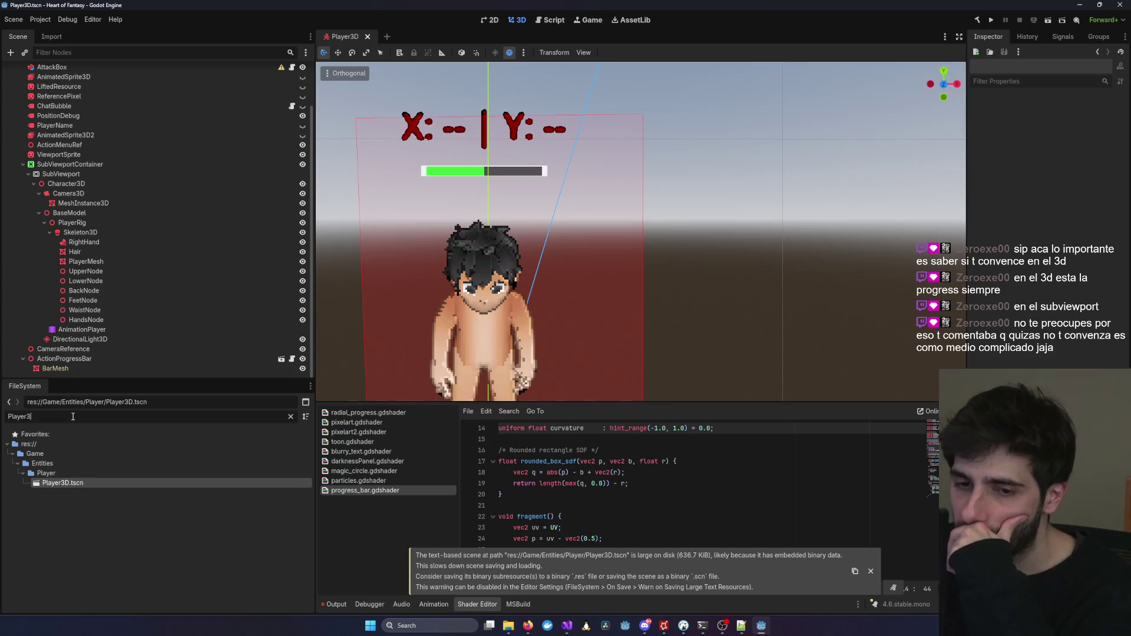
{"action": "key", "text": "BackSpace"}
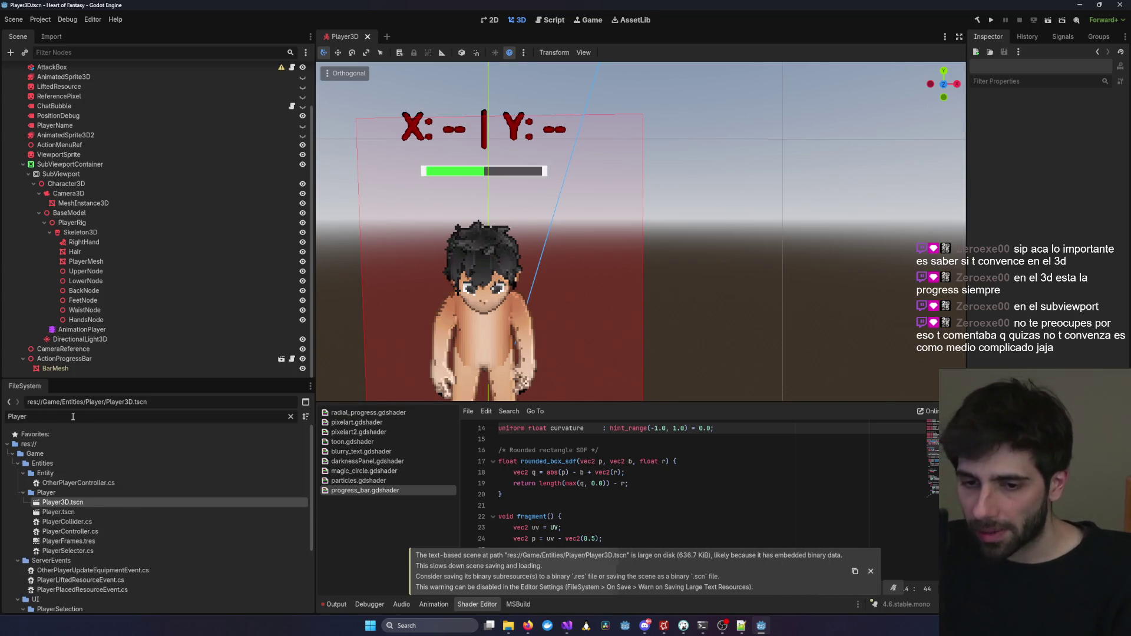
{"action": "scroll", "coordinate": [129, 519], "scroll_direction": "down", "scroll_amount": 3}
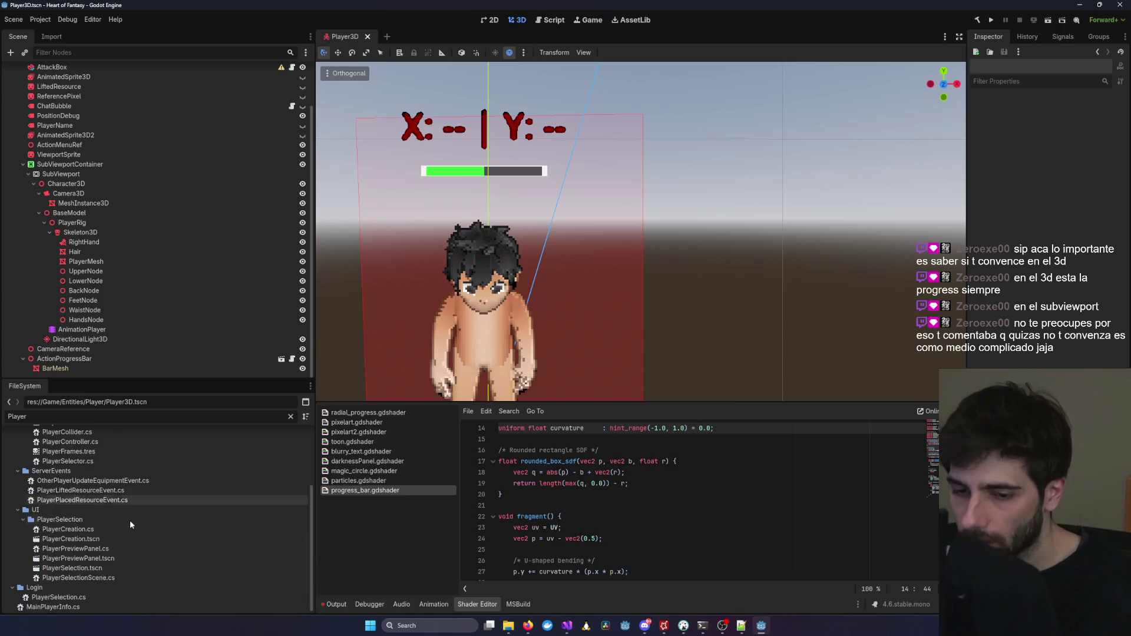
{"action": "scroll", "coordinate": [486, 355], "scroll_direction": "down", "scroll_amount": 2}
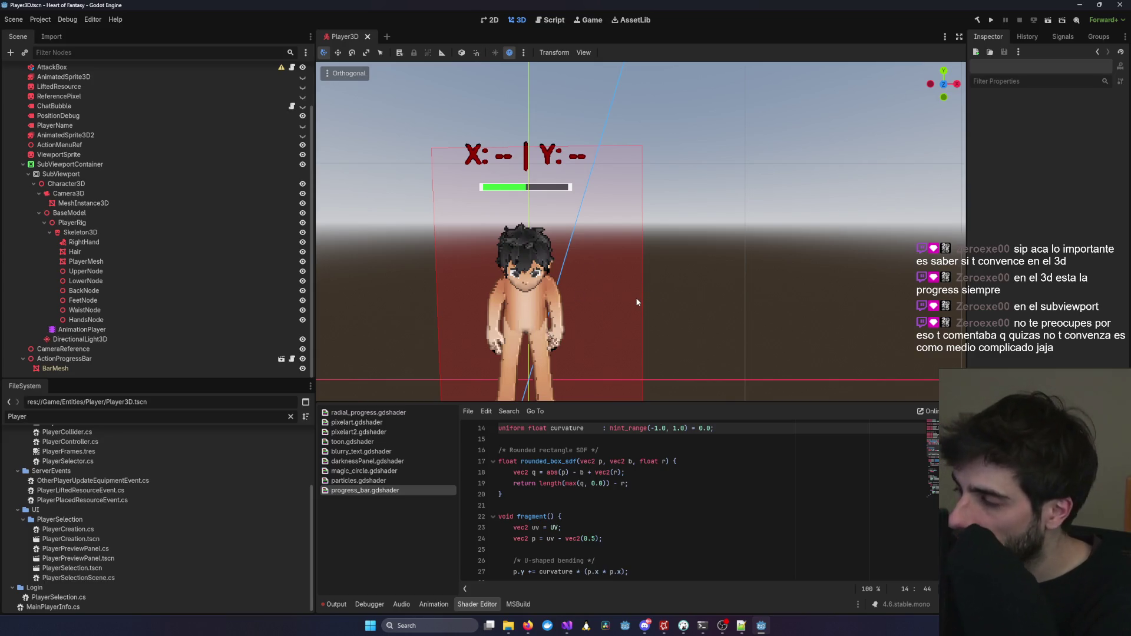
{"action": "scroll", "coordinate": [636, 299], "scroll_direction": "down", "scroll_amount": 2}
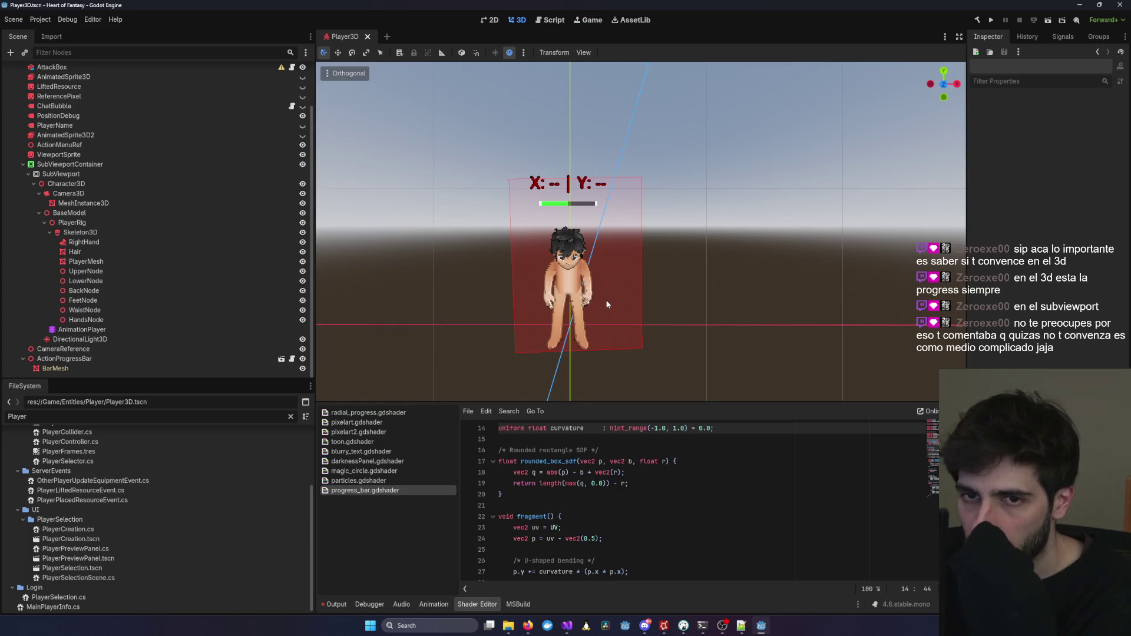
{"action": "scroll", "coordinate": [140, 221], "scroll_direction": "up", "scroll_amount": 3}
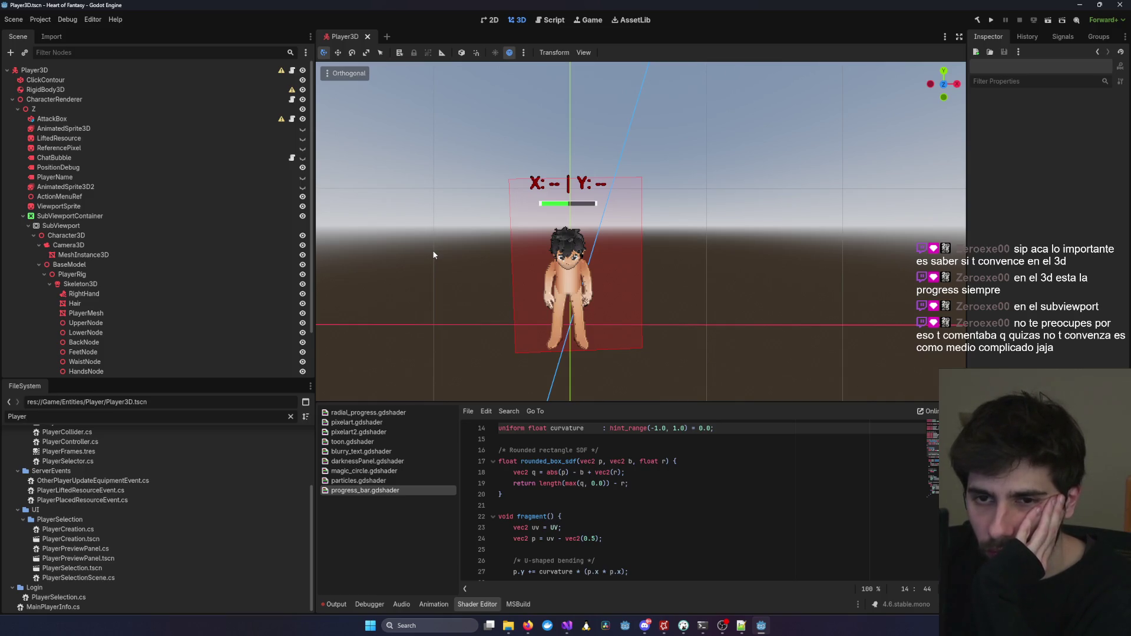
{"action": "scroll", "coordinate": [433, 255], "scroll_direction": "up", "scroll_amount": 2}
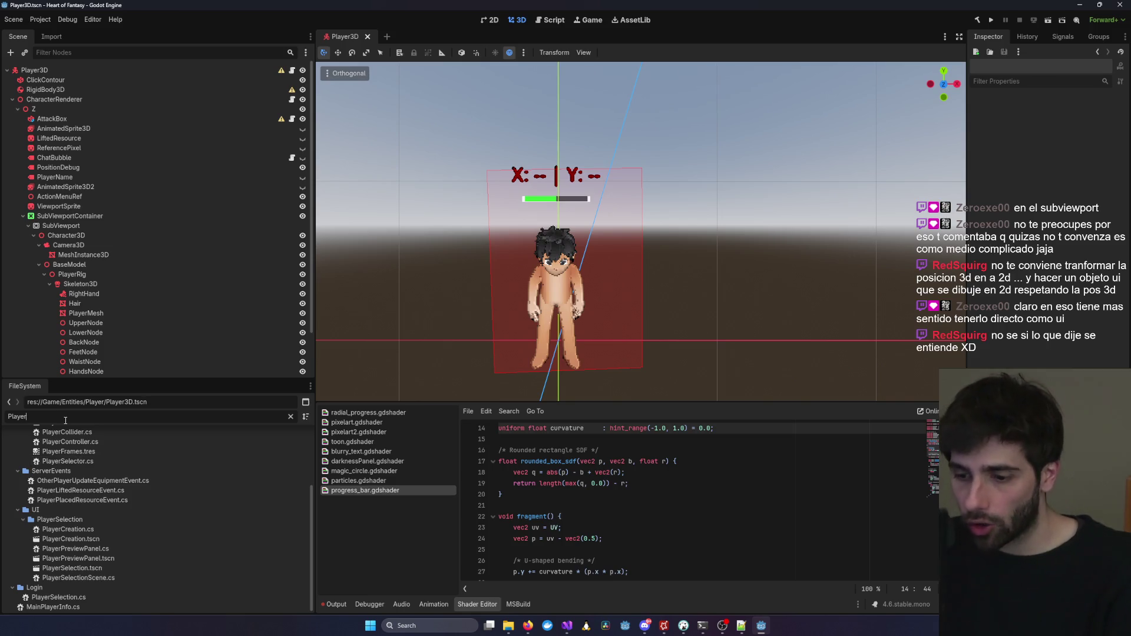
Filter the FileSystem for 'Actio', open ActionsMenu.tscn, then switch to Visual Studio.
{"action": "type", "text": "Action"}
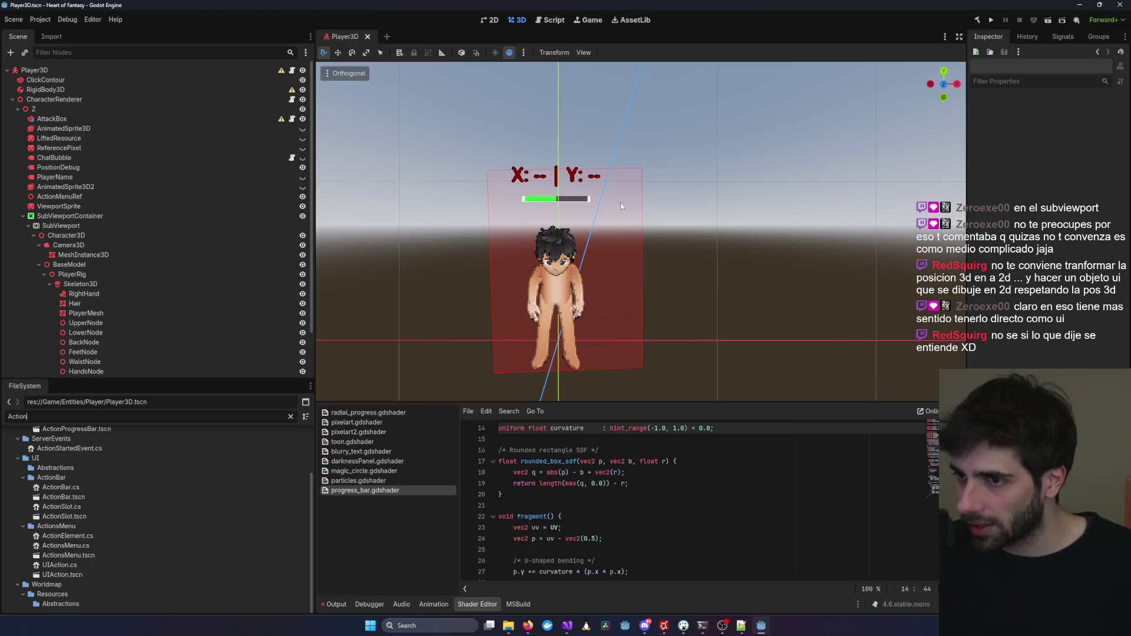
{"action": "double_click", "coordinate": [96, 557]}
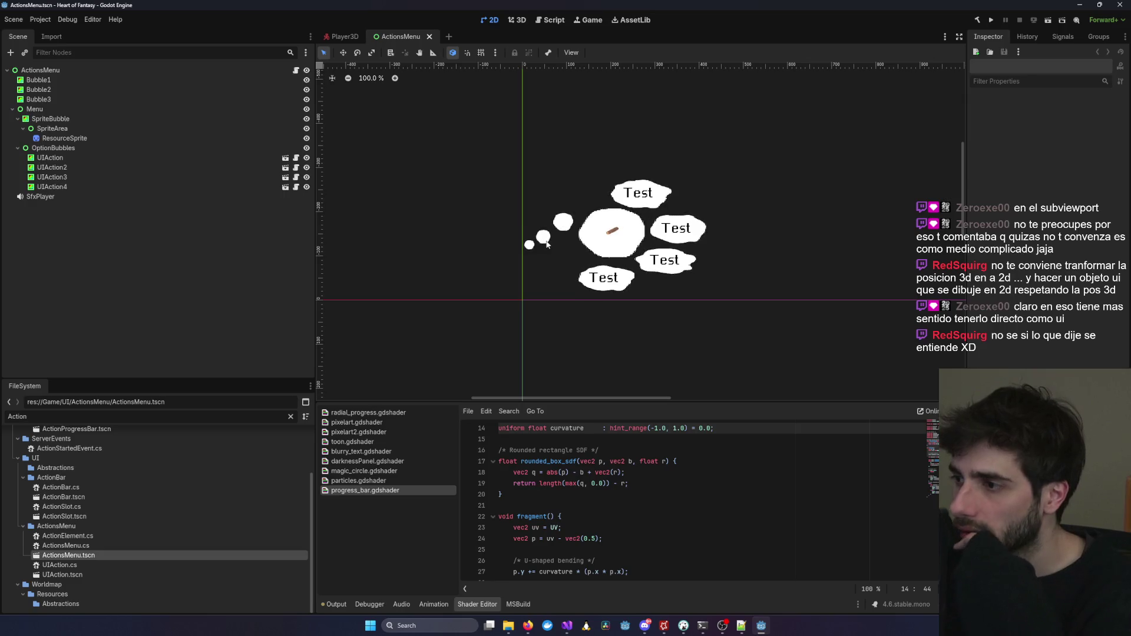
{"action": "scroll", "coordinate": [546, 244], "scroll_direction": "up", "scroll_amount": 2}
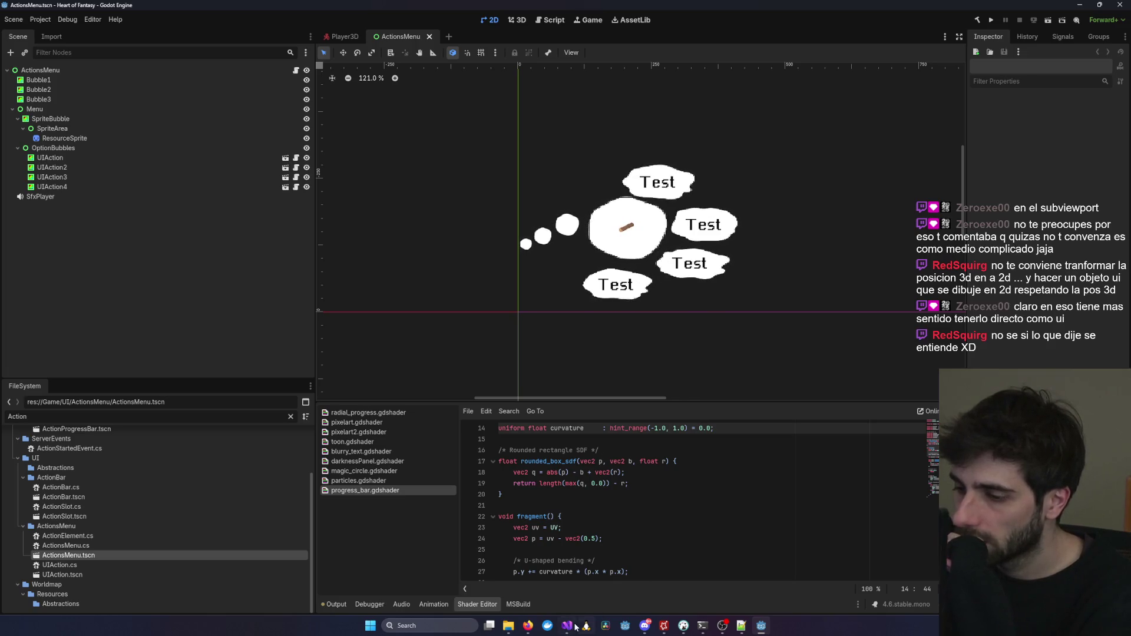
{"action": "mouse_move", "coordinate": [575, 626]}
{"action": "left_click", "coordinate": [758, 590]}
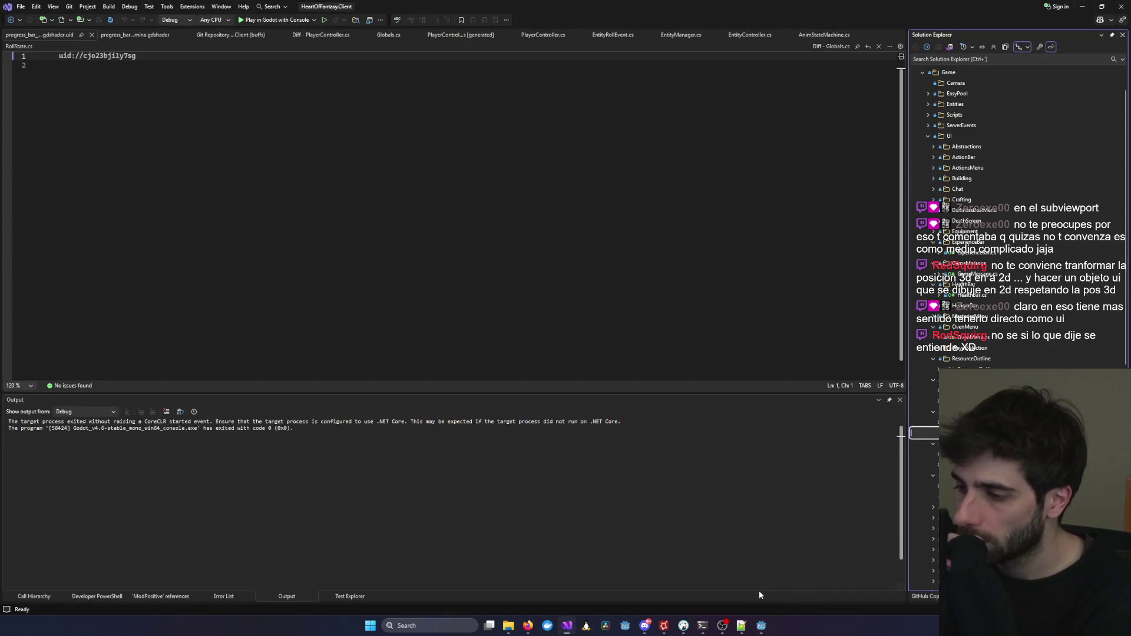
Launch the game with console, log in with the test account and play the test character.
{"action": "left_click", "coordinate": [266, 21]}
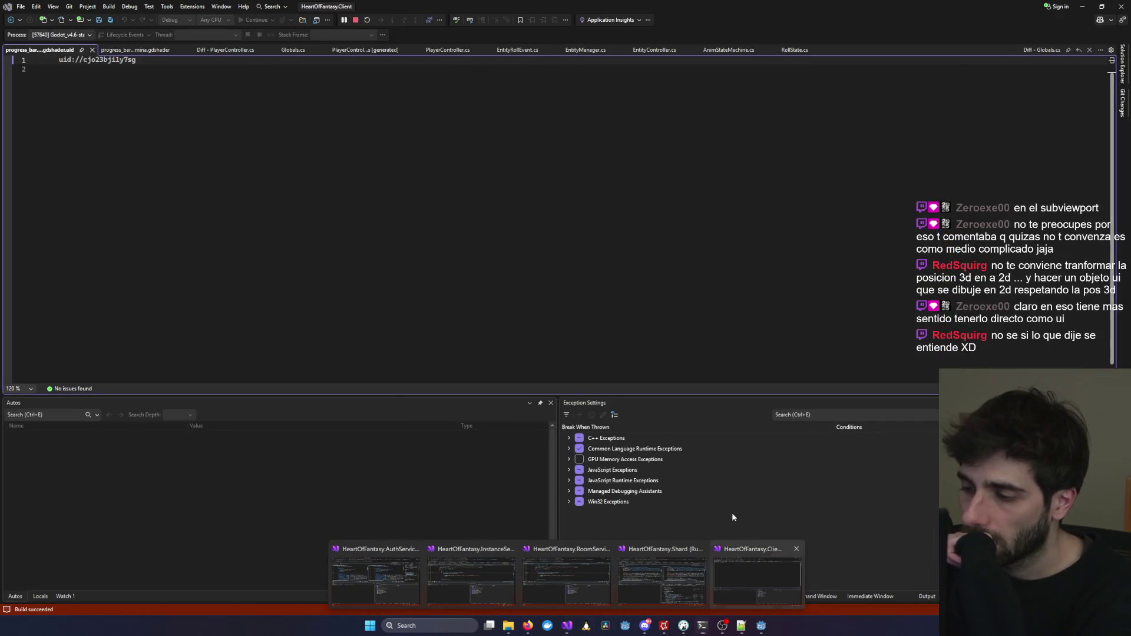
{"action": "left_click", "coordinate": [154, 254]}
{"action": "left_click", "coordinate": [389, 233]}
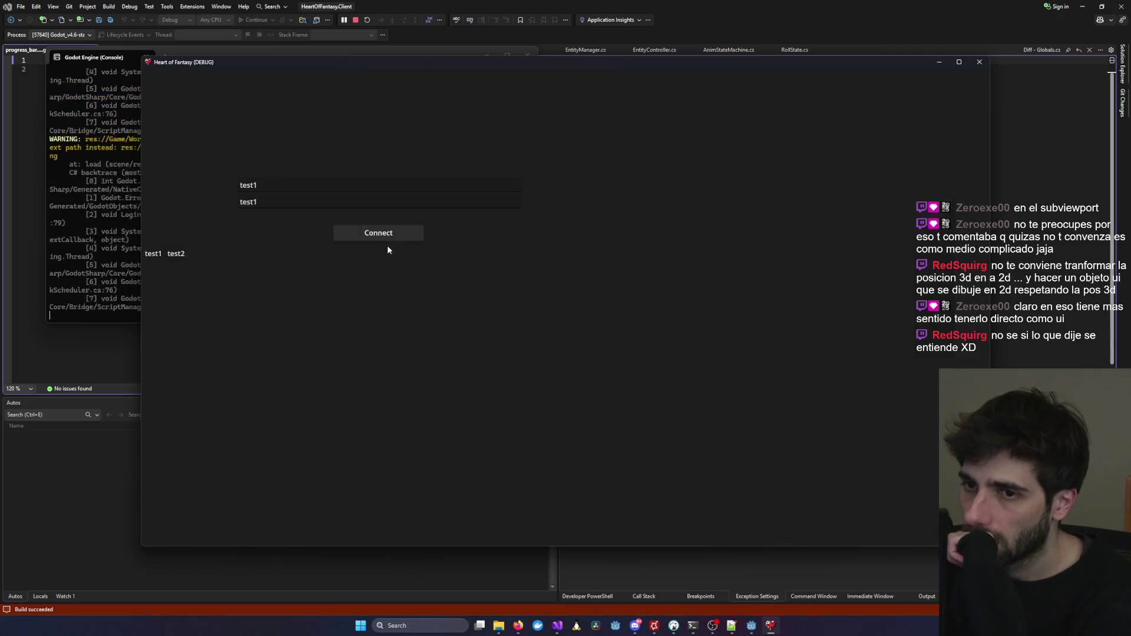
{"action": "left_click", "coordinate": [319, 317]}
{"action": "left_click", "coordinate": [592, 483]}
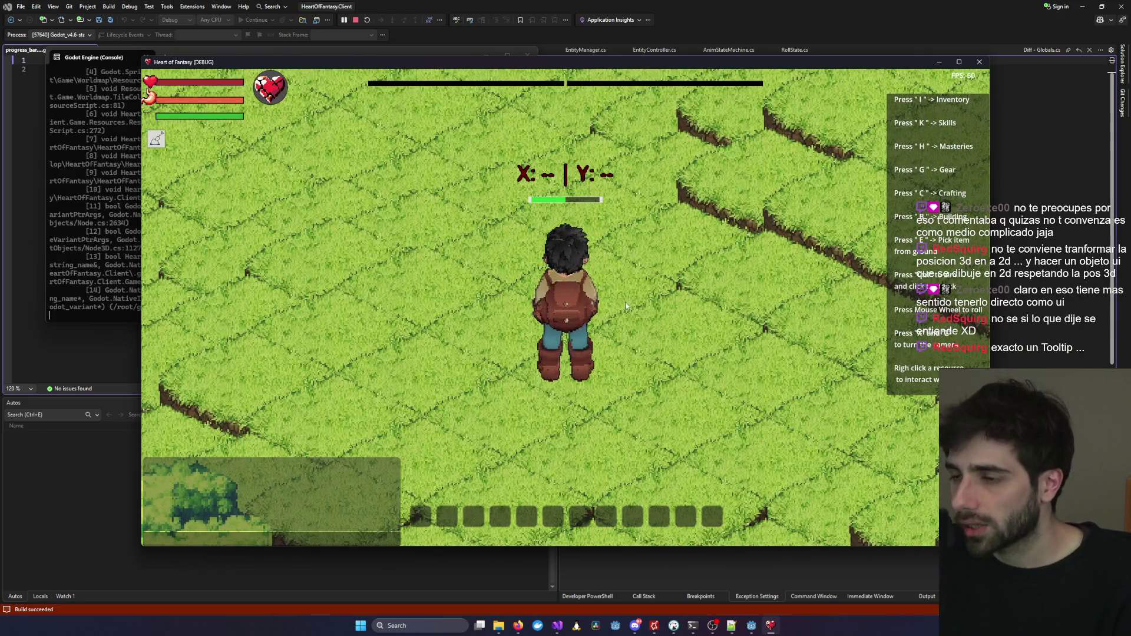
Walk the character to a spot on the map and zoom in and out to watch its bar.
{"action": "scroll", "coordinate": [626, 306], "scroll_direction": "down", "scroll_amount": 3}
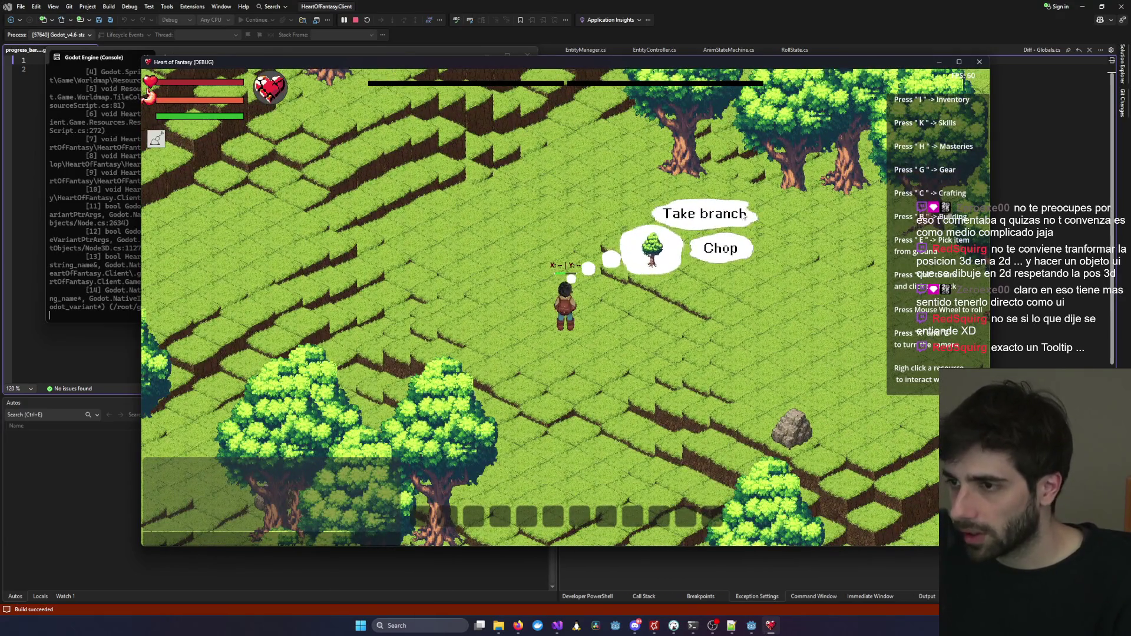
{"action": "left_click", "coordinate": [745, 215]}
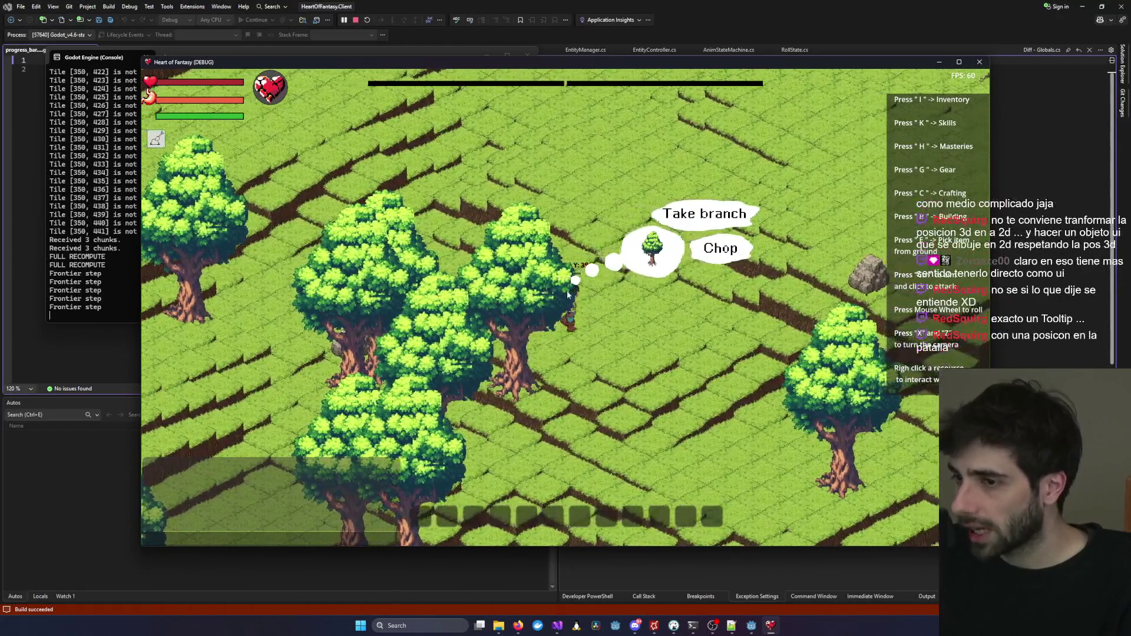
{"action": "scroll", "coordinate": [560, 277], "scroll_direction": "up", "scroll_amount": 5}
{"action": "scroll", "coordinate": [551, 259], "scroll_direction": "down", "scroll_amount": 2}
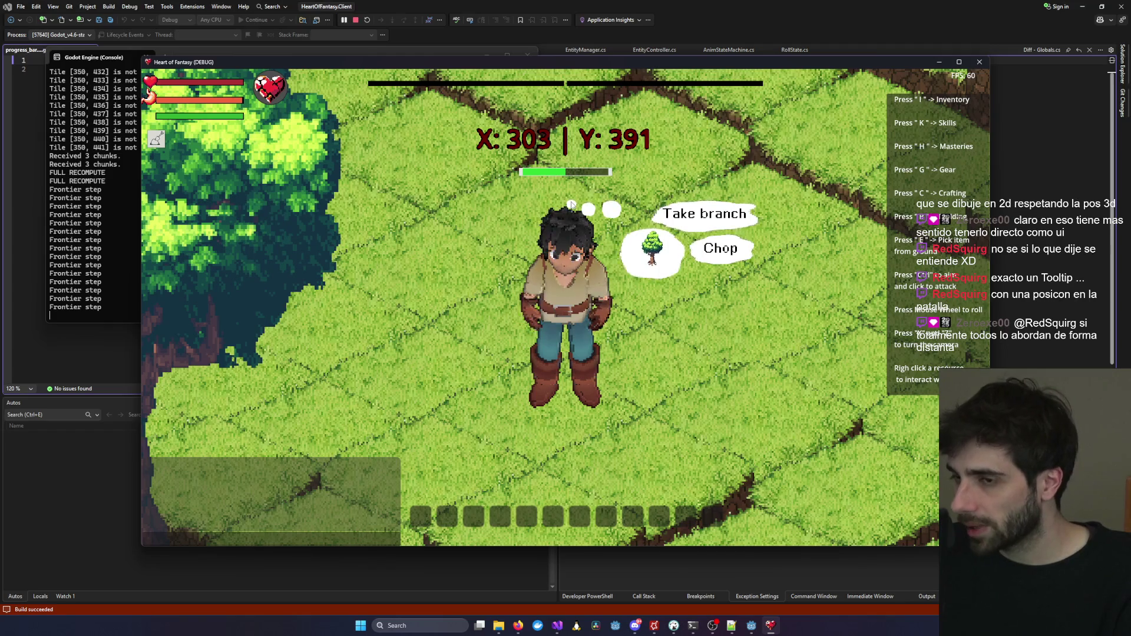
{"action": "scroll", "coordinate": [572, 204], "scroll_direction": "down", "scroll_amount": 5}
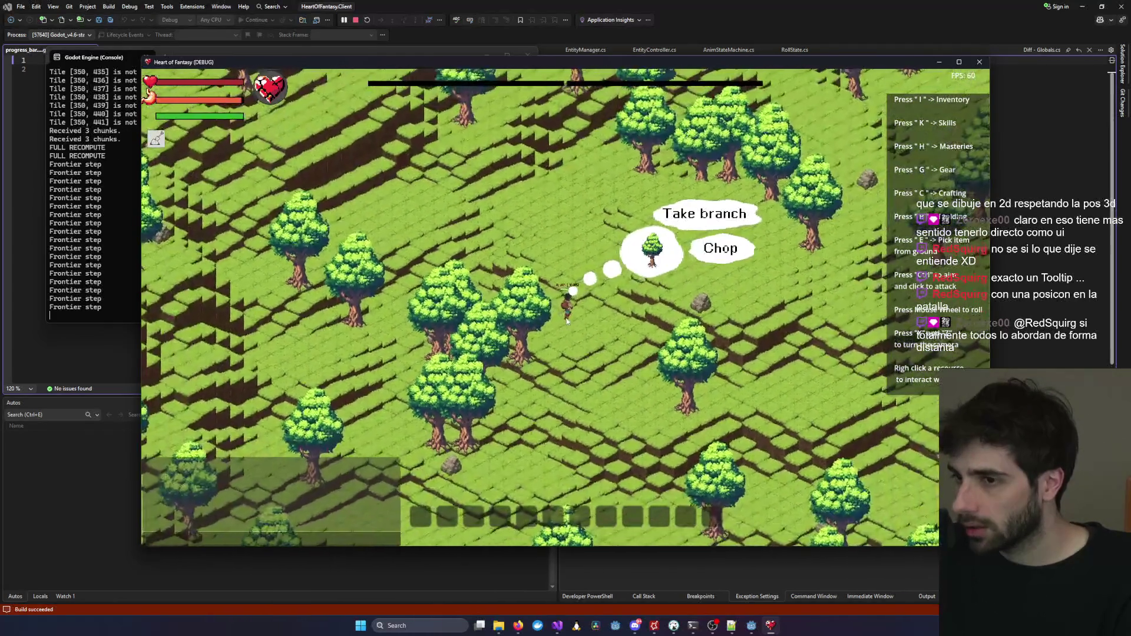
{"action": "scroll", "coordinate": [567, 321], "scroll_direction": "up", "scroll_amount": 5}
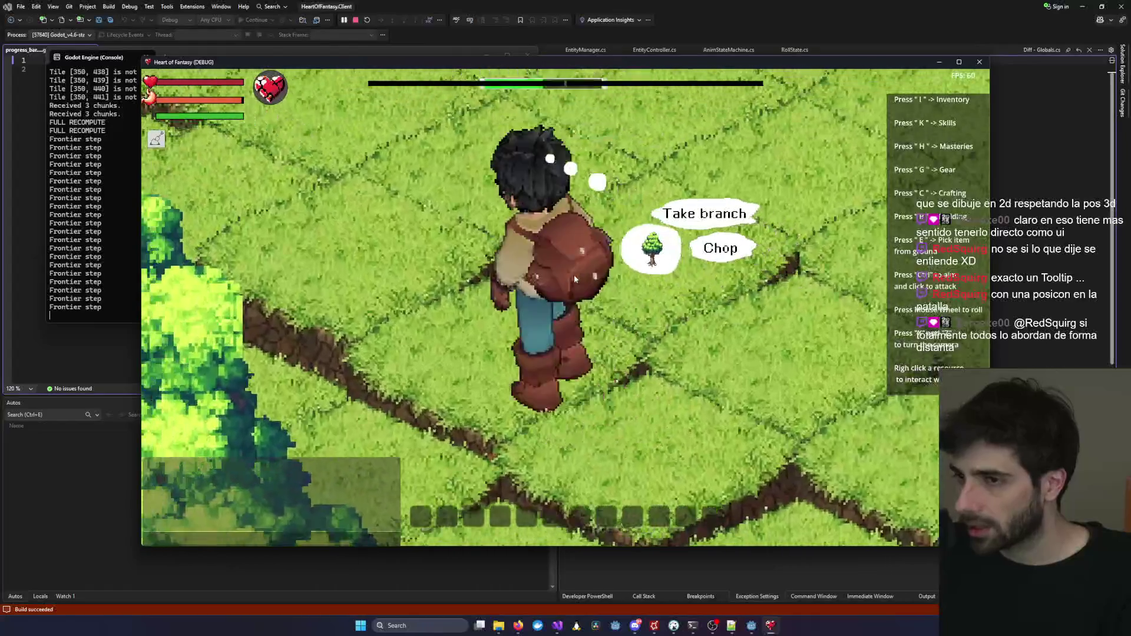
{"action": "scroll", "coordinate": [573, 275], "scroll_direction": "down", "scroll_amount": 5}
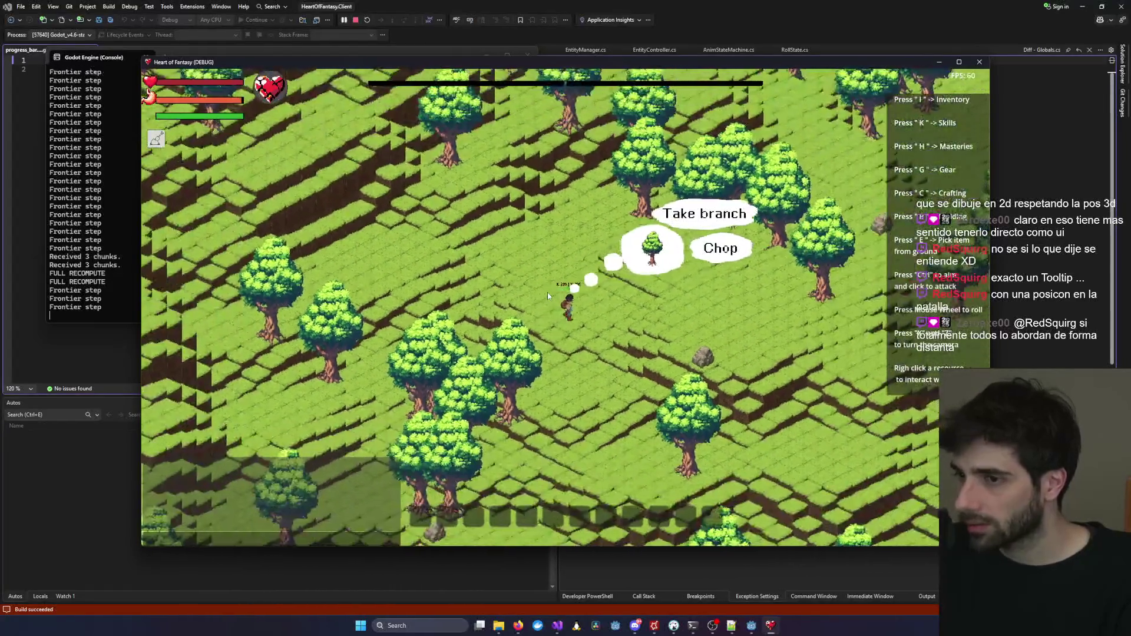
{"action": "scroll", "coordinate": [547, 292], "scroll_direction": "up", "scroll_amount": 4}
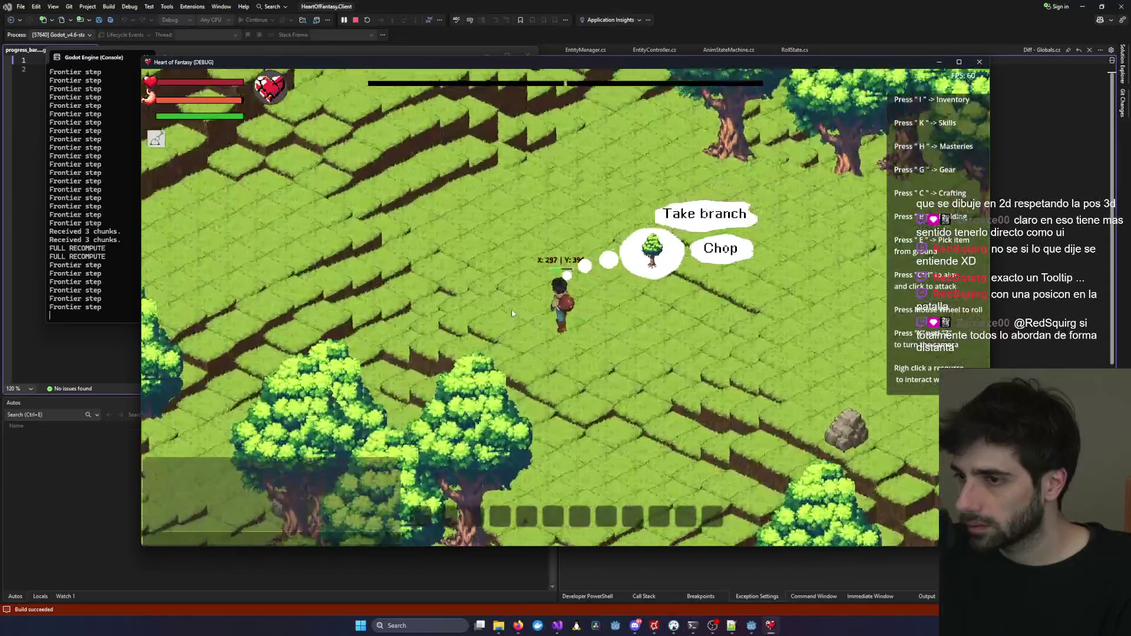
{"action": "scroll", "coordinate": [511, 313], "scroll_direction": "up", "scroll_amount": 5}
{"action": "scroll", "coordinate": [512, 313], "scroll_direction": "down", "scroll_amount": 3}
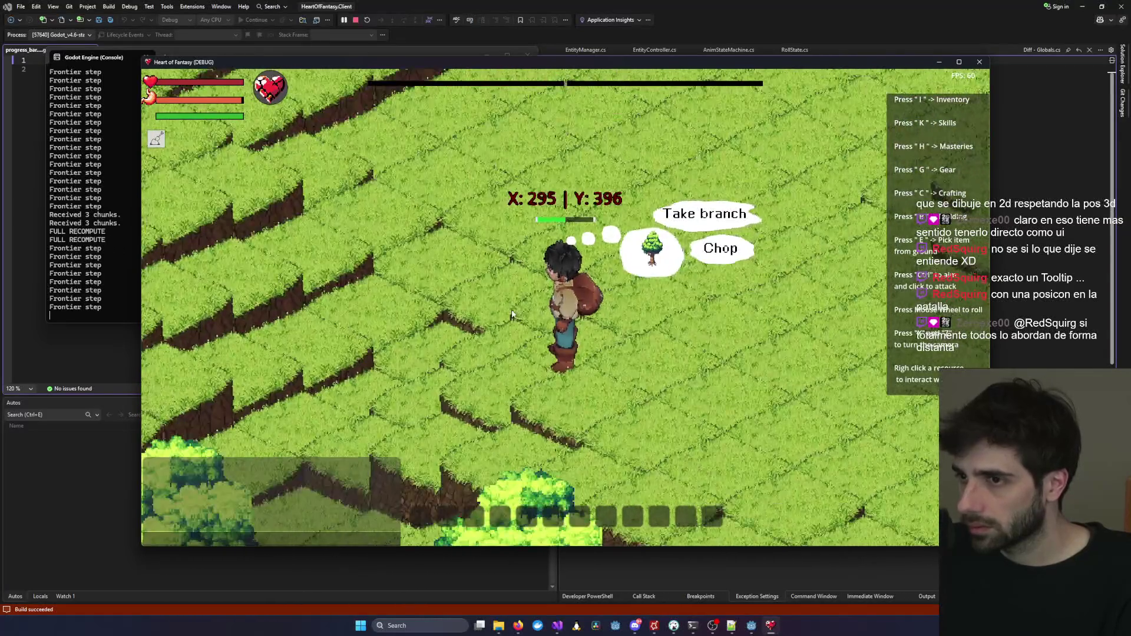
{"action": "scroll", "coordinate": [511, 313], "scroll_direction": "up", "scroll_amount": 4}
{"action": "scroll", "coordinate": [511, 313], "scroll_direction": "down", "scroll_amount": 3}
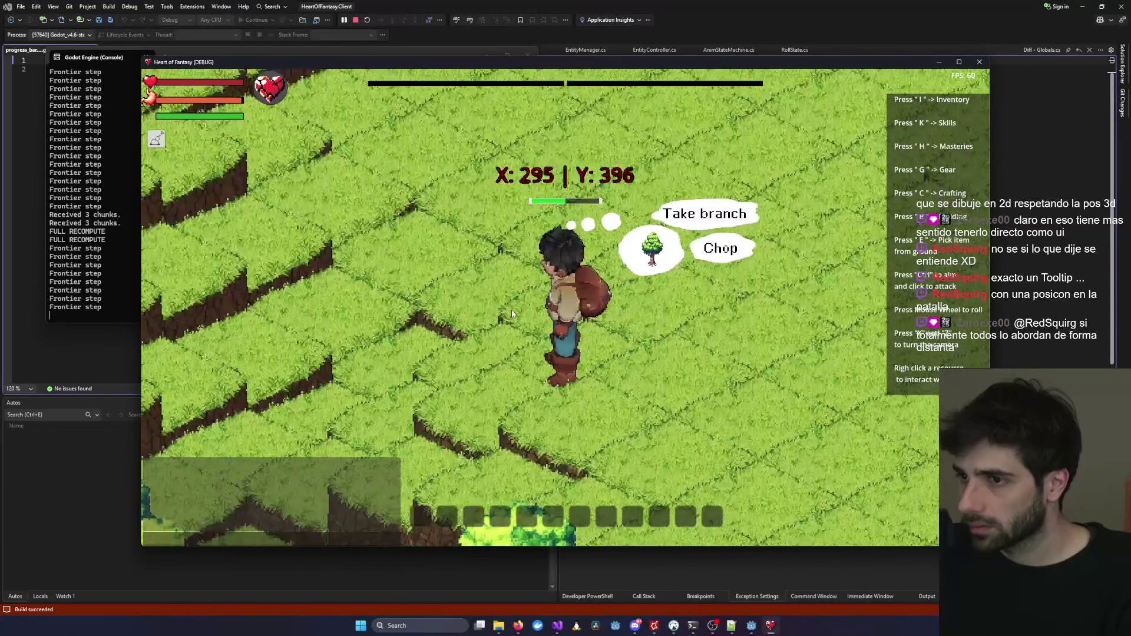
{"action": "scroll", "coordinate": [511, 313], "scroll_direction": "up", "scroll_amount": 3}
{"action": "scroll", "coordinate": [512, 313], "scroll_direction": "down", "scroll_amount": 3}
Run the character in every direction with W, A, S and D.
{"action": "key", "text": "d"}
{"action": "scroll", "coordinate": [511, 314], "scroll_direction": "up", "scroll_amount": 3}
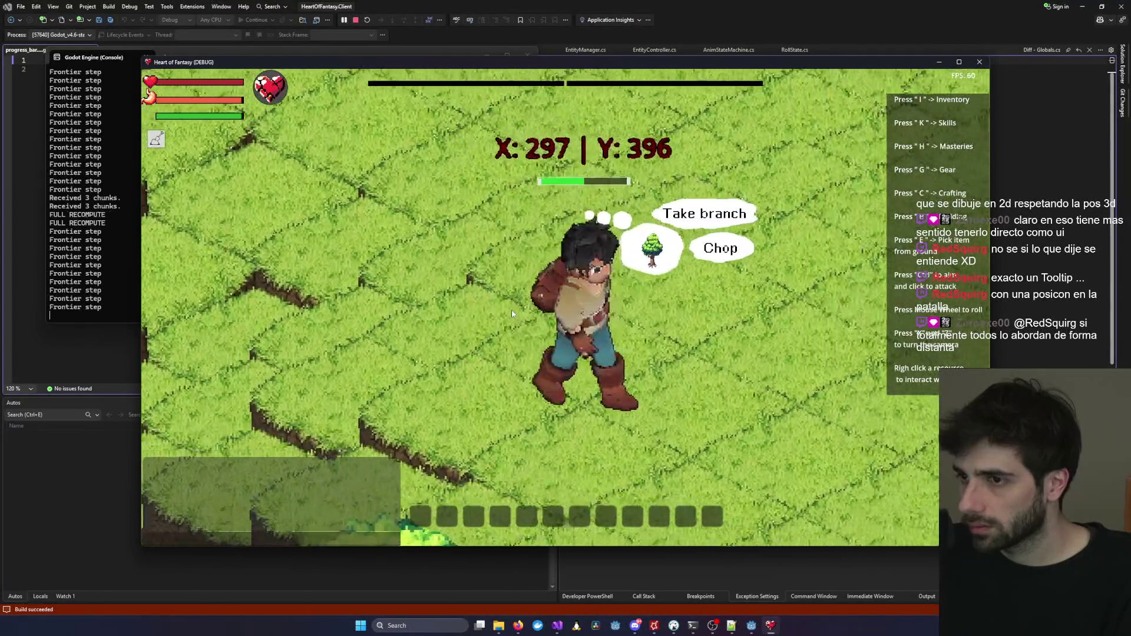
{"action": "key", "text": "a"}
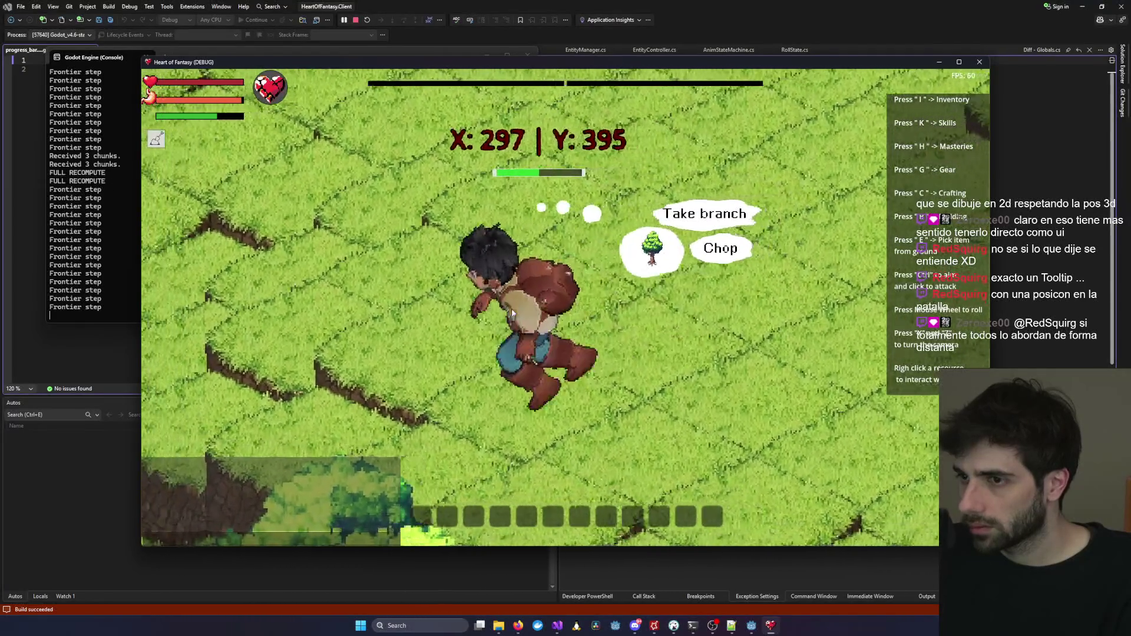
{"action": "key", "text": "s"}
{"action": "key", "text": "d"}
{"action": "key", "text": "w"}
{"action": "key", "text": "a"}
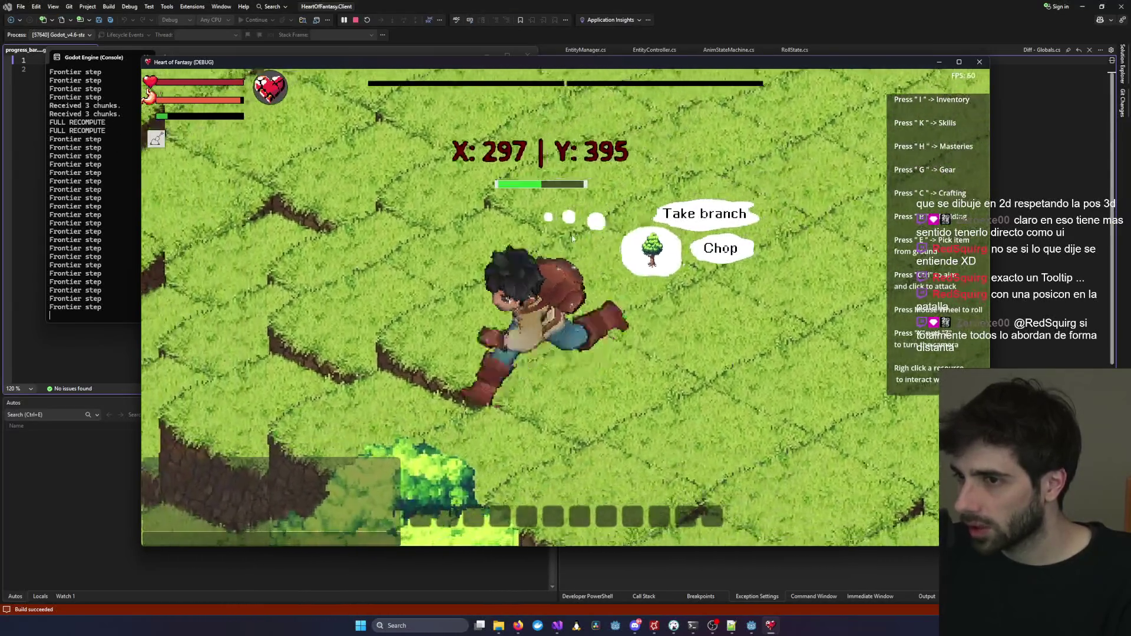
{"action": "scroll", "coordinate": [574, 238], "scroll_direction": "down", "scroll_amount": 5}
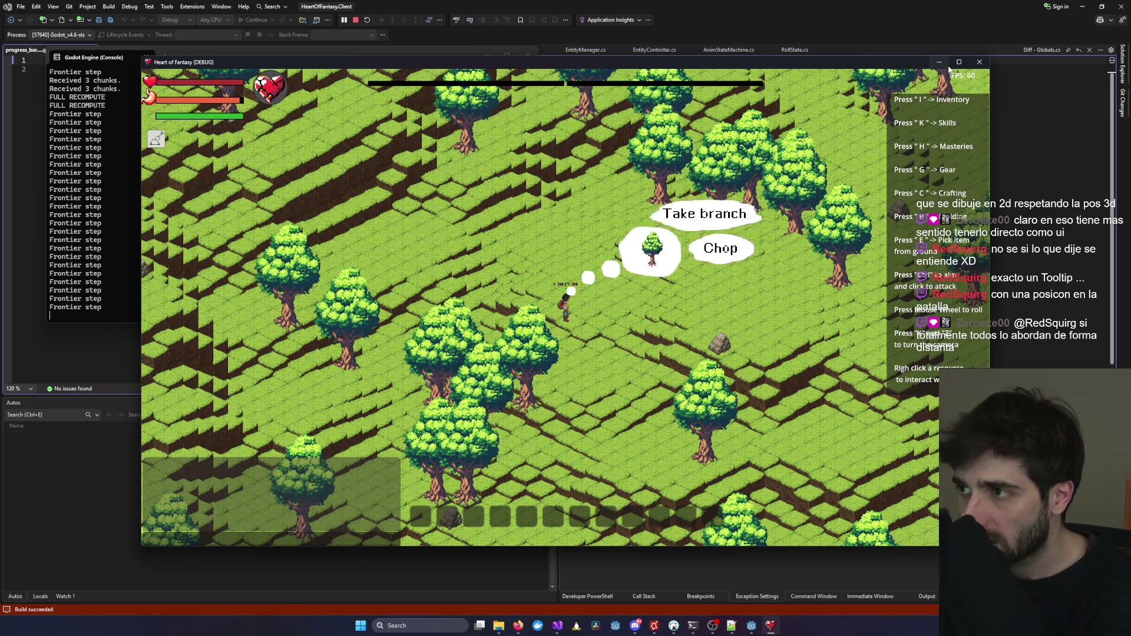
Close the Heart of Fantasy game window from its taskbar icon.
{"action": "left_click", "coordinate": [924, 48]}
{"action": "left_click", "coordinate": [770, 626]}
{"action": "left_click", "coordinate": [770, 625]}
{"action": "left_click", "coordinate": [770, 625]}
{"action": "right_click", "coordinate": [770, 626]}
{"action": "left_click", "coordinate": [765, 601]}
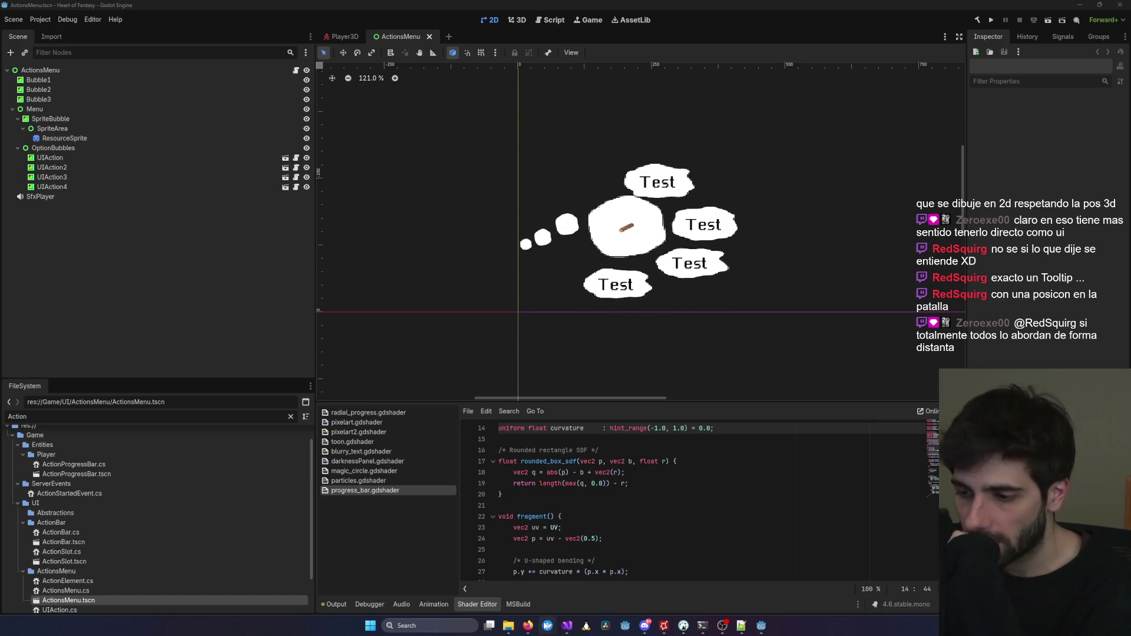
Return to the Godot editor and locate the StaminaProgressBar folder in the FileSystem dock.
{"action": "mouse_move", "coordinate": [567, 626]}
{"action": "left_click", "coordinate": [762, 578]}
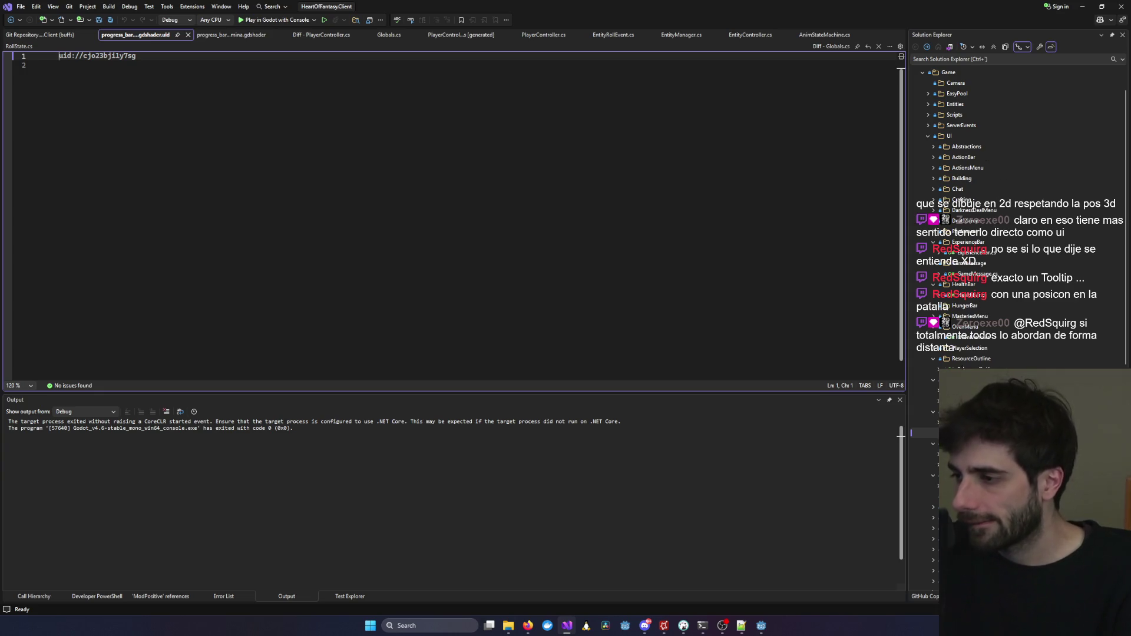
{"action": "left_click", "coordinate": [1083, 8]}
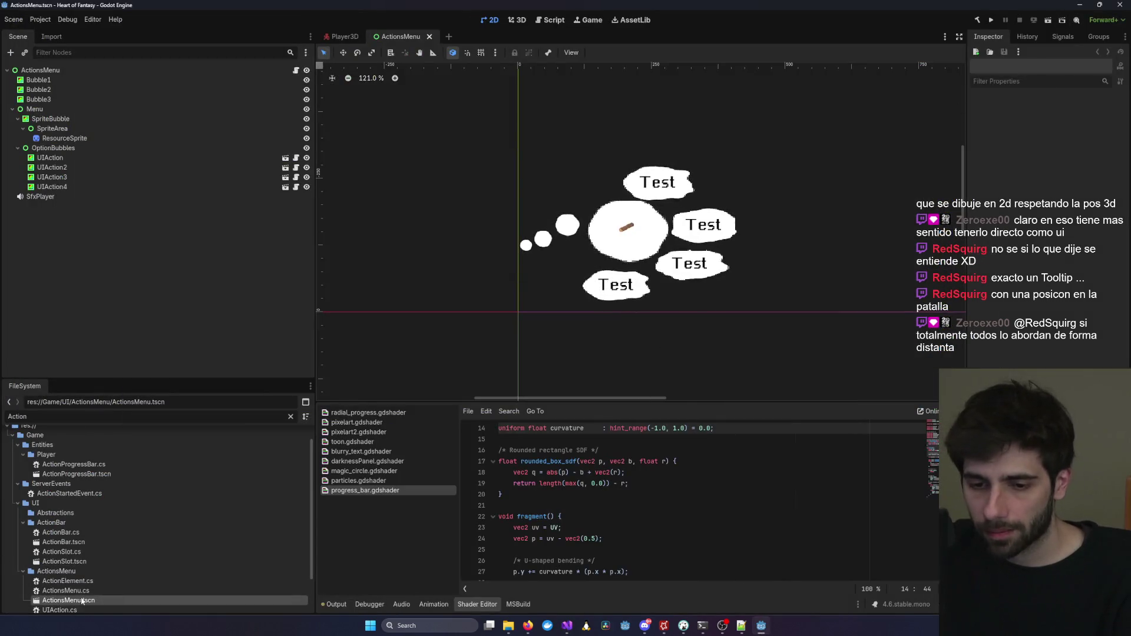
{"action": "double_click", "coordinate": [72, 417]}
{"action": "type", "text": "Stamina"}
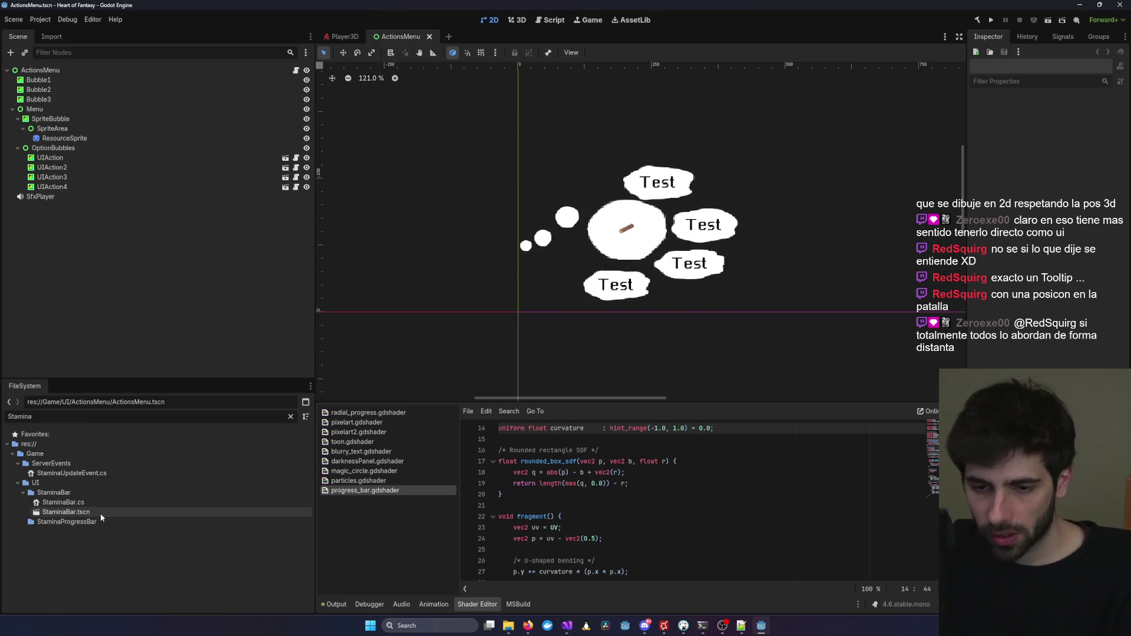
{"action": "left_click", "coordinate": [105, 522]}
{"action": "left_click", "coordinate": [290, 416]}
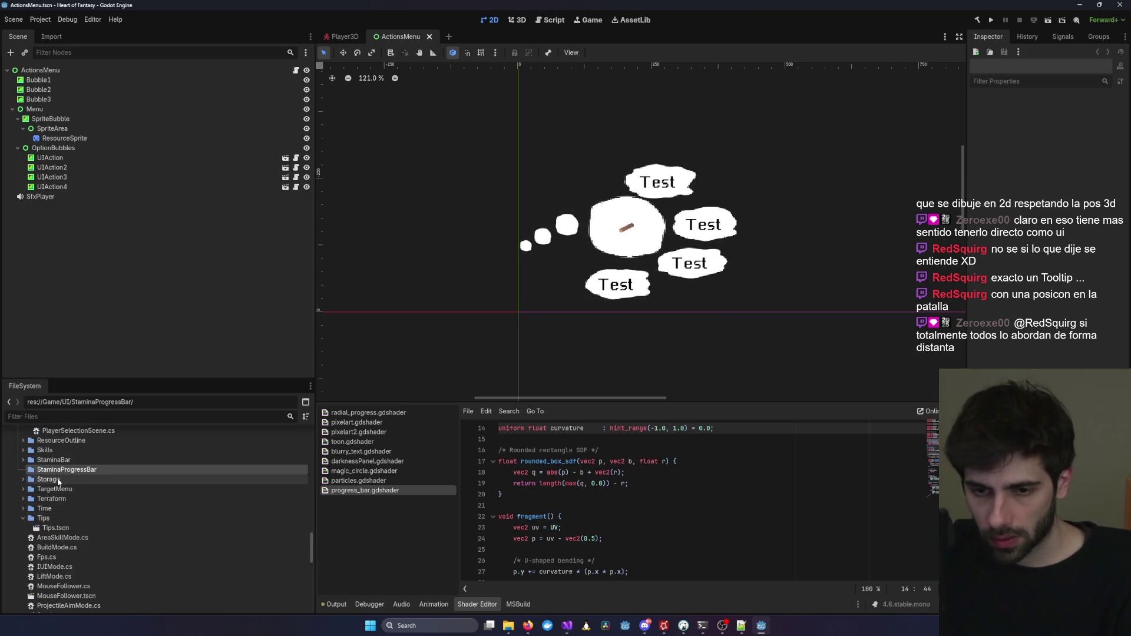
Create a User Interface scene named Stamina in the StaminaProgressBar folder.
{"action": "right_click", "coordinate": [43, 474]}
{"action": "mouse_move", "coordinate": [118, 454]}
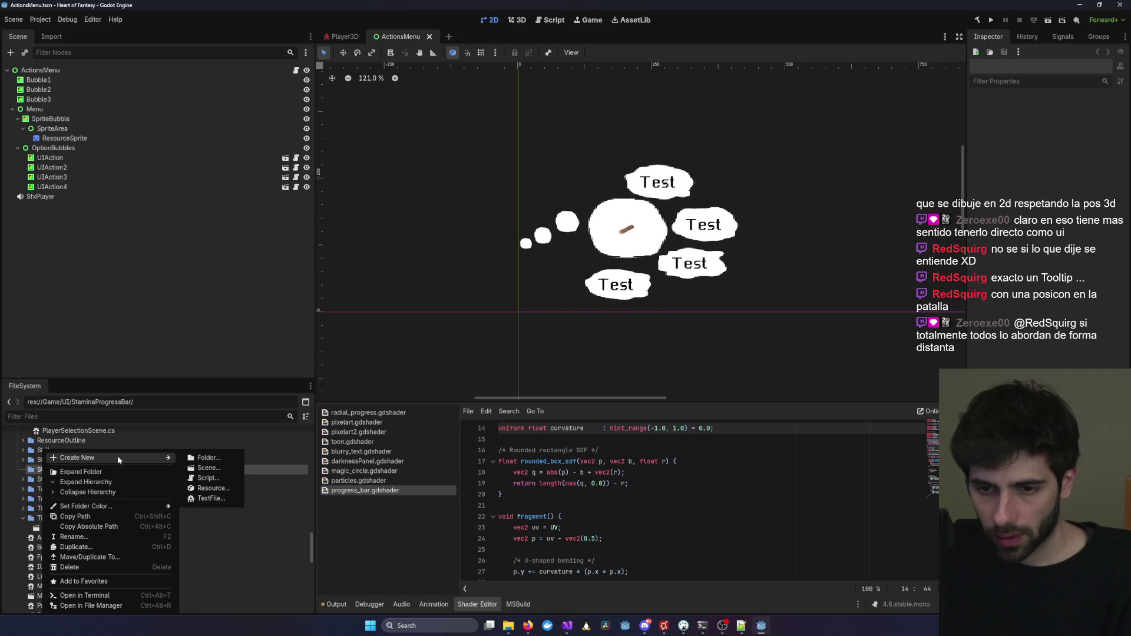
{"action": "left_click", "coordinate": [215, 468]}
{"action": "left_click", "coordinate": [573, 282]}
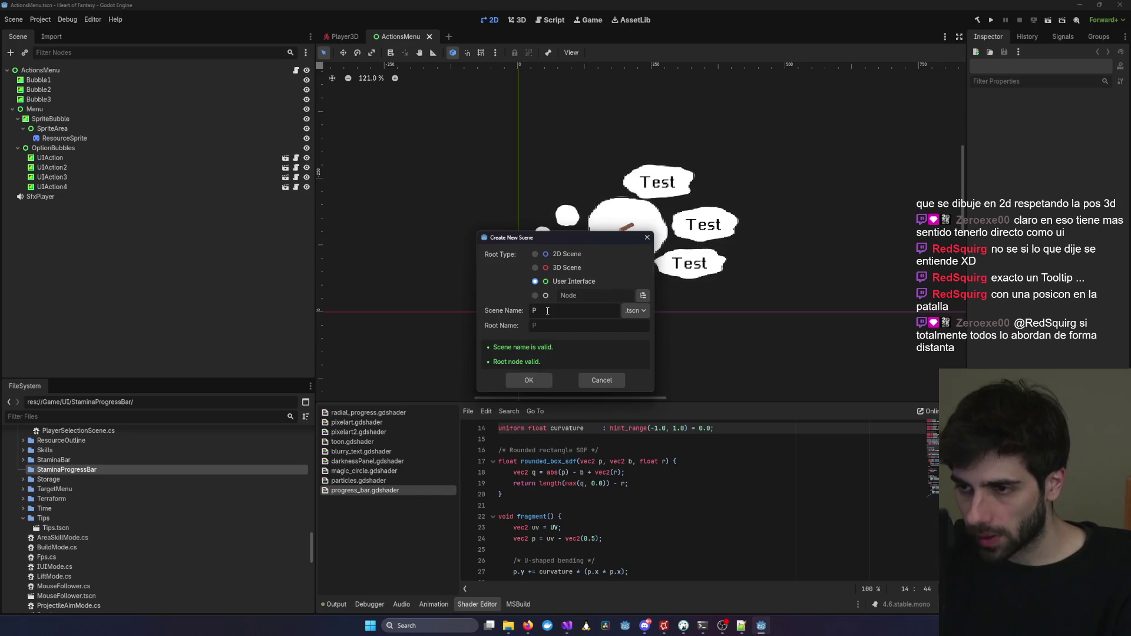
{"action": "type", "text": "Stamina"}
{"action": "key", "text": "Return"}
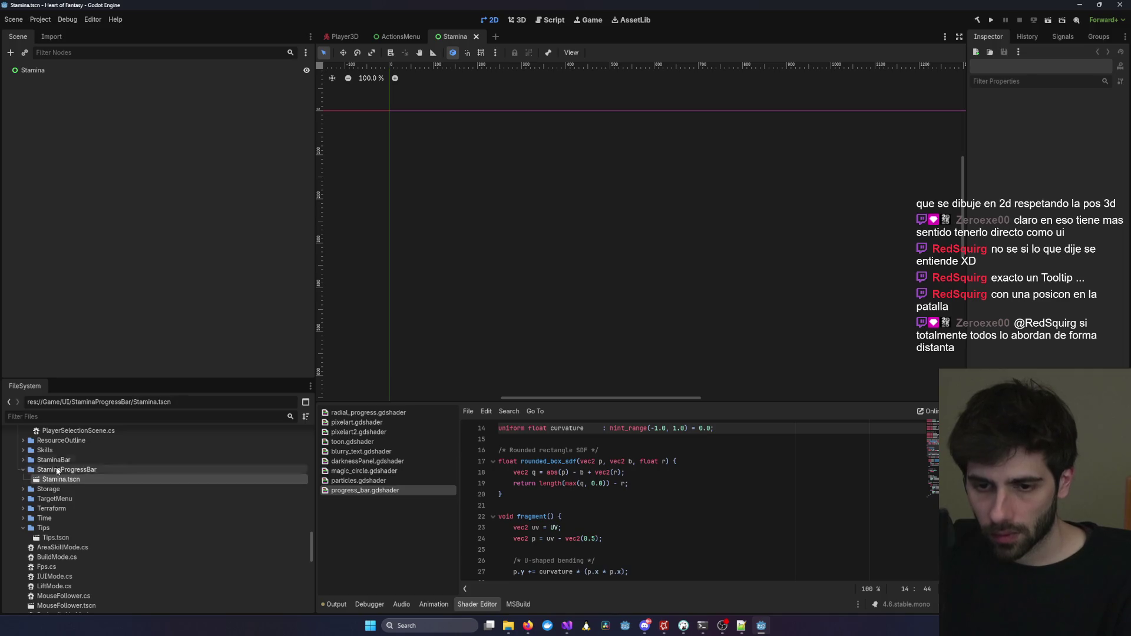
Change the Stamina root to a TextureProgressBar and inspect its Textures properties.
{"action": "right_click", "coordinate": [36, 73]}
{"action": "left_click", "coordinate": [82, 164]}
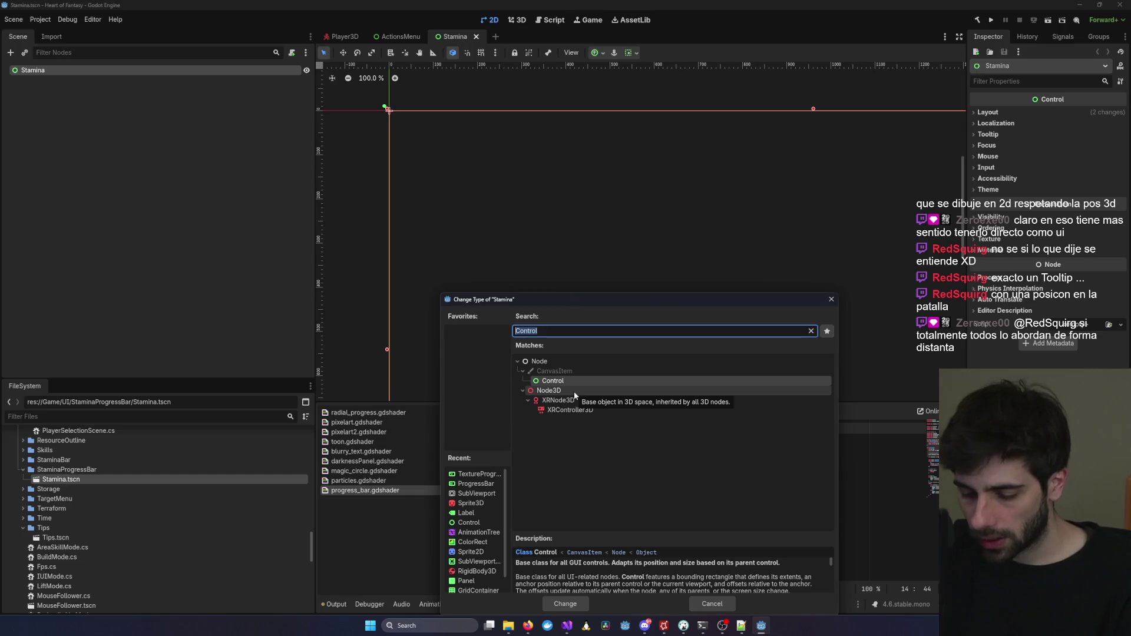
{"action": "type", "text": "Textu"}
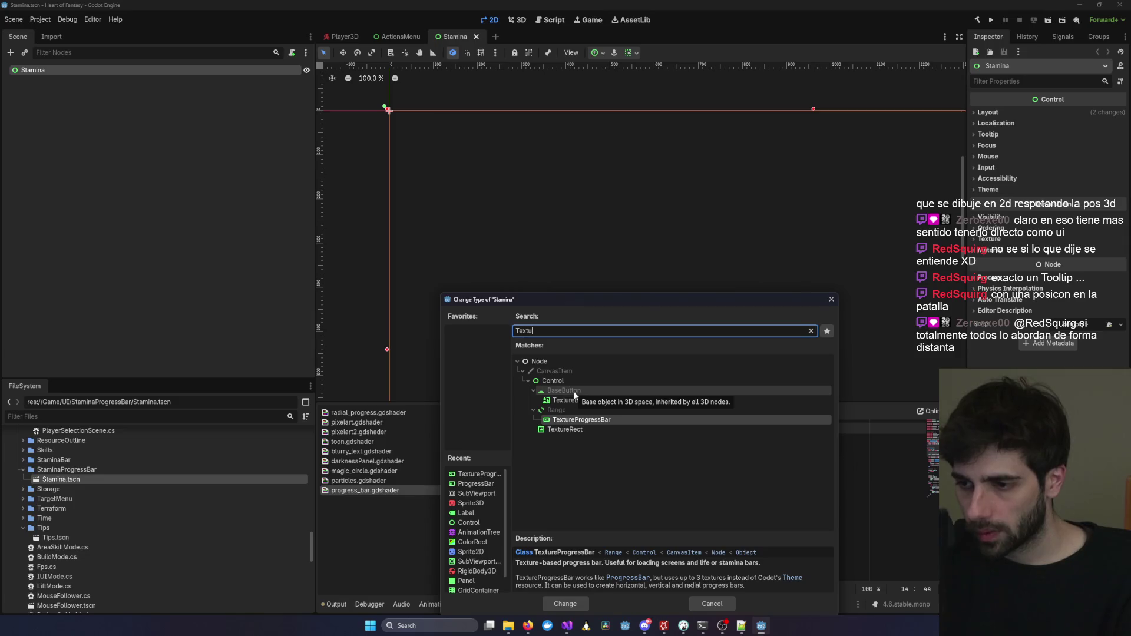
{"action": "key", "text": "Return"}
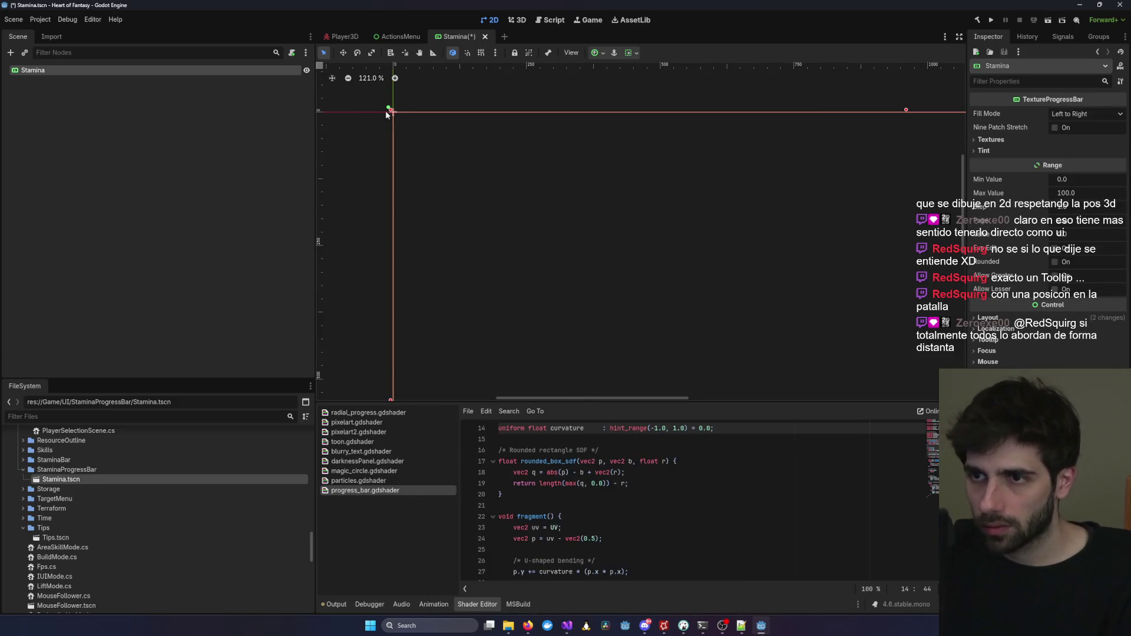
{"action": "scroll", "coordinate": [498, 213], "scroll_direction": "down", "scroll_amount": 5}
{"action": "scroll", "coordinate": [628, 281], "scroll_direction": "down", "scroll_amount": 5}
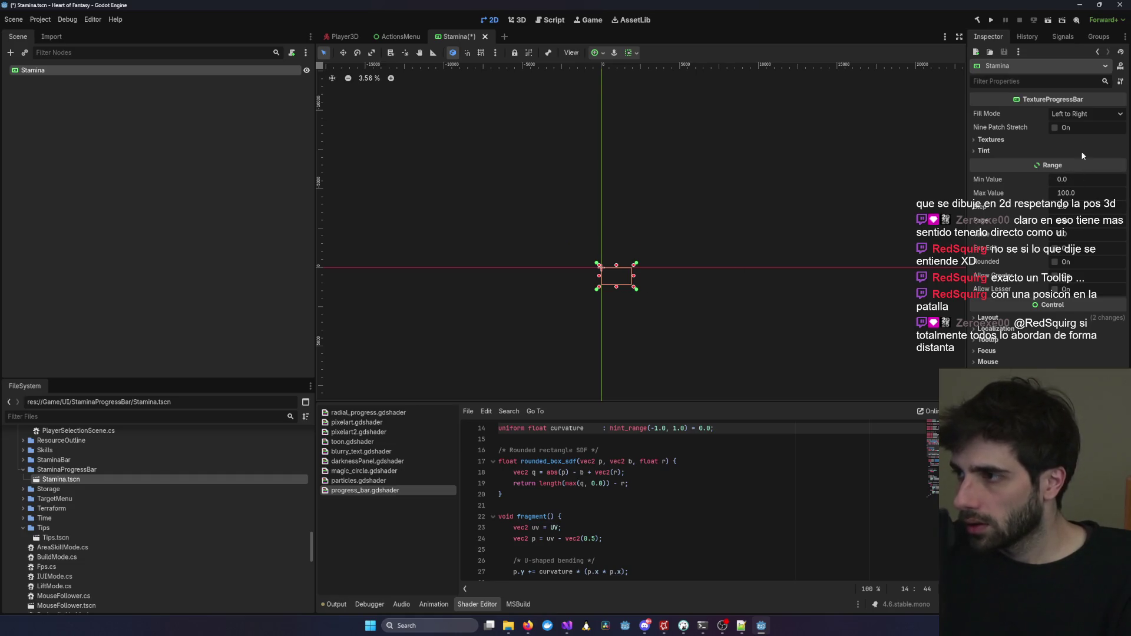
{"action": "left_click", "coordinate": [1014, 141]}
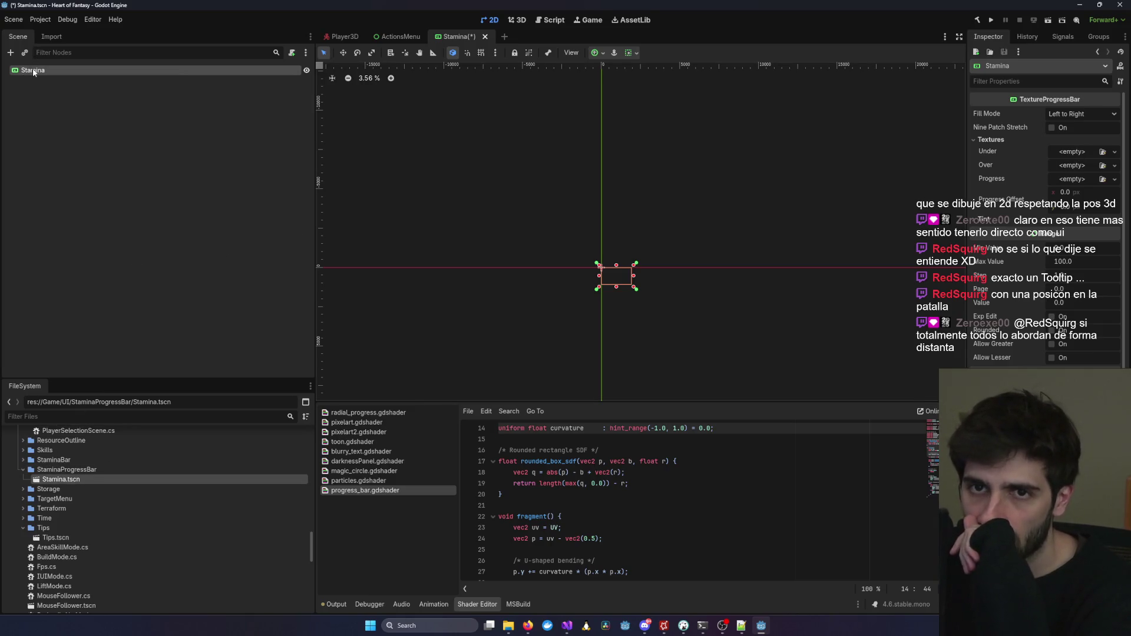
Change the Stamina root's type again to a plain ProgressBar.
{"action": "right_click", "coordinate": [34, 71]}
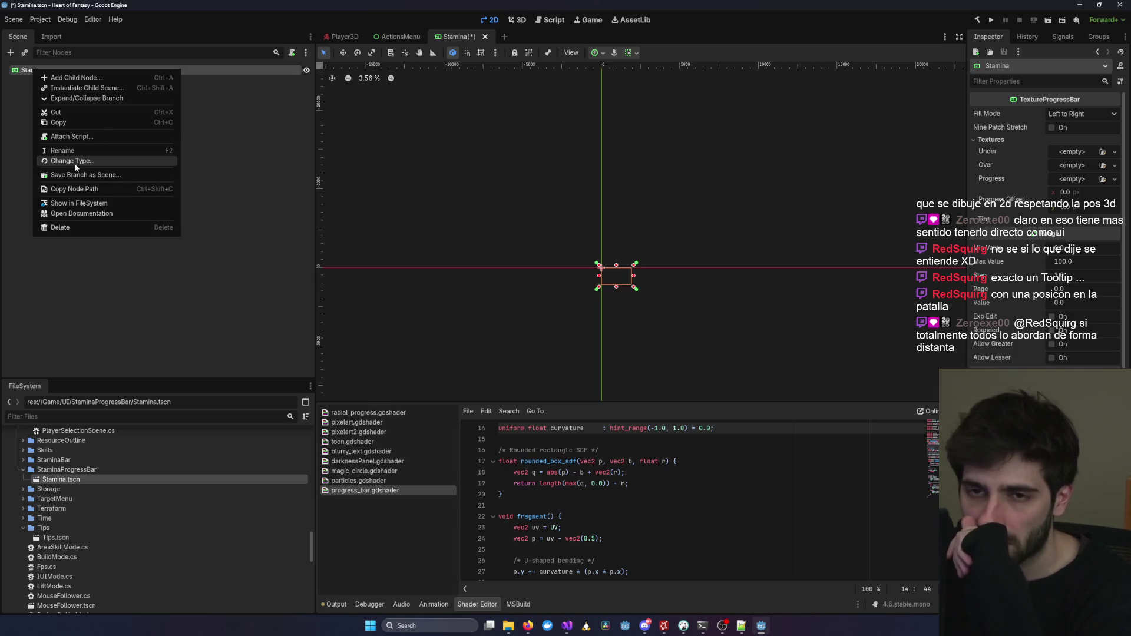
{"action": "left_click", "coordinate": [74, 162]}
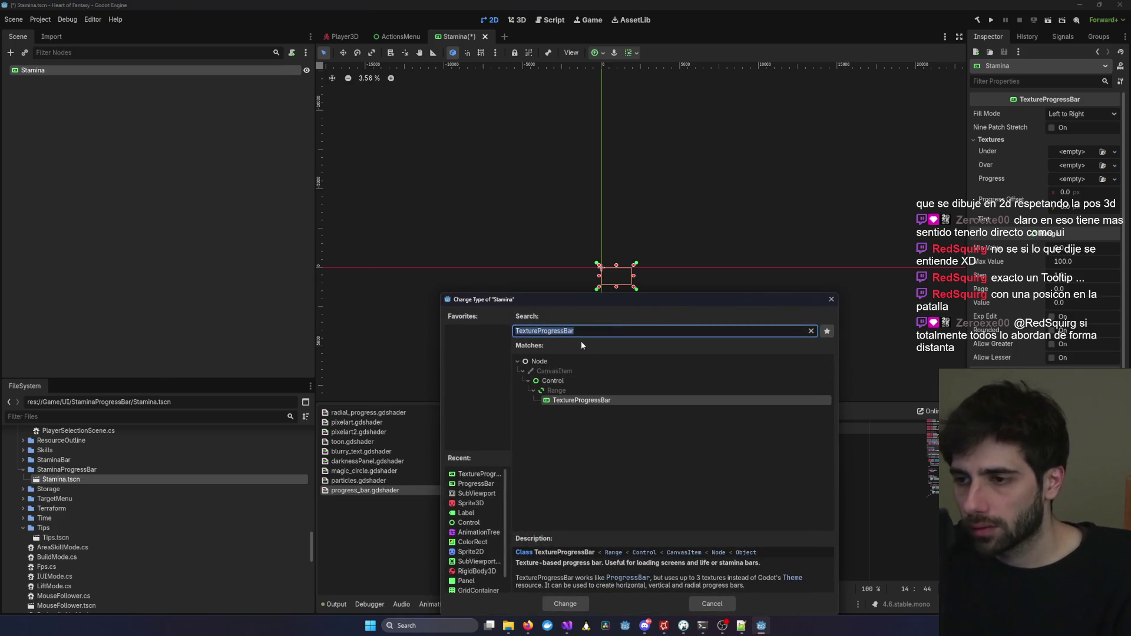
{"action": "type", "text": "ProgressBar"}
{"action": "key", "text": "Return"}
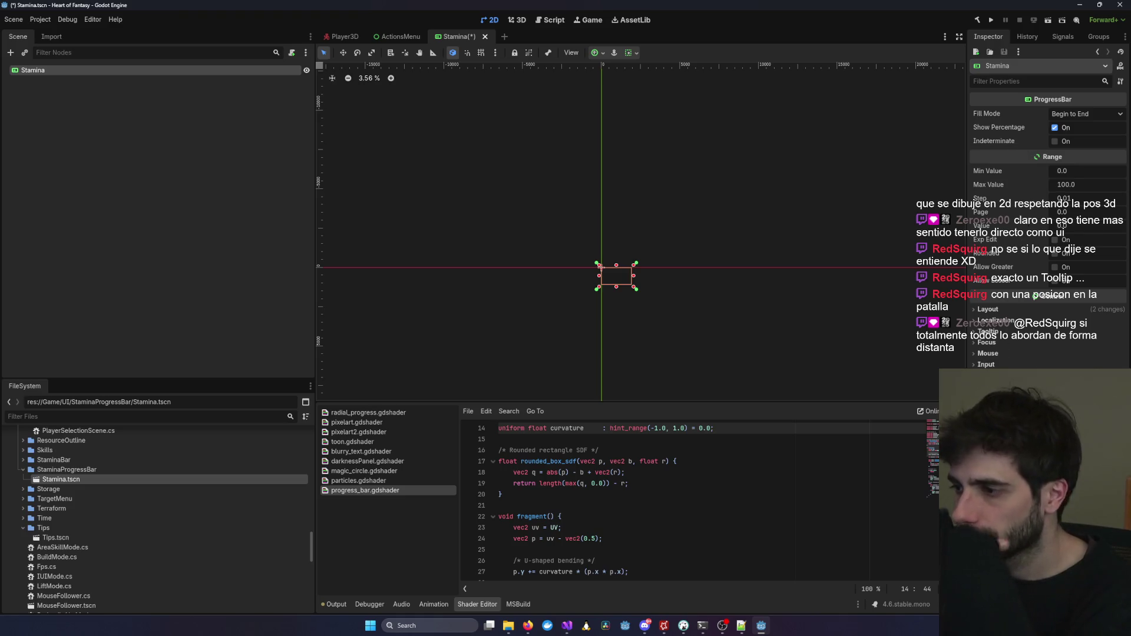
Browse the Mouse and Tooltip sections, then set the bar's Value to 50.
{"action": "left_click", "coordinate": [987, 353]}
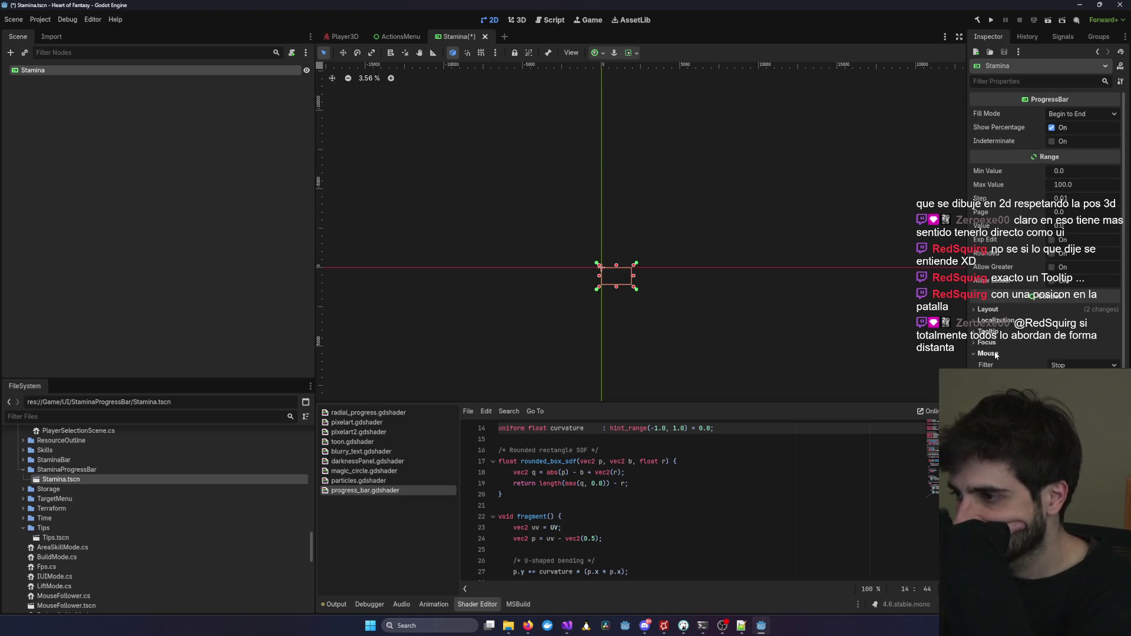
{"action": "left_click", "coordinate": [998, 332]}
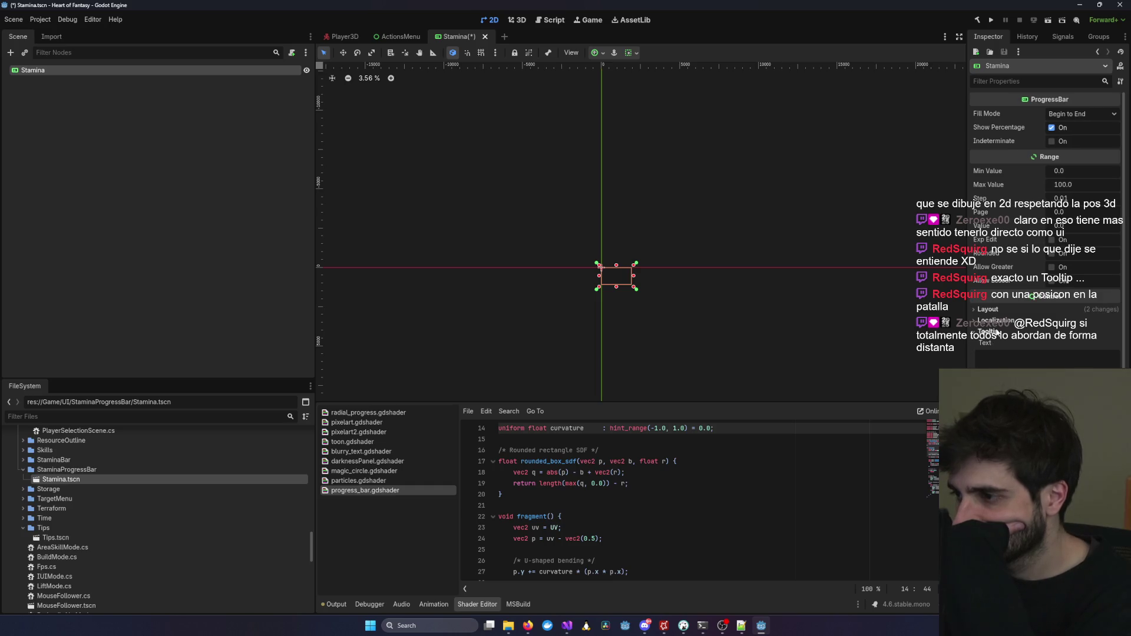
{"action": "left_click", "coordinate": [998, 332]}
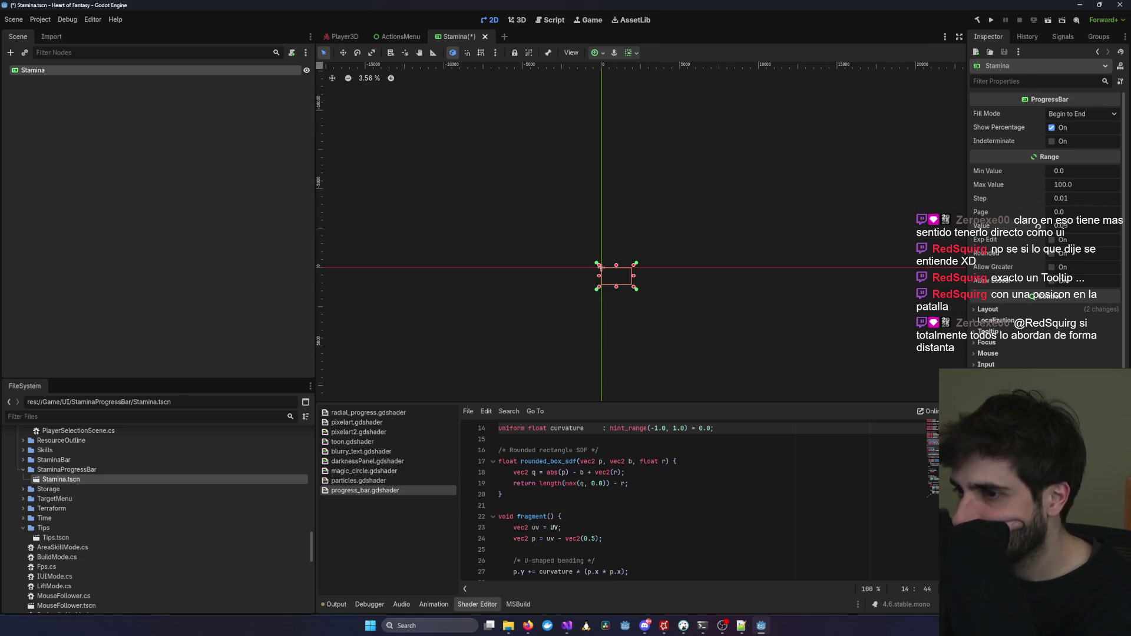
{"action": "left_click", "coordinate": [1064, 227]}
{"action": "type", "text": "50"}
{"action": "key", "text": "Return"}
Set Fill Mode to Bottom to Top, keeping Value at exactly 50.
{"action": "scroll", "coordinate": [666, 289], "scroll_direction": "up", "scroll_amount": 7}
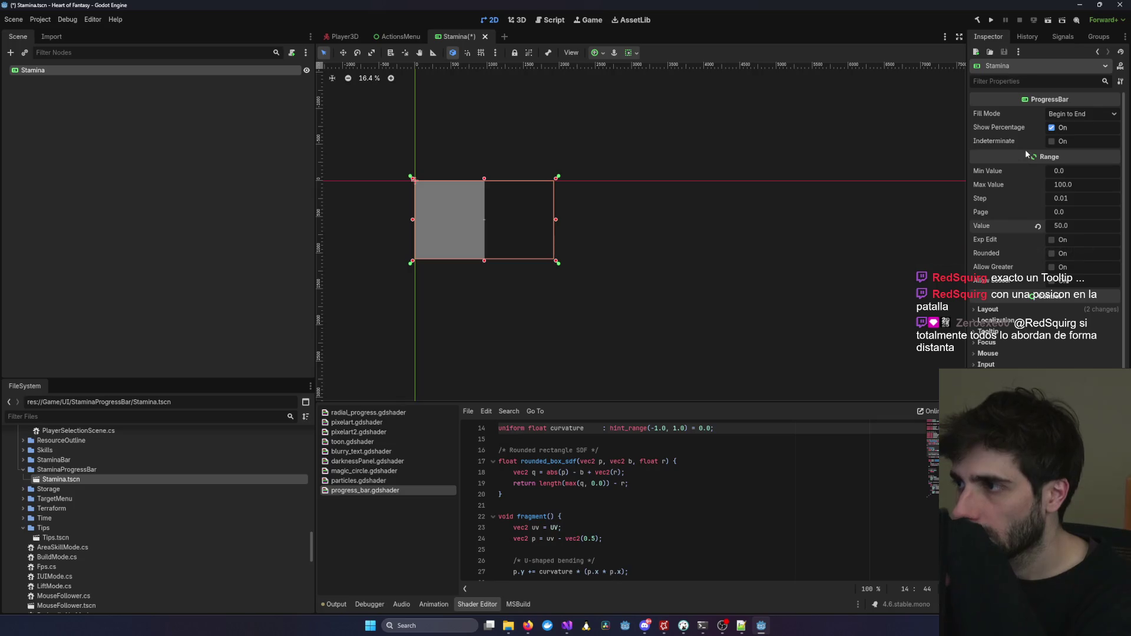
{"action": "mouse_move", "coordinate": [1023, 156]}
{"action": "left_click", "coordinate": [1090, 115]}
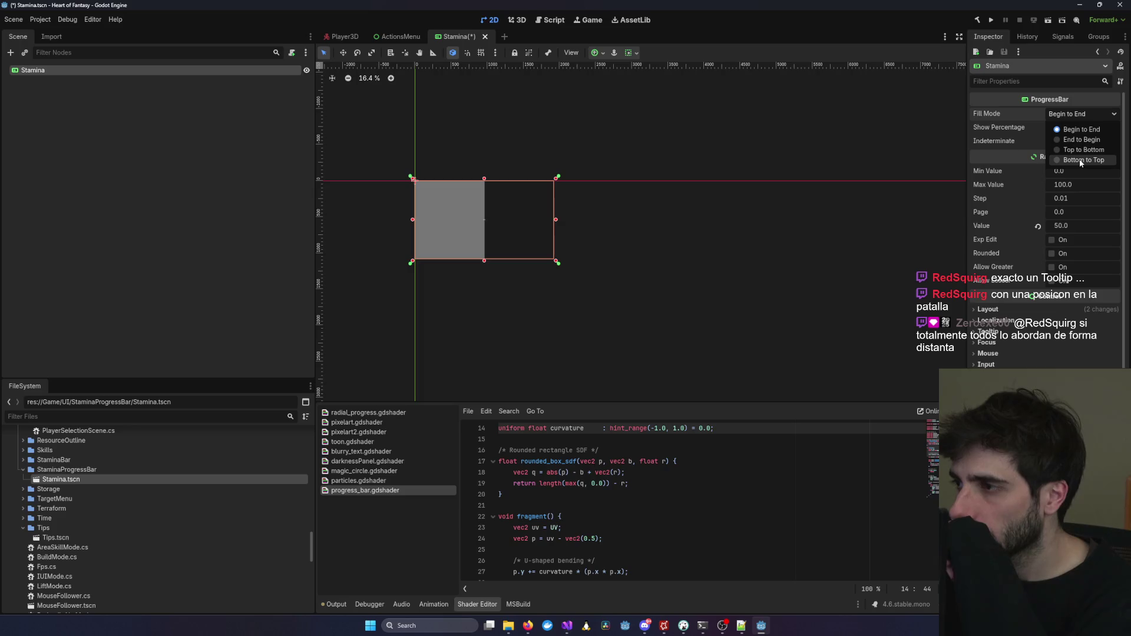
{"action": "left_click", "coordinate": [1080, 160]}
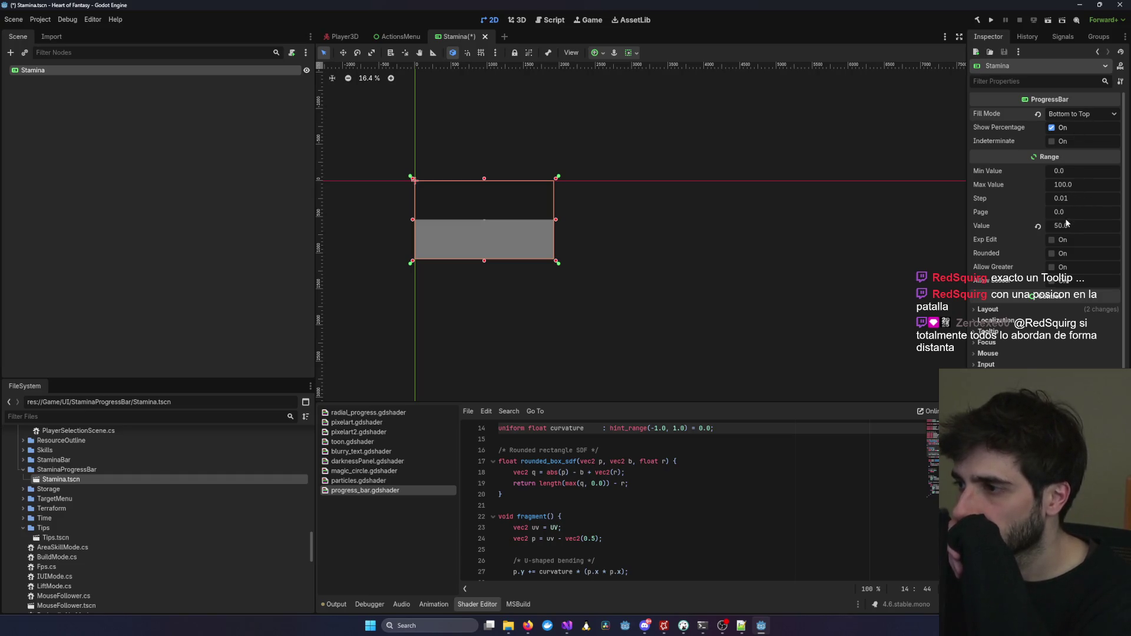
{"action": "left_click_drag", "start_coordinate": [1075, 225], "coordinate": [1075, 225]}
{"action": "key", "text": "ctrl+z"}
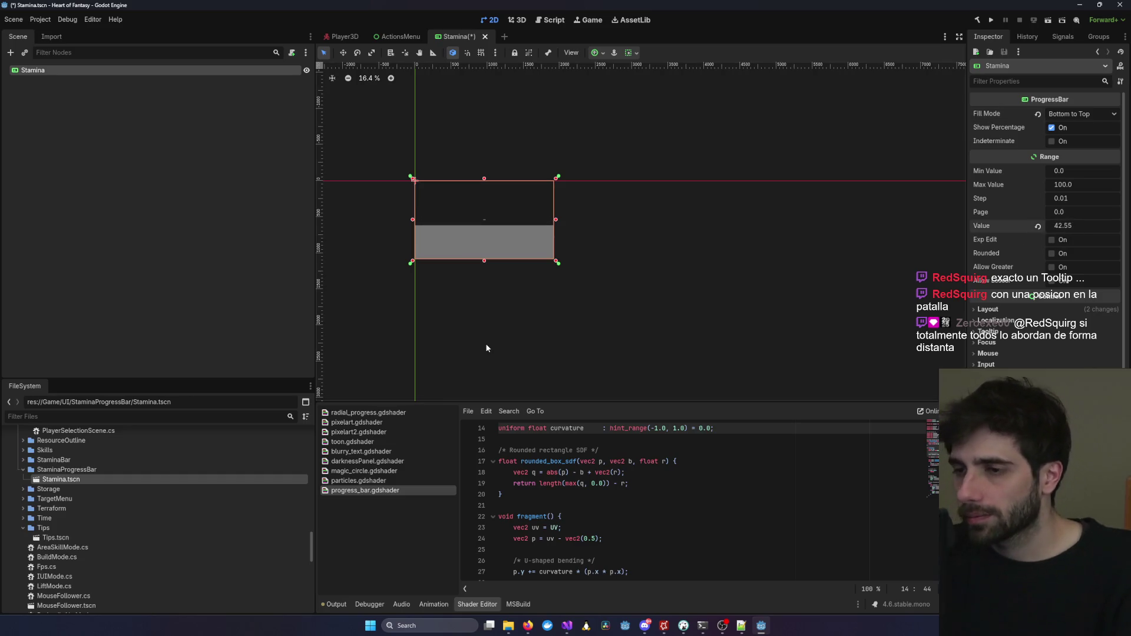
Drag the bar's corner to make it a tall, narrow vertical rectangle and check it.
{"action": "mouse_move", "coordinate": [556, 261]}
{"action": "left_mouse_down"}
{"action": "mouse_move", "coordinate": [469, 347]}
{"action": "mouse_move", "coordinate": [450, 398]}
{"action": "mouse_move", "coordinate": [426, 380]}
{"action": "left_mouse_up"}
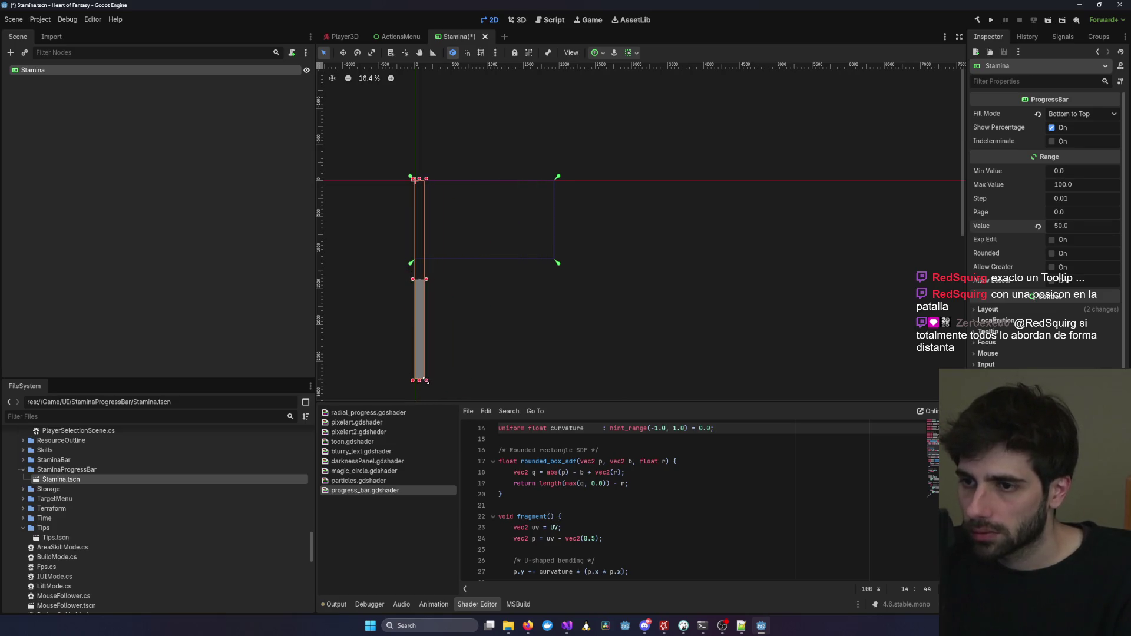
{"action": "left_click", "coordinate": [462, 319]}
{"action": "left_click", "coordinate": [421, 289]}
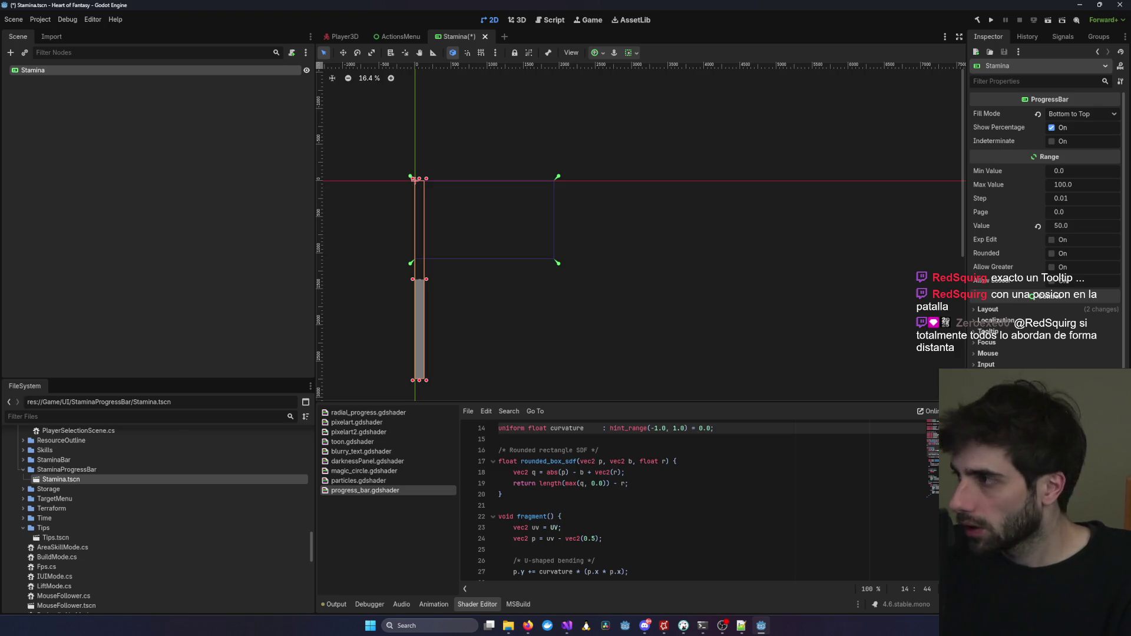
{"action": "key", "text": "alt+Tab"}
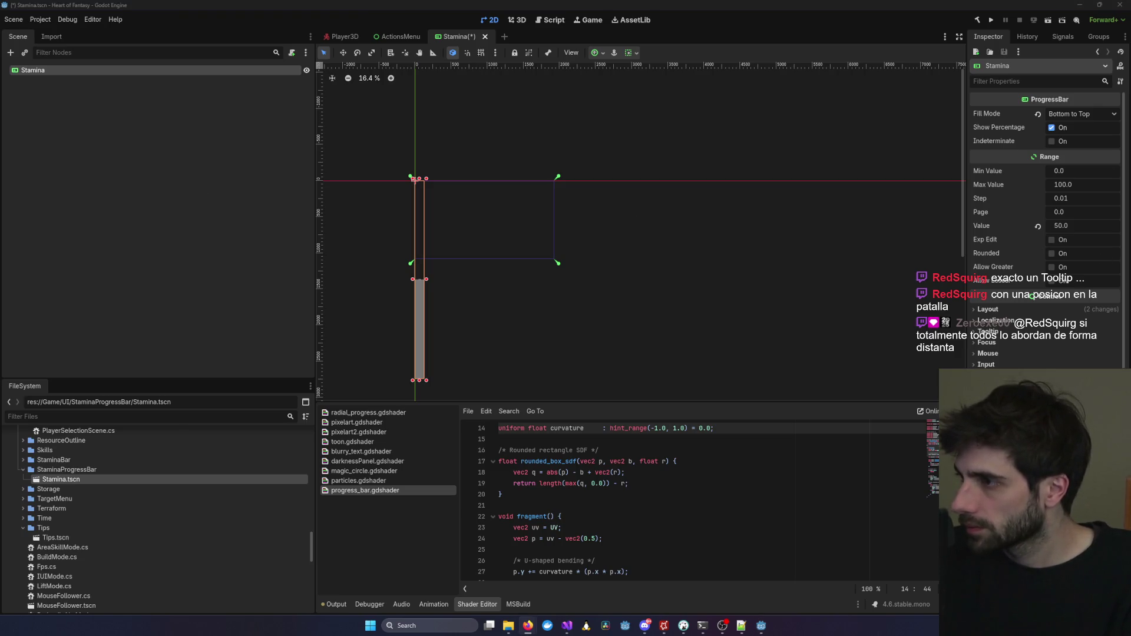
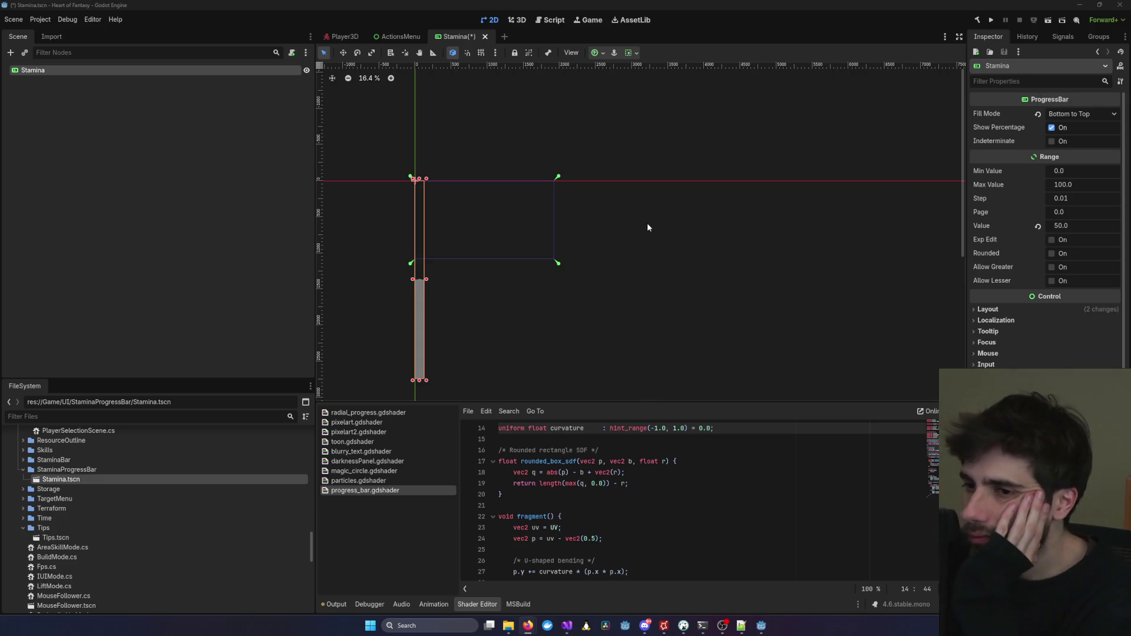
Expand the Stamina node's Theme section and open its theme in the Theme editor.
{"action": "scroll", "coordinate": [1045, 230], "scroll_direction": "down", "scroll_amount": 1}
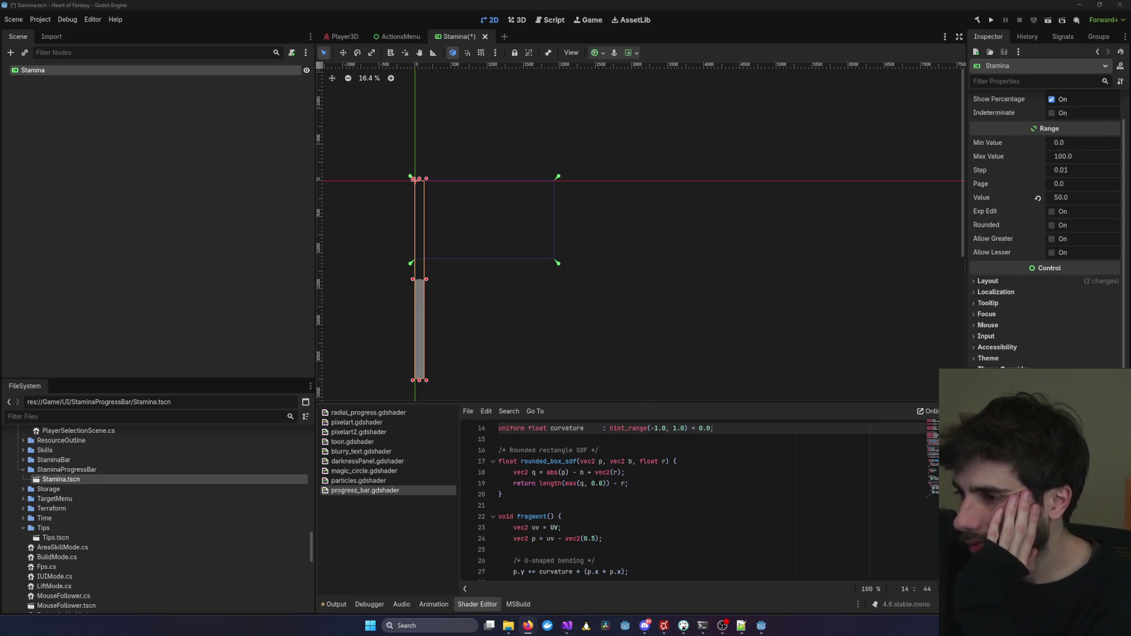
{"action": "left_click", "coordinate": [988, 358]}
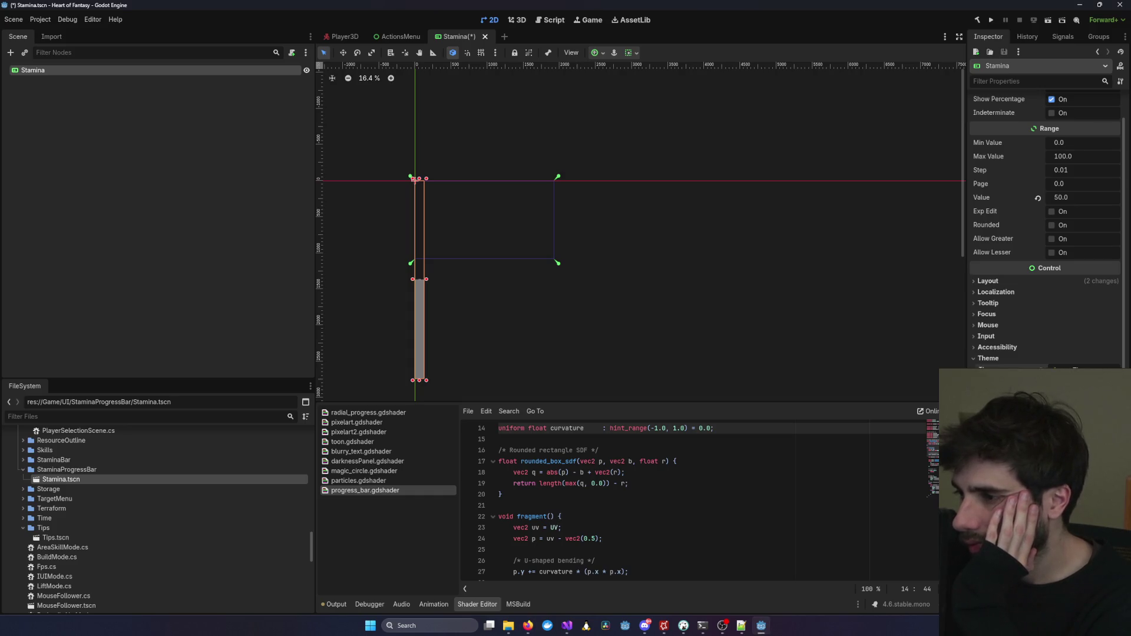
{"action": "left_click", "coordinate": [1011, 368]}
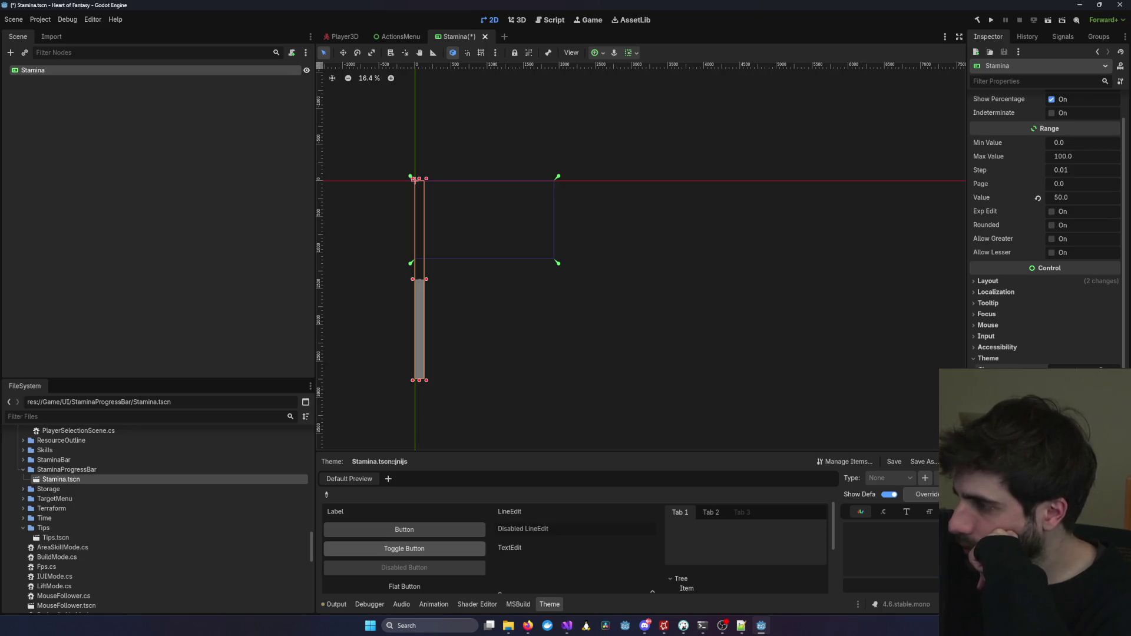
{"action": "right_click", "coordinate": [34, 72]}
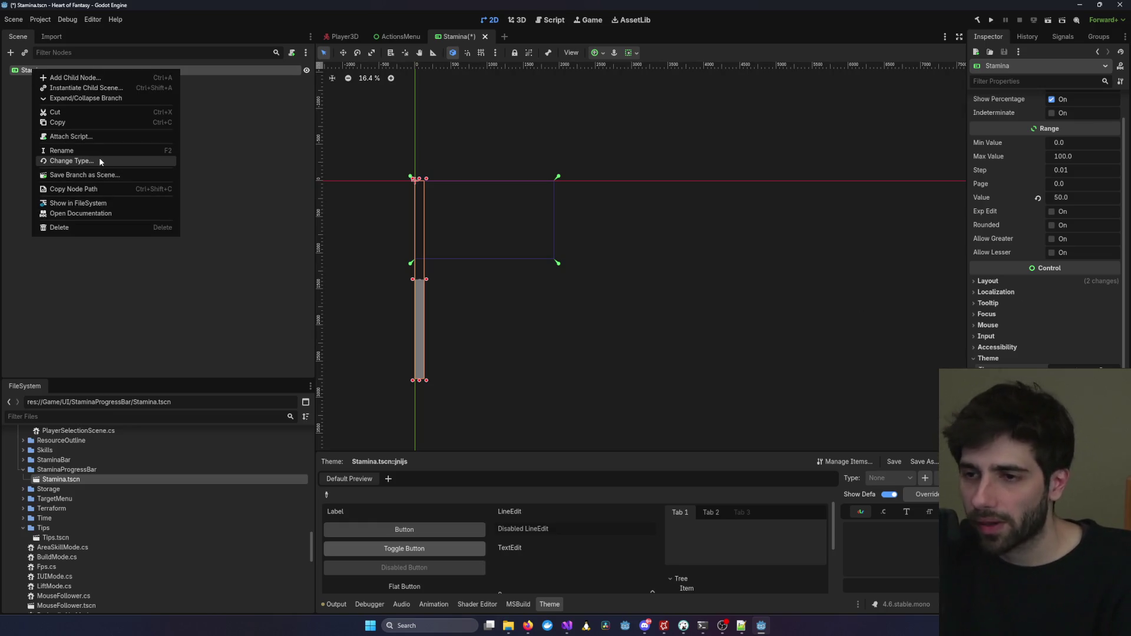
Change the Stamina node's type from ProgressBar to ColorRect.
{"action": "left_click", "coordinate": [99, 160]}
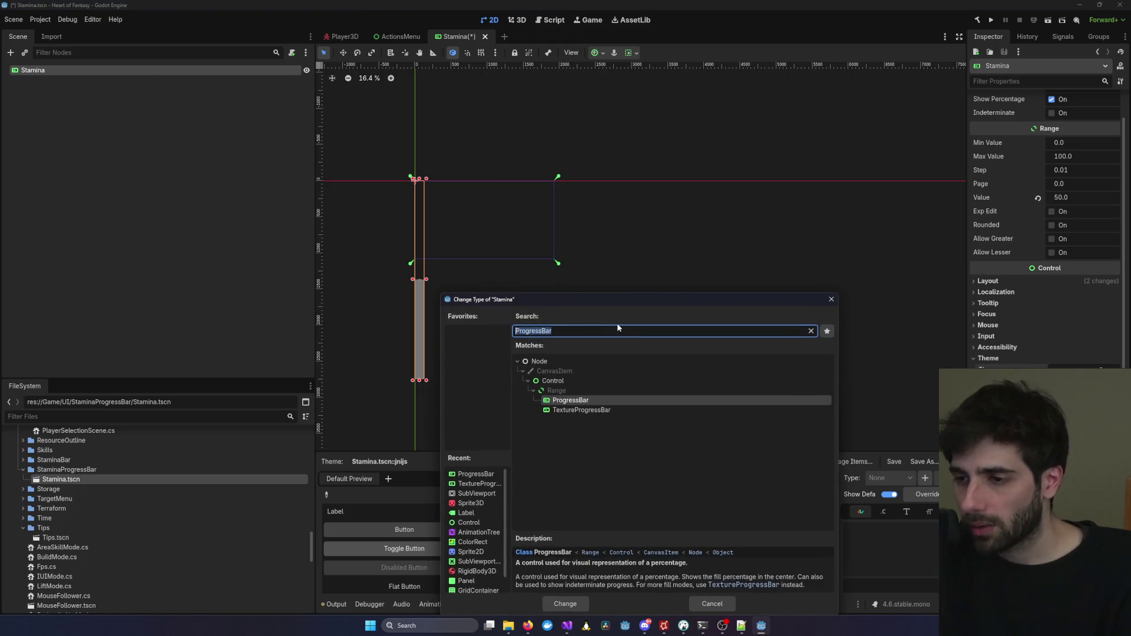
{"action": "type", "text": "Color"}
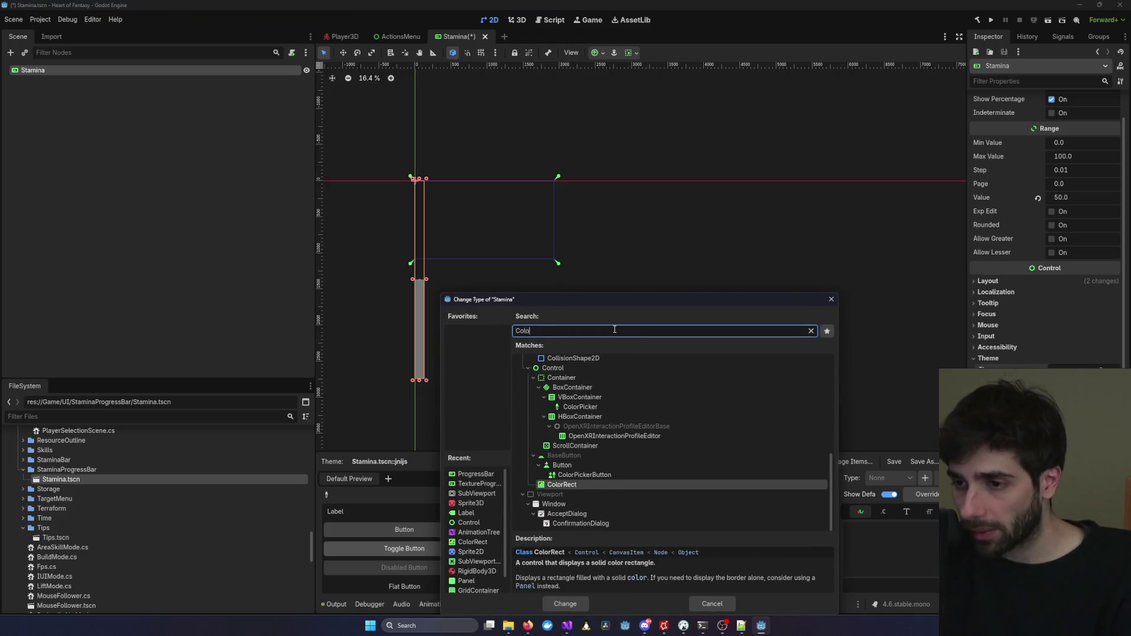
{"action": "key", "text": "Return"}
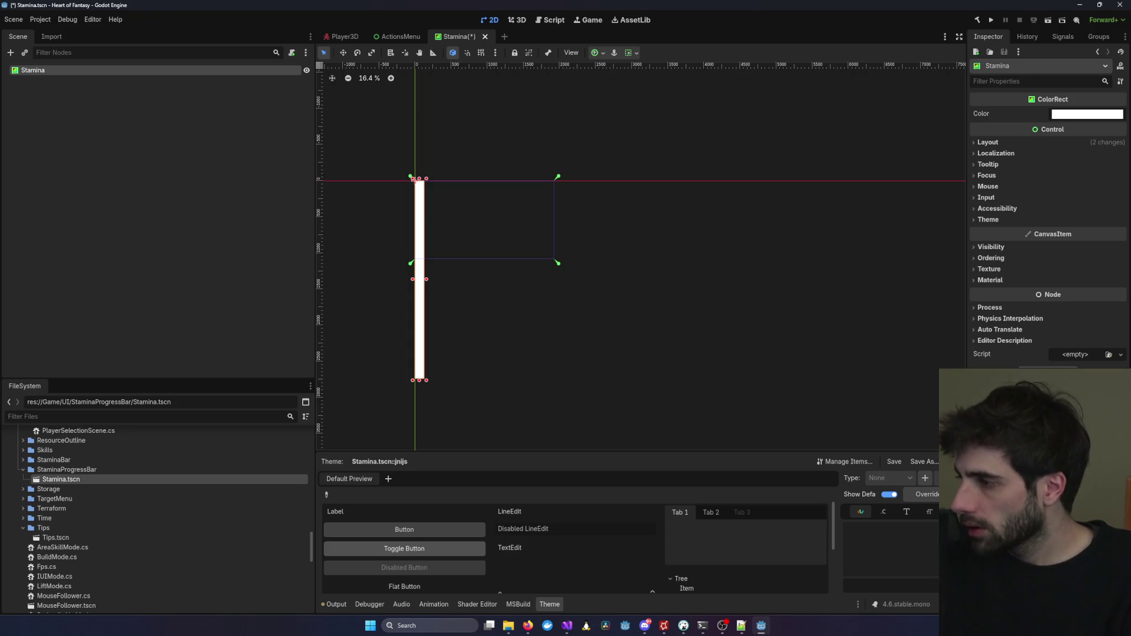
Drag the Stamina ColorRect's bottom-right corner outward to make a wide white rectangle.
{"action": "mouse_move", "coordinate": [425, 380]}
{"action": "left_mouse_down"}
{"action": "mouse_move", "coordinate": [533, 387]}
{"action": "mouse_move", "coordinate": [558, 402]}
{"action": "left_mouse_up"}
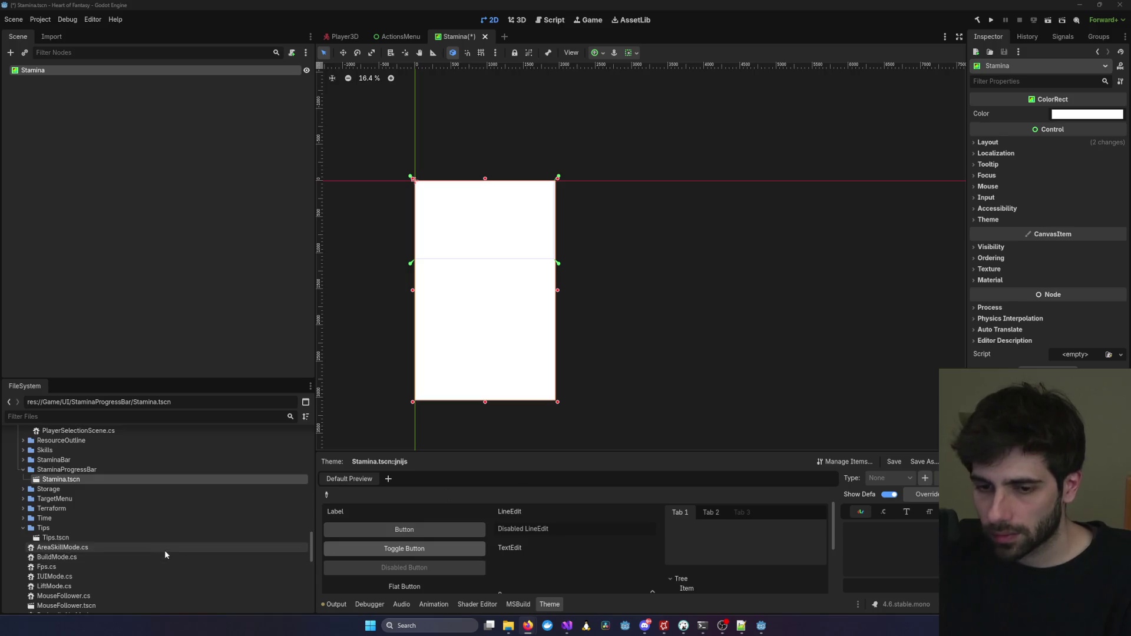
{"action": "scroll", "coordinate": [257, 533], "scroll_direction": "down", "scroll_amount": 3}
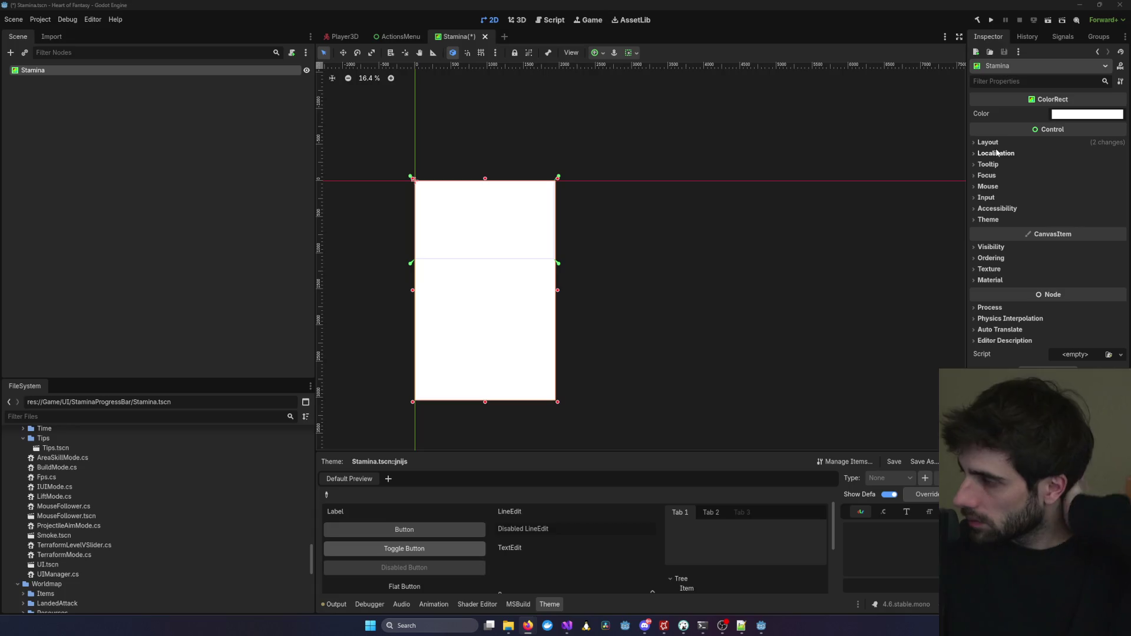
Assign the Stamina rect a new ShaderMaterial using a new shader file named stamina.gdshader.
{"action": "left_click", "coordinate": [990, 280]}
{"action": "left_click", "coordinate": [1120, 292]}
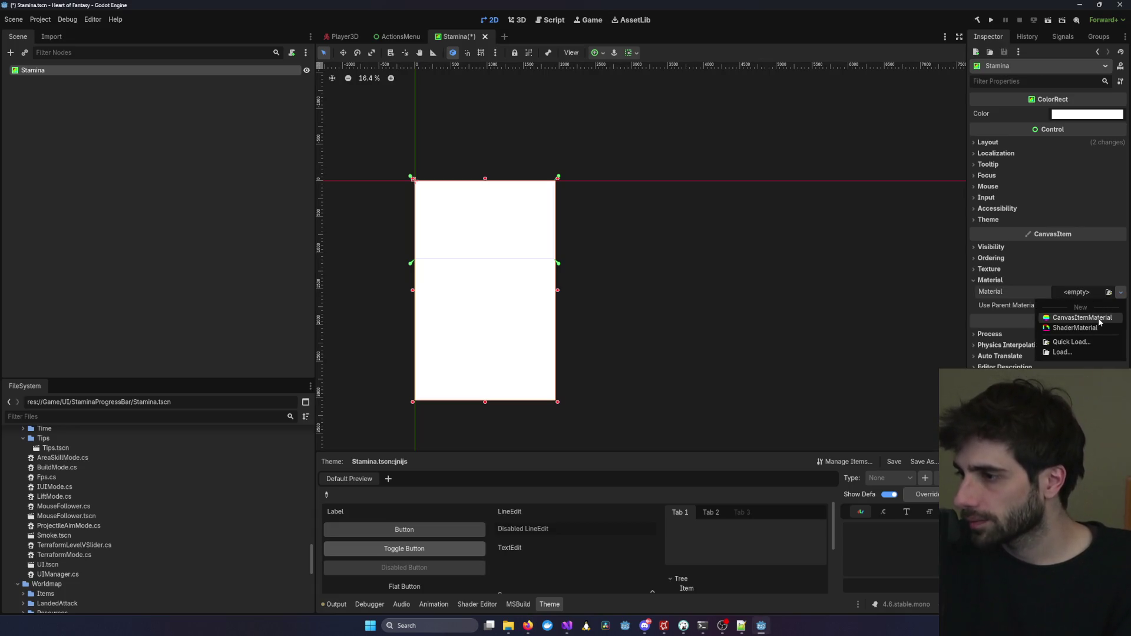
{"action": "left_click", "coordinate": [1077, 328]}
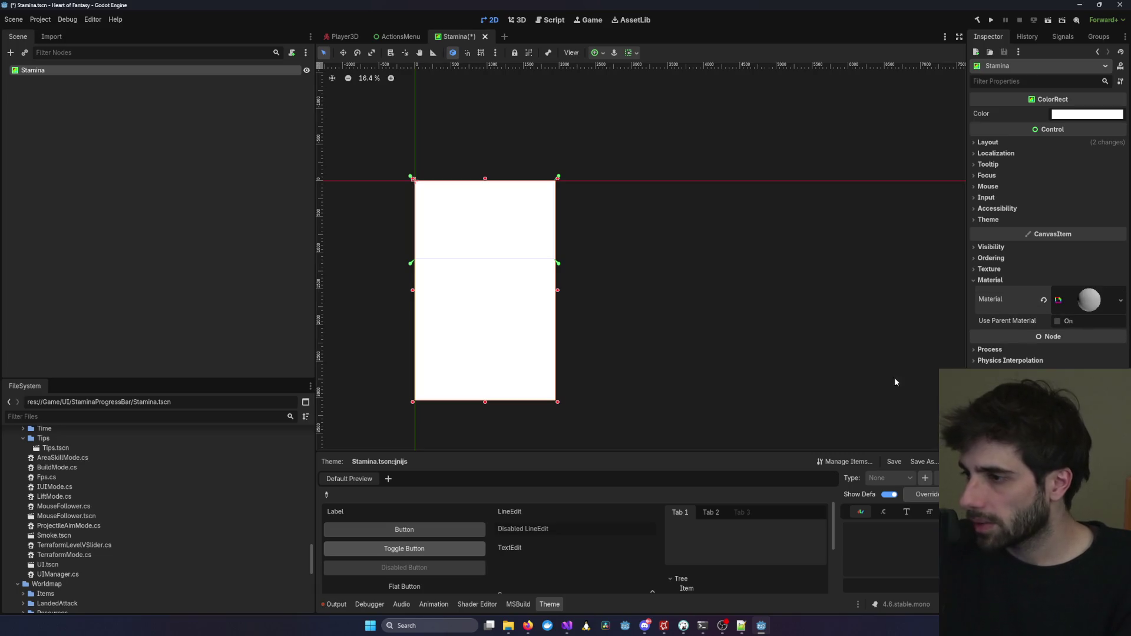
{"action": "left_click", "coordinate": [1089, 301]}
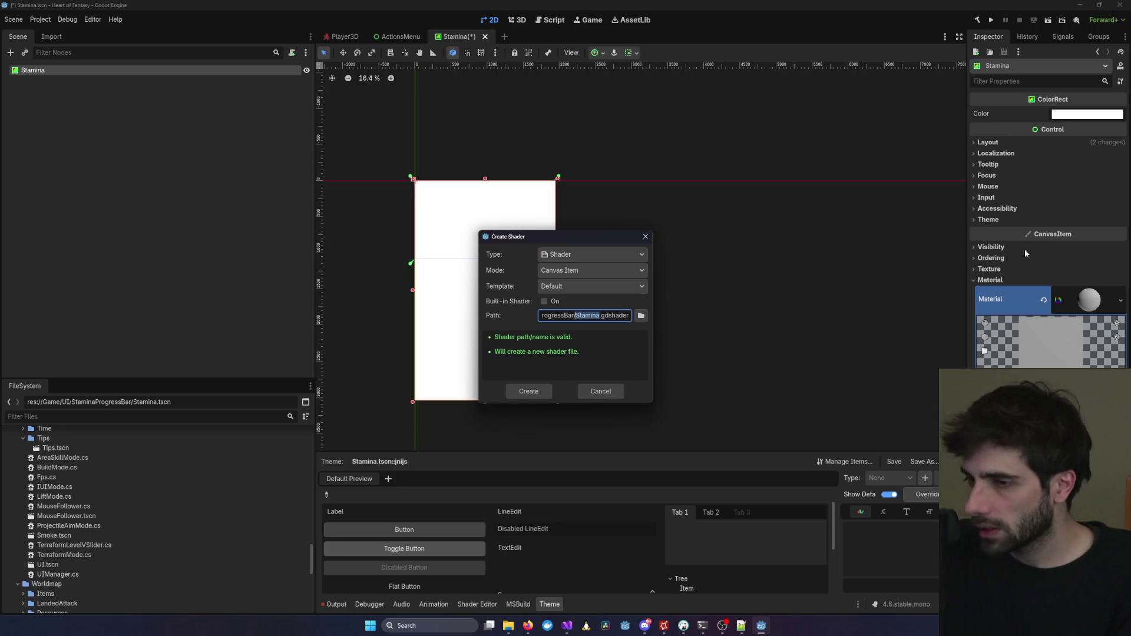
{"action": "type", "text": "staminaP"}
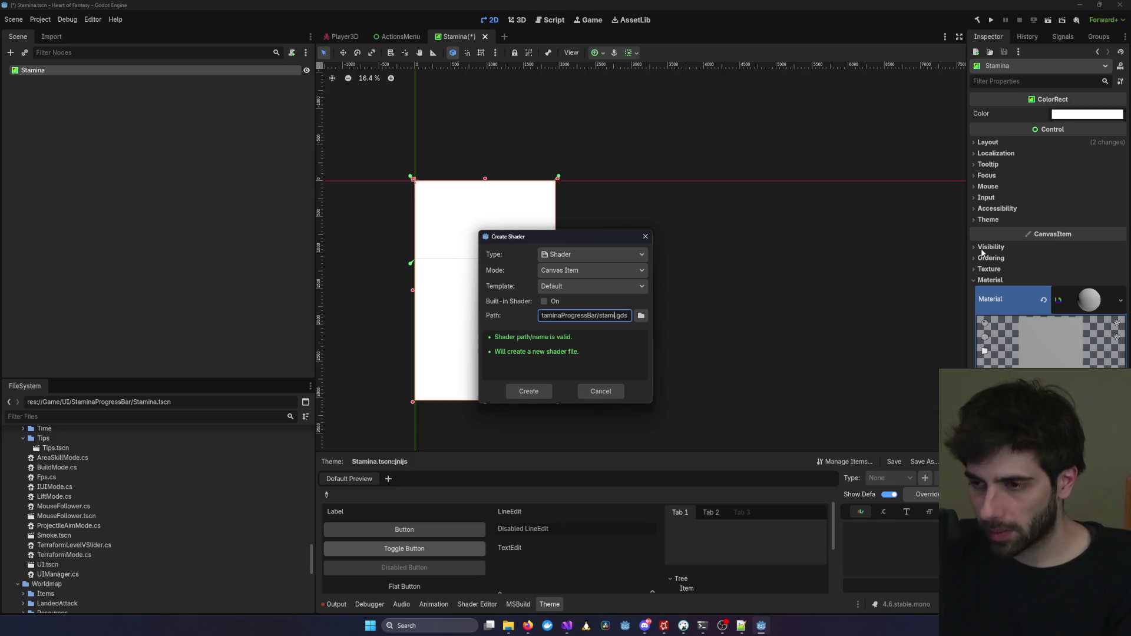
{"action": "key", "text": "Return"}
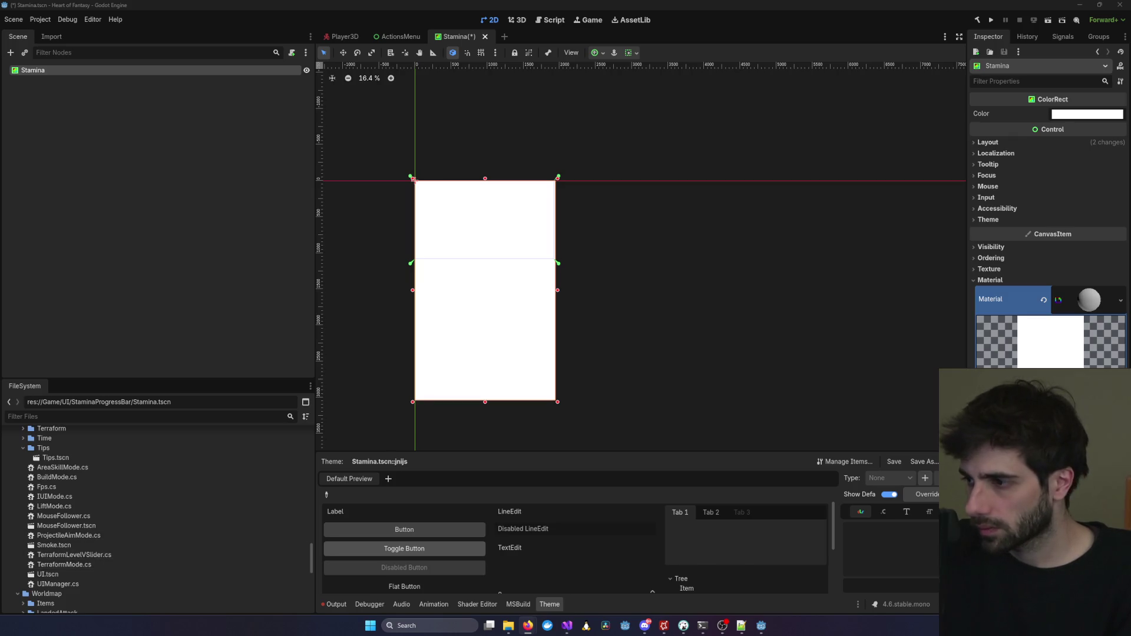
{"action": "left_click", "coordinate": [663, 526]}
{"action": "key", "text": "ctrl+a"}
Paste the curved bar shader code into stamina.gdshader and save it.
{"action": "key", "text": "ctrl+v"}
{"action": "key", "text": "ctrl+s"}
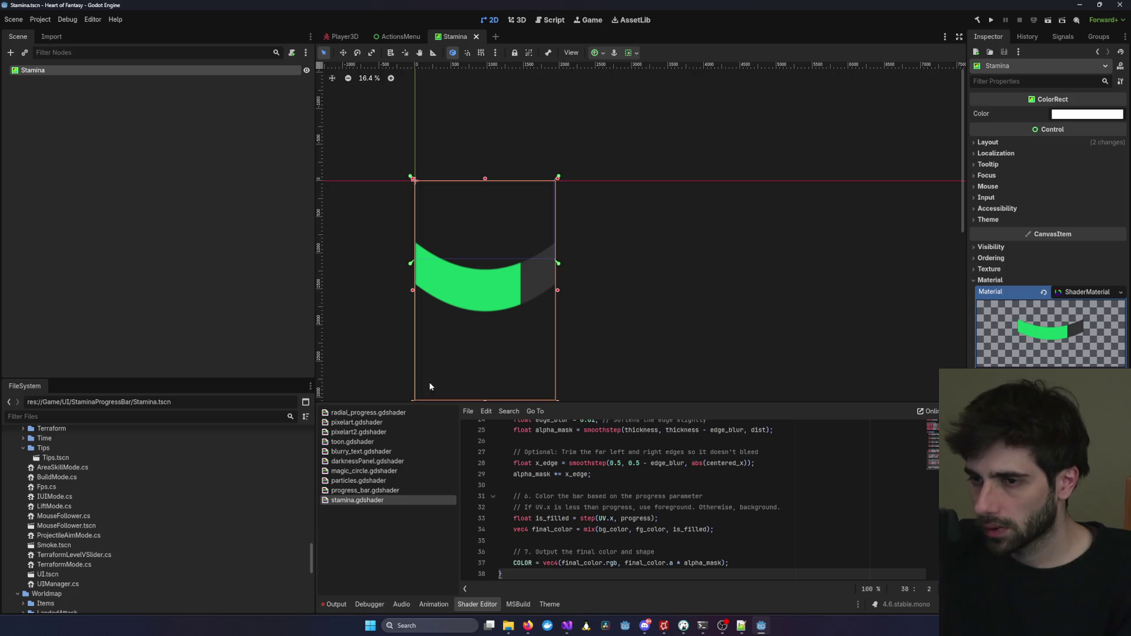
{"action": "scroll", "coordinate": [558, 401], "scroll_direction": "down", "scroll_amount": 3}
Move the rectangle up and to the right and widen it along with its bar.
{"action": "left_click_drag", "start_coordinate": [524, 336], "coordinate": [622, 317]}
{"action": "scroll", "coordinate": [632, 335], "scroll_direction": "down", "scroll_amount": 1}
{"action": "mouse_move", "coordinate": [652, 377]}
{"action": "left_mouse_down"}
{"action": "mouse_move", "coordinate": [972, 351]}
{"action": "mouse_move", "coordinate": [667, 358]}
{"action": "mouse_move", "coordinate": [863, 329]}
{"action": "left_mouse_up"}
{"action": "scroll", "coordinate": [789, 331], "scroll_direction": "up", "scroll_amount": 1}
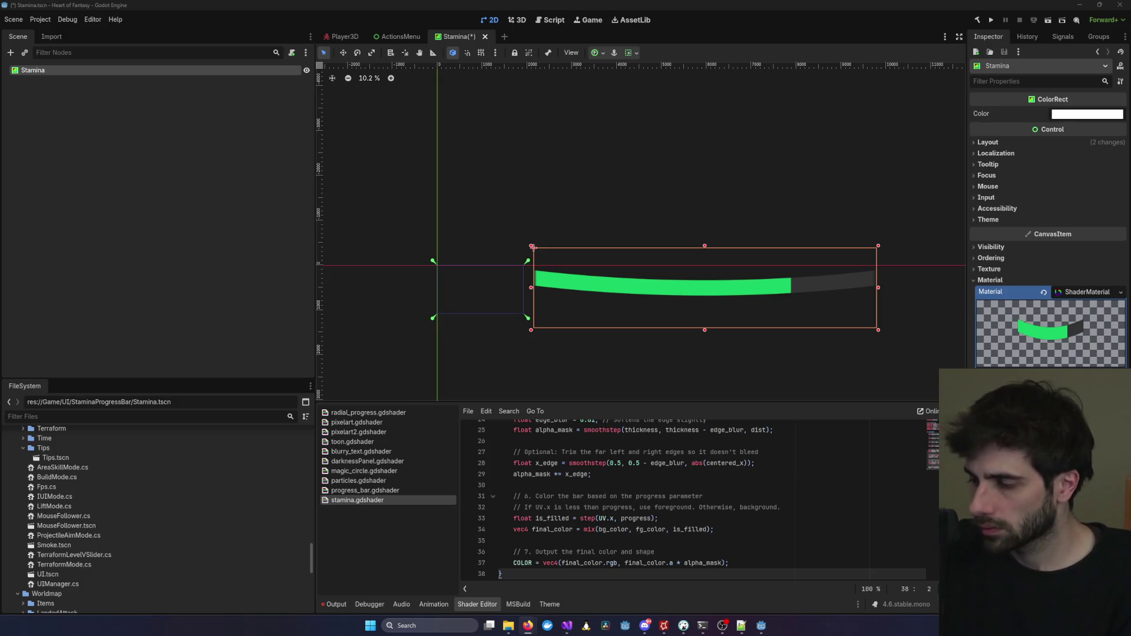
{"action": "key", "text": "alt+Tab"}
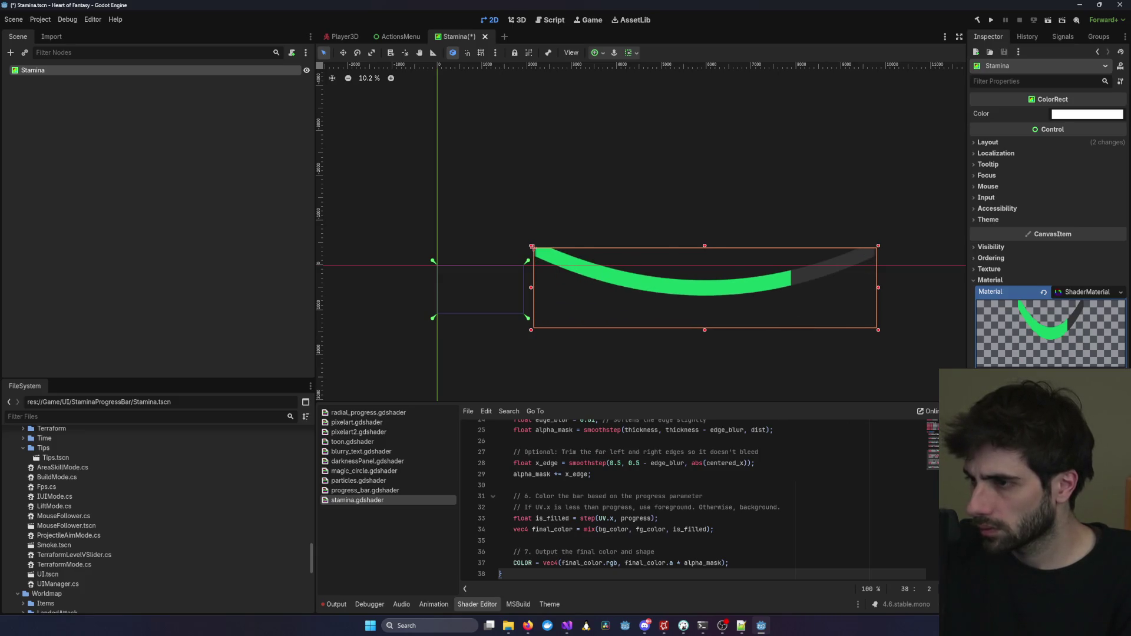
{"action": "mouse_move", "coordinate": [878, 330]}
{"action": "left_mouse_down"}
{"action": "mouse_move", "coordinate": [966, 394]}
{"action": "mouse_move", "coordinate": [833, 329]}
{"action": "left_mouse_up"}
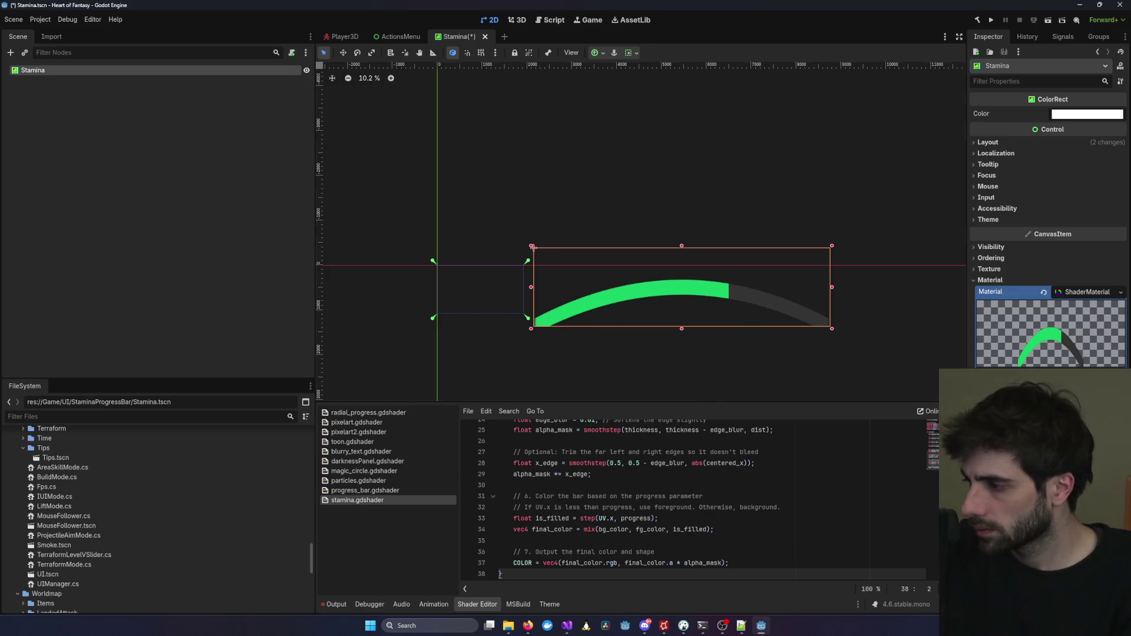
Replace stamina.gdshader's code with the progress_bar.gdshader code and save.
{"action": "left_click", "coordinate": [377, 490]}
{"action": "key", "text": "ctrl+a"}
{"action": "left_click", "coordinate": [357, 500]}
{"action": "left_click", "coordinate": [611, 482]}
{"action": "key", "text": "ctrl+a"}
{"action": "key", "text": "ctrl+v"}
{"action": "key", "text": "ctrl+s"}
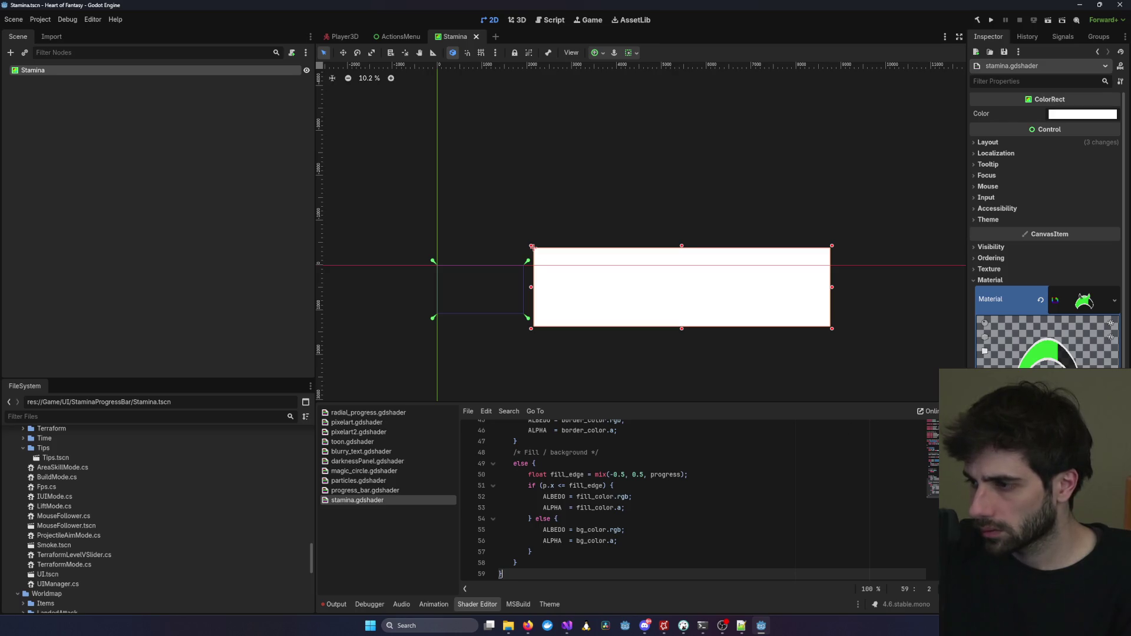
Resize the Stamina rect and stretch its anchors out to its bottom-right corner.
{"action": "scroll", "coordinate": [878, 354], "scroll_direction": "down", "scroll_amount": 5}
{"action": "mouse_move", "coordinate": [841, 335]}
{"action": "left_mouse_down"}
{"action": "mouse_move", "coordinate": [883, 354]}
{"action": "mouse_move", "coordinate": [787, 322]}
{"action": "mouse_move", "coordinate": [714, 321]}
{"action": "mouse_move", "coordinate": [745, 321]}
{"action": "left_mouse_up"}
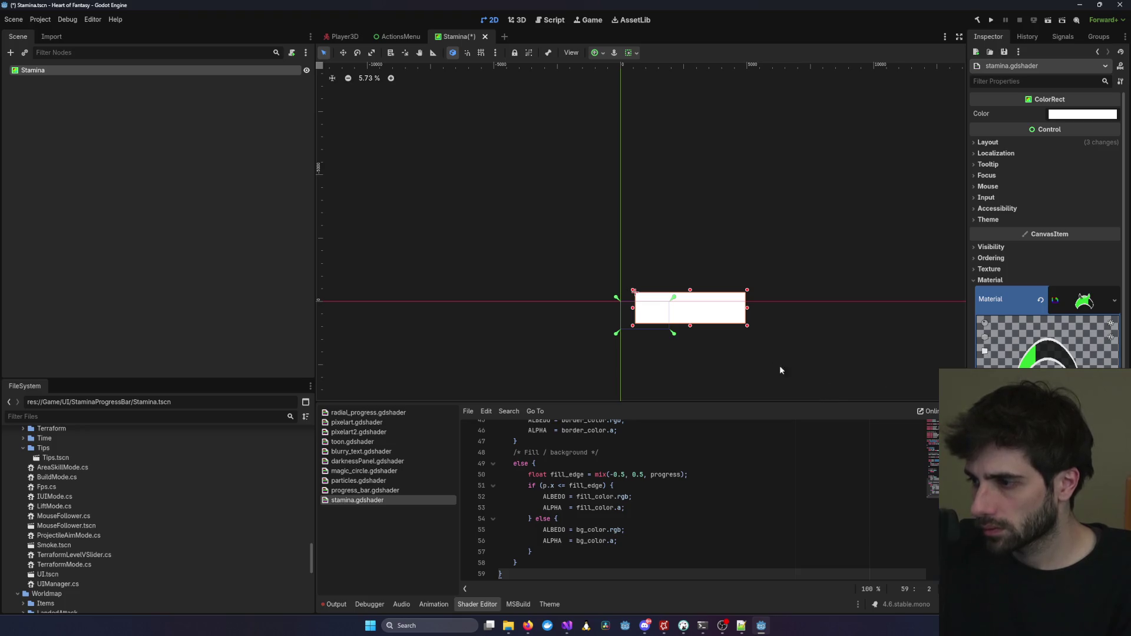
{"action": "scroll", "coordinate": [799, 356], "scroll_direction": "down", "scroll_amount": 2}
{"action": "scroll", "coordinate": [654, 481], "scroll_direction": "up", "scroll_amount": 15}
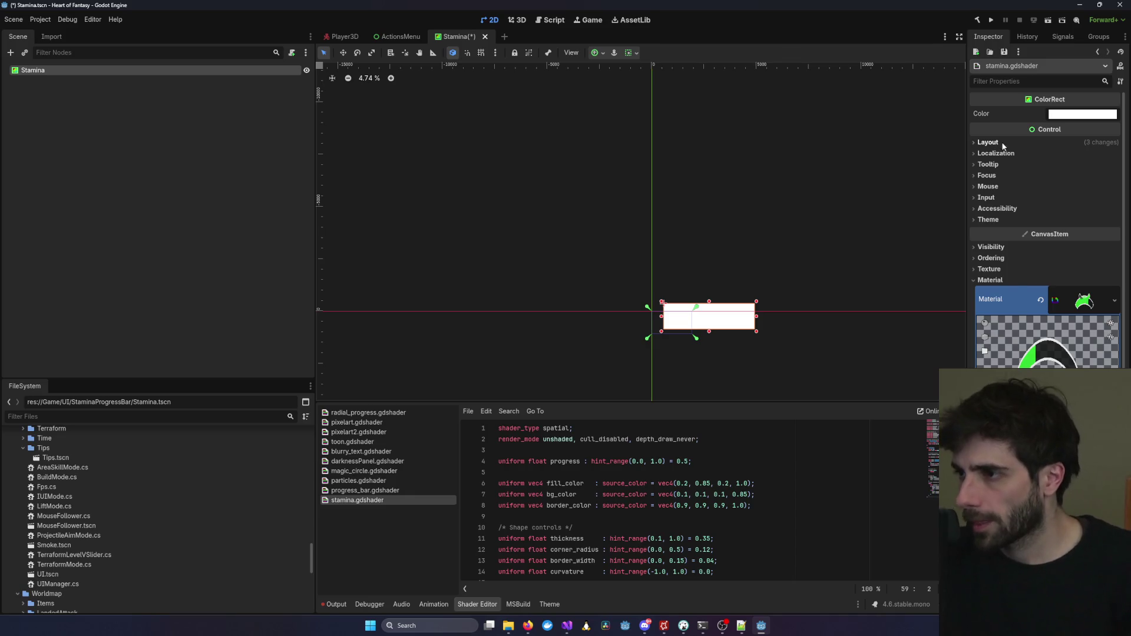
{"action": "scroll", "coordinate": [1003, 145], "scroll_direction": "down", "scroll_amount": 2}
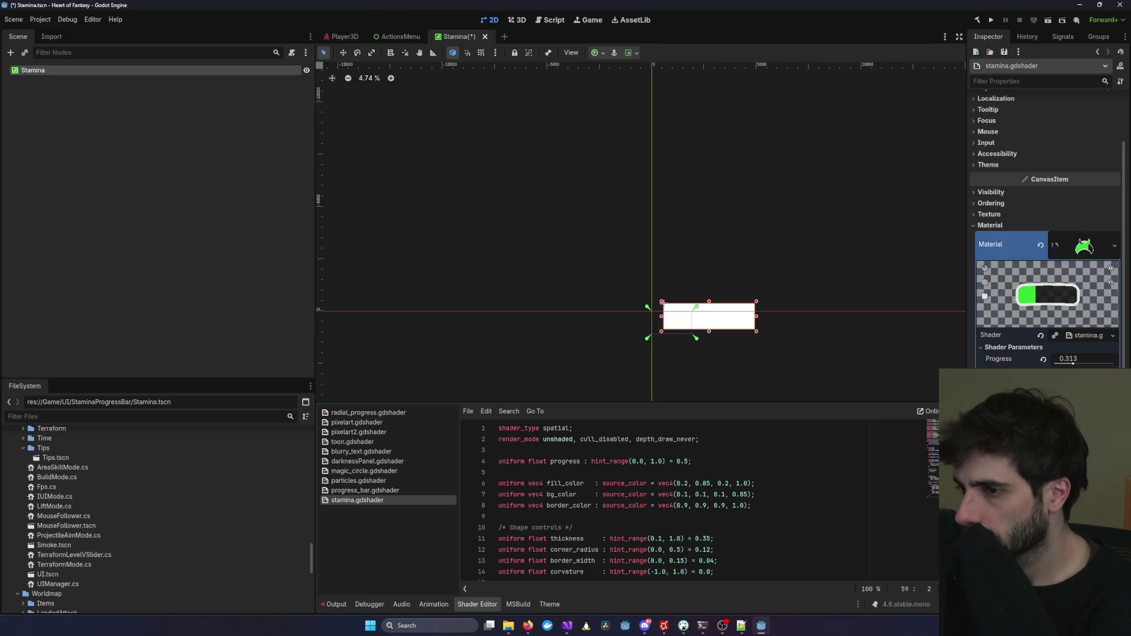
{"action": "mouse_move", "coordinate": [696, 339]}
{"action": "left_mouse_down"}
{"action": "mouse_move", "coordinate": [761, 331]}
{"action": "mouse_move", "coordinate": [687, 335]}
{"action": "left_mouse_up"}
{"action": "scroll", "coordinate": [687, 336], "scroll_direction": "up", "scroll_amount": 5}
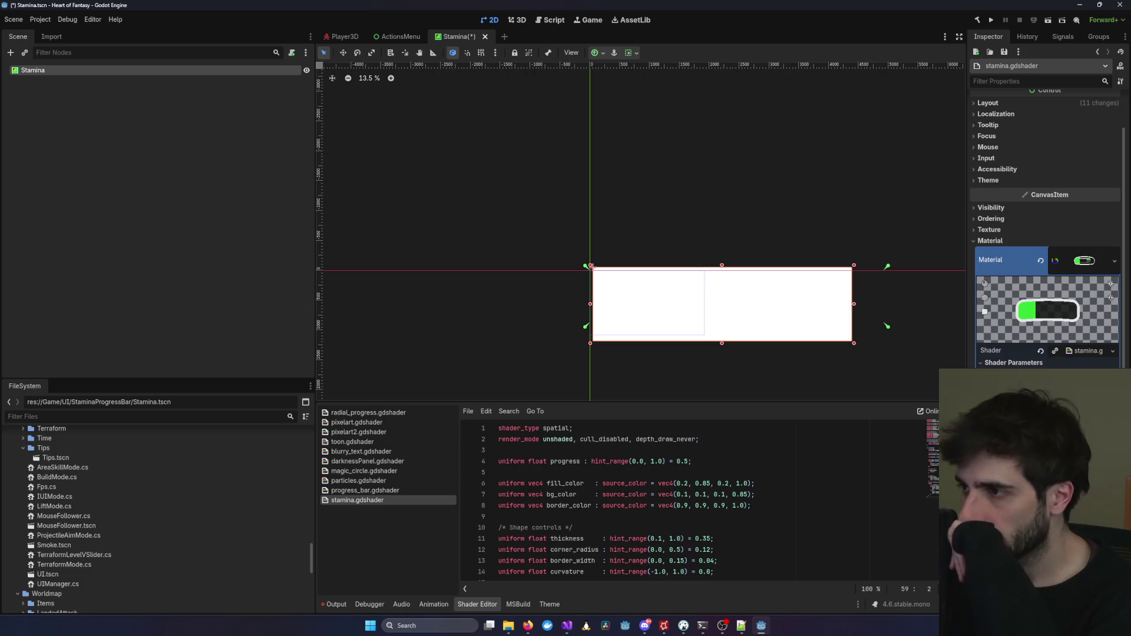
{"action": "scroll", "coordinate": [554, 480], "scroll_direction": "down", "scroll_amount": 7}
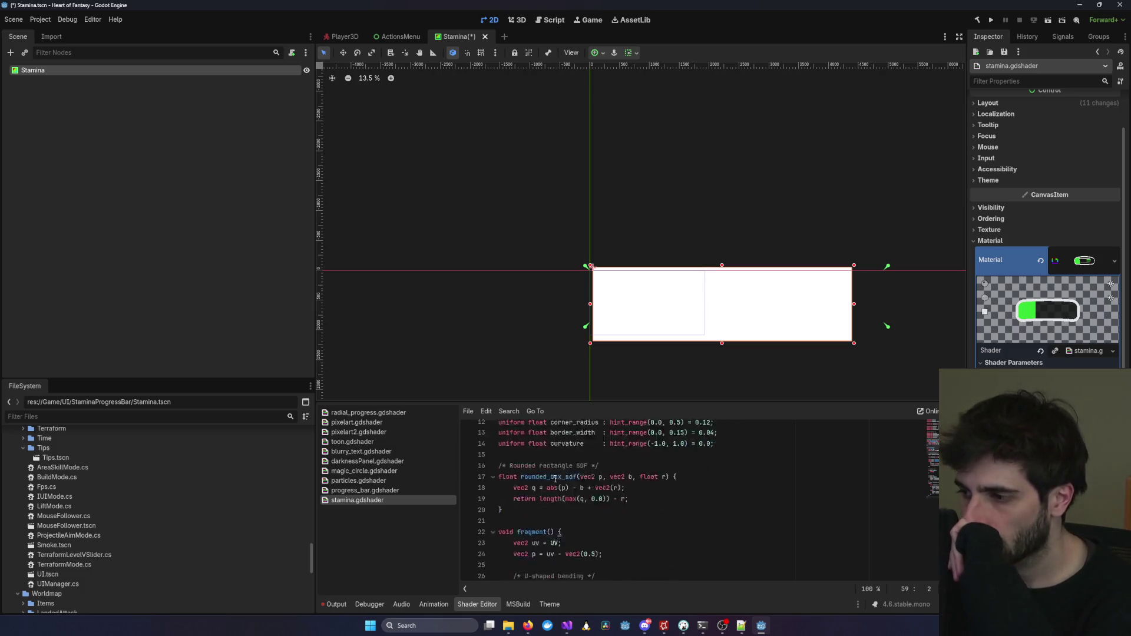
{"action": "scroll", "coordinate": [559, 478], "scroll_direction": "up", "scroll_amount": 7}
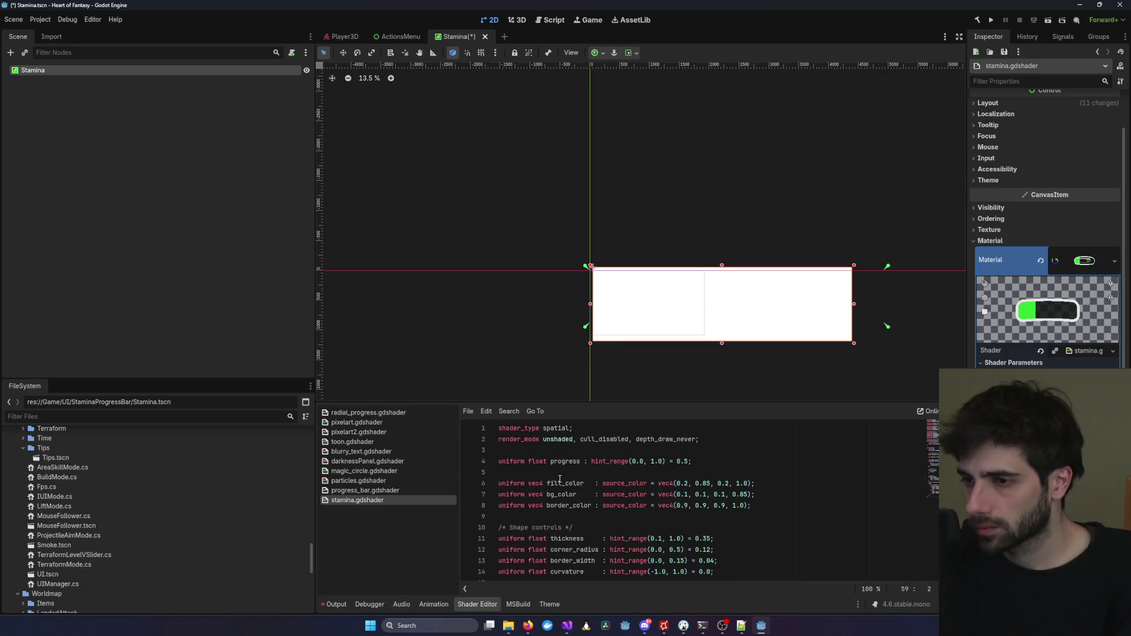
{"action": "key", "text": "ctrl+a"}
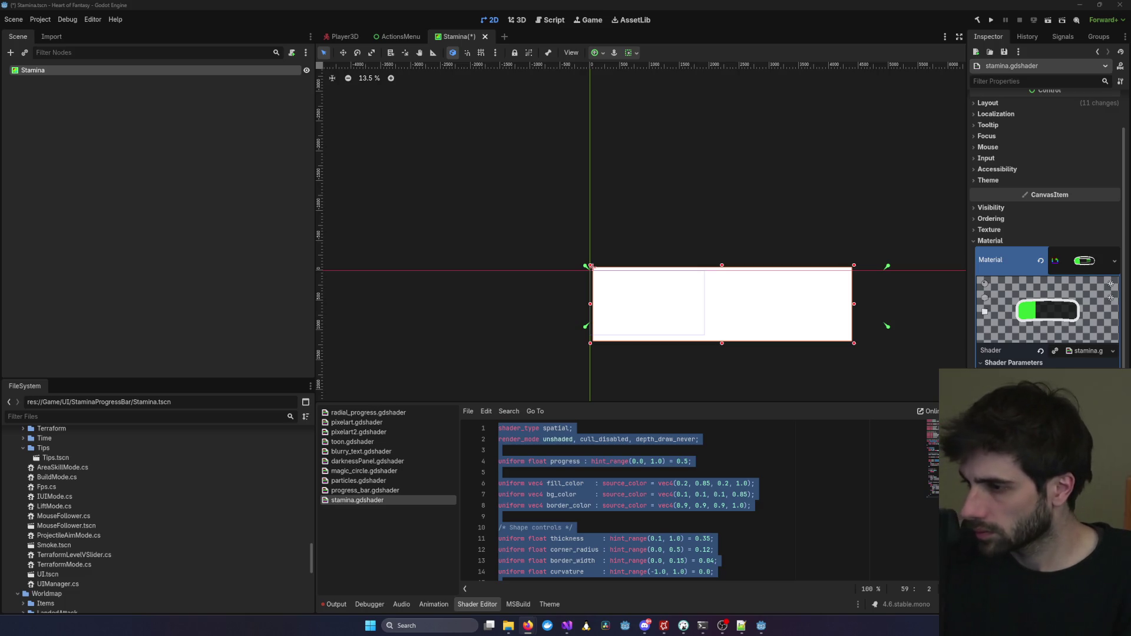
{"action": "left_click", "coordinate": [1062, 366]}
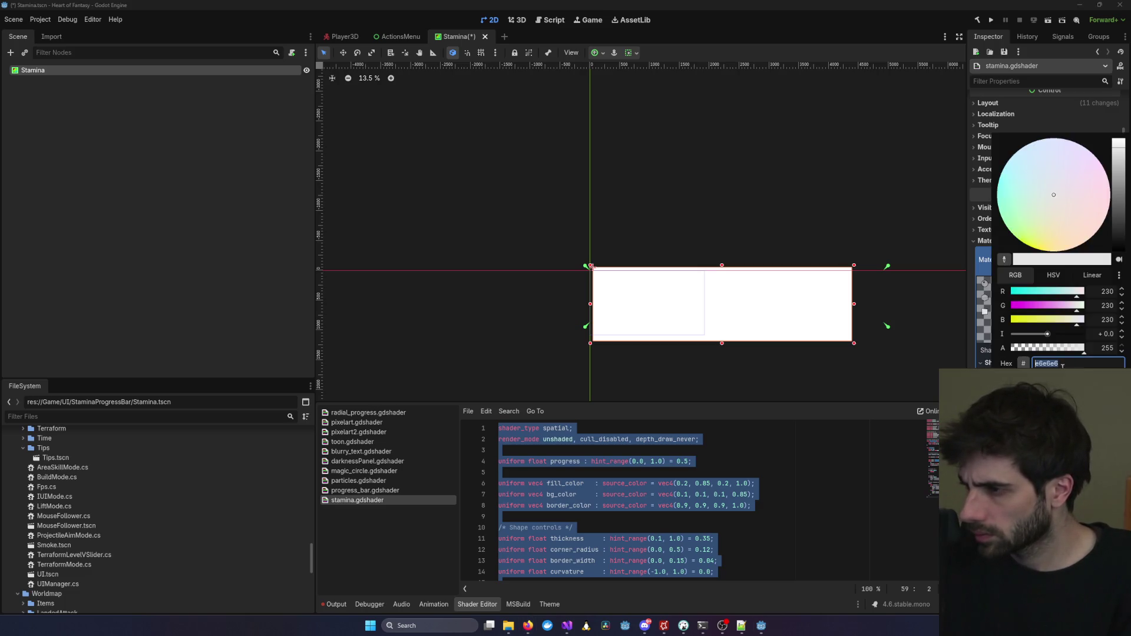
{"action": "left_click_drag", "start_coordinate": [1083, 354], "coordinate": [983, 354]}
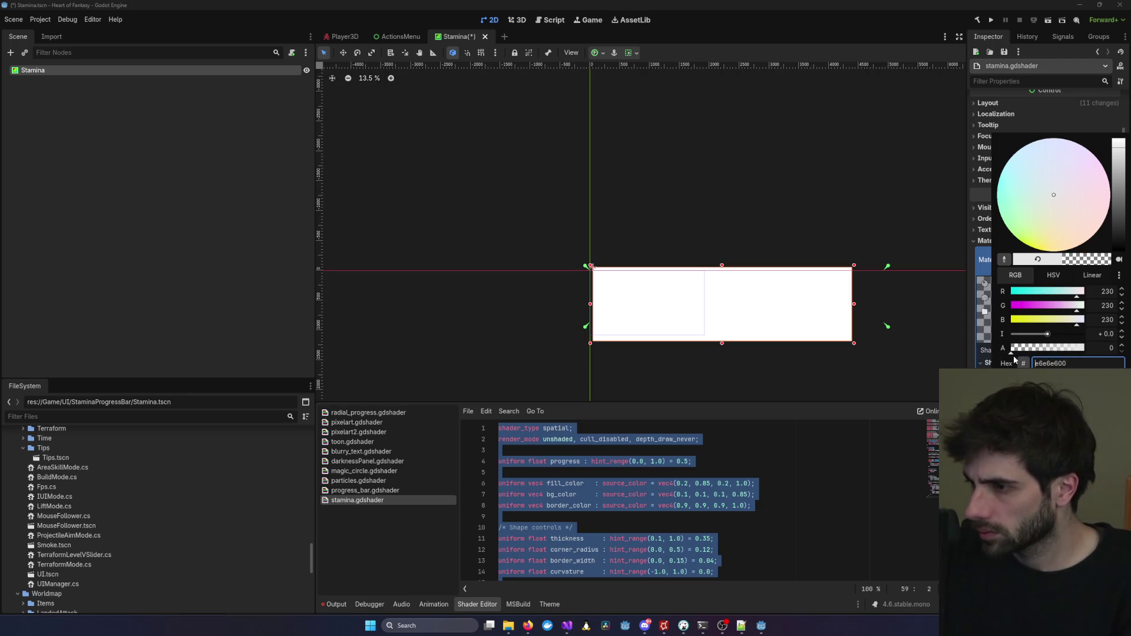
{"action": "left_click_drag", "start_coordinate": [1011, 354], "coordinate": [1087, 351]}
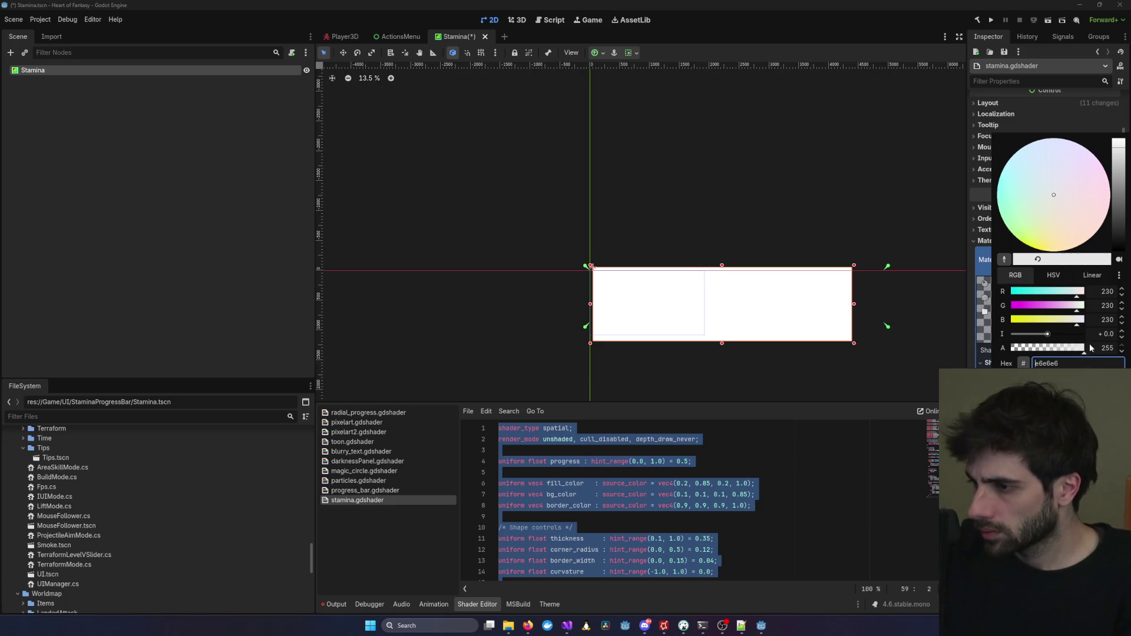
{"action": "key", "text": "Escape"}
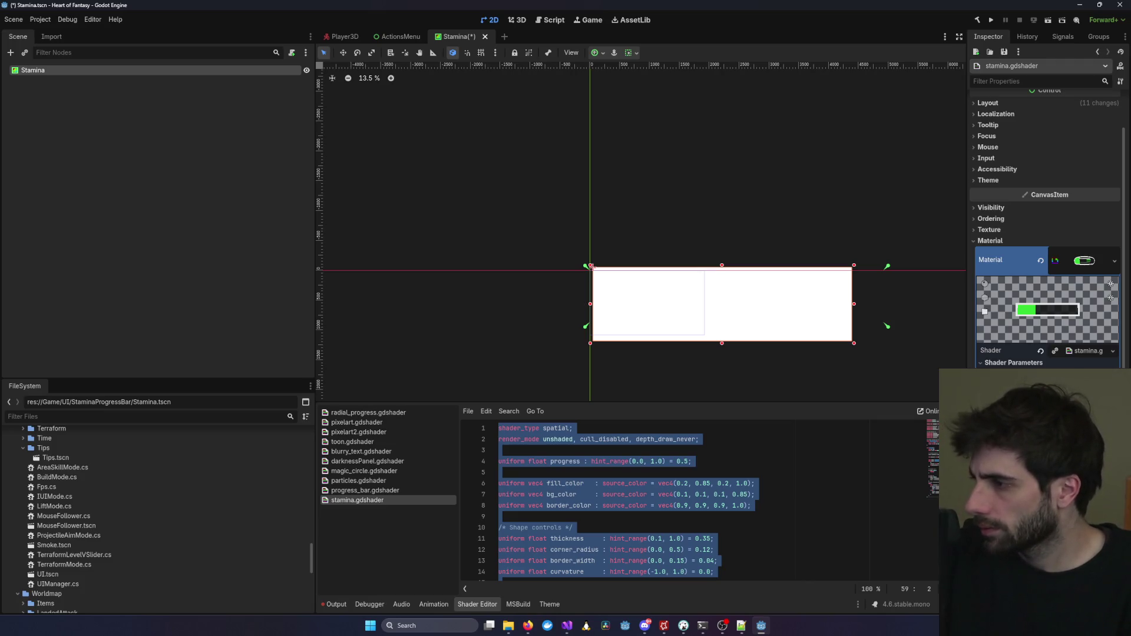
Change the shader_type from spatial to canvas_item, keeping render_mode on its own line, and save.
{"action": "left_click", "coordinate": [606, 517]}
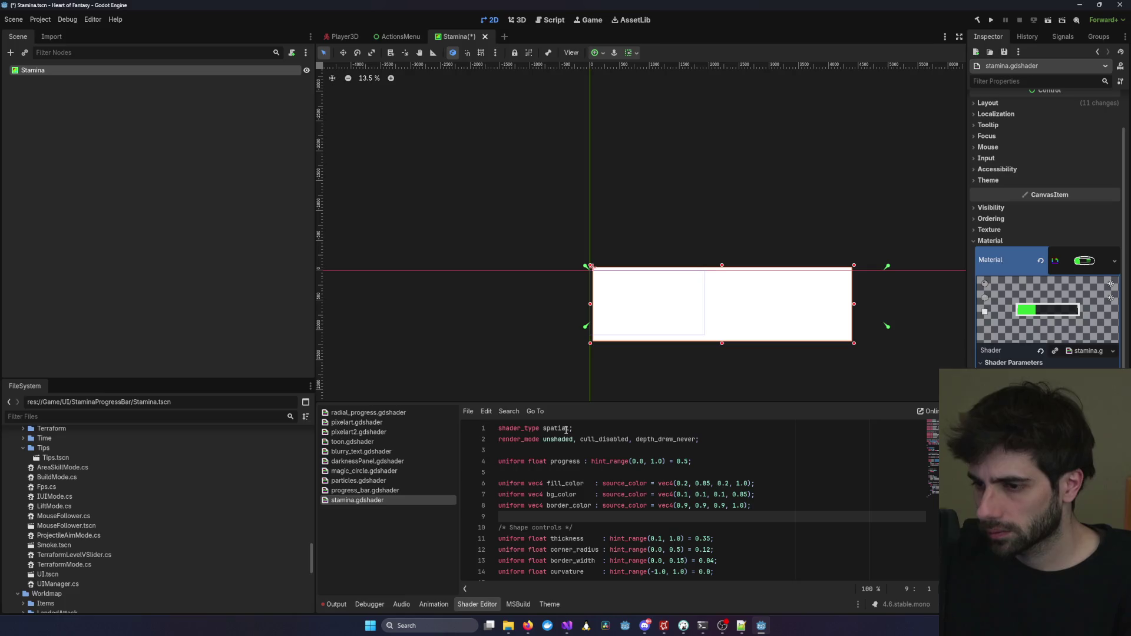
{"action": "key", "text": "alt+Tab"}
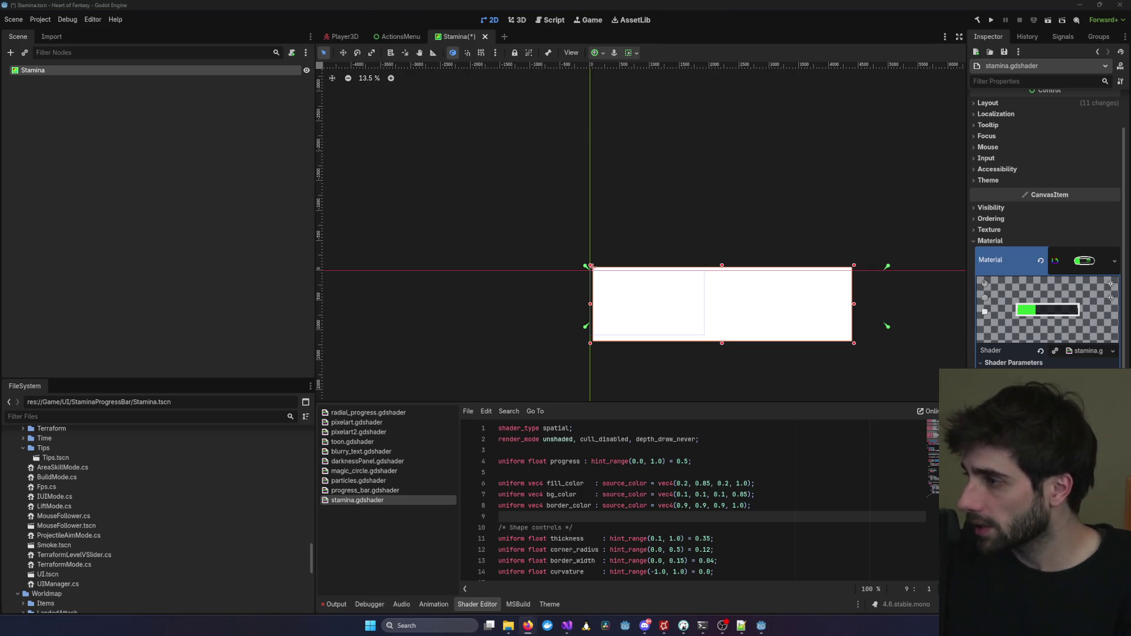
{"action": "key", "text": "alt+Tab"}
{"action": "key", "text": "ctrl+Home"}
{"action": "key", "text": "ctrl+Right"}
{"action": "key", "text": "ctrl+shift+Right"}
{"action": "key", "text": "ctrl+v"}
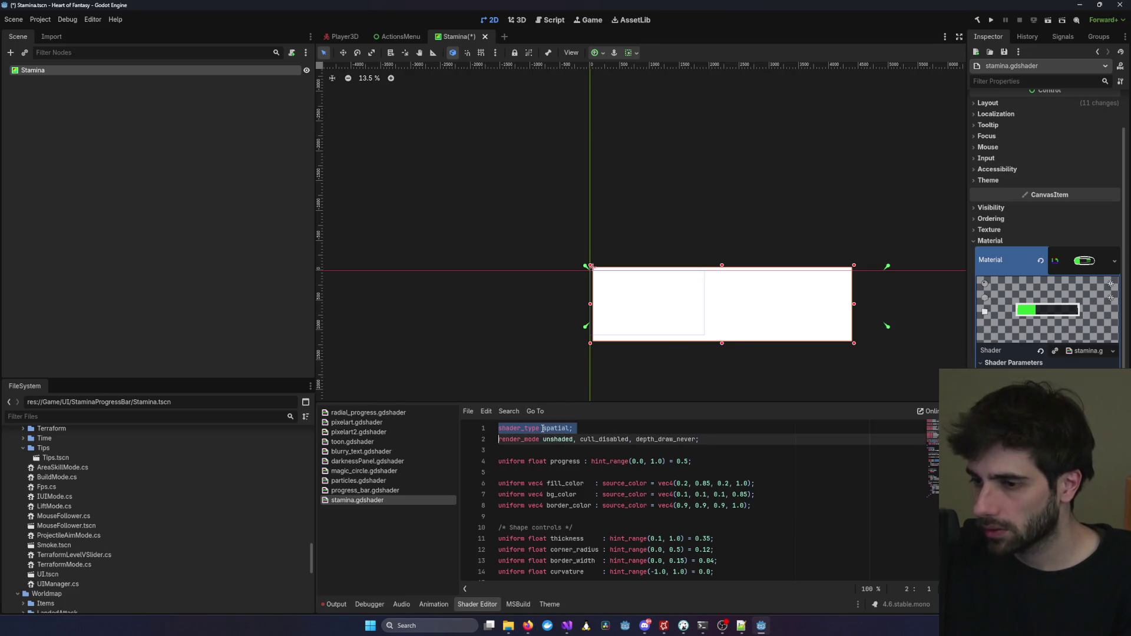
{"action": "key", "text": "End"}
{"action": "key", "text": "Delete"}
{"action": "key", "text": "Return"}
{"action": "key", "text": "ctrl+s"}
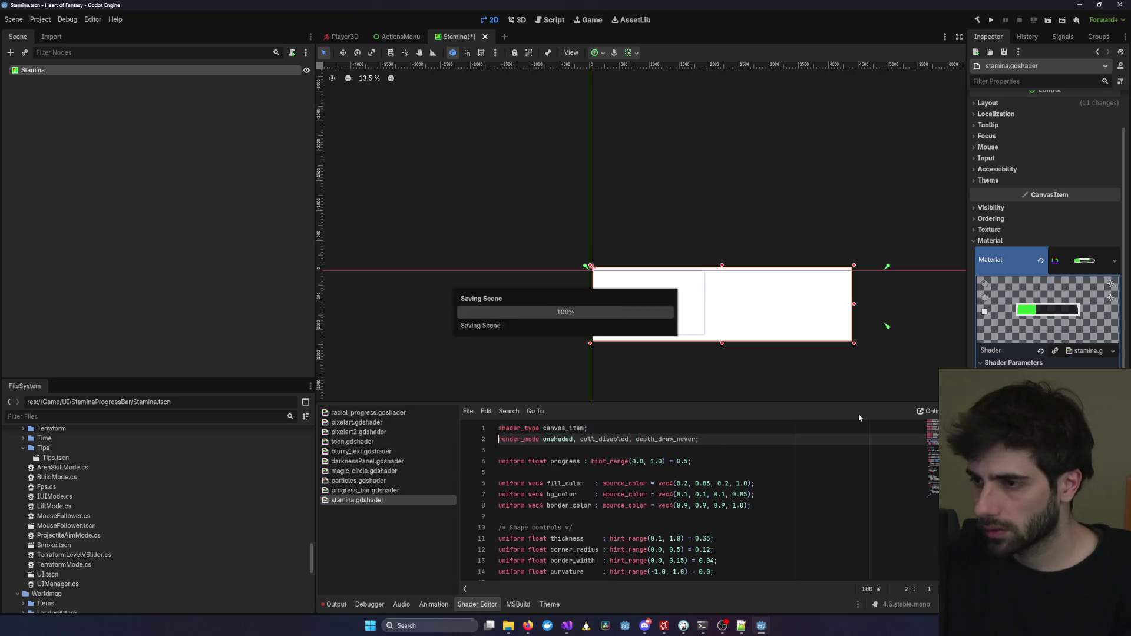
Replace the whole shader with the corrected 55-line canvas_item version.
{"action": "left_click", "coordinate": [666, 485]}
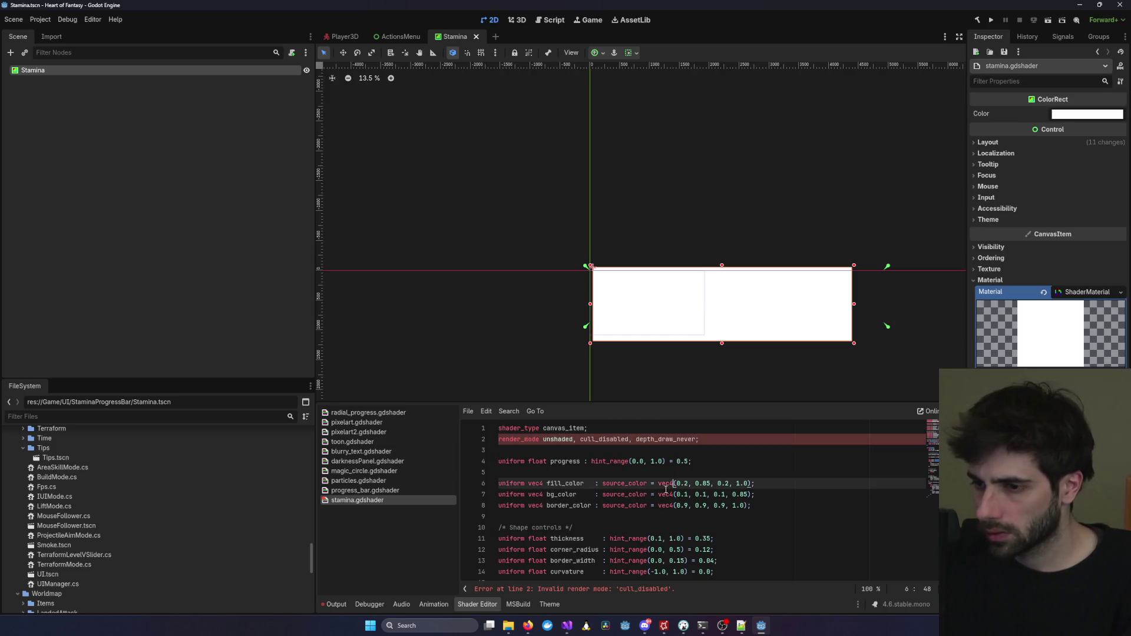
{"action": "triple_click", "coordinate": [642, 442]}
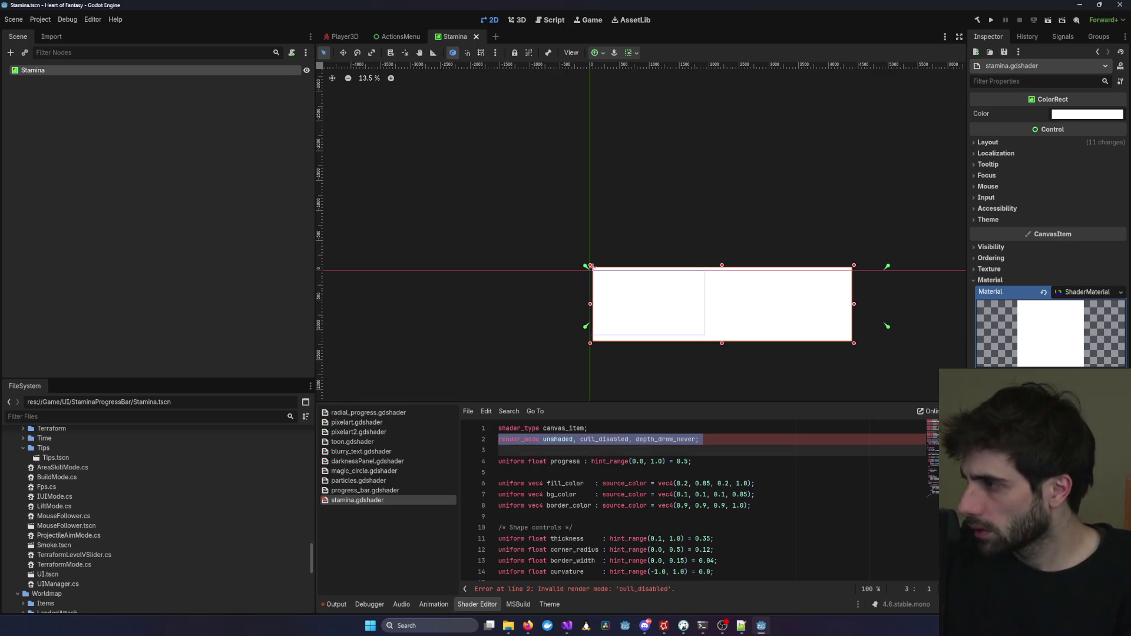
{"action": "left_click", "coordinate": [798, 478]}
{"action": "key", "text": "ctrl+a"}
{"action": "key", "text": "ctrl+v"}
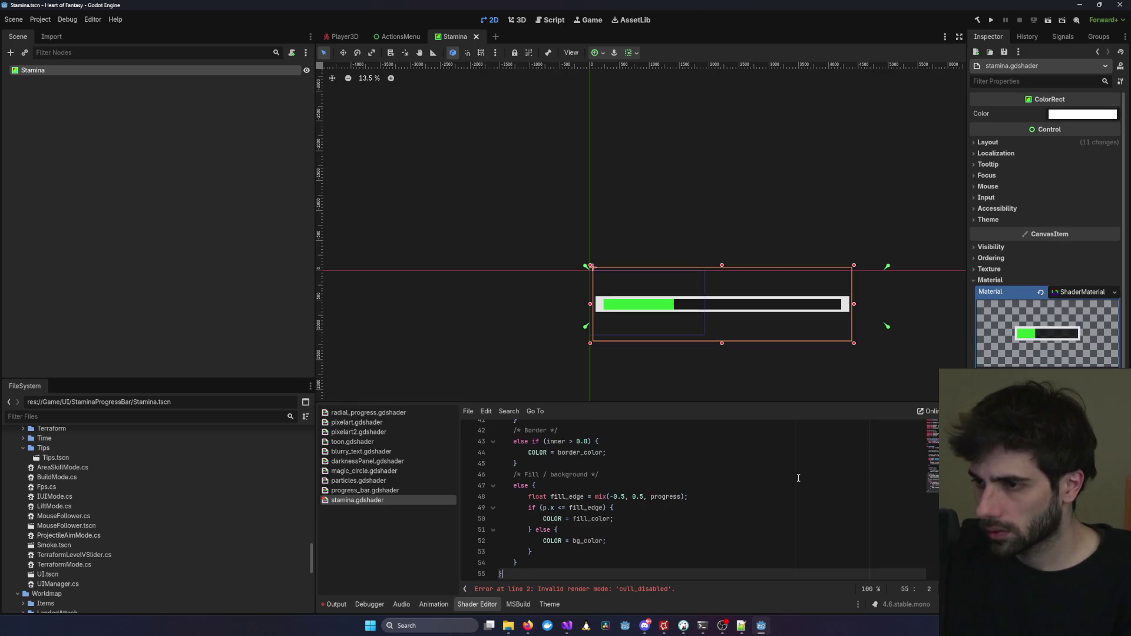
Bring the stamina bar to the centre of the canvas view.
{"action": "scroll", "coordinate": [841, 330], "scroll_direction": "down", "scroll_amount": 3}
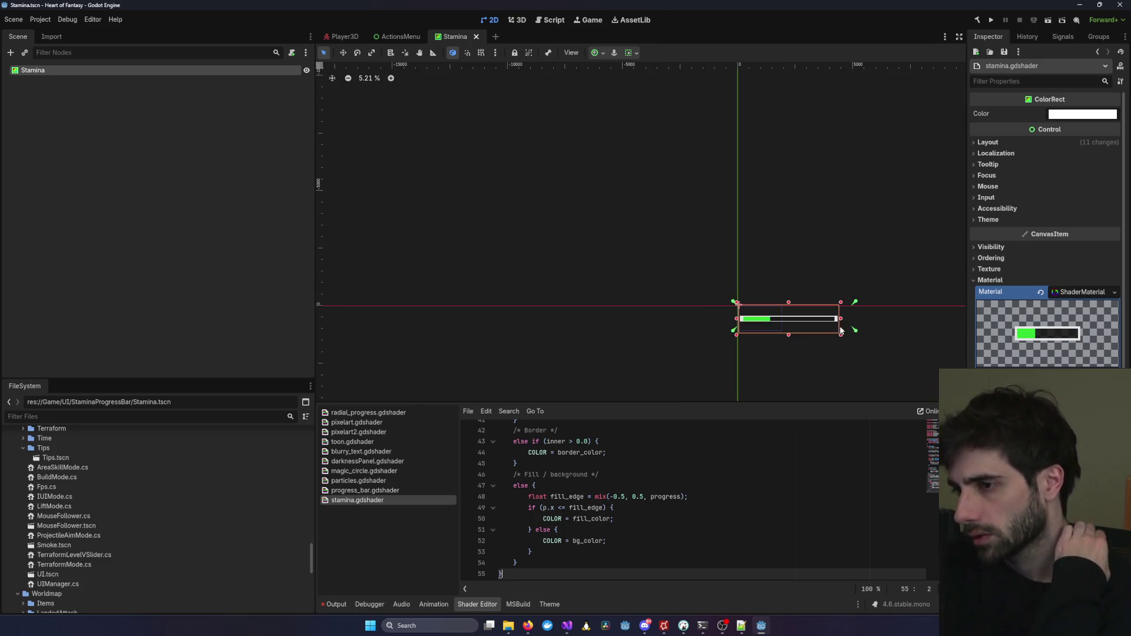
{"action": "left_click_drag", "start_coordinate": [914, 311], "coordinate": [741, 210]}
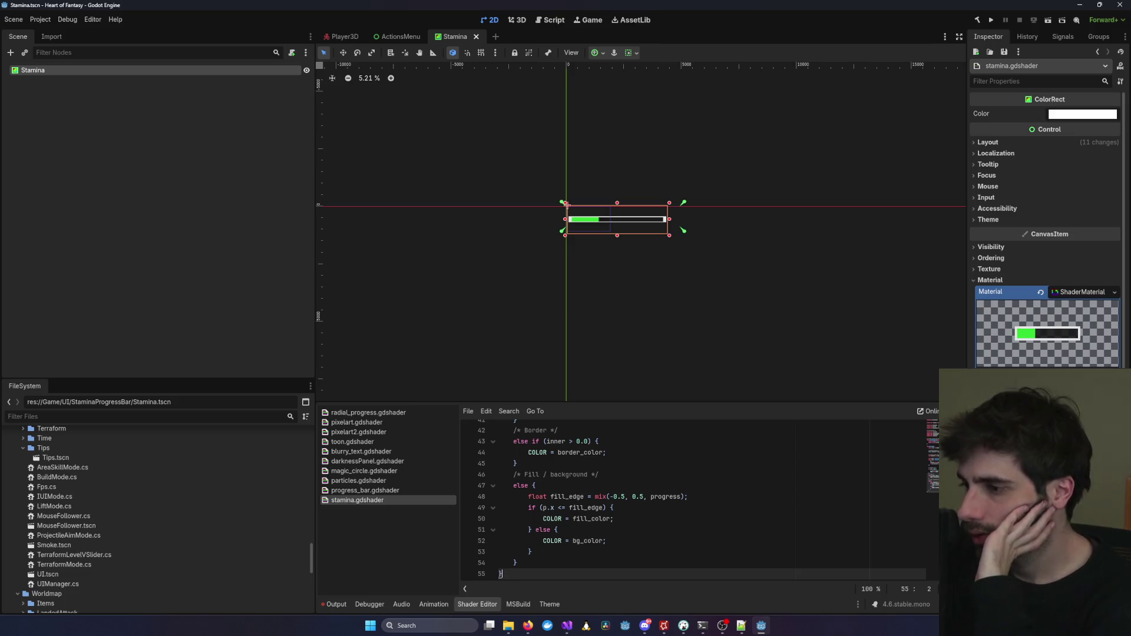
{"action": "scroll", "coordinate": [718, 318], "scroll_direction": "up", "scroll_amount": 2}
{"action": "mouse_move", "coordinate": [593, 169]}
{"action": "left_mouse_down"}
{"action": "mouse_move", "coordinate": [769, 291]}
{"action": "mouse_move", "coordinate": [687, 276]}
{"action": "left_mouse_up"}
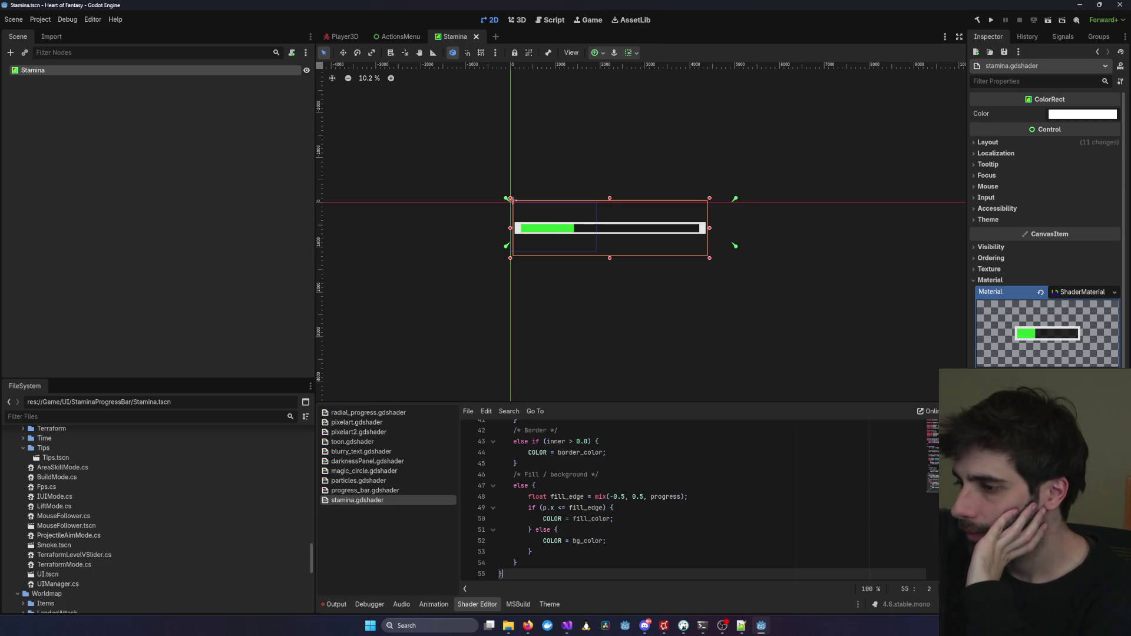
Remove the bar's white border and make its fill colour yellow-green (b3c044).
{"action": "left_click", "coordinate": [512, 200]}
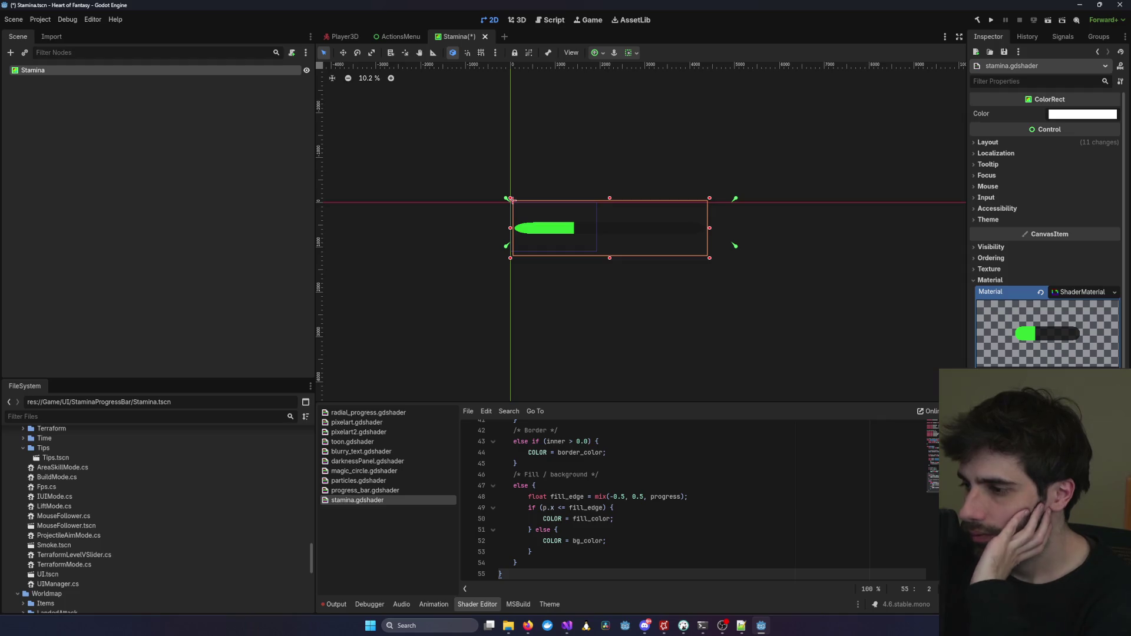
{"action": "left_click", "coordinate": [1054, 377]}
{"action": "left_click", "coordinate": [1034, 260]}
{"action": "left_click_drag", "start_coordinate": [1036, 264], "coordinate": [1043, 252]}
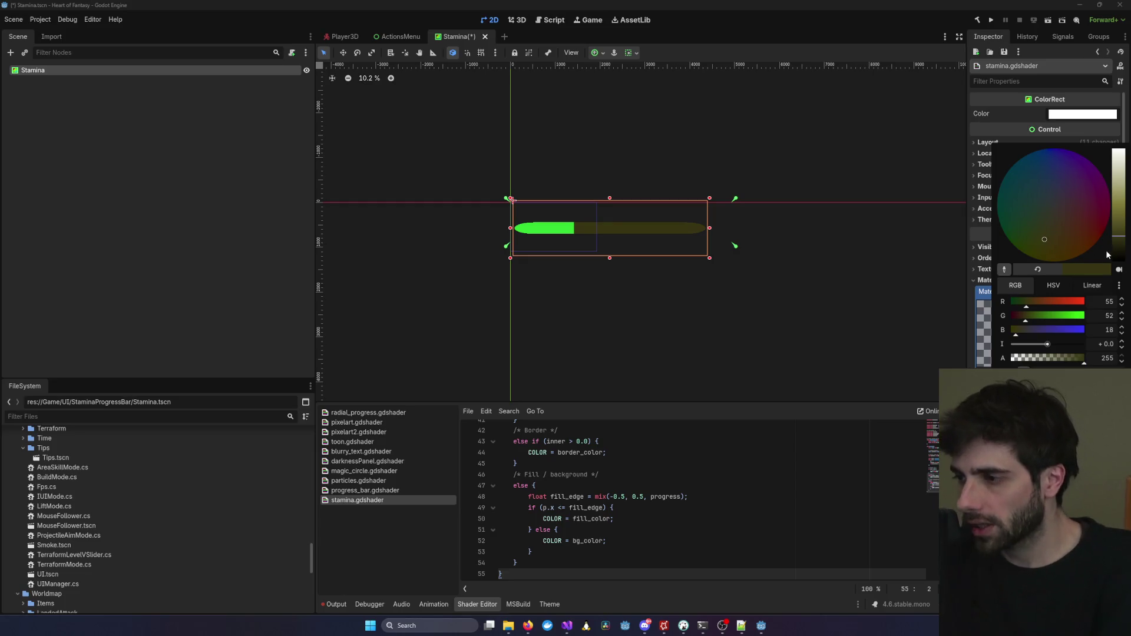
{"action": "key", "text": "Escape"}
{"action": "left_click", "coordinate": [1054, 362]}
{"action": "left_click_drag", "start_coordinate": [1036, 231], "coordinate": [1039, 232]}
Close the colour picker and reselect the Stamina ColorRect.
{"action": "left_click", "coordinate": [971, 251]}
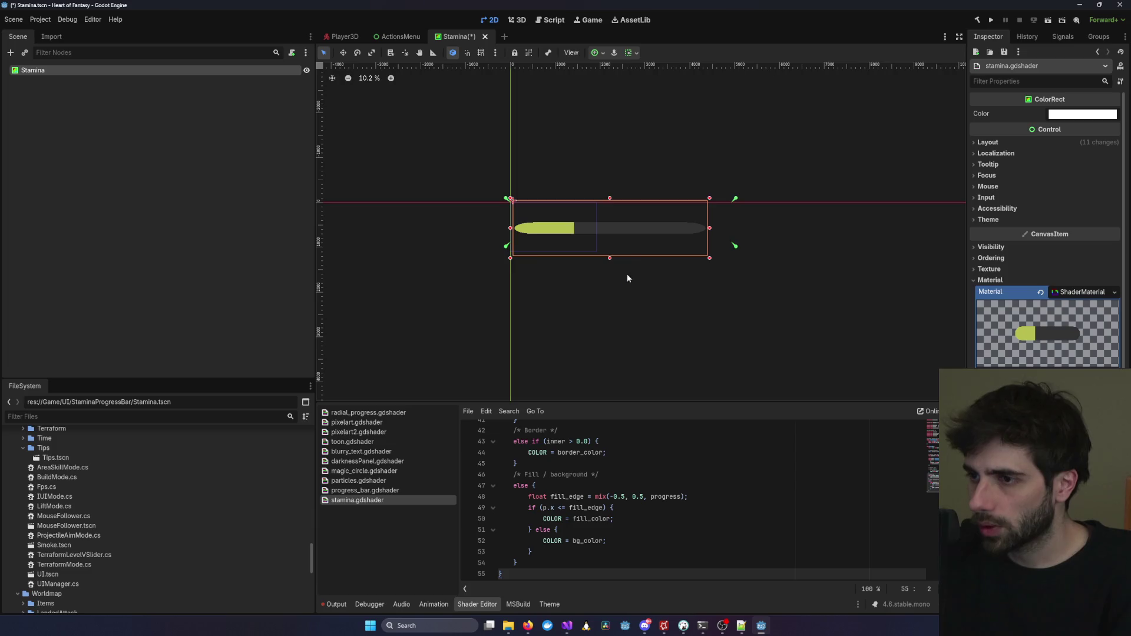
{"action": "scroll", "coordinate": [631, 271], "scroll_direction": "down", "scroll_amount": 1}
{"action": "left_click", "coordinate": [697, 291]}
{"action": "left_click", "coordinate": [620, 239]}
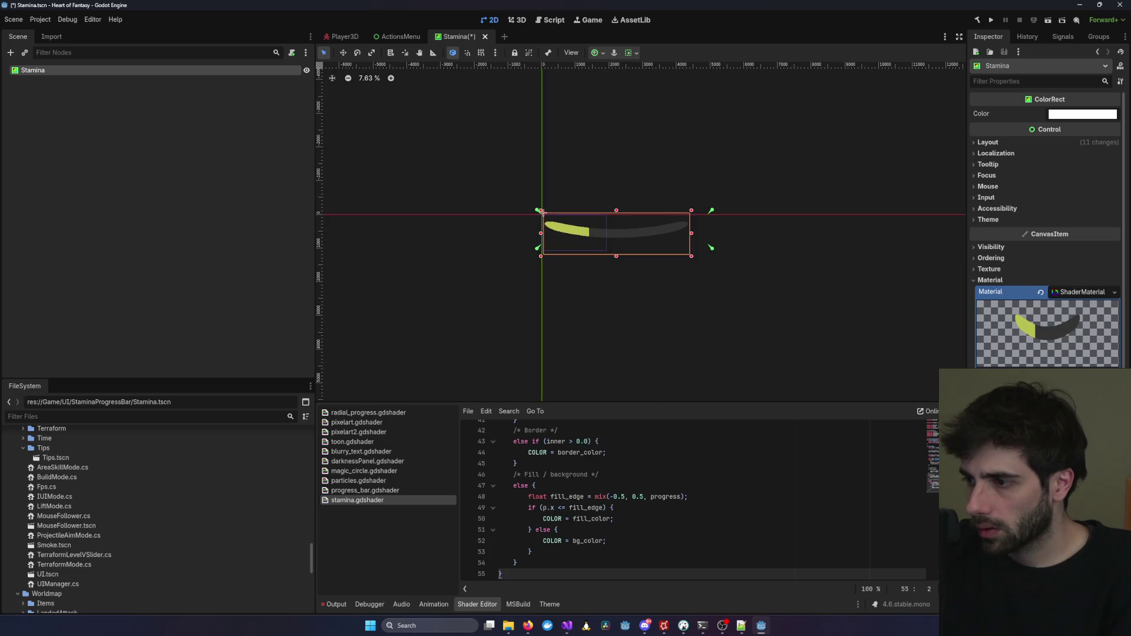
{"action": "scroll", "coordinate": [695, 501], "scroll_direction": "up", "scroll_amount": 10}
Change curvature's hint_range lower limit from -1.0 to -2.0 and save.
{"action": "left_click", "coordinate": [712, 494]}
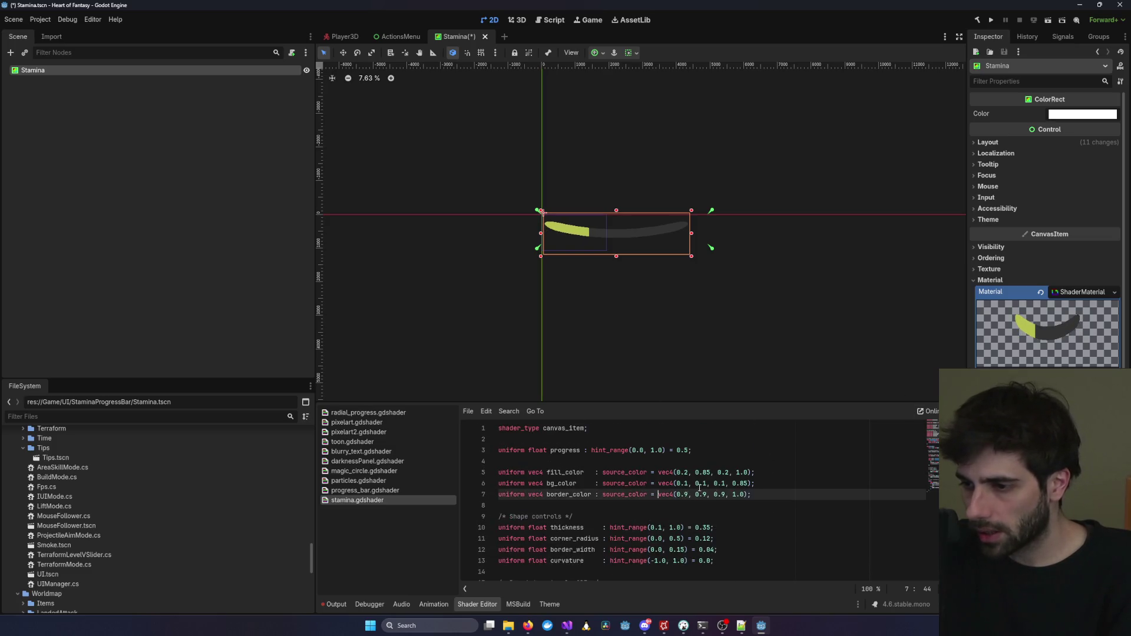
{"action": "scroll", "coordinate": [688, 505], "scroll_direction": "down", "scroll_amount": 1}
{"action": "left_click", "coordinate": [658, 528]}
{"action": "key", "text": "BackSpace"}
{"action": "type", "text": "2"}
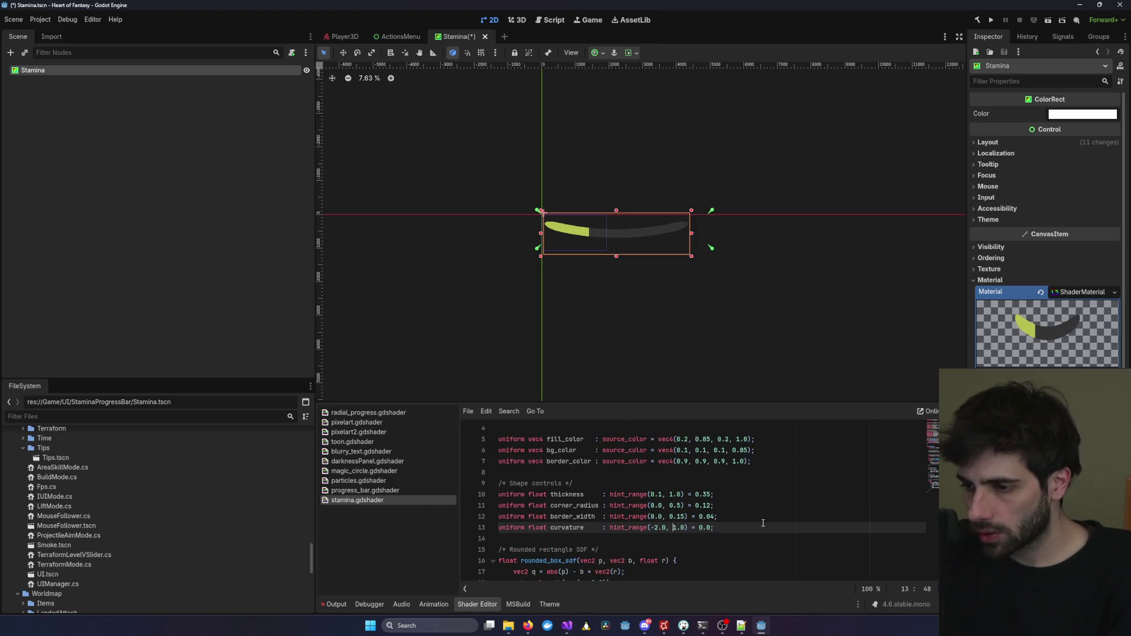
{"action": "key", "text": "ctrl+s"}
Enlarge the Stamina rect from its corner, then shrink it to fit the curved bar.
{"action": "mouse_move", "coordinate": [691, 255]}
{"action": "left_mouse_down"}
{"action": "mouse_move", "coordinate": [707, 291]}
{"action": "mouse_move", "coordinate": [781, 342]}
{"action": "left_mouse_up"}
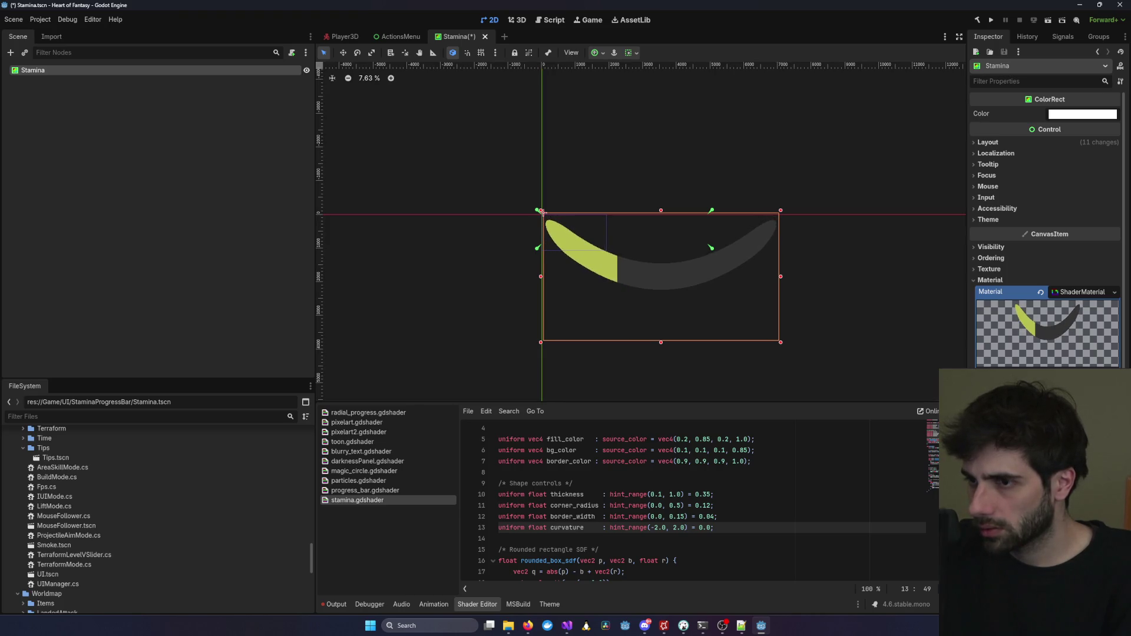
{"action": "left_click", "coordinate": [727, 348]}
{"action": "left_click", "coordinate": [609, 251]}
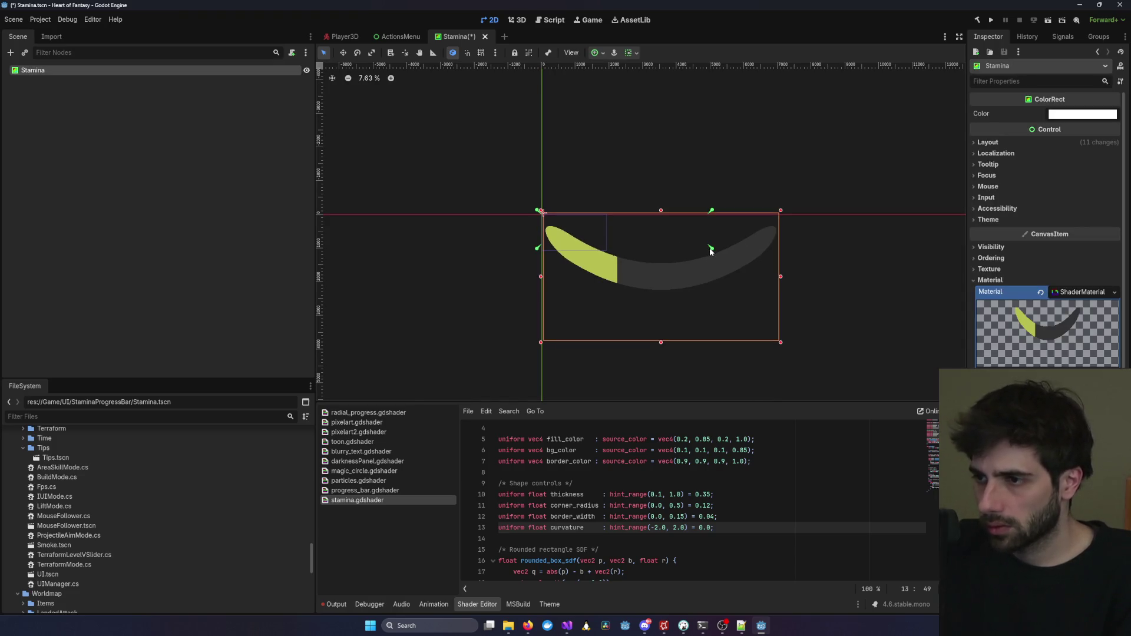
{"action": "mouse_move", "coordinate": [781, 342]}
{"action": "left_mouse_down"}
{"action": "mouse_move", "coordinate": [700, 265]}
{"action": "mouse_move", "coordinate": [705, 272]}
{"action": "left_mouse_up"}
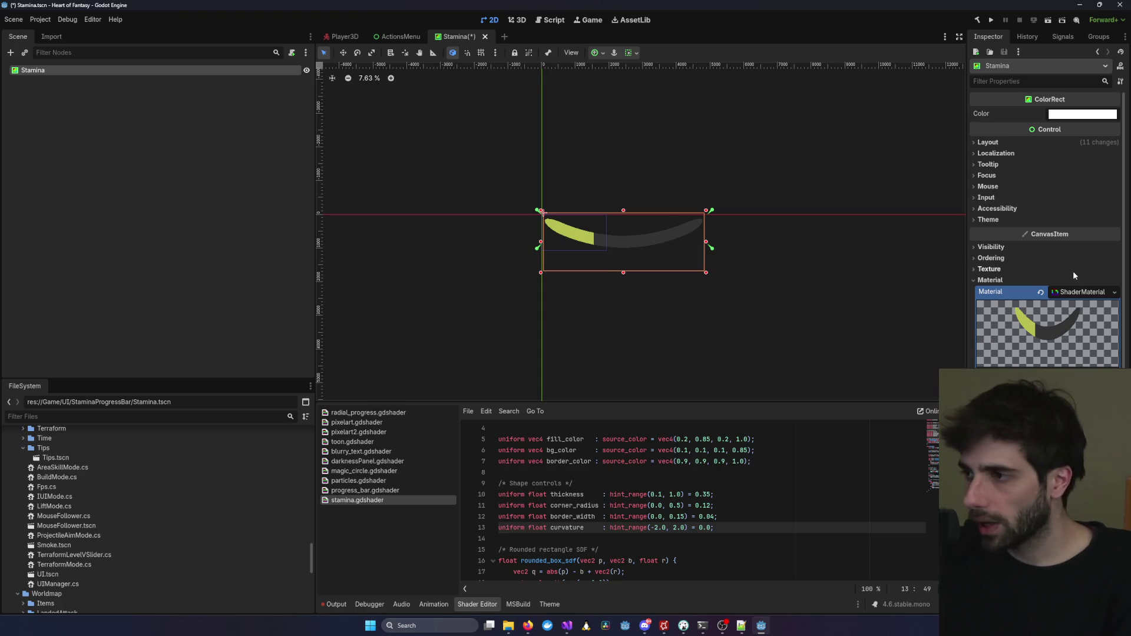
Move the right anchor to the rect's bottom-right corner and shift the rect on the canvas.
{"action": "key", "text": "alt+Tab"}
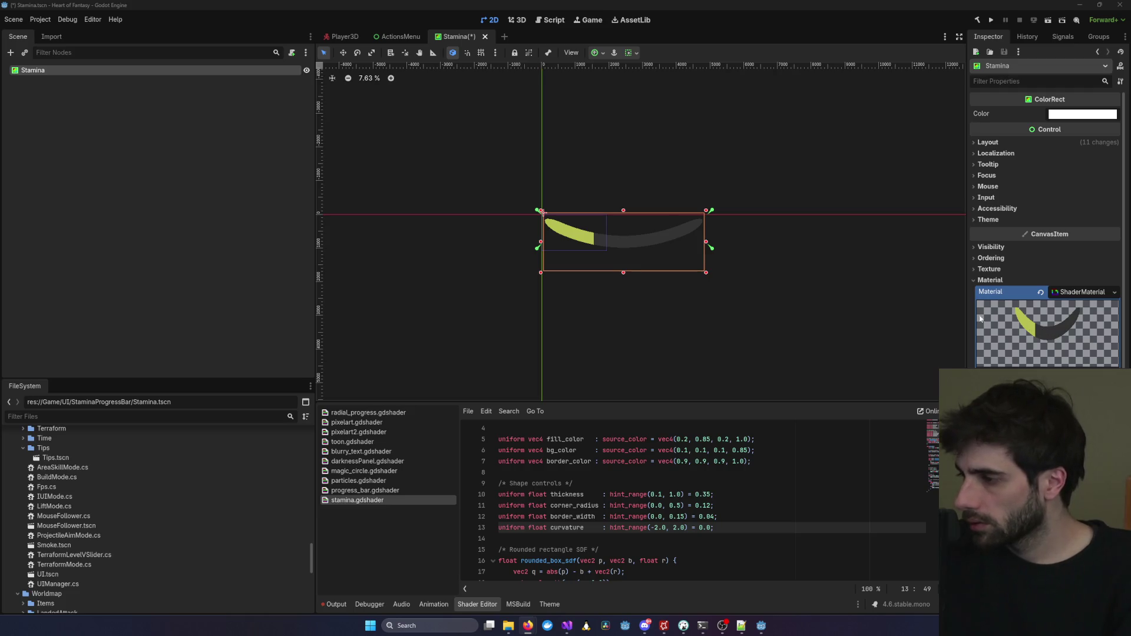
{"action": "left_click", "coordinate": [613, 294]}
{"action": "left_click", "coordinate": [613, 257]}
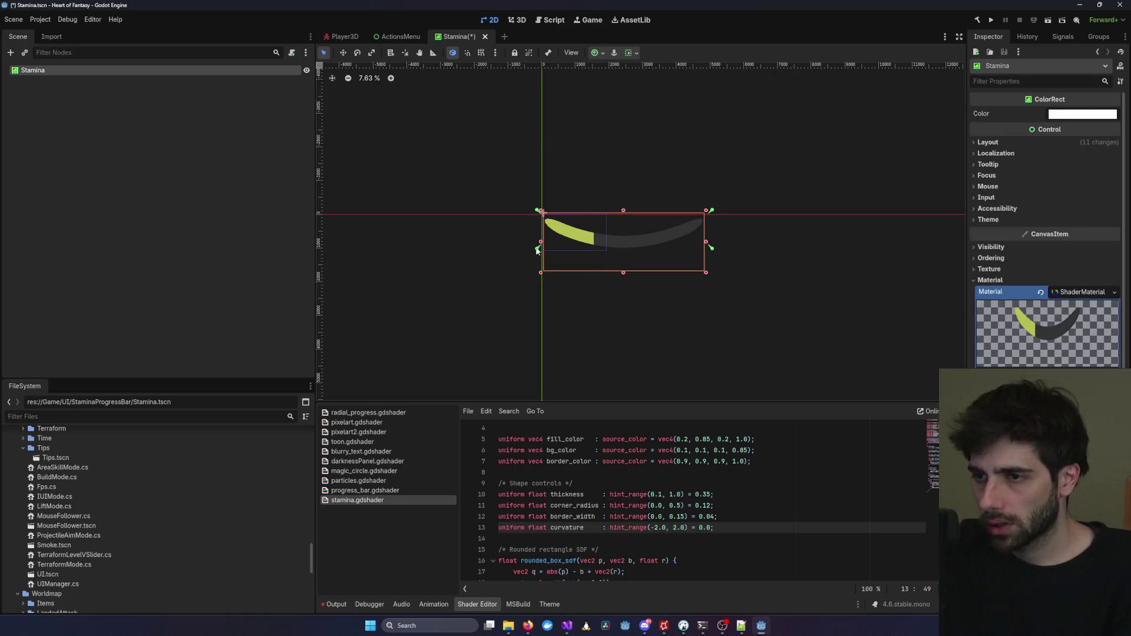
{"action": "left_click_drag", "start_coordinate": [712, 248], "coordinate": [710, 276]}
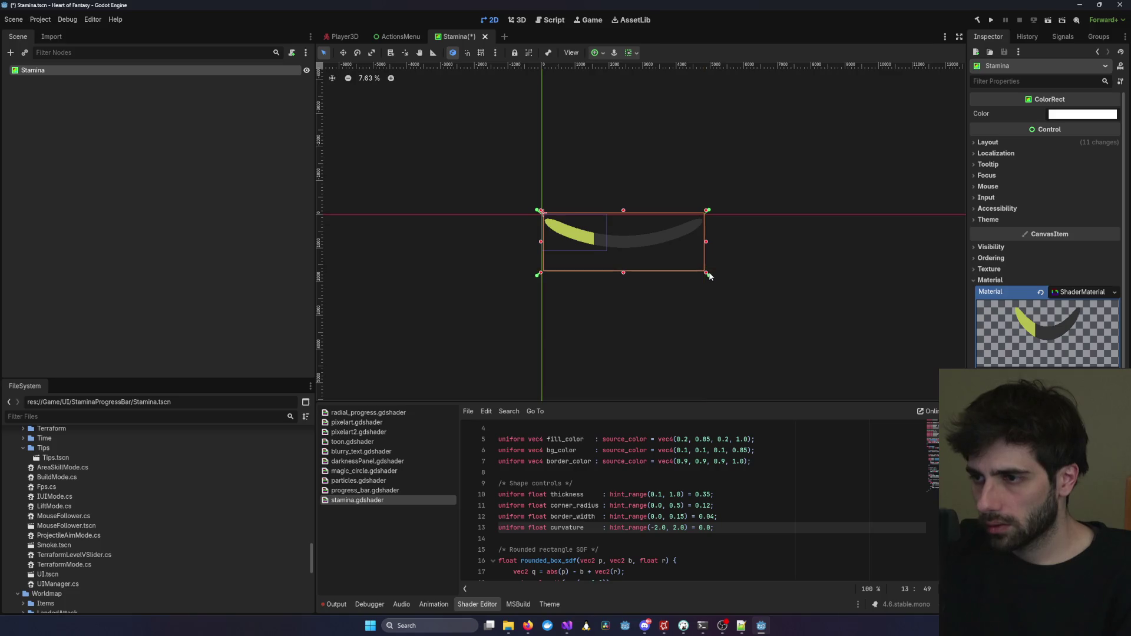
{"action": "scroll", "coordinate": [704, 224], "scroll_direction": "up", "scroll_amount": 5}
{"action": "left_click_drag", "start_coordinate": [599, 270], "coordinate": [596, 277]}
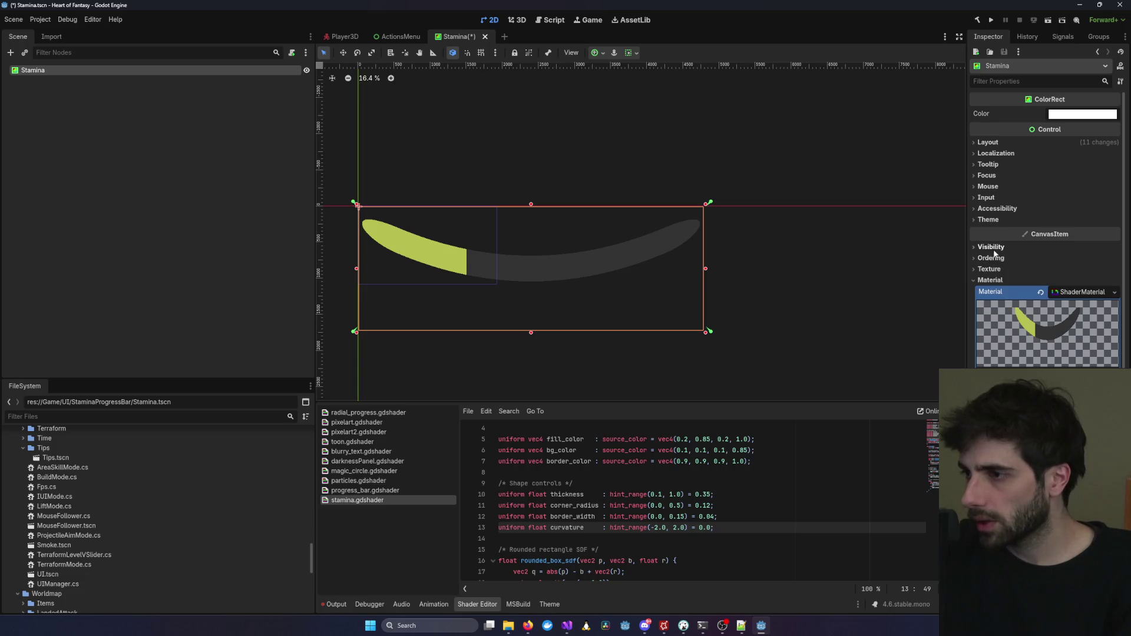
Expand the Stamina node's Layout properties in the Inspector.
{"action": "scroll", "coordinate": [995, 258], "scroll_direction": "down", "scroll_amount": 1}
{"action": "scroll", "coordinate": [1002, 261], "scroll_direction": "up", "scroll_amount": 1}
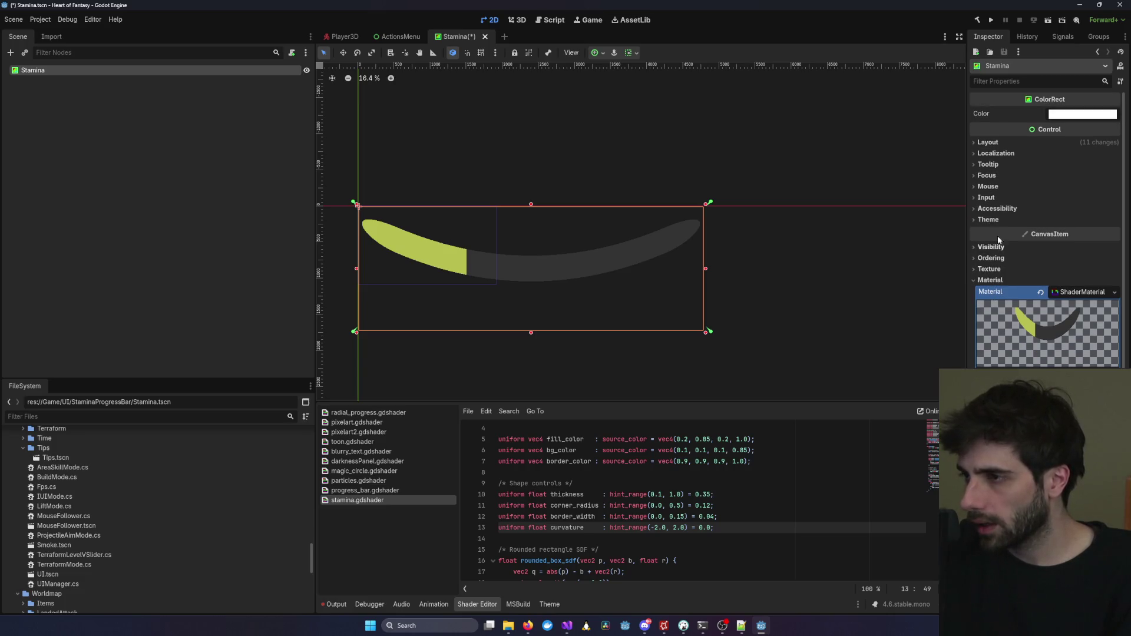
{"action": "left_click", "coordinate": [996, 146]}
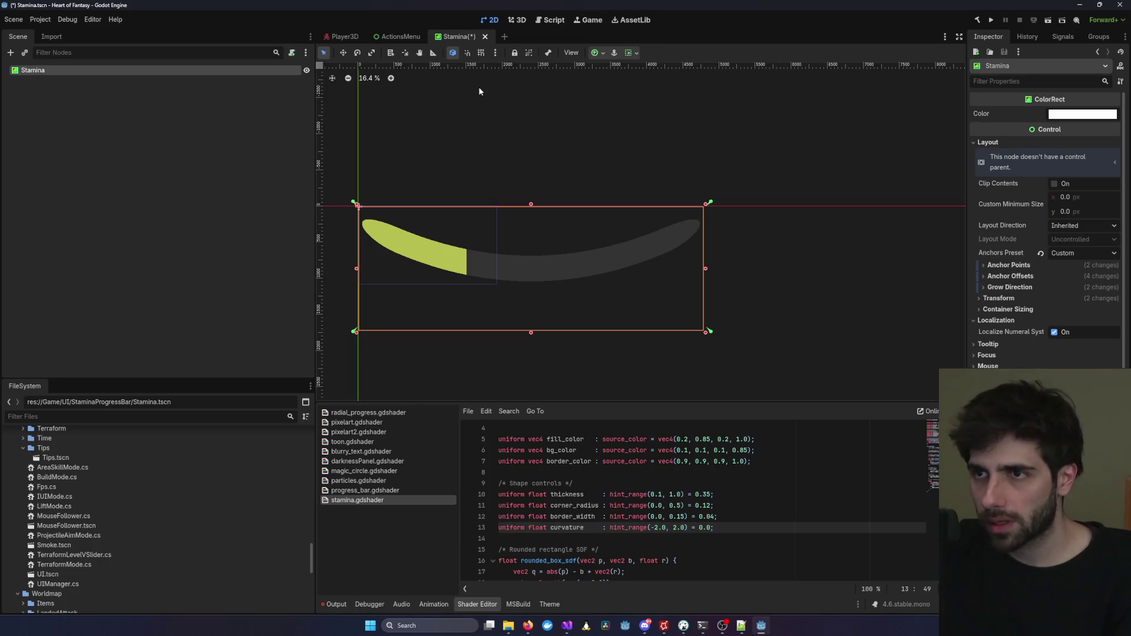
Set the Stamina rect's Position to 0, 0 in its Transform properties and save.
{"action": "key", "text": "ctrl+s"}
{"action": "scroll", "coordinate": [1045, 235], "scroll_direction": "down", "scroll_amount": 4}
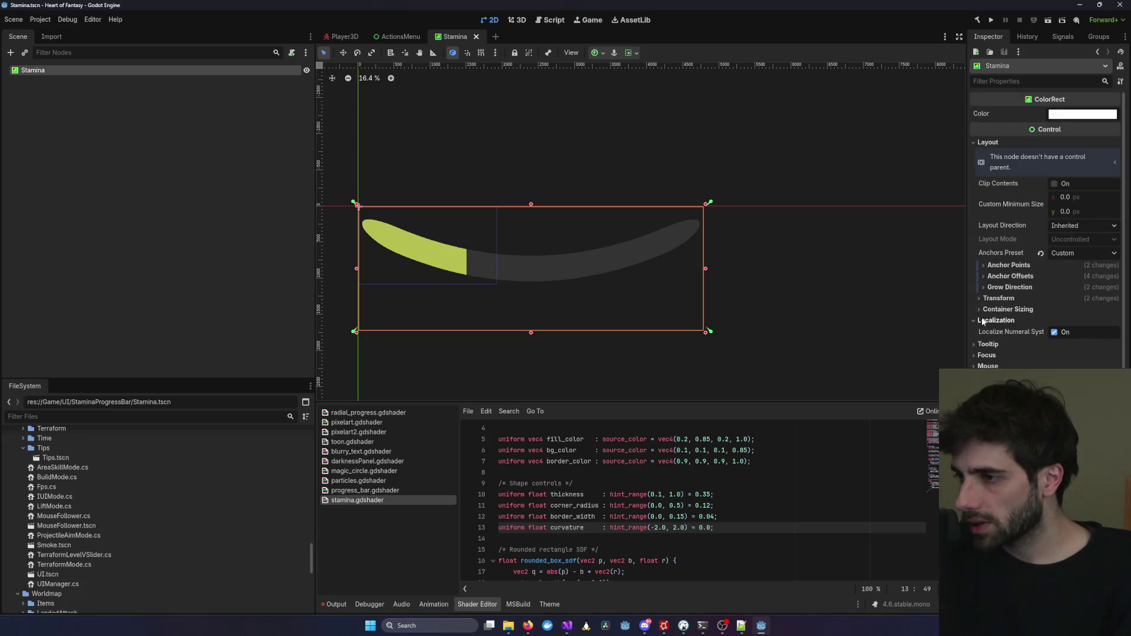
{"action": "left_click", "coordinate": [998, 298]}
{"action": "left_click", "coordinate": [1073, 310]}
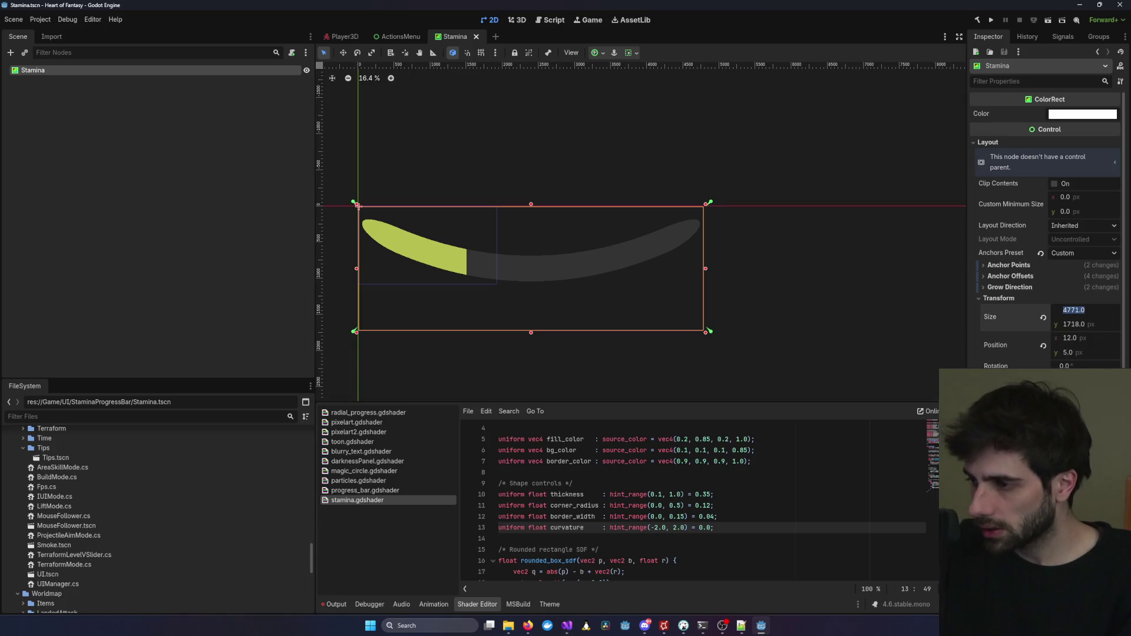
{"action": "left_click", "coordinate": [1072, 337]}
{"action": "type", "text": "0"}
{"action": "key", "text": "Tab"}
{"action": "type", "text": "0"}
{"action": "key", "text": "Return"}
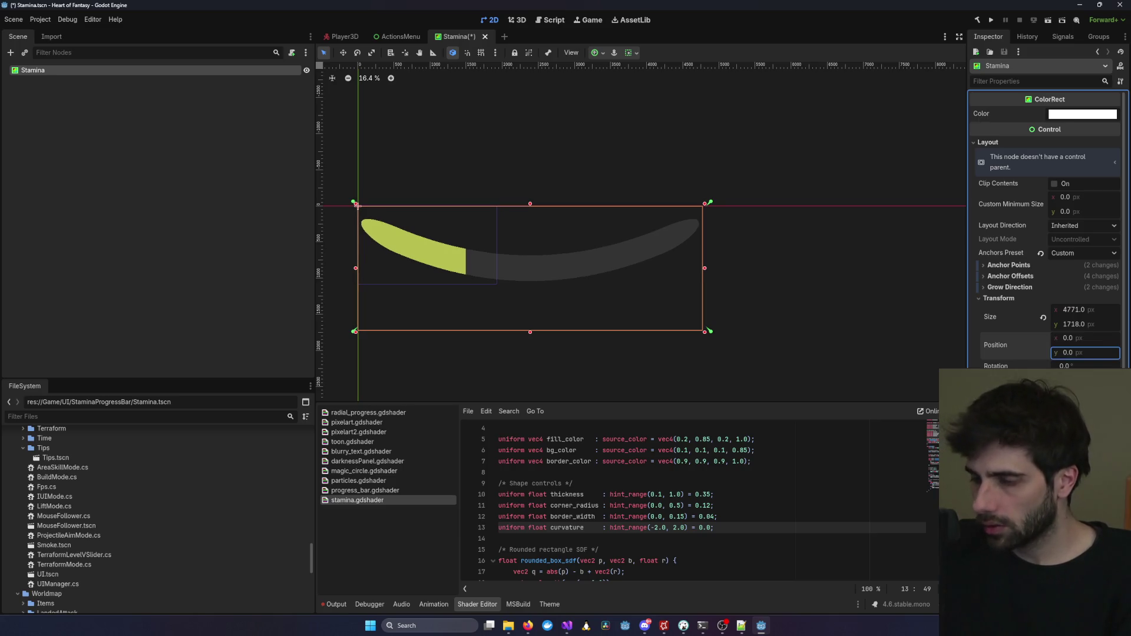
{"action": "key", "text": "ctrl+s"}
{"action": "left_click", "coordinate": [1090, 366]}
{"action": "type", "text": "90"}
Rotate the bar -90 degrees to stand upright, move it below the origin, and zero Position x.
{"action": "key", "text": "Return"}
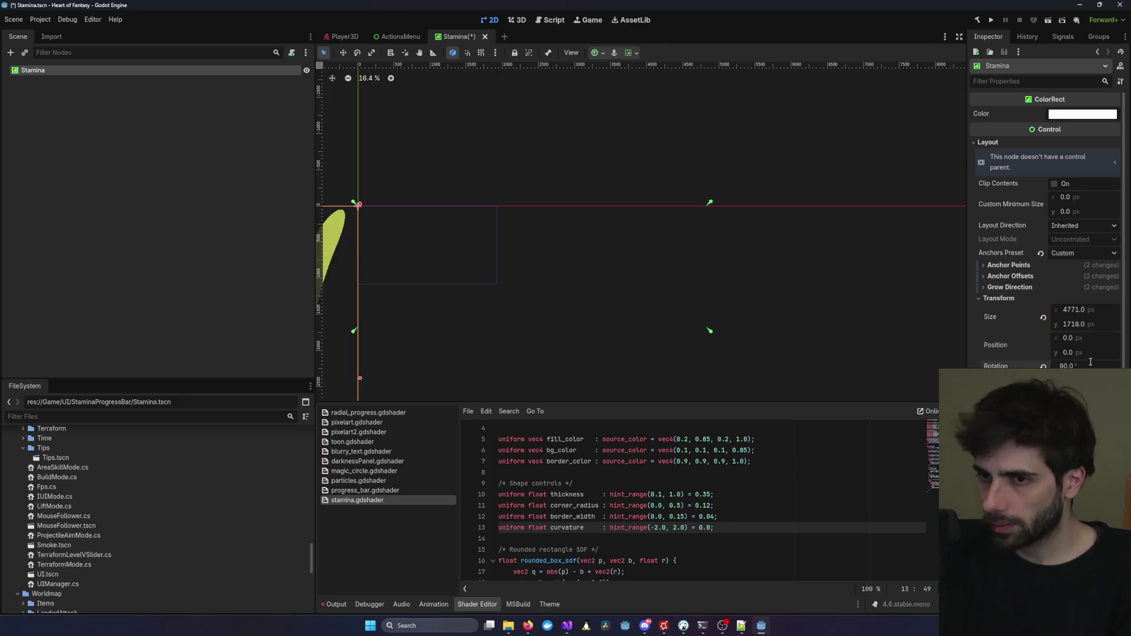
{"action": "scroll", "coordinate": [668, 235], "scroll_direction": "down", "scroll_amount": 5}
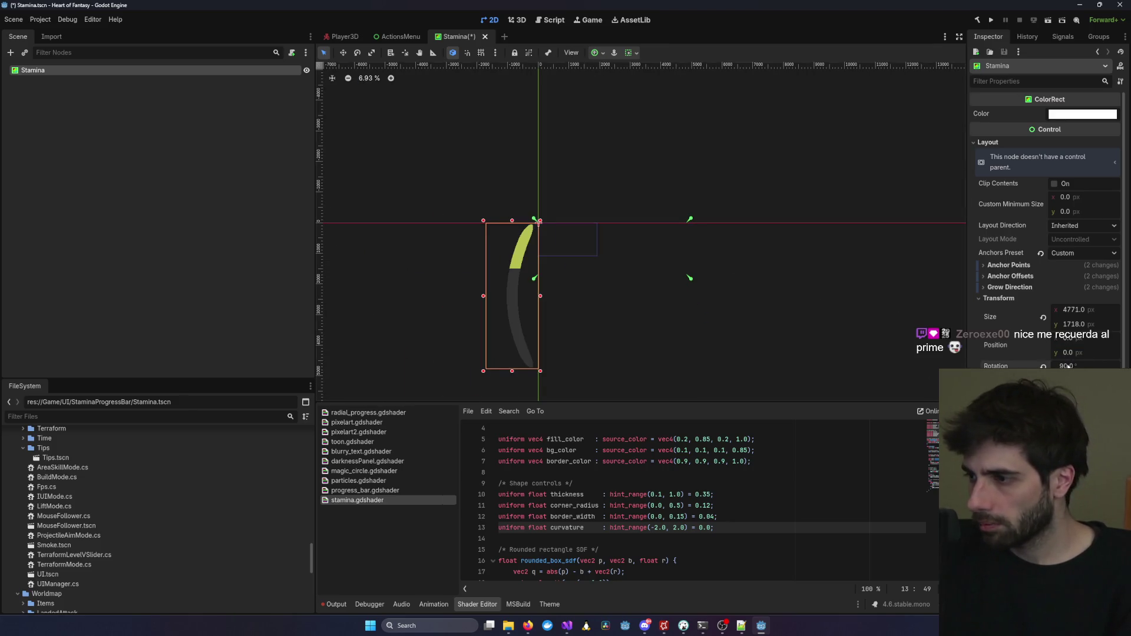
{"action": "key", "text": "Return"}
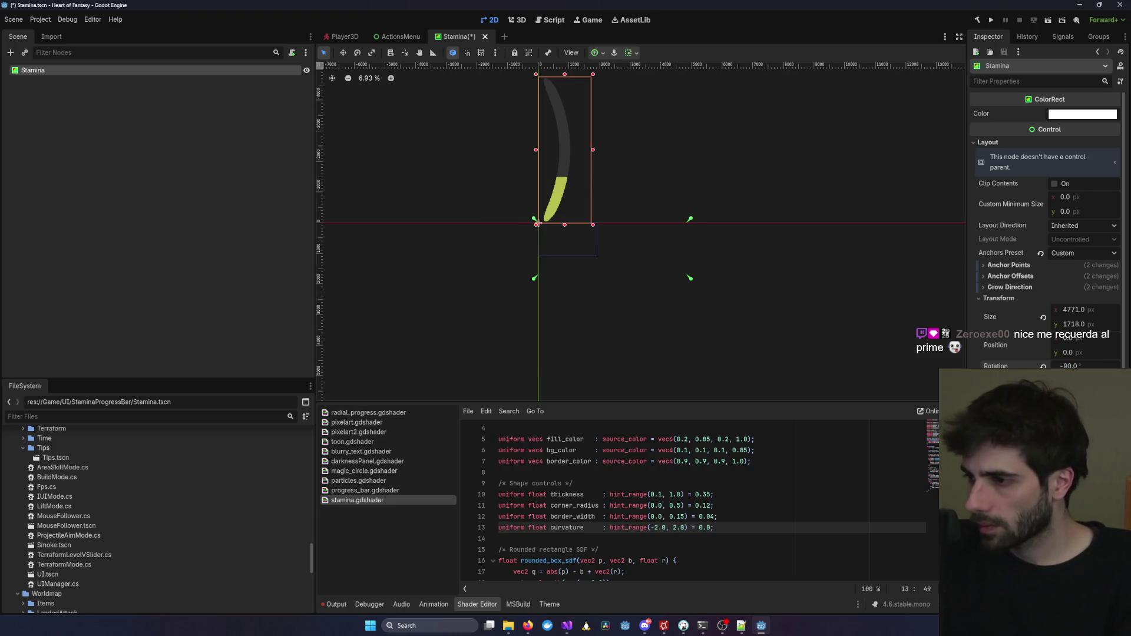
{"action": "left_click_drag", "start_coordinate": [561, 175], "coordinate": [563, 314]}
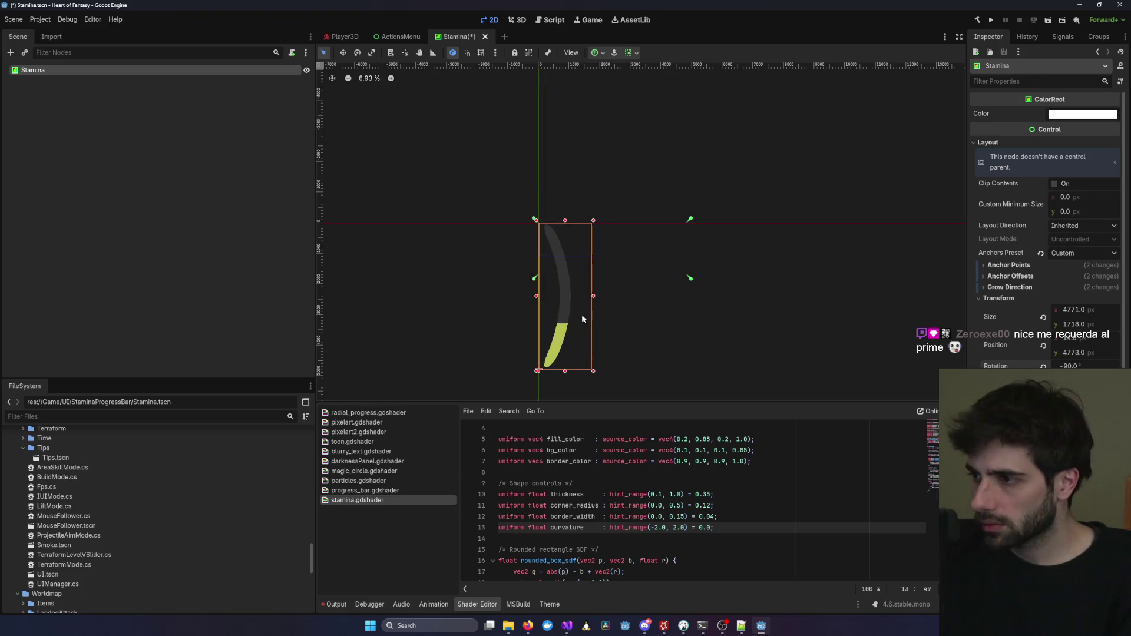
{"action": "left_click", "coordinate": [1066, 337]}
{"action": "type", "text": "0"}
{"action": "key", "text": "Return"}
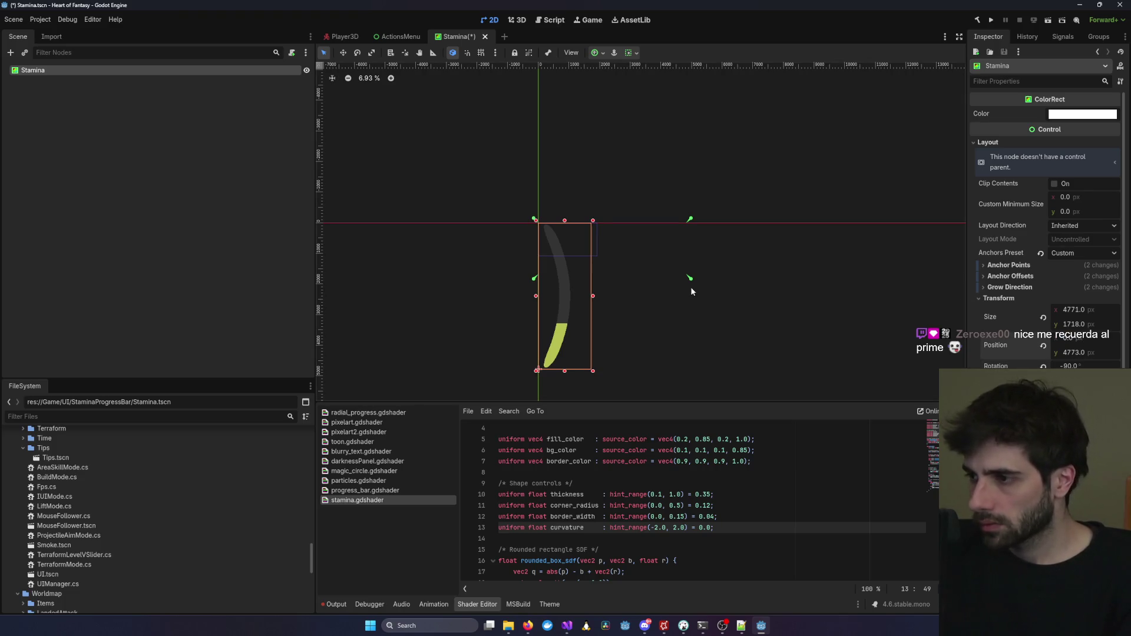
Drag the rectangle's corner to shrink it from 4771×1718 to roughly 394×147 pixels.
{"action": "scroll", "coordinate": [553, 286], "scroll_direction": "up", "scroll_amount": 4}
{"action": "left_click_drag", "start_coordinate": [717, 297], "coordinate": [687, 208]}
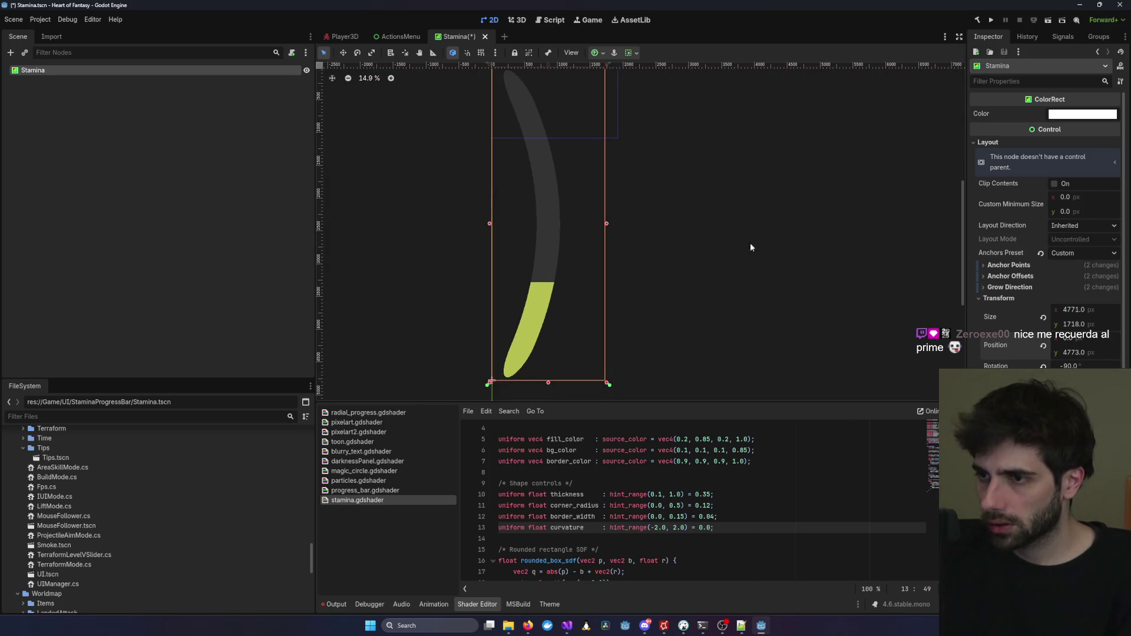
{"action": "left_click_drag", "start_coordinate": [755, 252], "coordinate": [840, 289]}
{"action": "scroll", "coordinate": [830, 288], "scroll_direction": "down", "scroll_amount": 5}
{"action": "key", "text": "ctrl+s"}
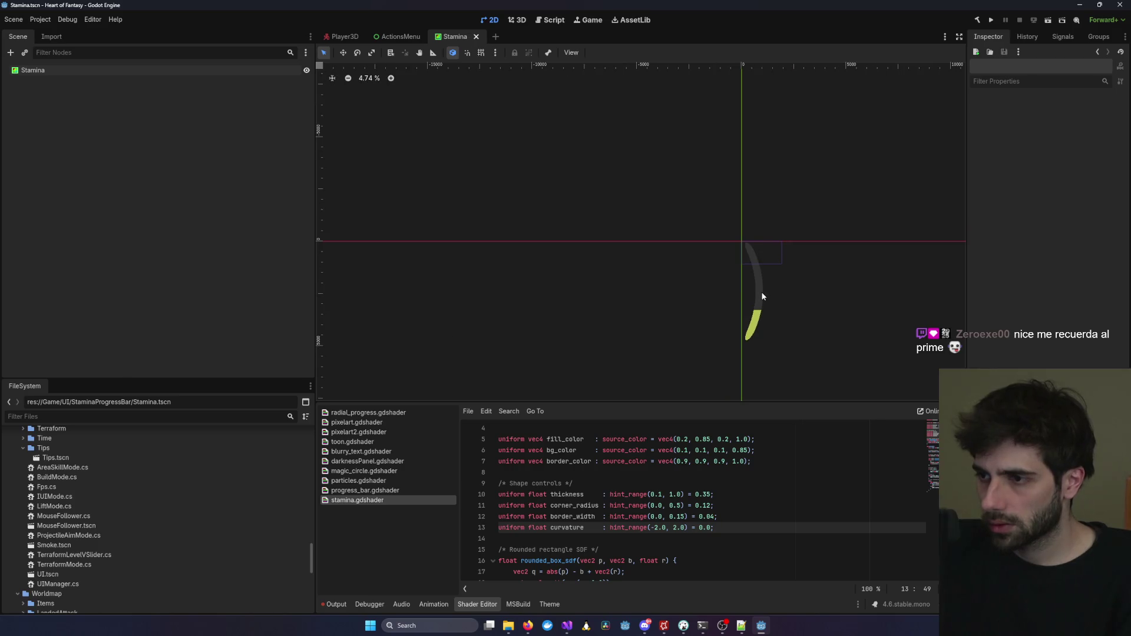
{"action": "scroll", "coordinate": [826, 287], "scroll_direction": "up", "scroll_amount": 3}
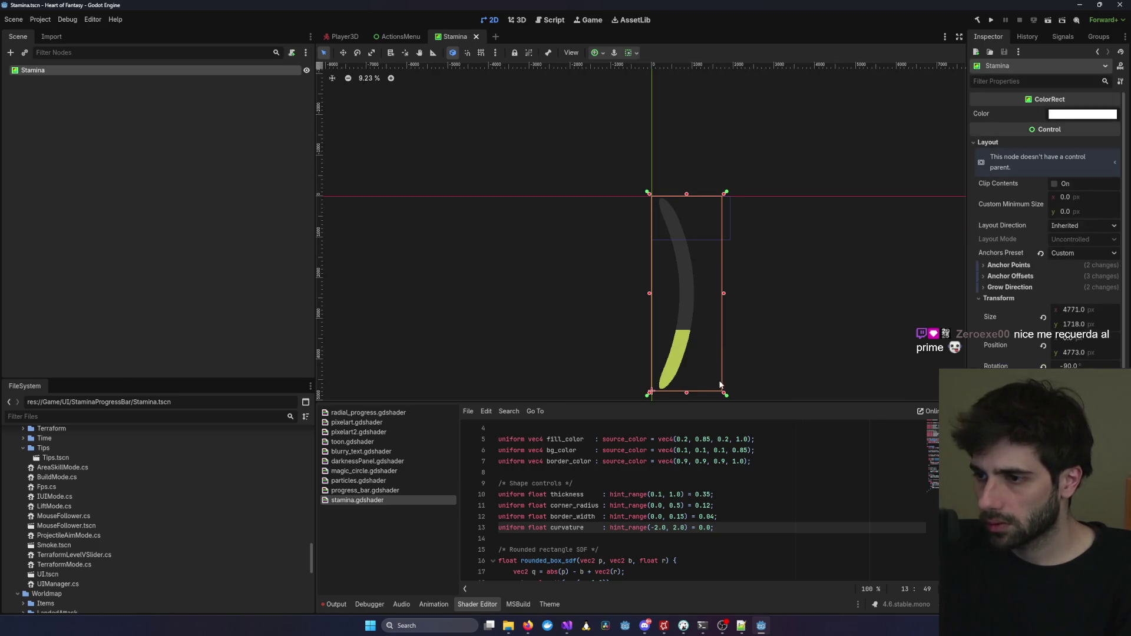
{"action": "left_click_drag", "start_coordinate": [724, 394], "coordinate": [657, 211]}
{"action": "scroll", "coordinate": [671, 209], "scroll_direction": "up", "scroll_amount": 10}
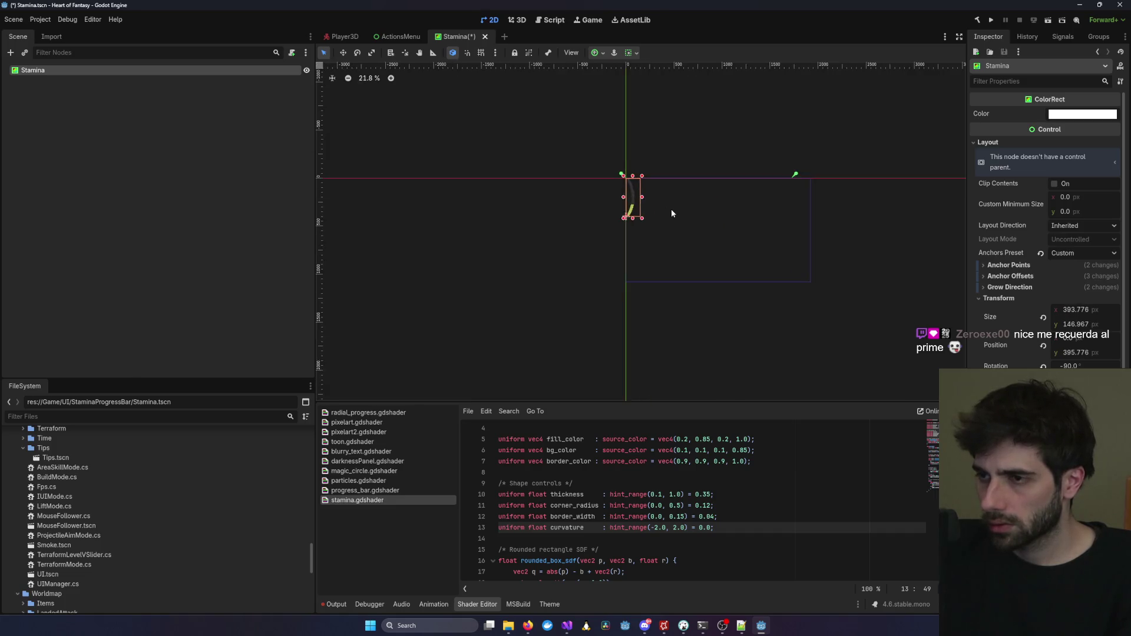
Drag the Stamina rectangle down to Position y 1081 and save the Stamina scene.
{"action": "scroll", "coordinate": [663, 219], "scroll_direction": "down", "scroll_amount": 3}
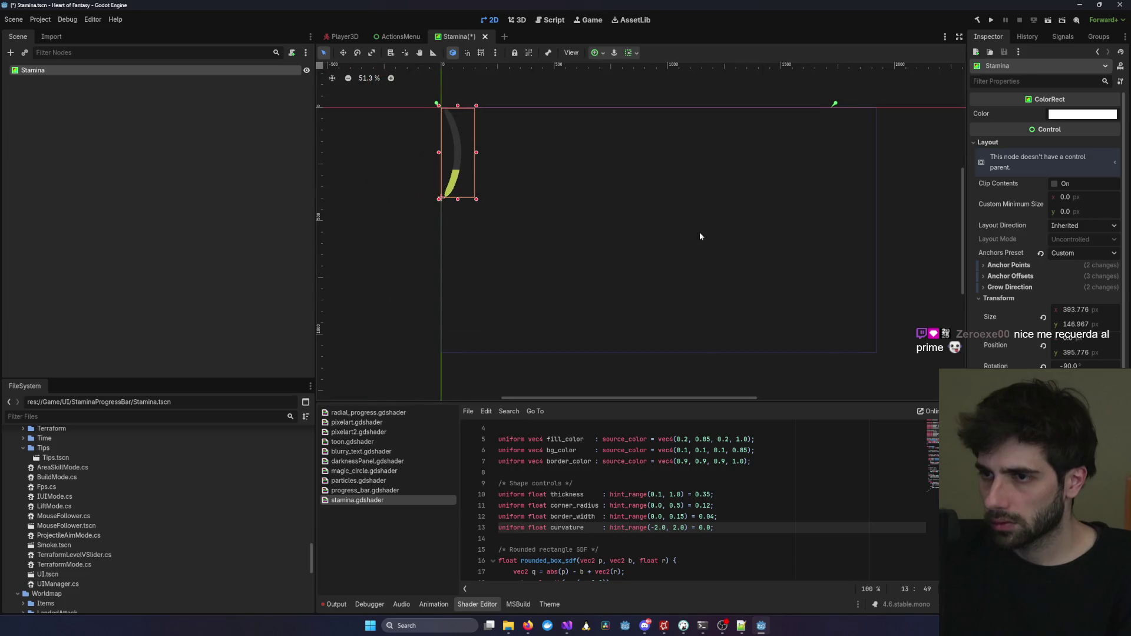
{"action": "left_click_drag", "start_coordinate": [451, 156], "coordinate": [451, 310]}
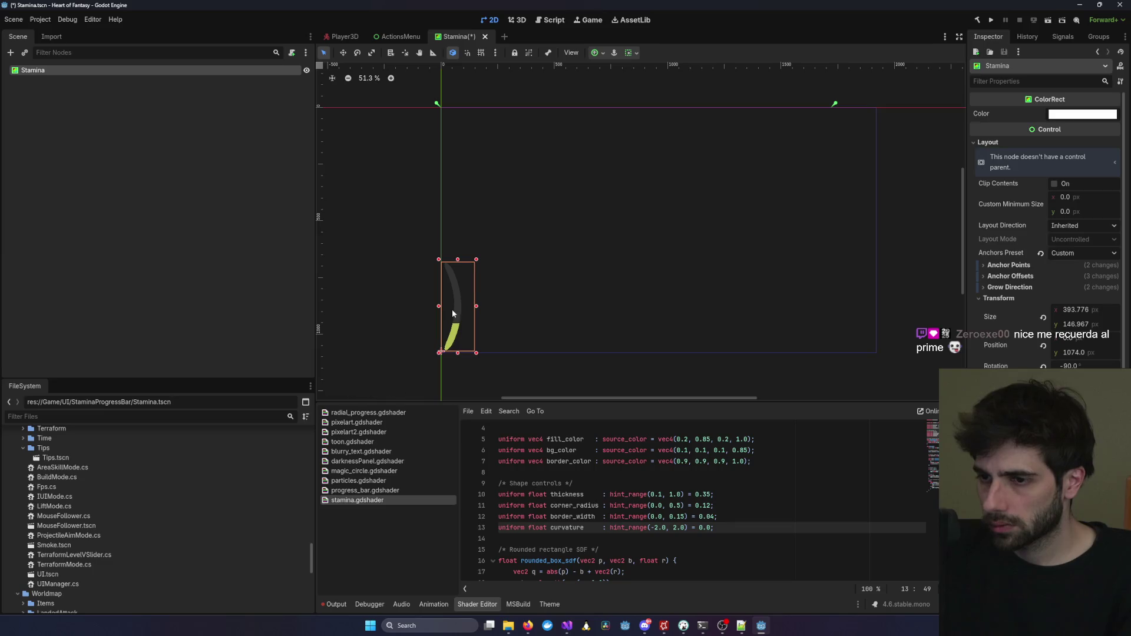
{"action": "scroll", "coordinate": [483, 291], "scroll_direction": "up", "scroll_amount": 3}
{"action": "key", "text": "ctrl+s"}
{"action": "scroll", "coordinate": [490, 285], "scroll_direction": "down", "scroll_amount": 3}
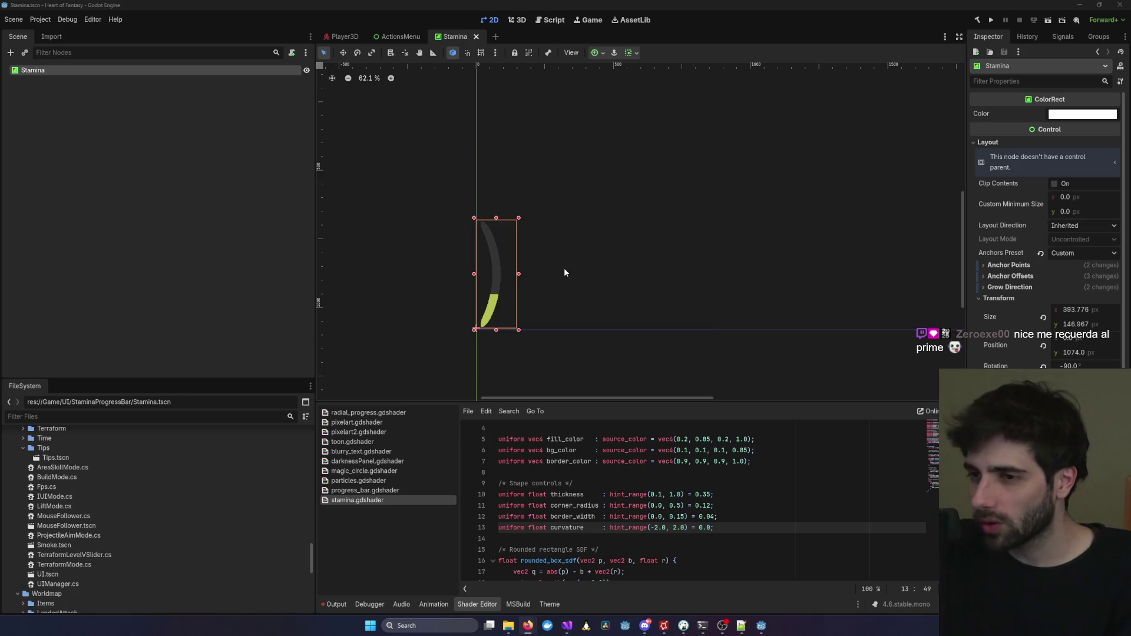
{"action": "scroll", "coordinate": [564, 272], "scroll_direction": "up", "scroll_amount": 4}
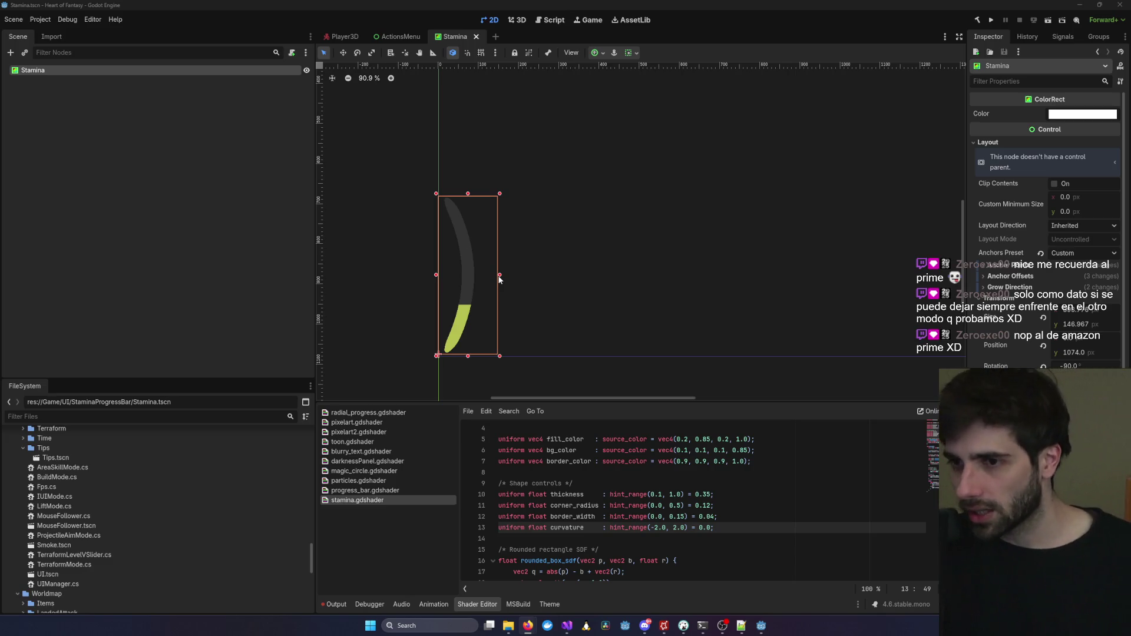
{"action": "left_click_drag", "start_coordinate": [476, 289], "coordinate": [477, 288]}
{"action": "key", "text": "ctrl+s"}
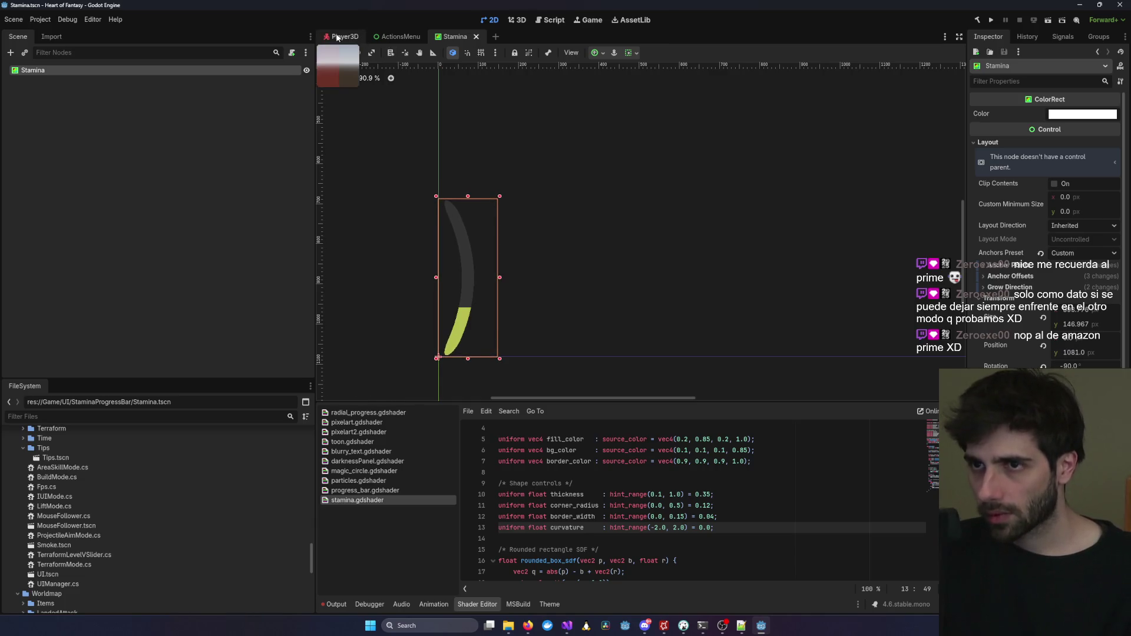
Check the Stamina node, then select ActionProgressBar in the Player3D scene.
{"action": "left_click", "coordinate": [344, 36]}
{"action": "left_click", "coordinate": [465, 37]}
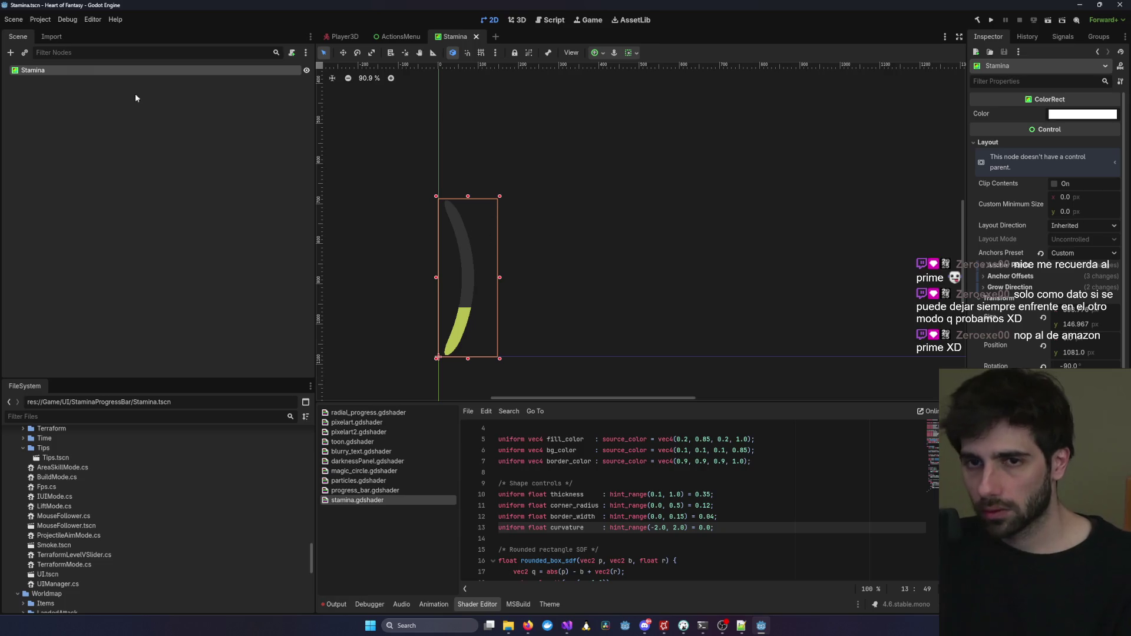
{"action": "left_click", "coordinate": [54, 72]}
{"action": "left_click", "coordinate": [343, 36]}
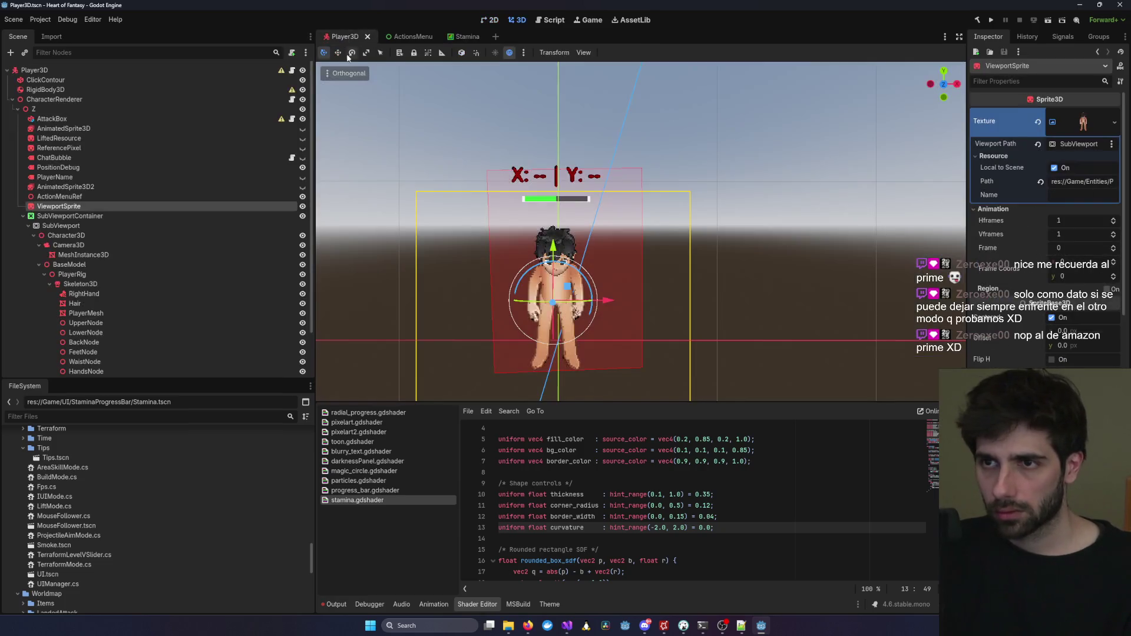
{"action": "scroll", "coordinate": [130, 335], "scroll_direction": "down", "scroll_amount": 3}
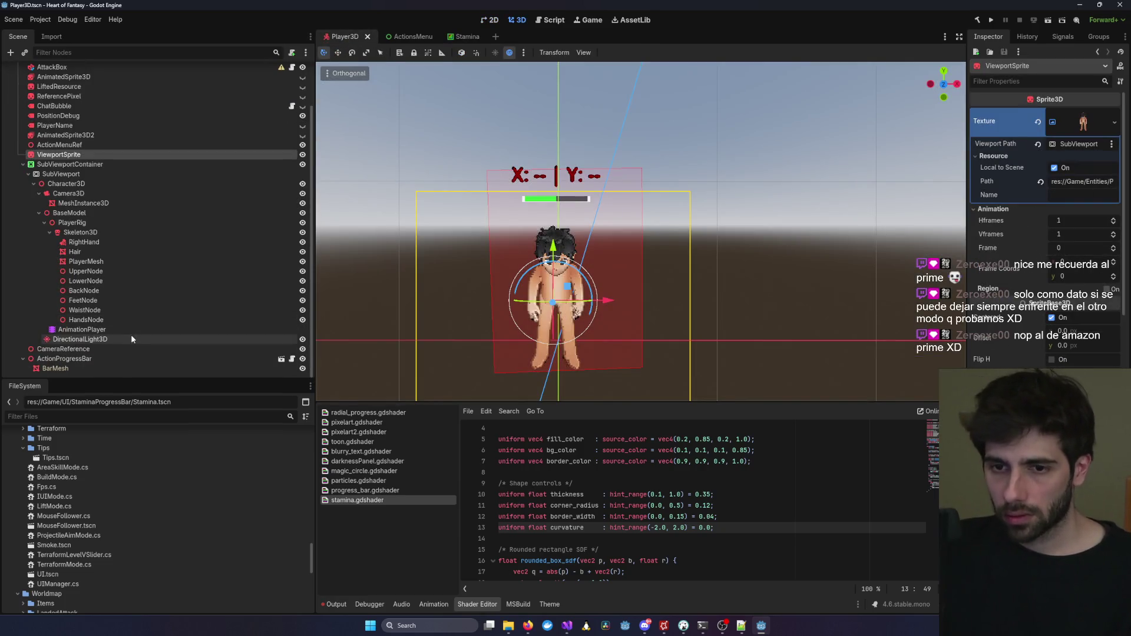
{"action": "left_click", "coordinate": [89, 358]}
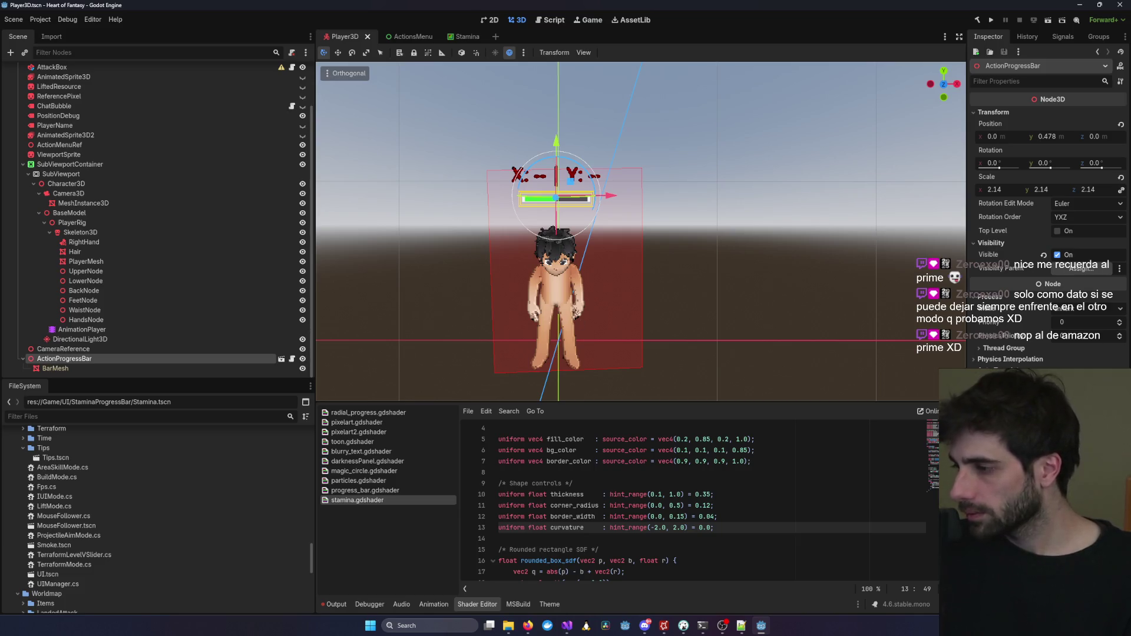
{"action": "key", "text": "alt+Tab"}
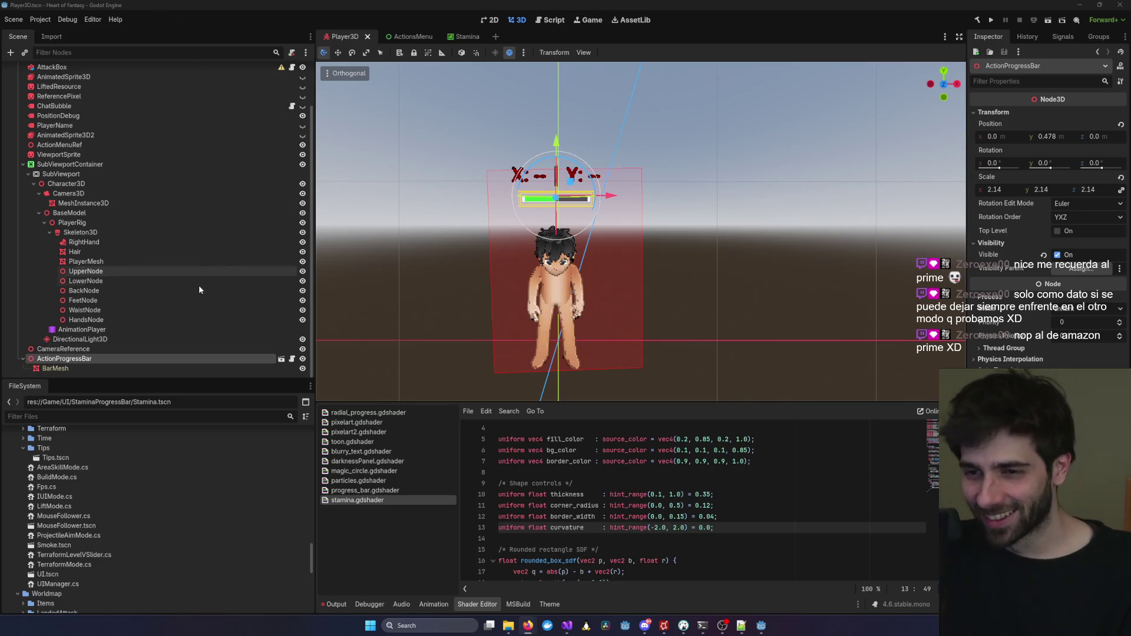
Duplicate ActionProgressBar as a trial copy, undo it, and select the Player3D root node.
{"action": "left_click", "coordinate": [126, 351]}
{"action": "left_click", "coordinate": [128, 356]}
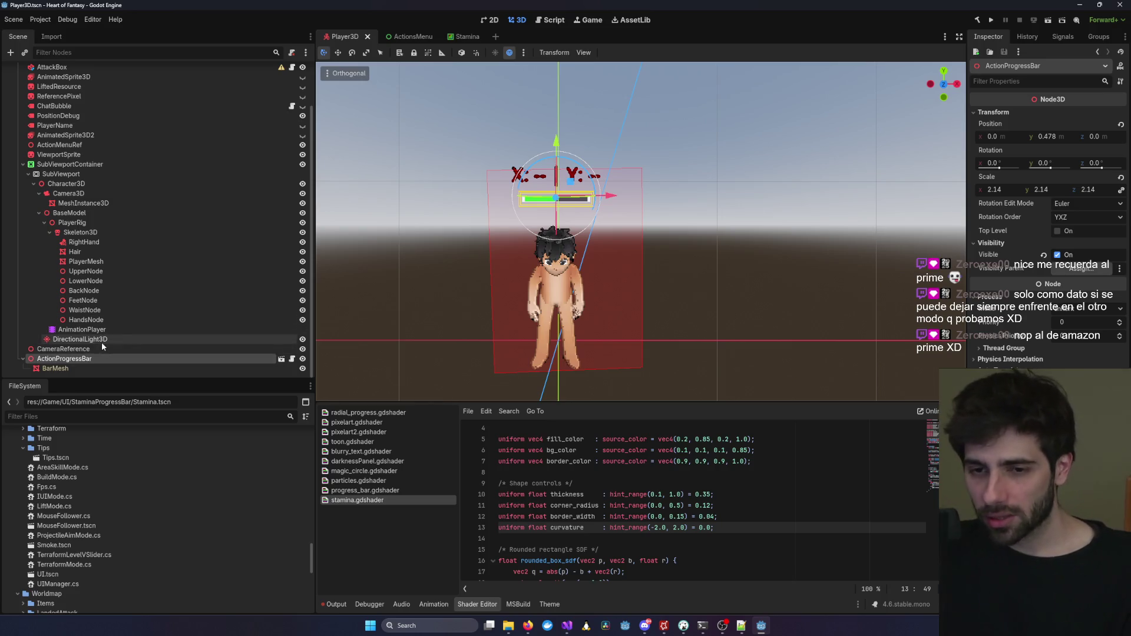
{"action": "key", "text": "ctrl+d"}
{"action": "left_click", "coordinate": [53, 369]}
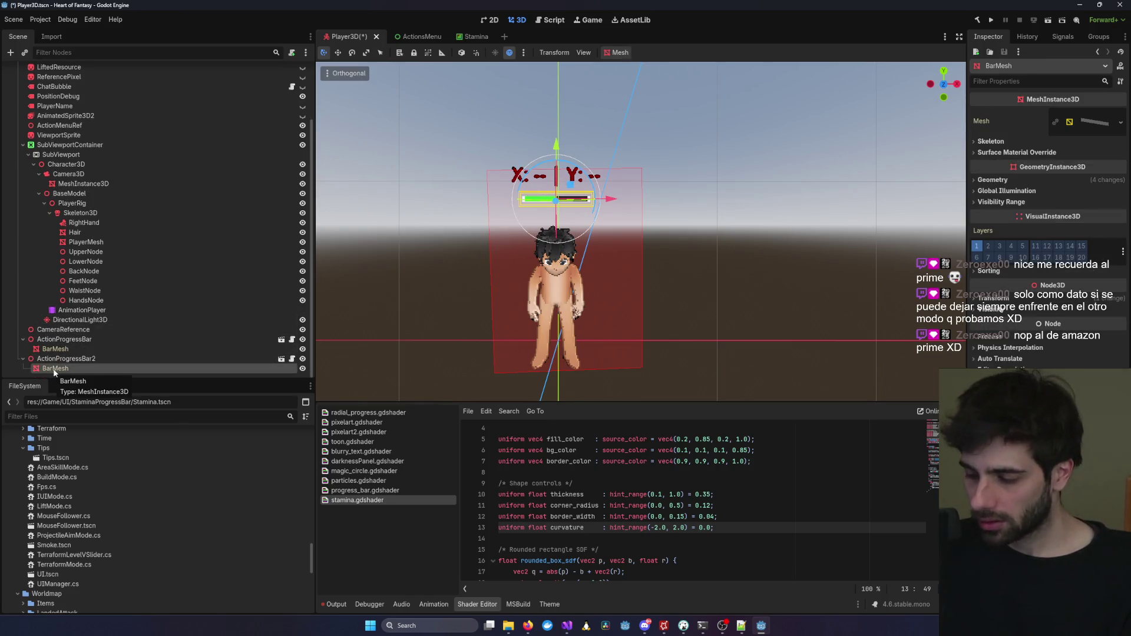
{"action": "key", "text": "Up"}
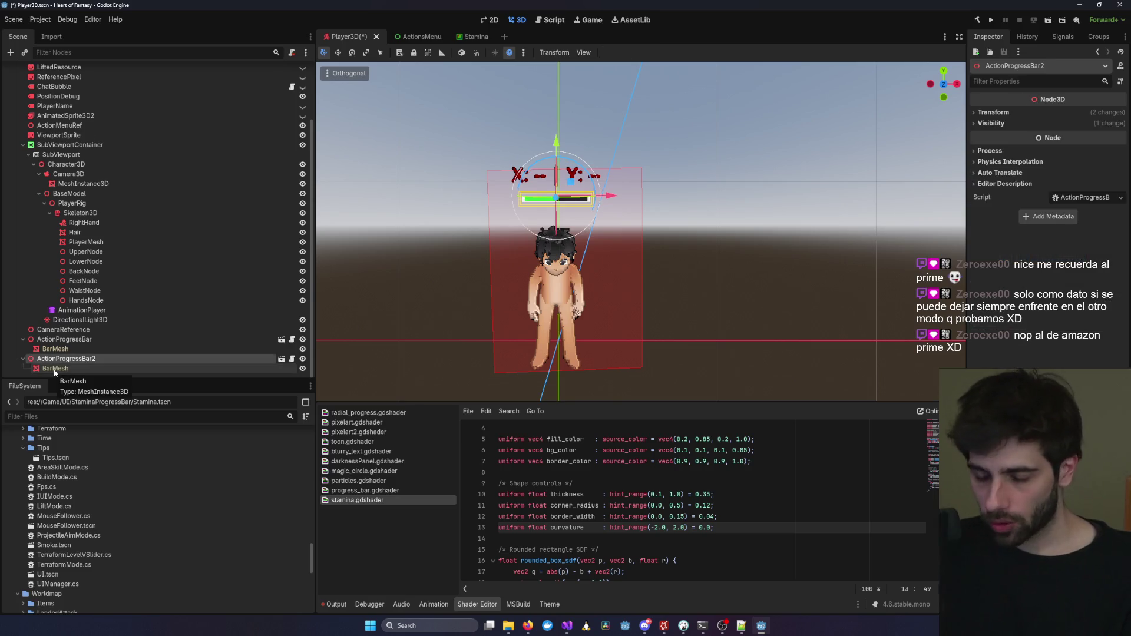
{"action": "key", "text": "ctrl+z"}
{"action": "scroll", "coordinate": [88, 206], "scroll_direction": "up", "scroll_amount": 10}
{"action": "left_click", "coordinate": [36, 70]}
{"action": "right_click", "coordinate": [55, 70]}
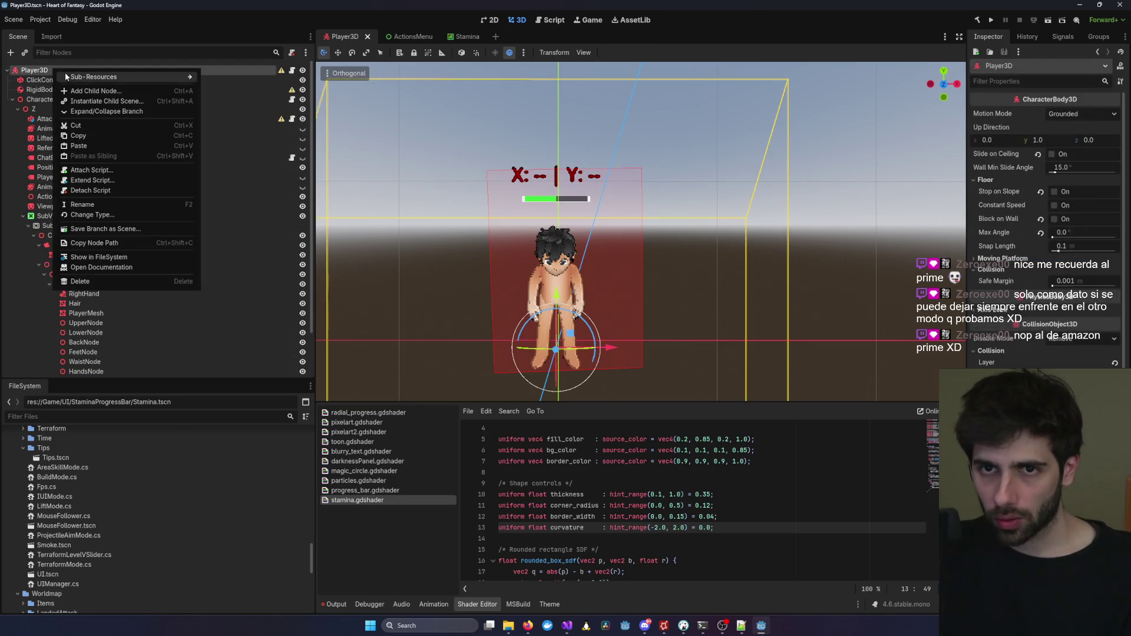
Open the player's controller script, then close and reopen Player3D.tscn in the 3D view.
{"action": "mouse_move", "coordinate": [78, 77]}
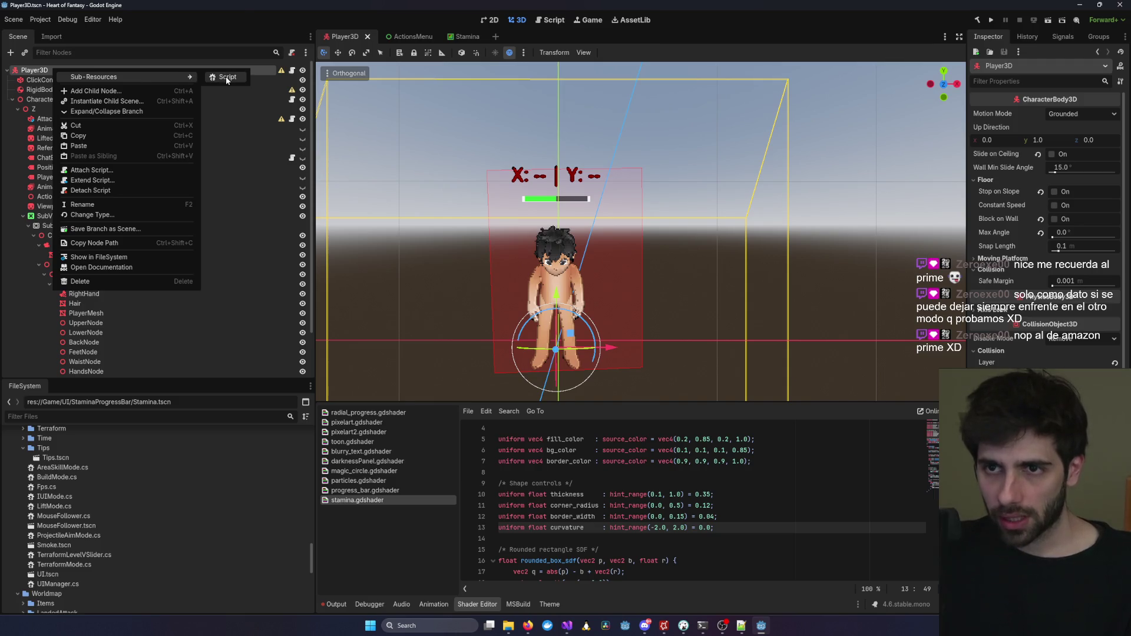
{"action": "left_click", "coordinate": [227, 77]}
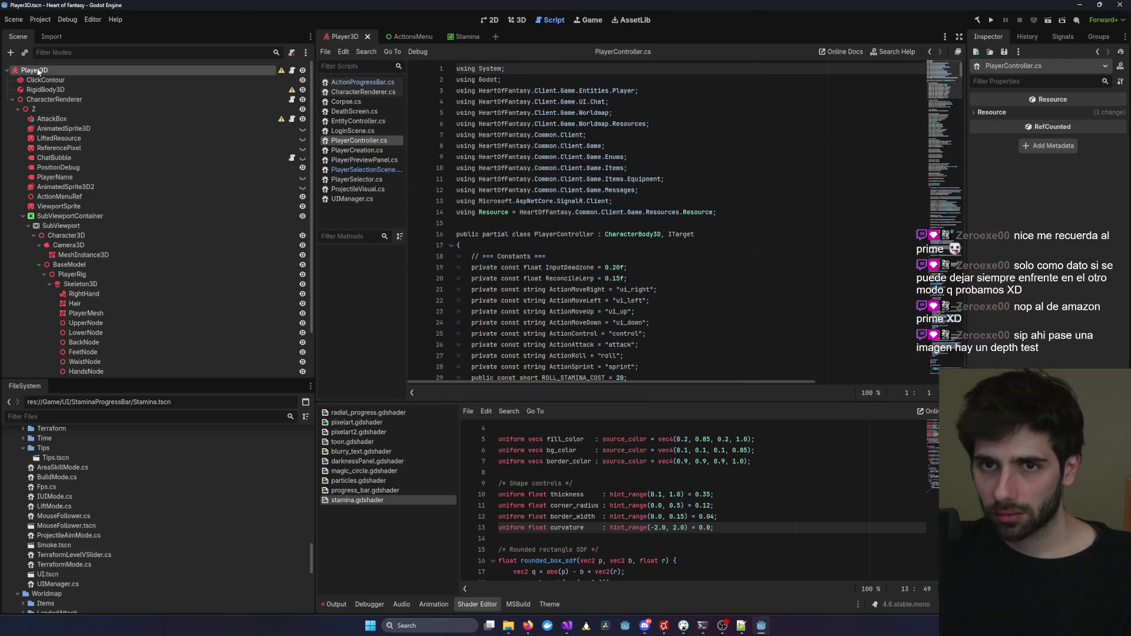
{"action": "middle_click", "coordinate": [345, 38]}
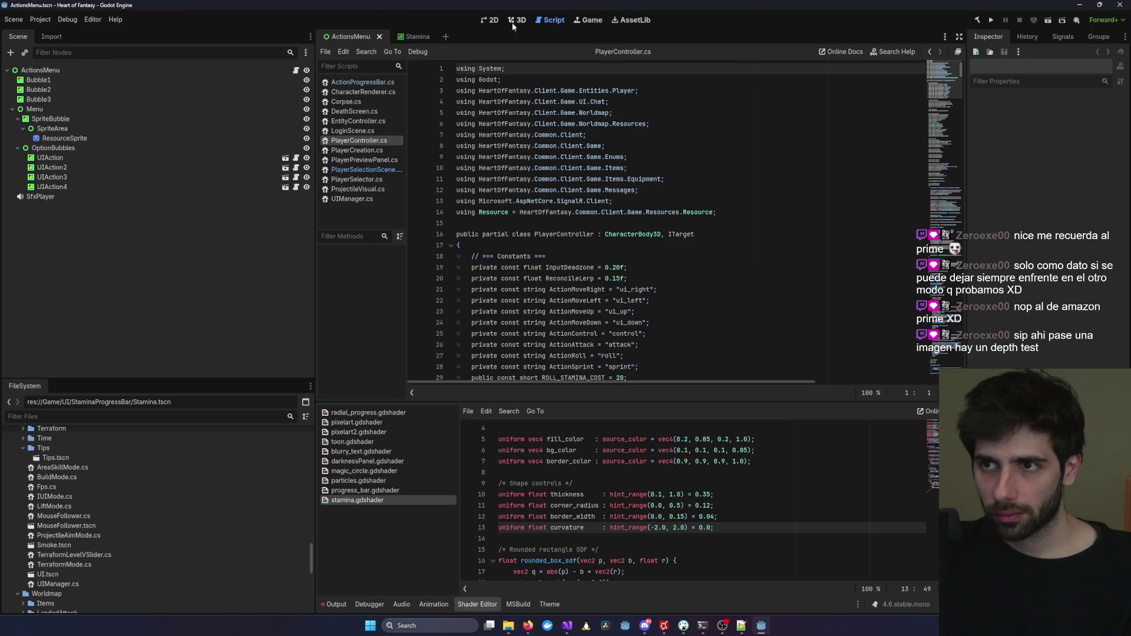
{"action": "type", "text": "Pla"}
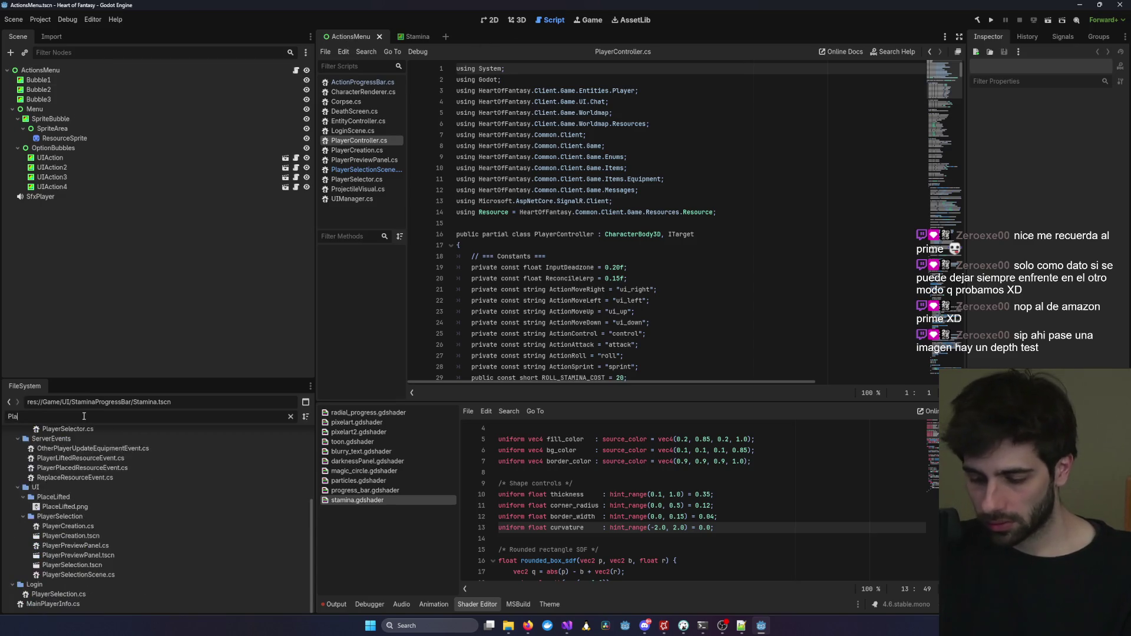
{"action": "type", "text": "yer3D"}
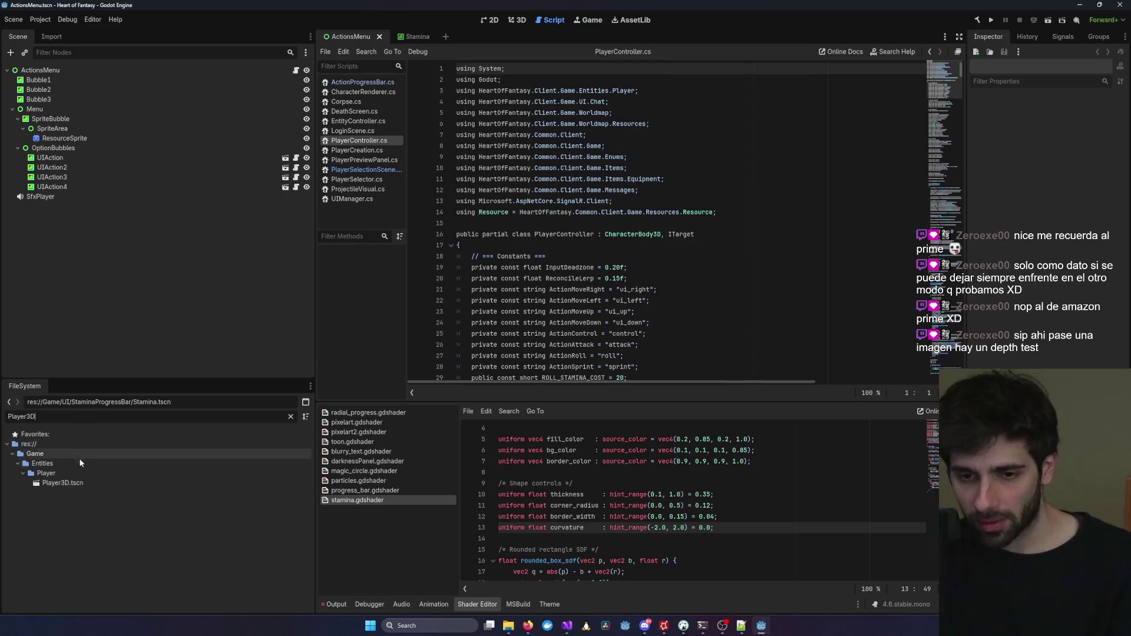
{"action": "double_click", "coordinate": [65, 483]}
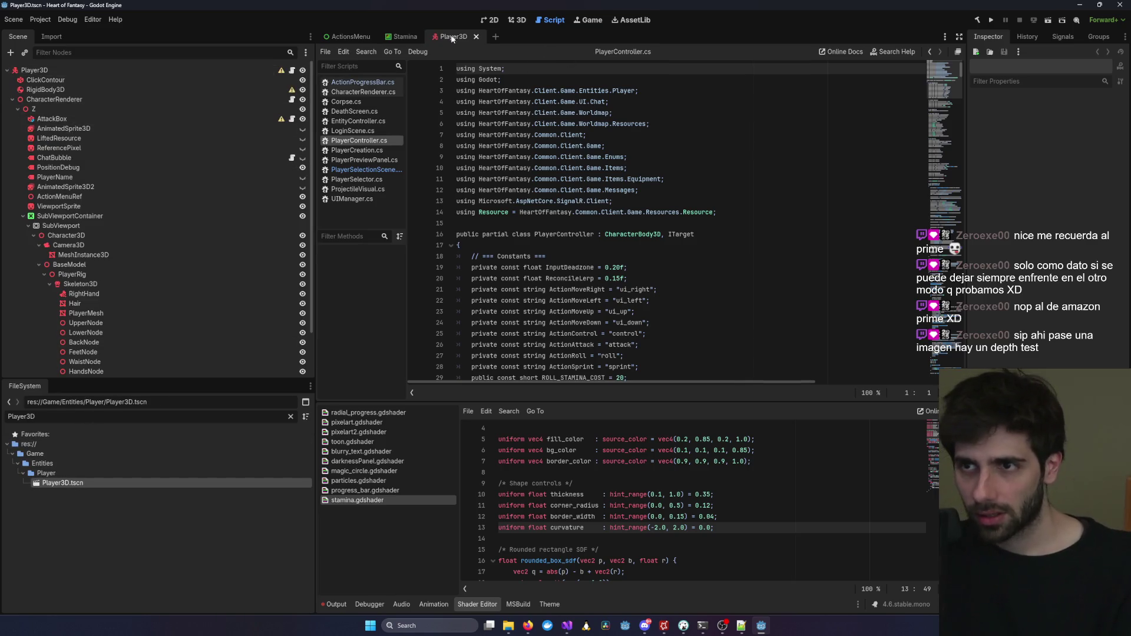
{"action": "left_click", "coordinate": [516, 20]}
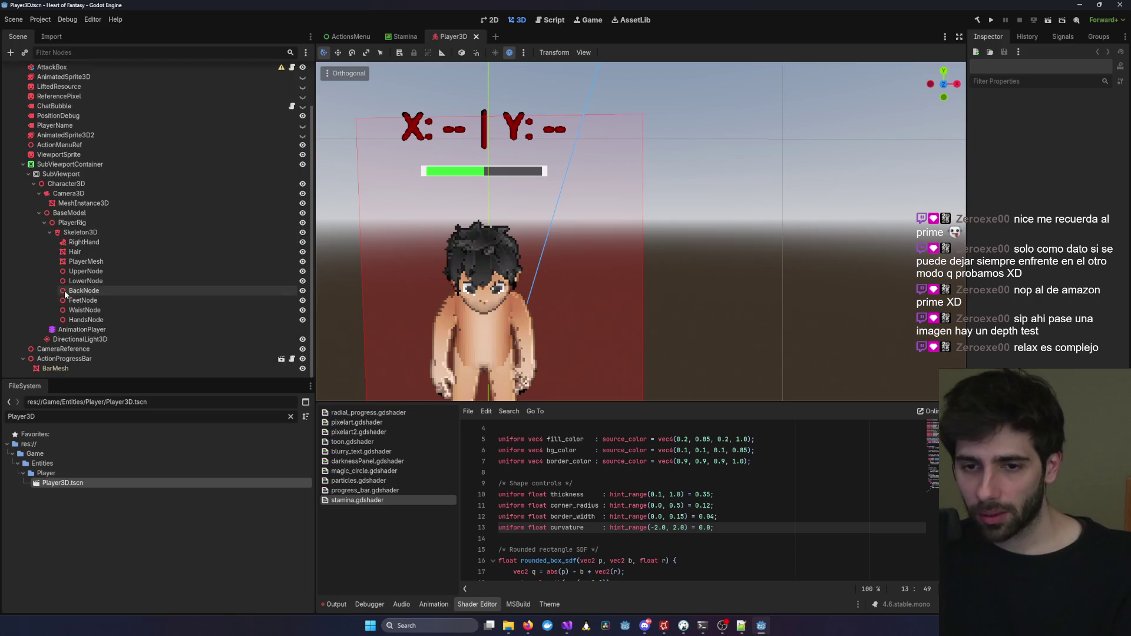
Duplicate ActionProgressBar, remove the copy again, and collapse the SubViewportContainer branch.
{"action": "scroll", "coordinate": [146, 338], "scroll_direction": "down", "scroll_amount": 2}
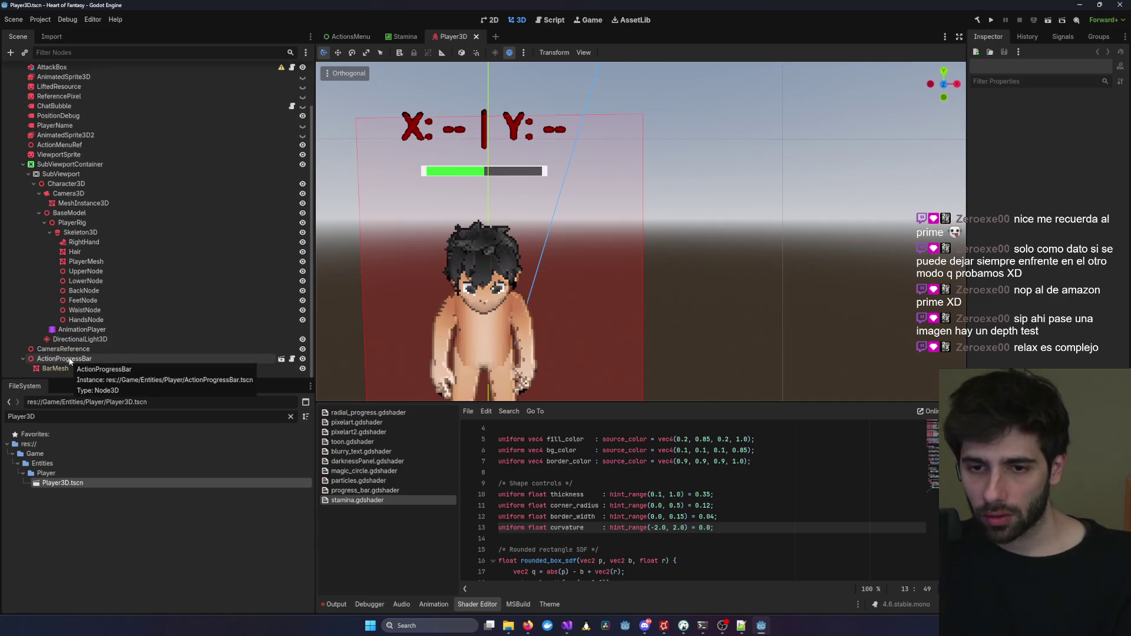
{"action": "left_click", "coordinate": [69, 360]}
{"action": "key", "text": "ctrl+d"}
{"action": "scroll", "coordinate": [64, 371], "scroll_direction": "down", "scroll_amount": 1}
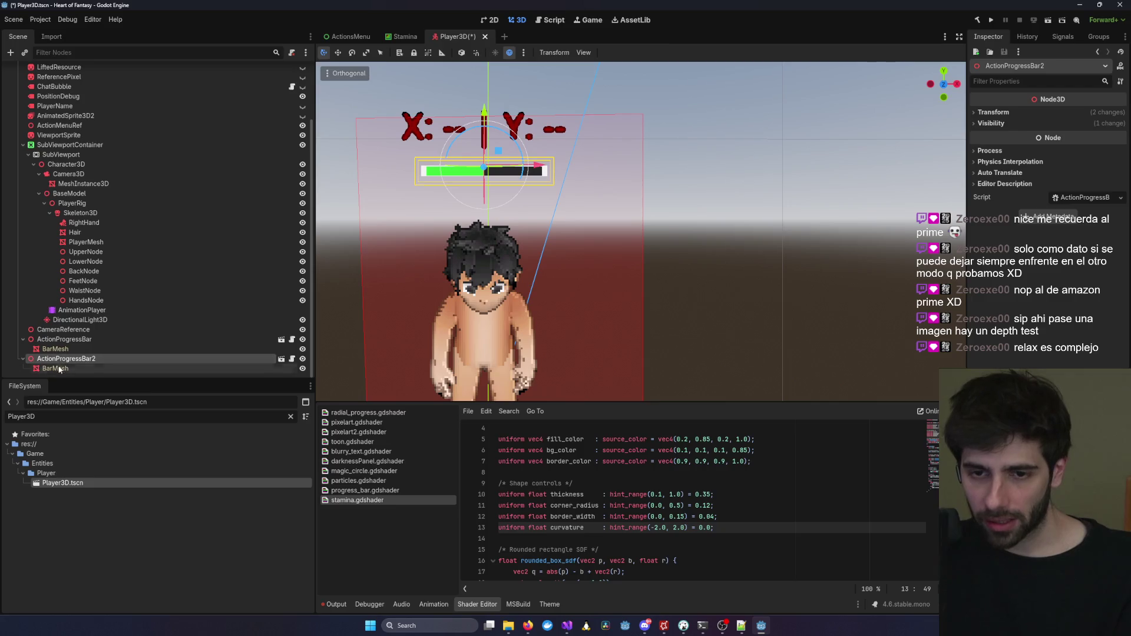
{"action": "left_click", "coordinate": [58, 370]}
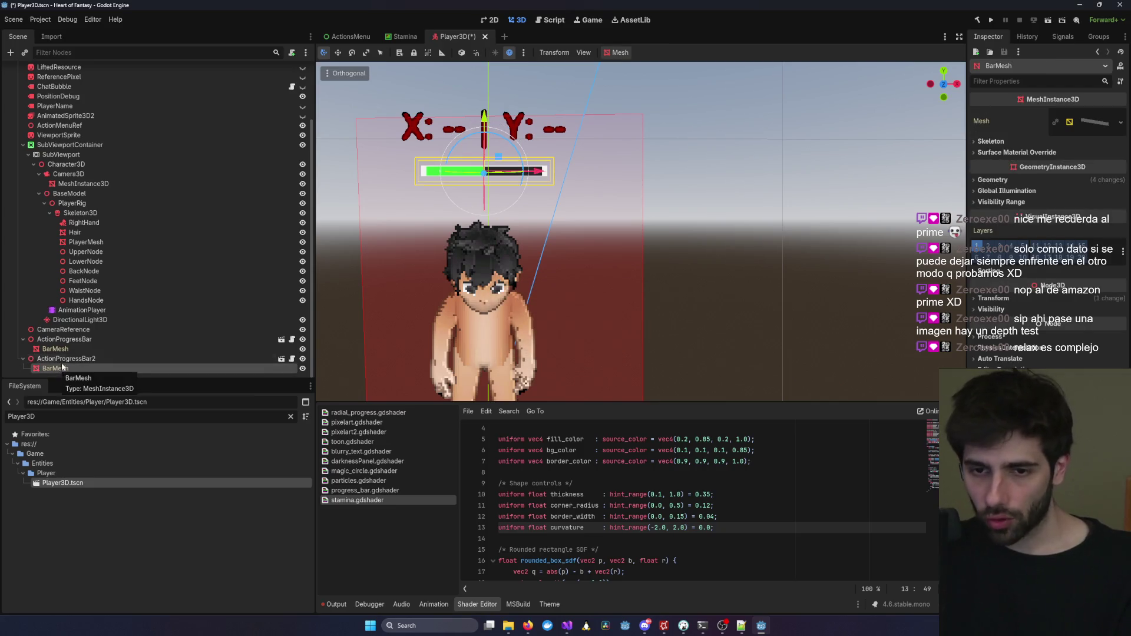
{"action": "right_click", "coordinate": [63, 360]}
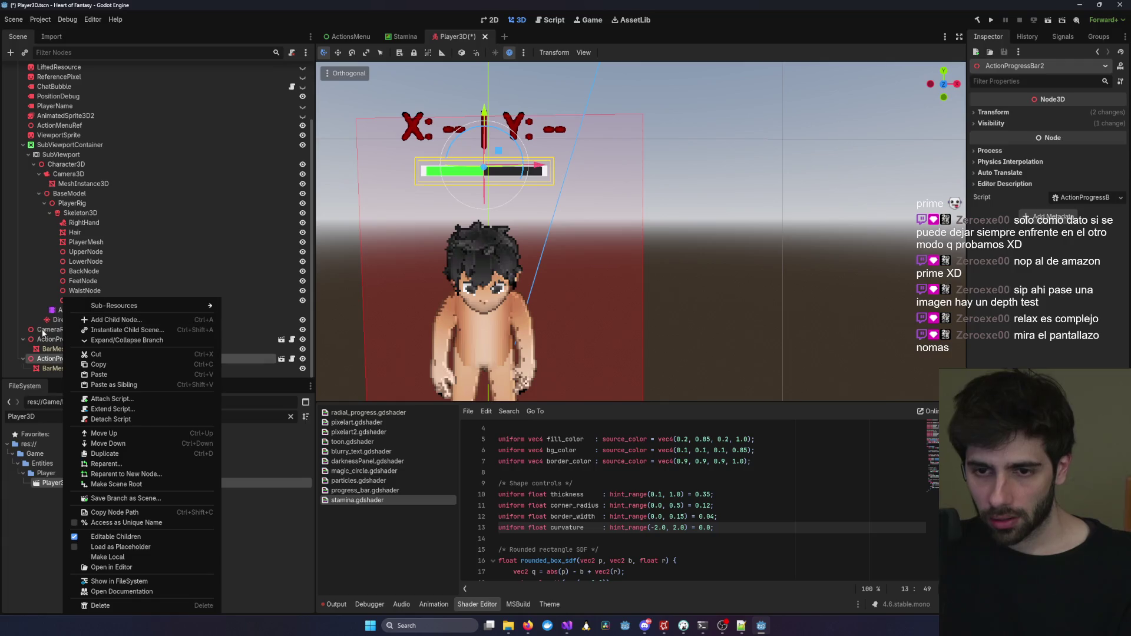
{"action": "key", "text": "ctrl+z"}
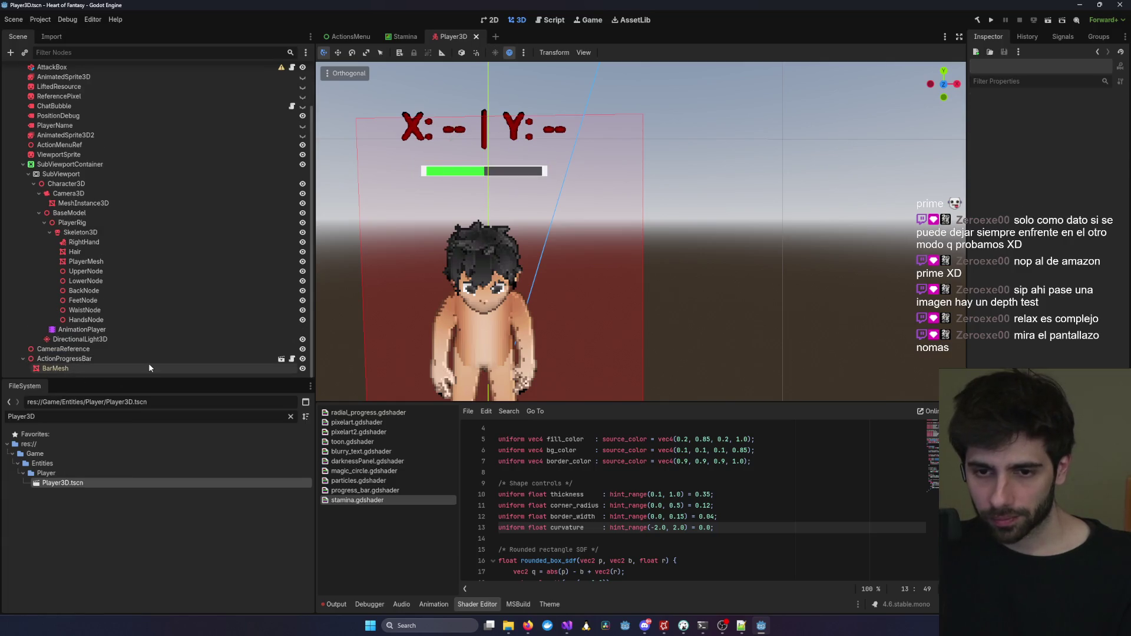
{"action": "left_click", "coordinate": [24, 166]}
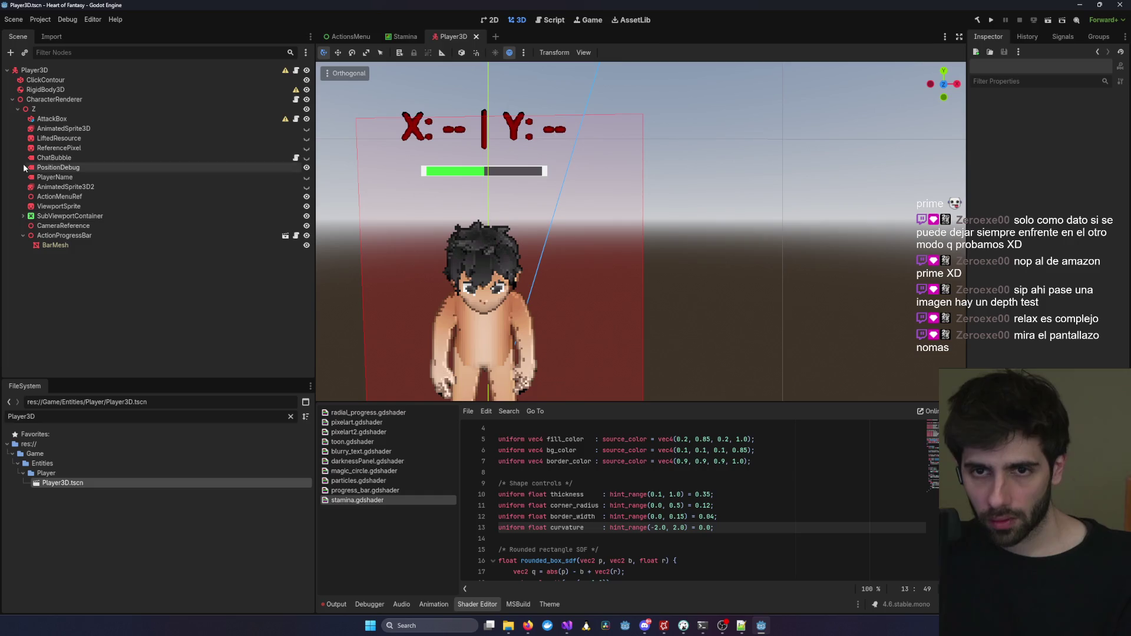
Add a Sprite3D child node under the Z node.
{"action": "right_click", "coordinate": [41, 114]}
{"action": "left_click", "coordinate": [65, 121]}
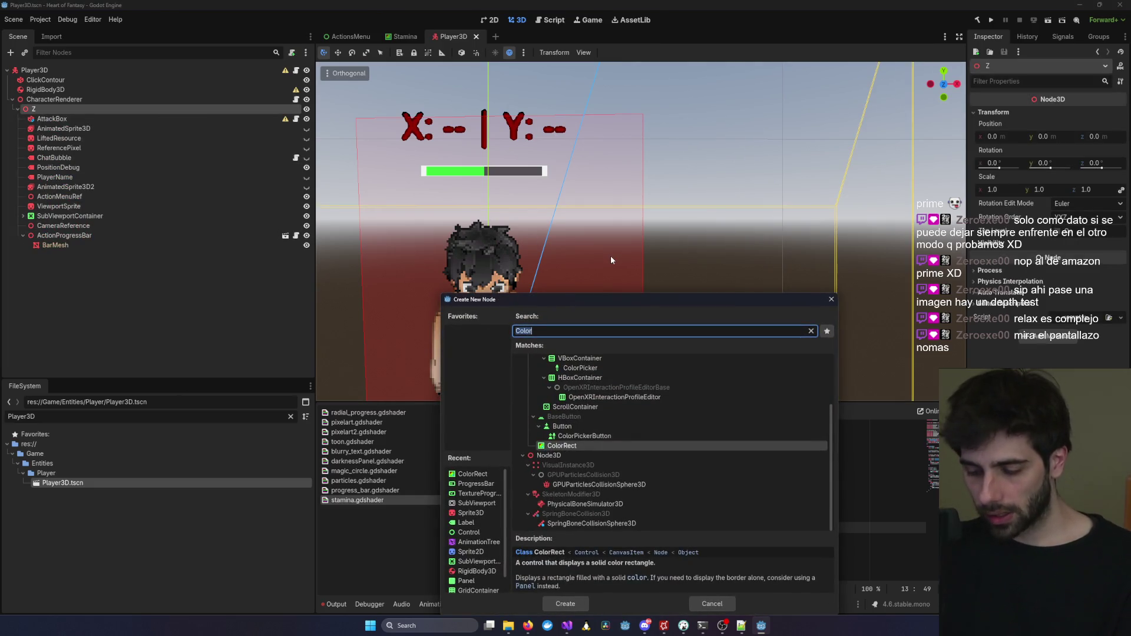
{"action": "type", "text": "Sprite"}
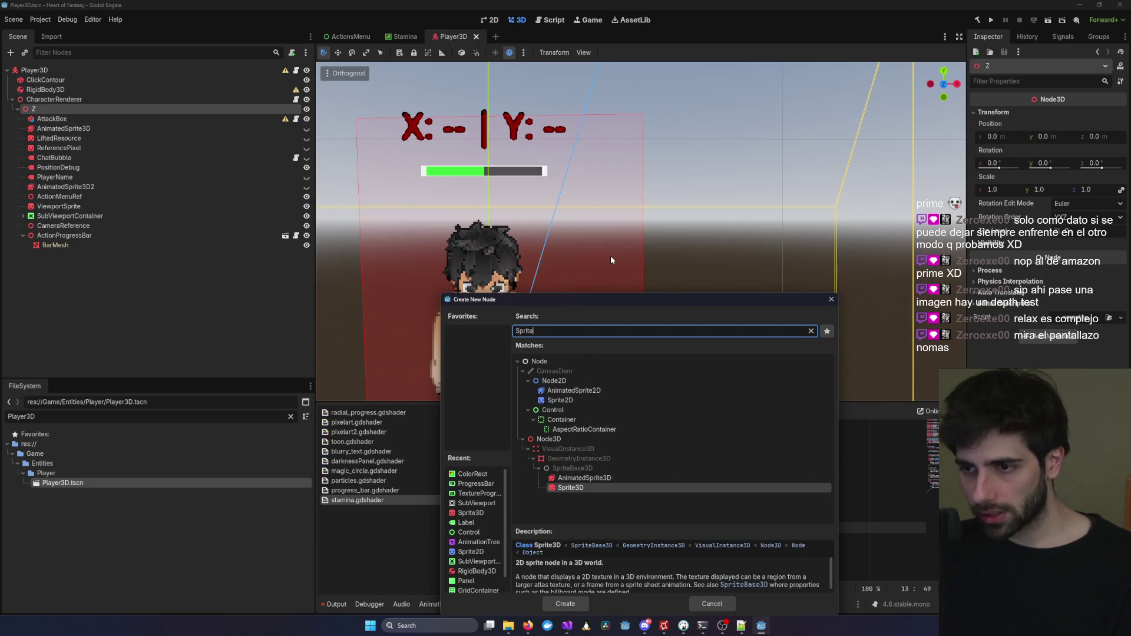
{"action": "key", "text": "Return"}
Add a SubViewport child to the new Sprite3D, then return to the Stamina scene.
{"action": "right_click", "coordinate": [75, 258]}
{"action": "left_click", "coordinate": [97, 264]}
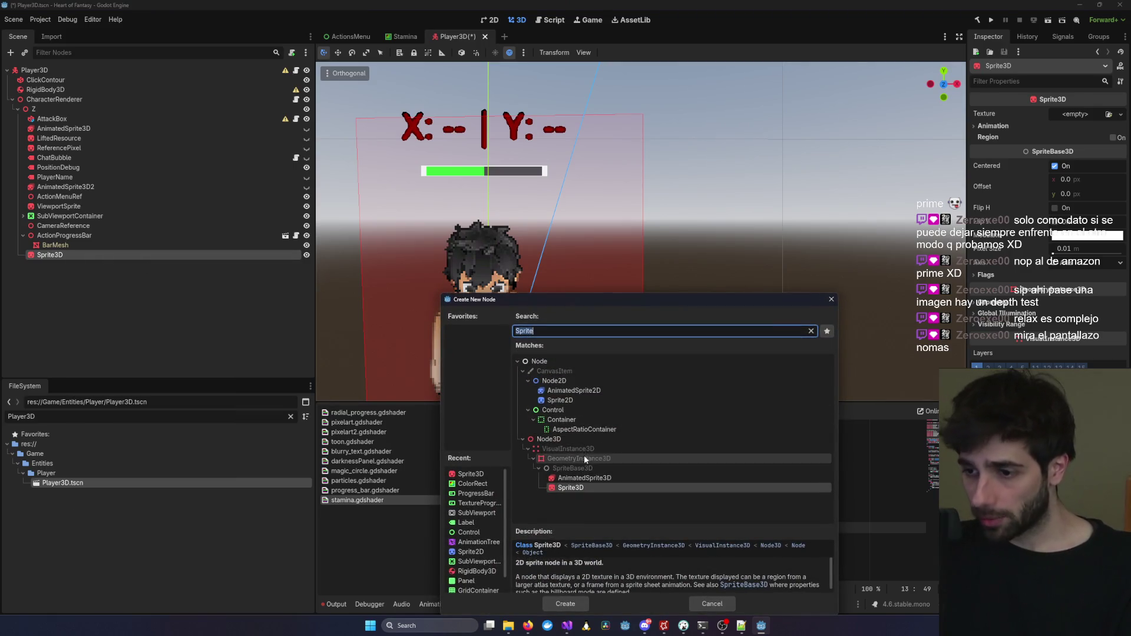
{"action": "type", "text": "Sub"}
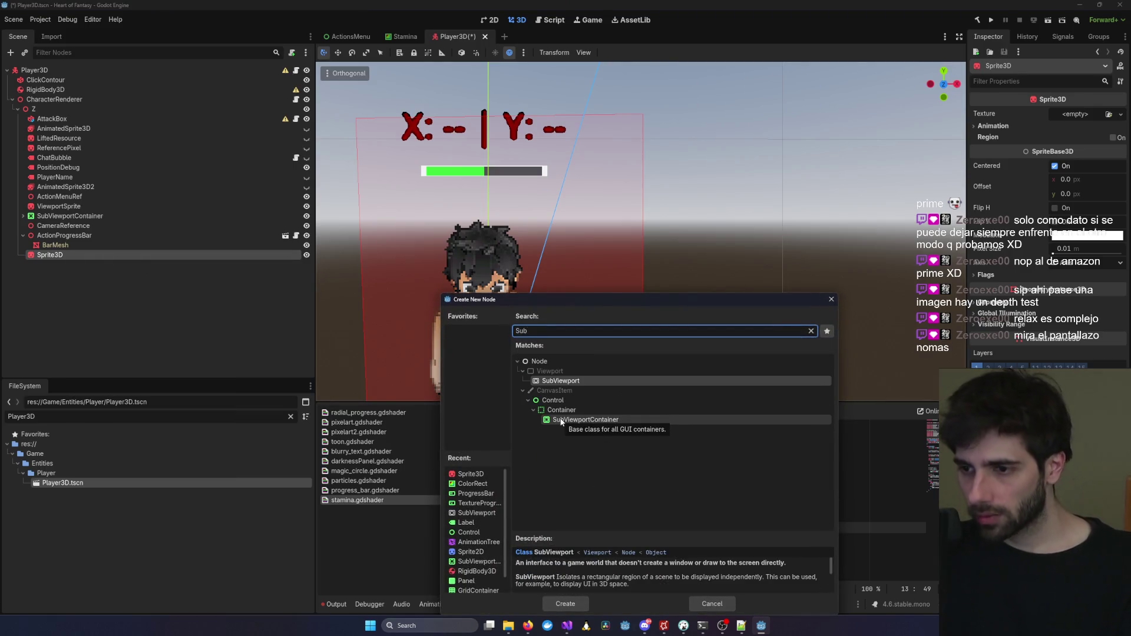
{"action": "key", "text": "Return"}
{"action": "right_click", "coordinate": [109, 271]}
{"action": "left_click", "coordinate": [147, 282]}
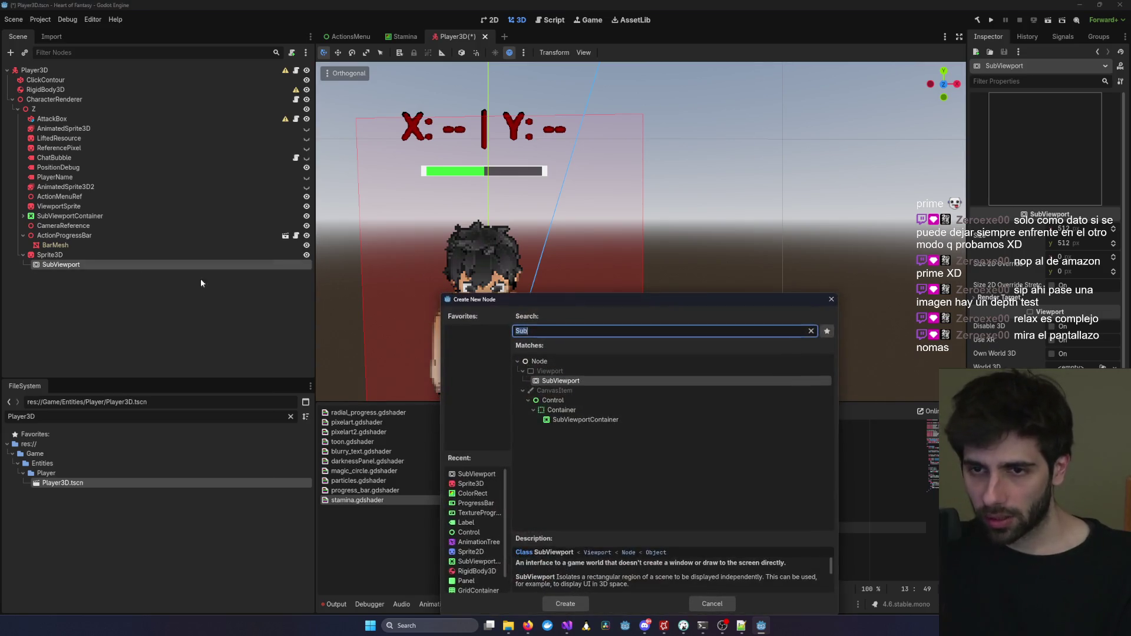
{"action": "key", "text": "Escape"}
{"action": "left_click", "coordinate": [393, 36]}
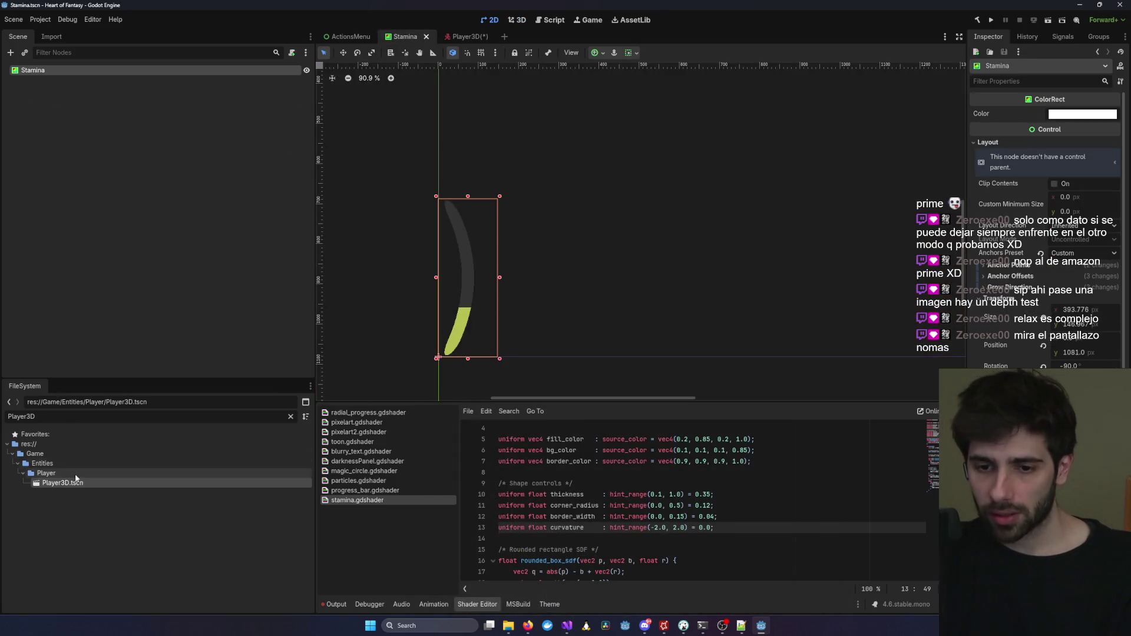
Filter the FileSystem for 'Stamina' and open StaminaBar.tscn and StaminaBar.cs.
{"action": "double_click", "coordinate": [67, 419]}
{"action": "key", "text": "BackSpace"}
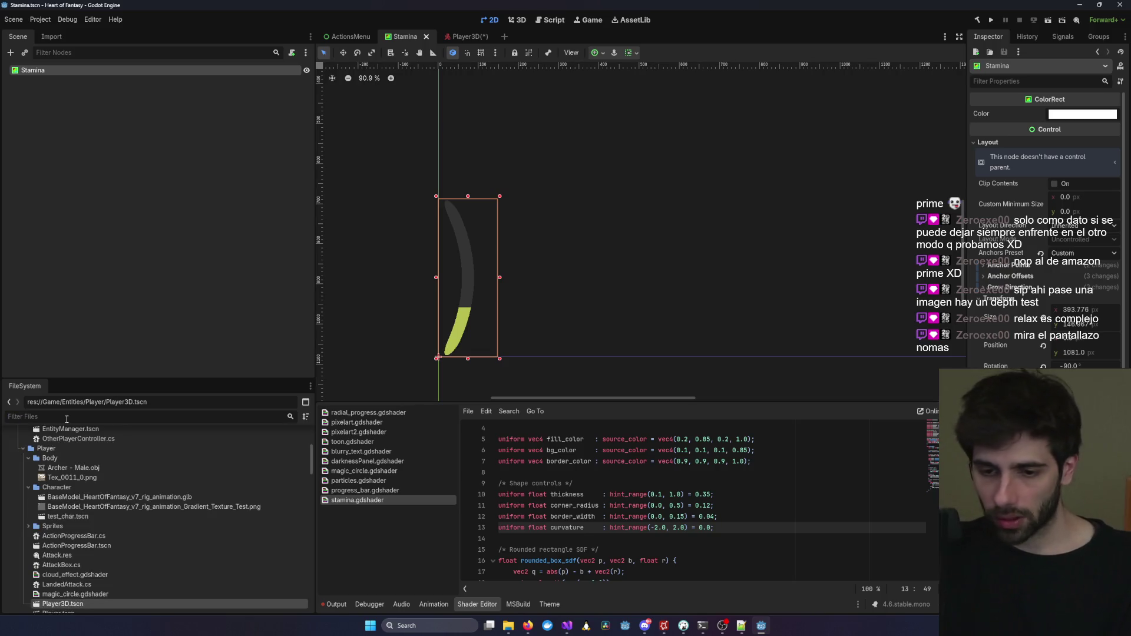
{"action": "scroll", "coordinate": [177, 540], "scroll_direction": "down", "scroll_amount": 10}
{"action": "scroll", "coordinate": [167, 551], "scroll_direction": "down", "scroll_amount": 8}
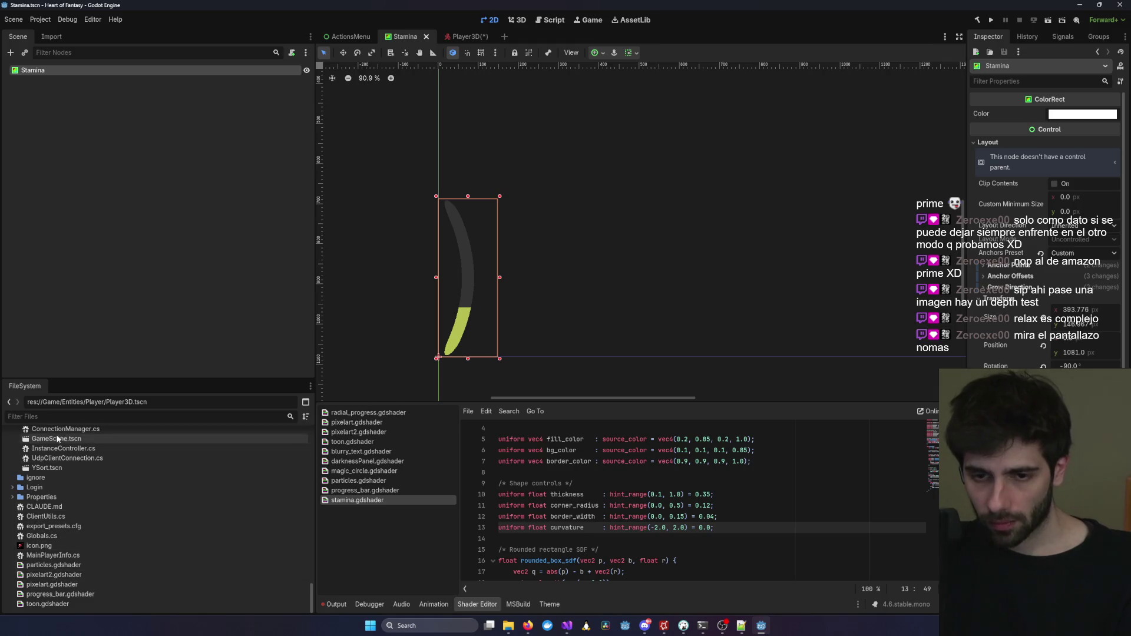
{"action": "type", "text": "Stamina"}
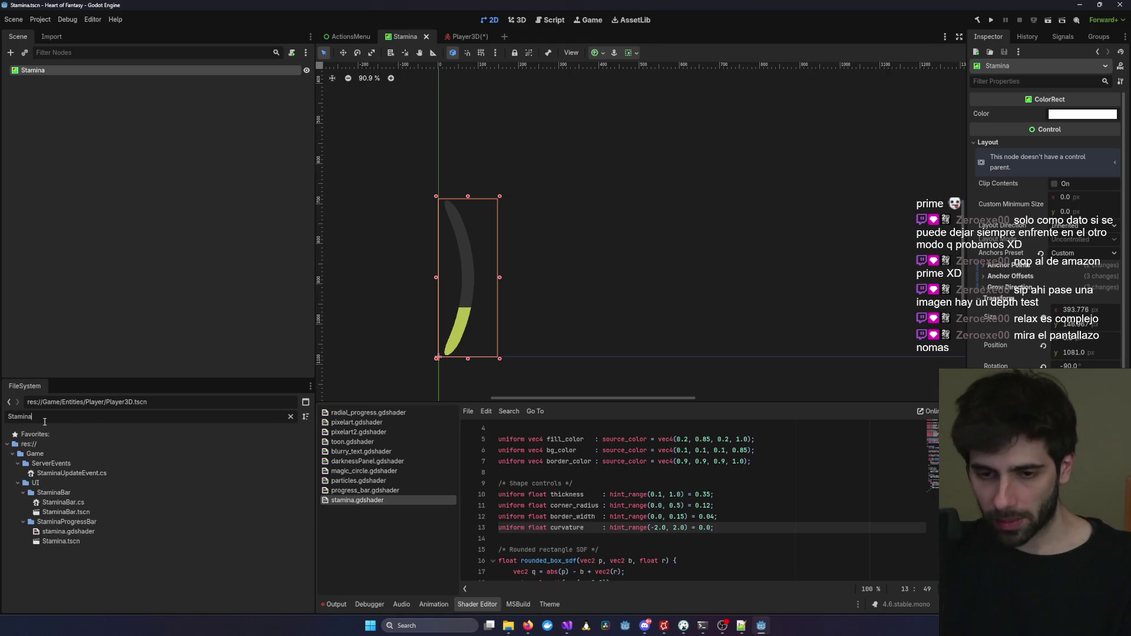
{"action": "double_click", "coordinate": [86, 513]}
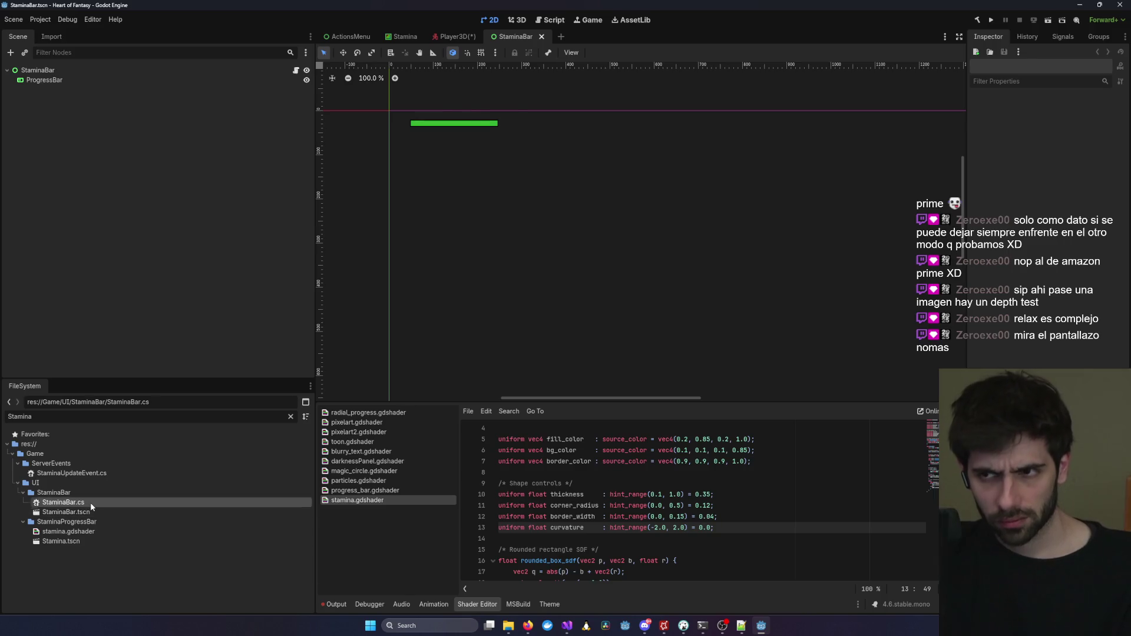
{"action": "double_click", "coordinate": [90, 502]}
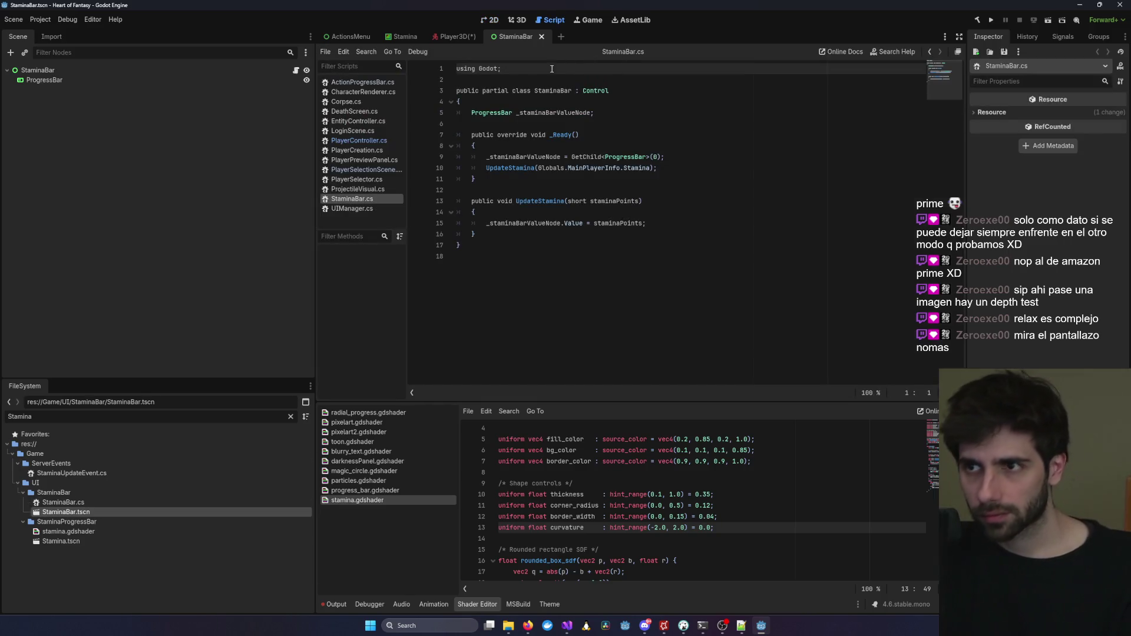
Compare the Stamina and StaminaBar scenes and review StaminaBar.cs in Visual Studio.
{"action": "left_click", "coordinate": [405, 37]}
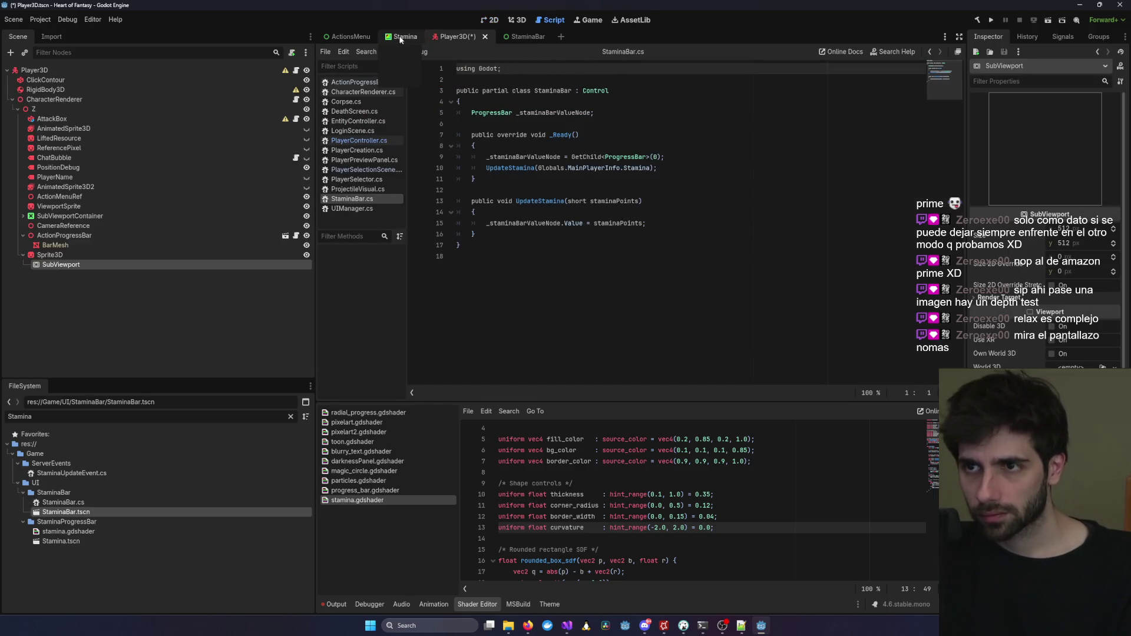
{"action": "left_click", "coordinate": [528, 37]}
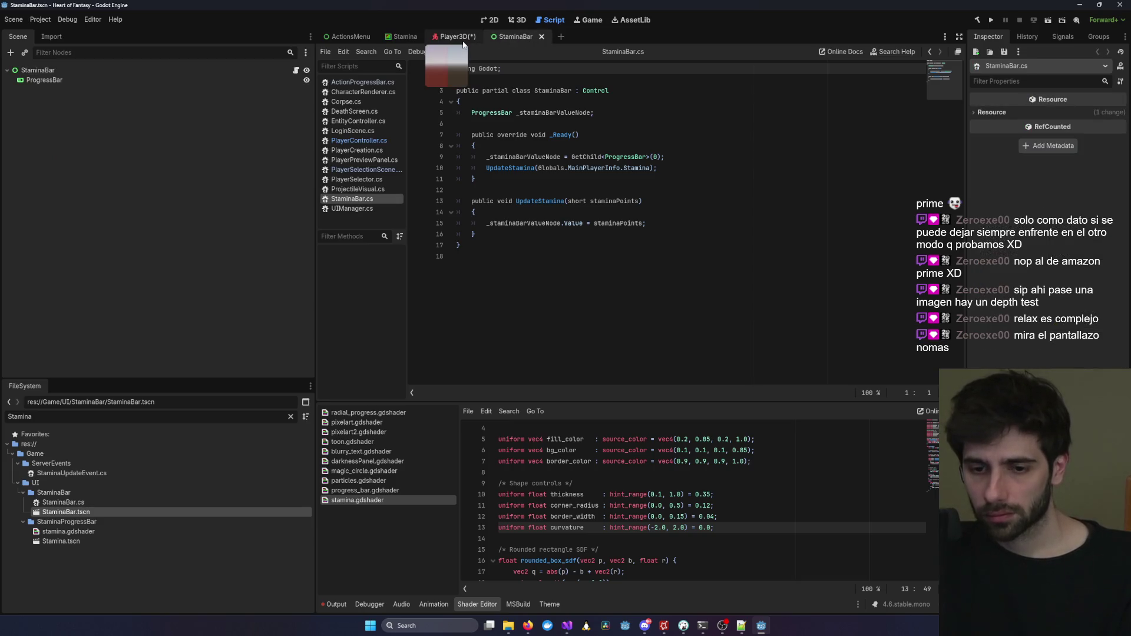
{"action": "left_click", "coordinate": [402, 36]}
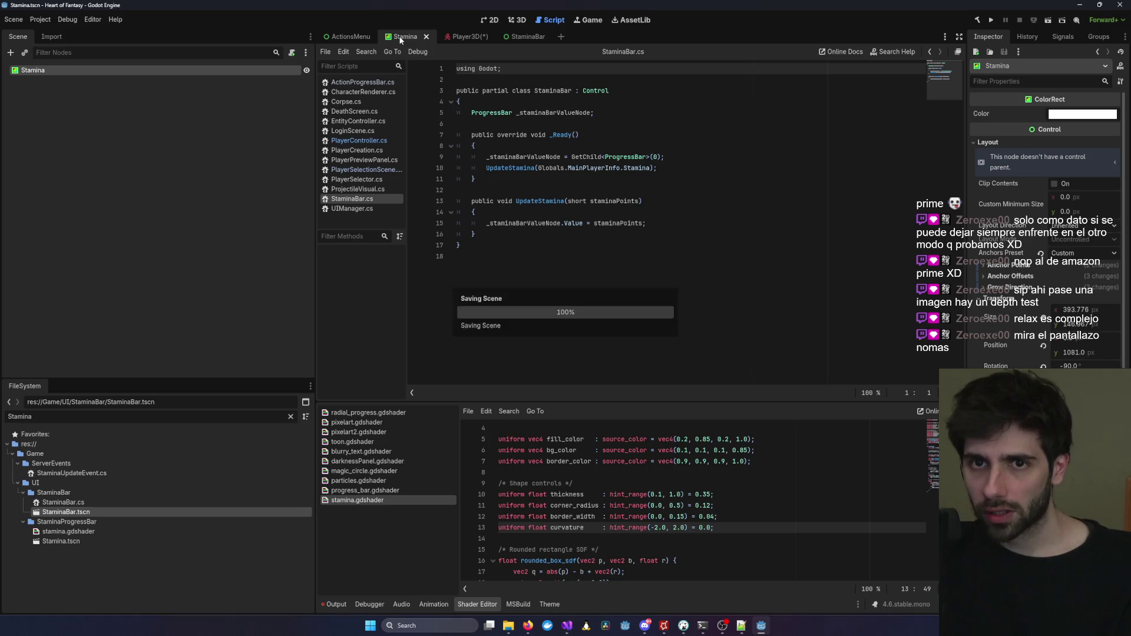
{"action": "key", "text": "alt+Tab"}
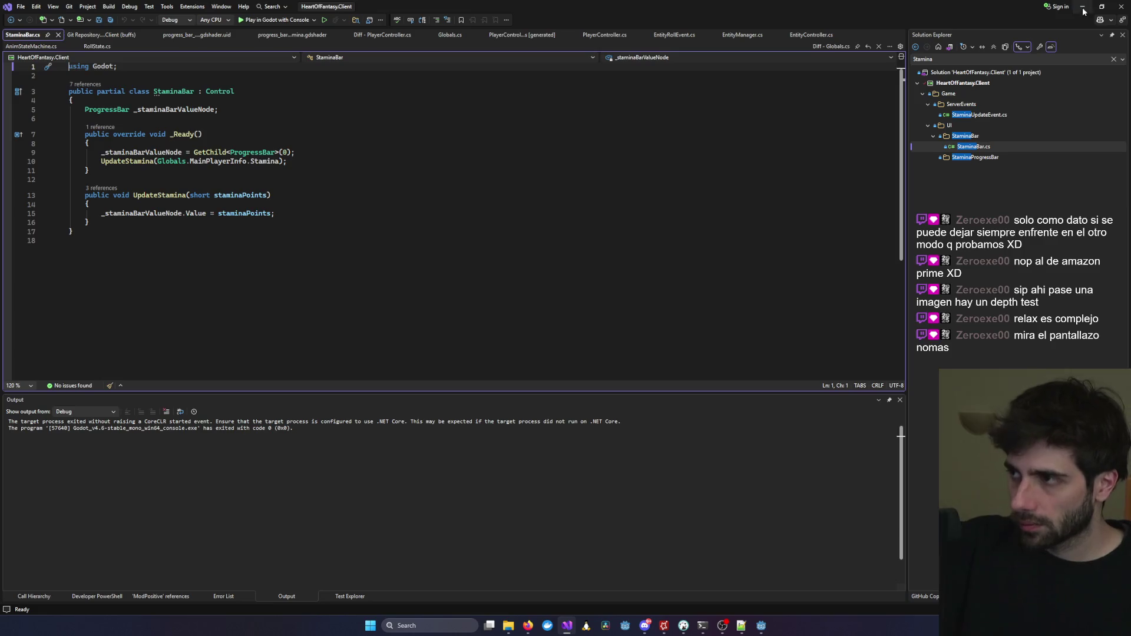
{"action": "key", "text": "alt+Tab"}
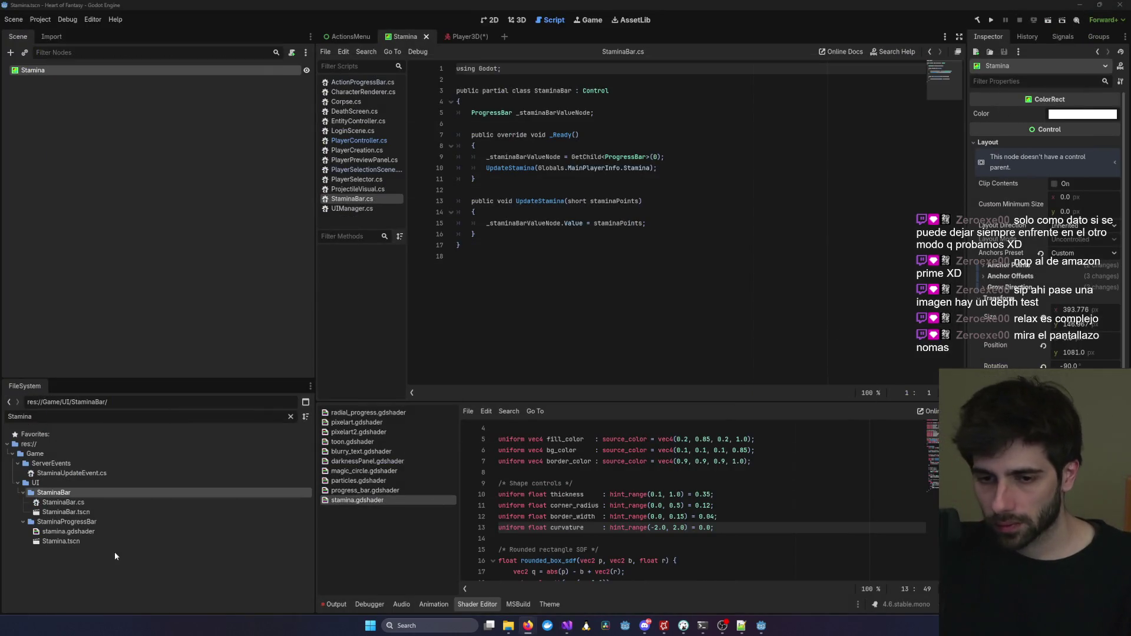
Select Stamina.tscn, bring up the Player3D scene in the 3D workspace, and save it.
{"action": "left_click", "coordinate": [70, 542]}
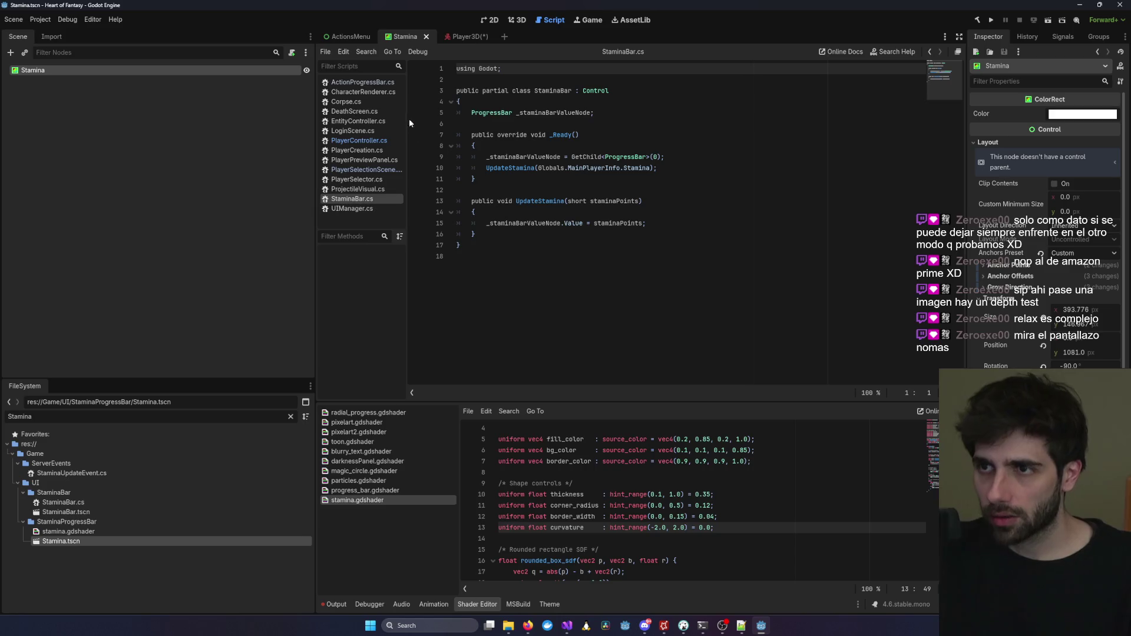
{"action": "left_click", "coordinate": [518, 23]}
{"action": "left_click", "coordinate": [494, 20]}
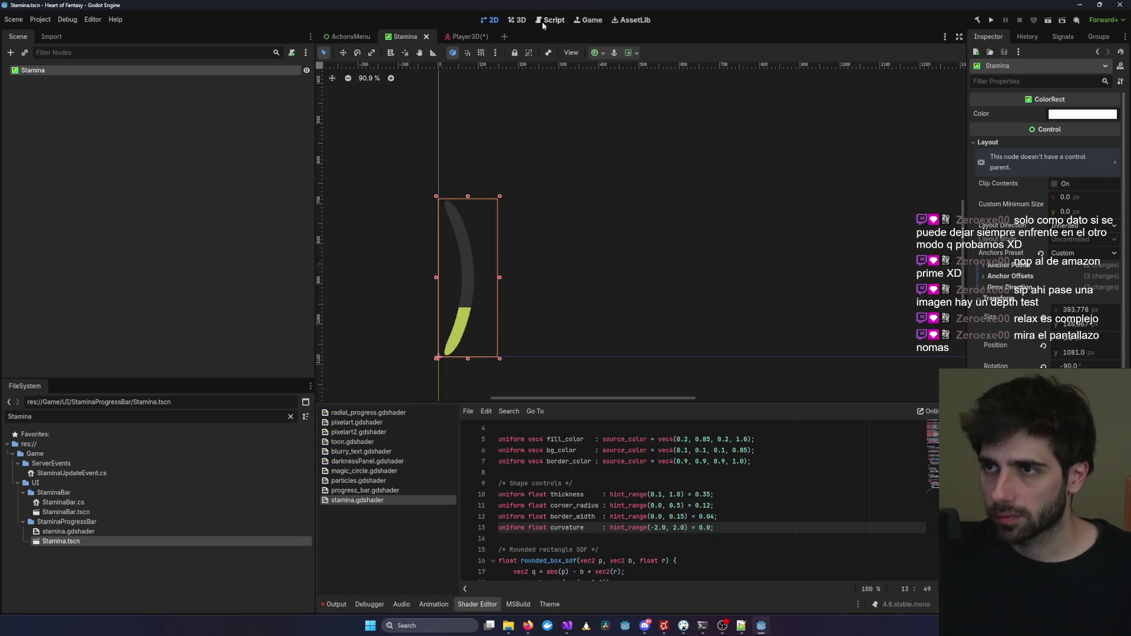
{"action": "left_click", "coordinate": [550, 21]}
{"action": "left_click", "coordinate": [516, 21]}
{"action": "left_click", "coordinate": [465, 37]}
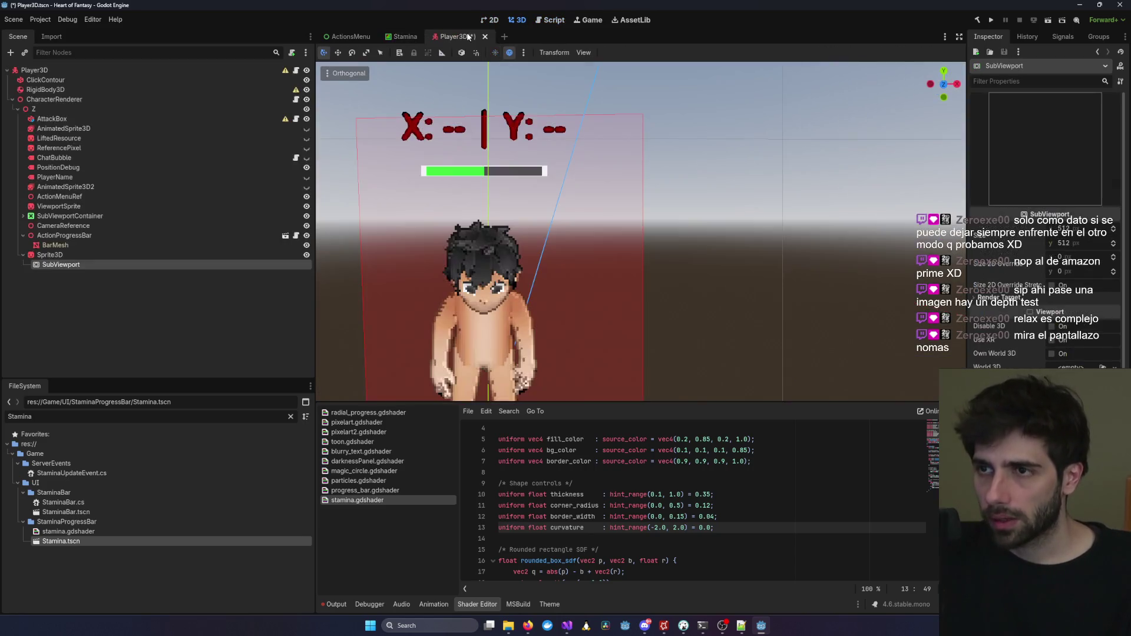
{"action": "key", "text": "ctrl+s"}
Drag Stamina.tscn onto the SubViewport node and orbit to a front view of the character.
{"action": "left_click_drag", "start_coordinate": [56, 543], "coordinate": [70, 266]}
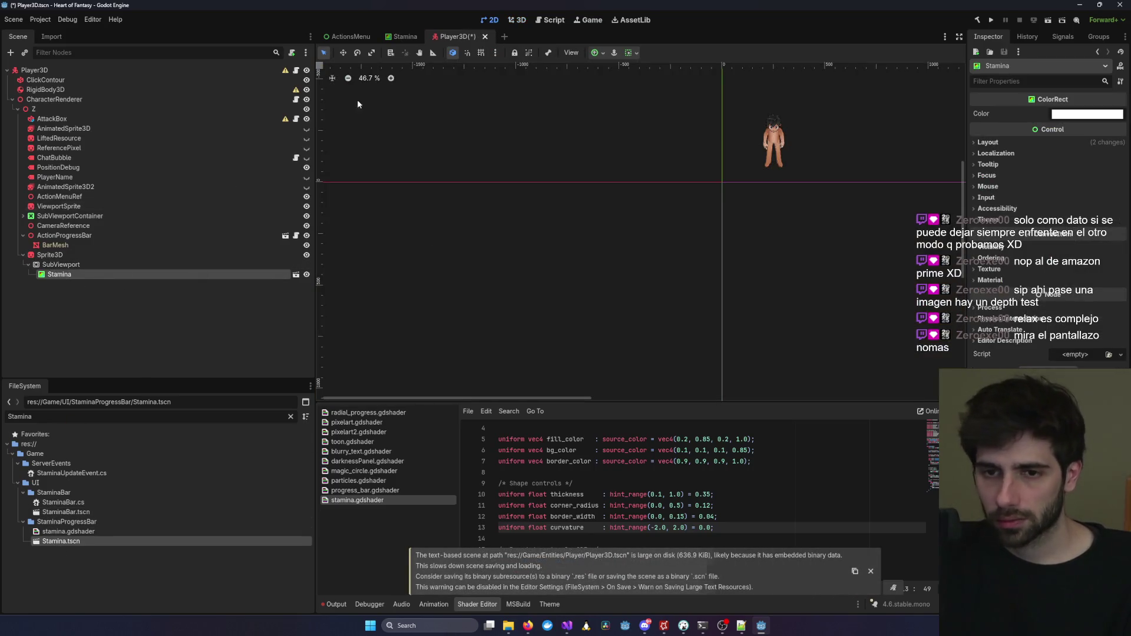
{"action": "left_click", "coordinate": [516, 20]}
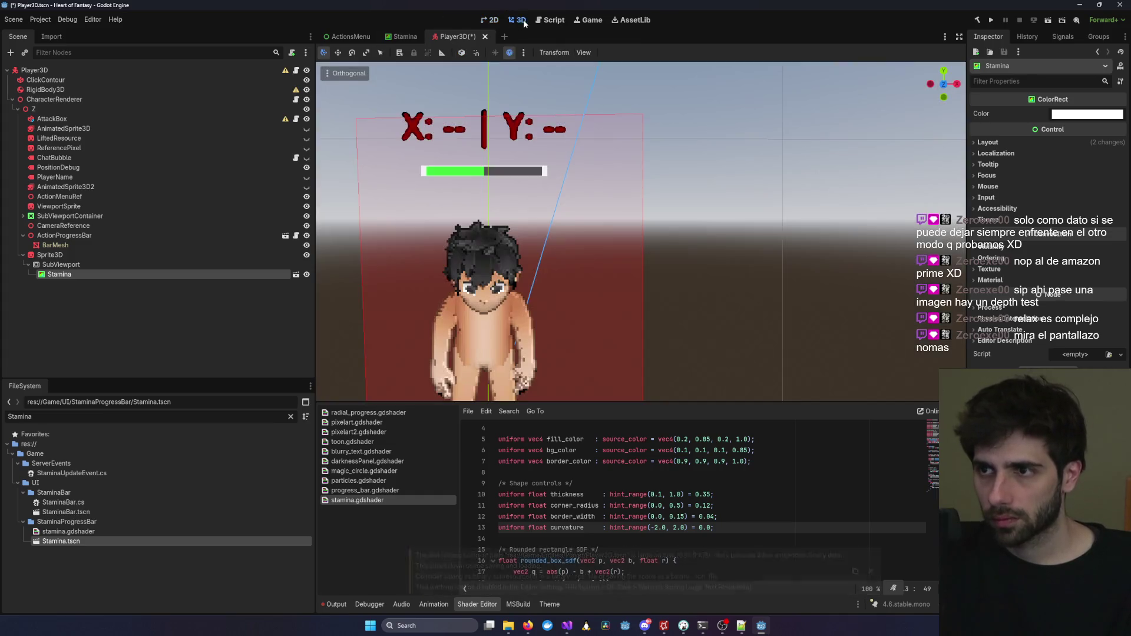
{"action": "scroll", "coordinate": [687, 289], "scroll_direction": "down", "scroll_amount": 10}
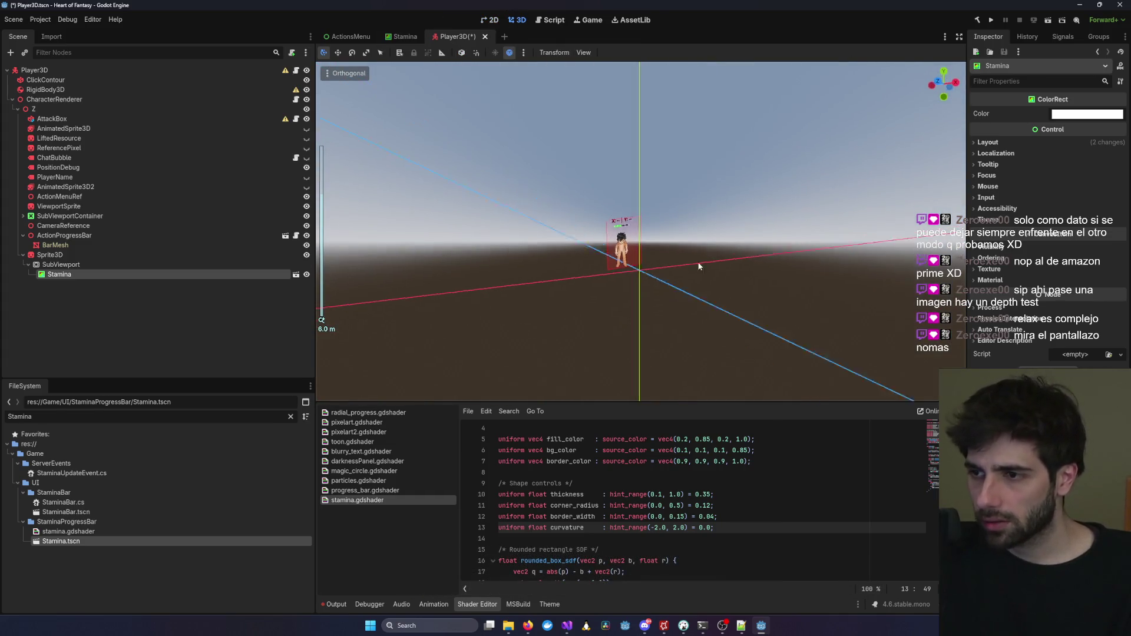
{"action": "mouse_move", "coordinate": [828, 256]}
{"action": "left_mouse_down"}
{"action": "mouse_move", "coordinate": [437, 271]}
{"action": "mouse_move", "coordinate": [777, 260]}
{"action": "left_mouse_up"}
{"action": "scroll", "coordinate": [659, 270], "scroll_direction": "up", "scroll_amount": 6}
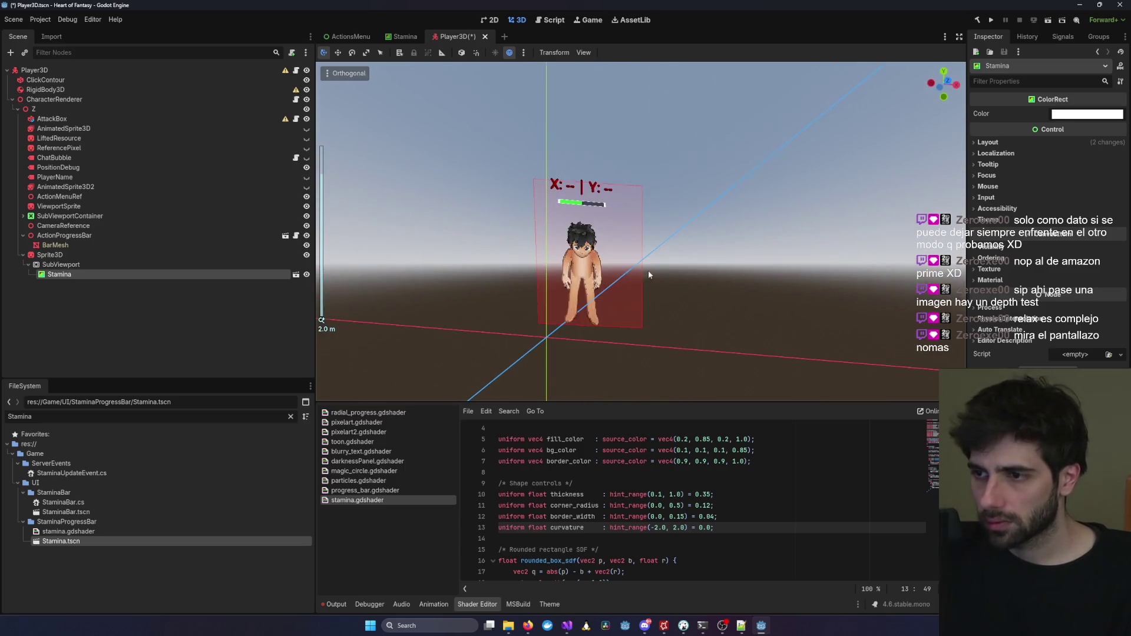
Give the Sprite3D a new ViewportTexture sourced from the SubViewport and save Player3D.
{"action": "left_click", "coordinate": [70, 256]}
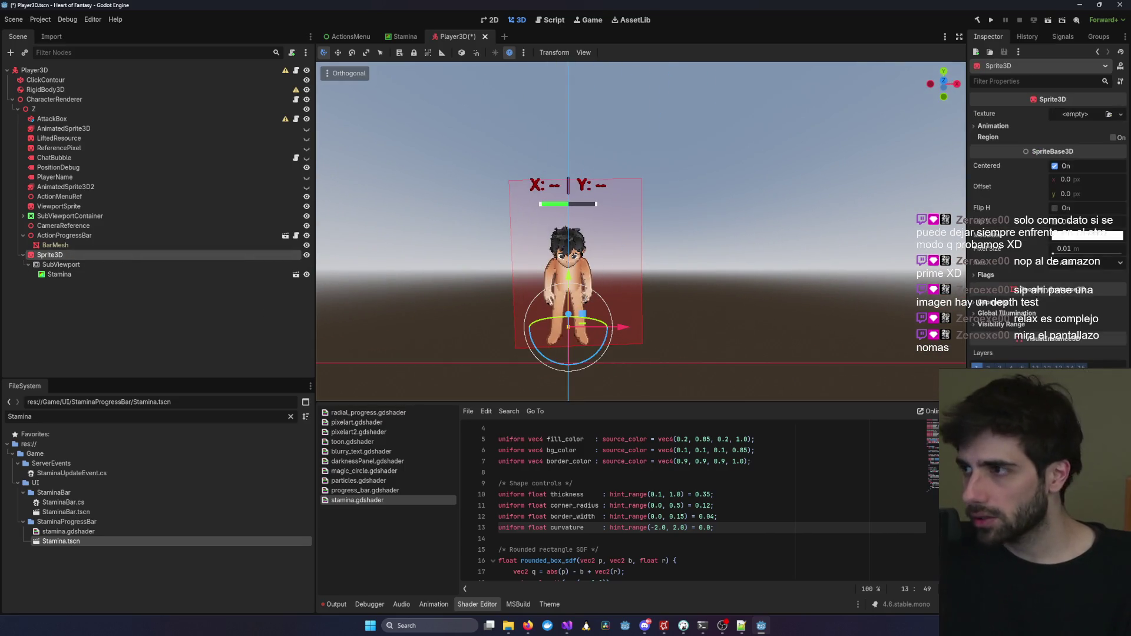
{"action": "left_click", "coordinate": [1120, 114]}
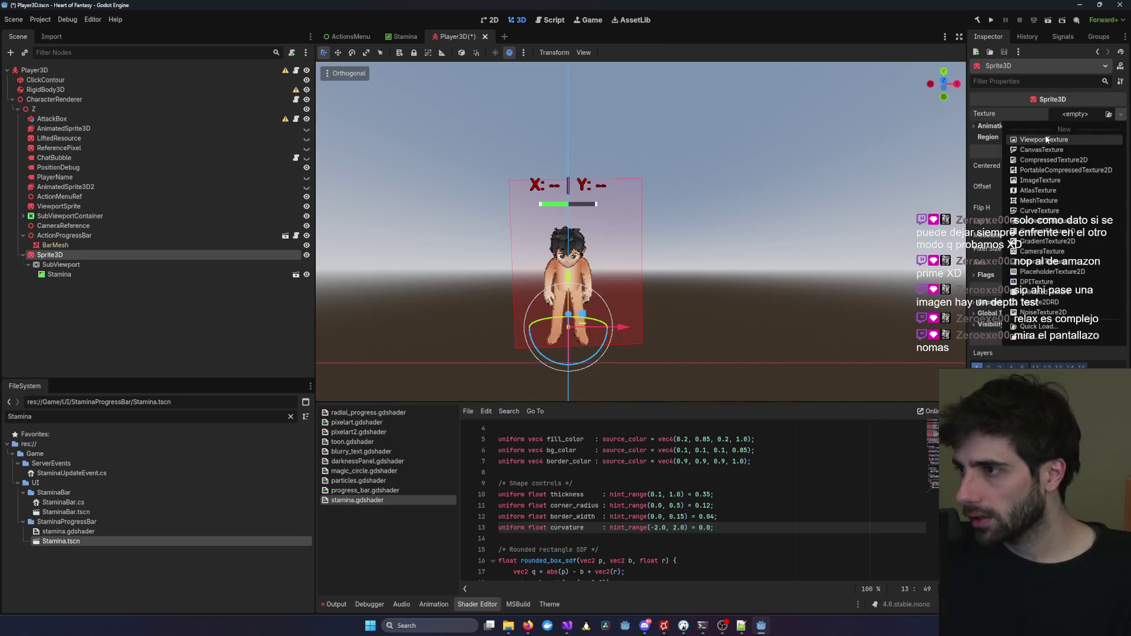
{"action": "left_click", "coordinate": [1031, 140]}
{"action": "scroll", "coordinate": [566, 353], "scroll_direction": "down", "scroll_amount": 5}
{"action": "double_click", "coordinate": [542, 430]}
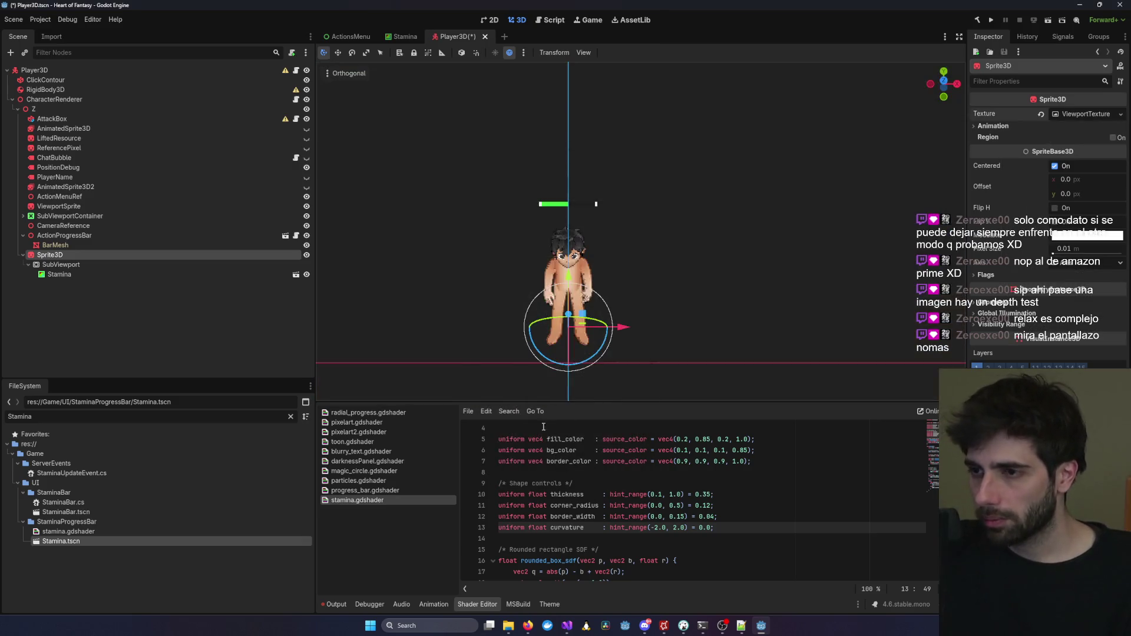
{"action": "key", "text": "ctrl+s"}
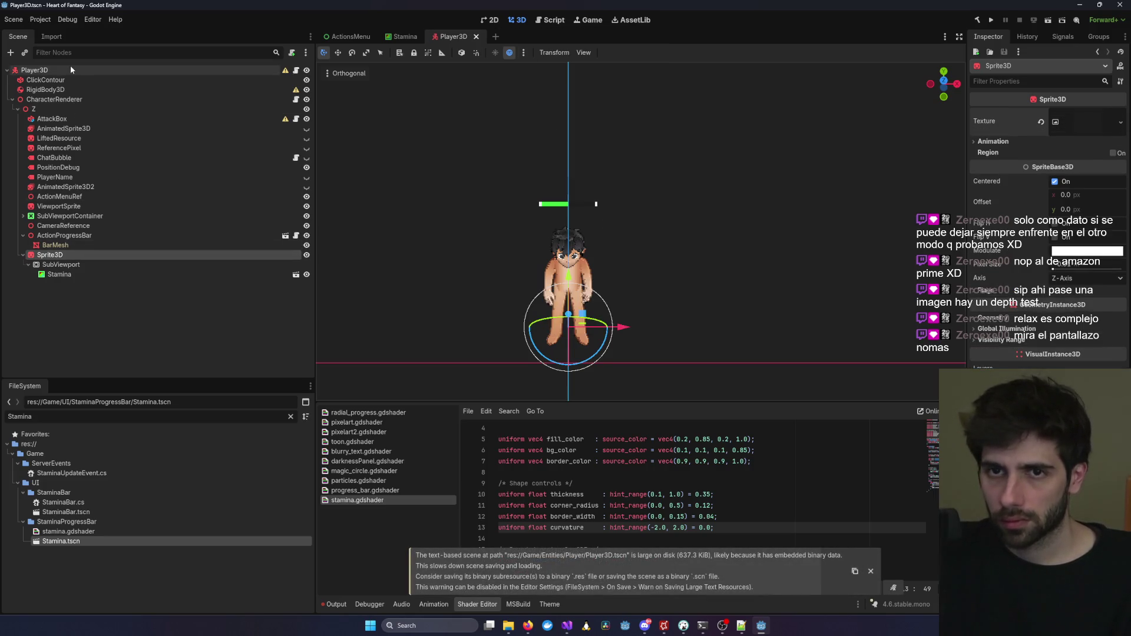
Close the Player3D scene and reopen it from the FileSystem filtered by 'Player'.
{"action": "mouse_move", "coordinate": [582, 220]}
{"action": "left_mouse_down"}
{"action": "mouse_move", "coordinate": [755, 284]}
{"action": "mouse_move", "coordinate": [602, 255]}
{"action": "mouse_move", "coordinate": [699, 268]}
{"action": "mouse_move", "coordinate": [643, 285]}
{"action": "mouse_move", "coordinate": [683, 277]}
{"action": "mouse_move", "coordinate": [763, 313]}
{"action": "mouse_move", "coordinate": [701, 322]}
{"action": "left_mouse_up"}
{"action": "scroll", "coordinate": [755, 284], "scroll_direction": "down", "scroll_amount": 3}
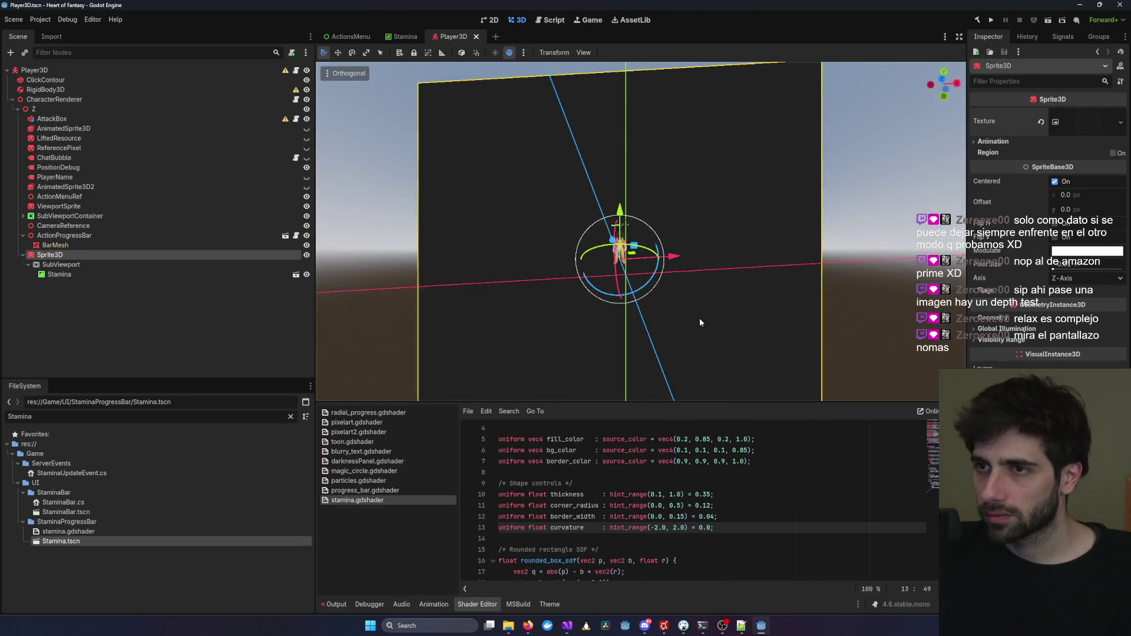
{"action": "left_click", "coordinate": [476, 36]}
{"action": "double_click", "coordinate": [46, 417]}
{"action": "type", "text": "Player"}
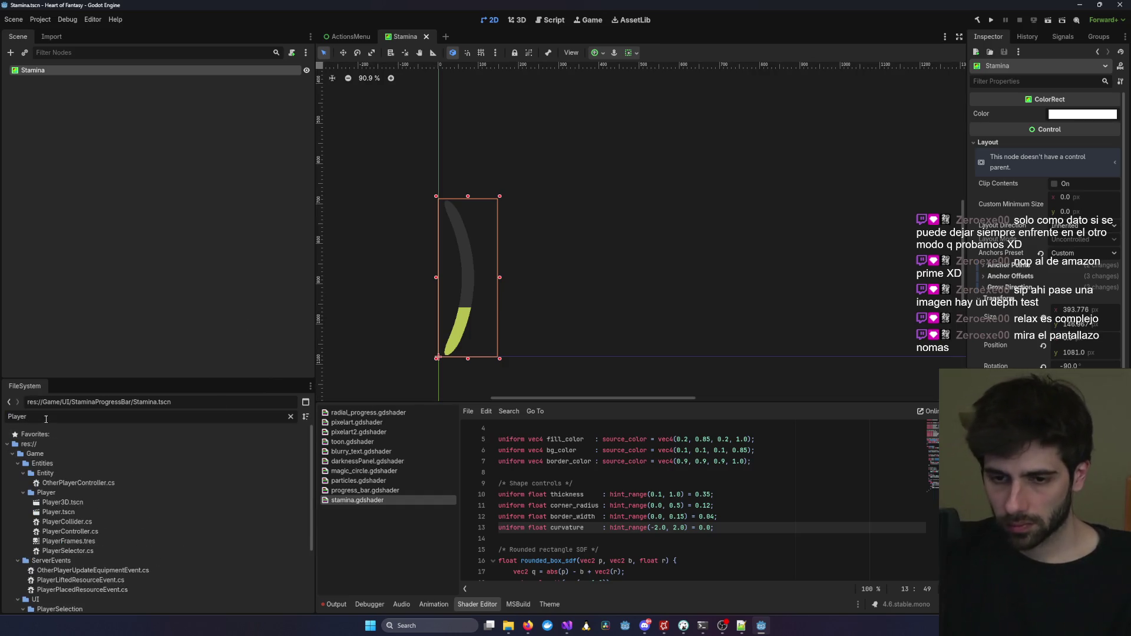
{"action": "double_click", "coordinate": [100, 500]}
{"action": "scroll", "coordinate": [497, 344], "scroll_direction": "down", "scroll_amount": 5}
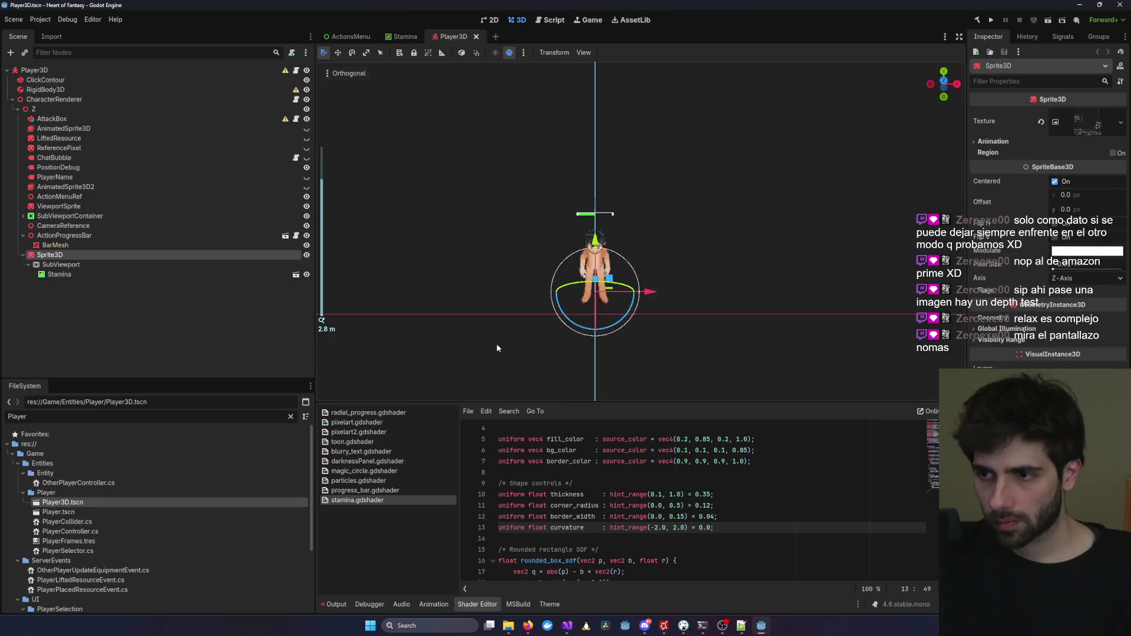
{"action": "scroll", "coordinate": [531, 235], "scroll_direction": "up", "scroll_amount": 5}
Drag the Sprite3D about 5.45 units to the player's right and reselect it.
{"action": "mouse_move", "coordinate": [677, 238]}
{"action": "left_mouse_down"}
{"action": "mouse_move", "coordinate": [833, 235]}
{"action": "mouse_move", "coordinate": [817, 235]}
{"action": "left_mouse_up"}
{"action": "left_click", "coordinate": [91, 271]}
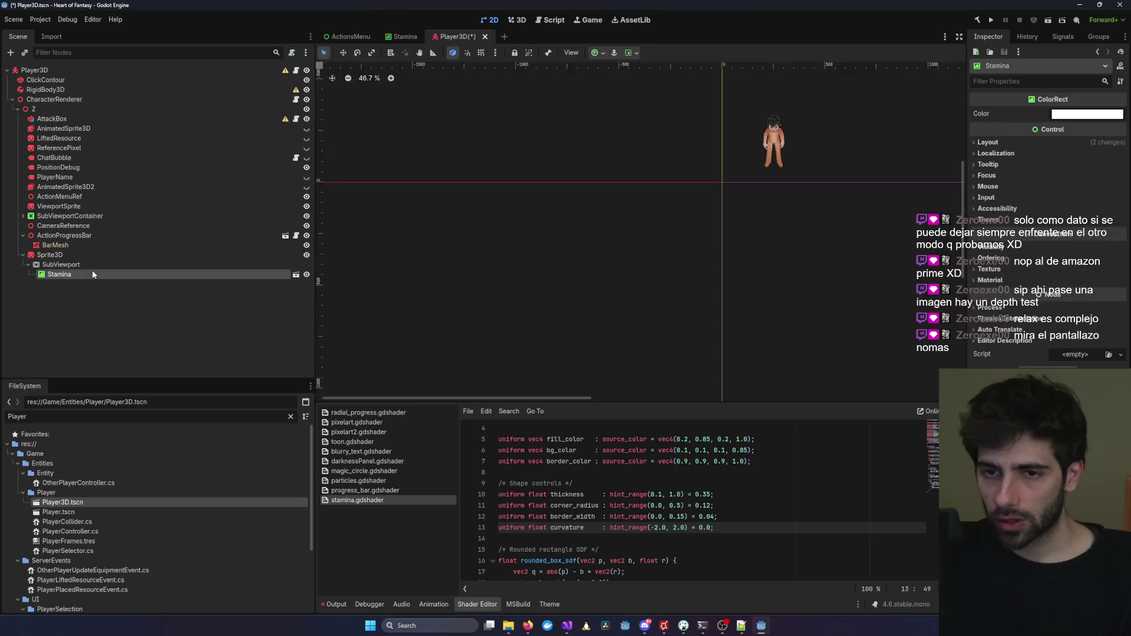
{"action": "left_click", "coordinate": [110, 256]}
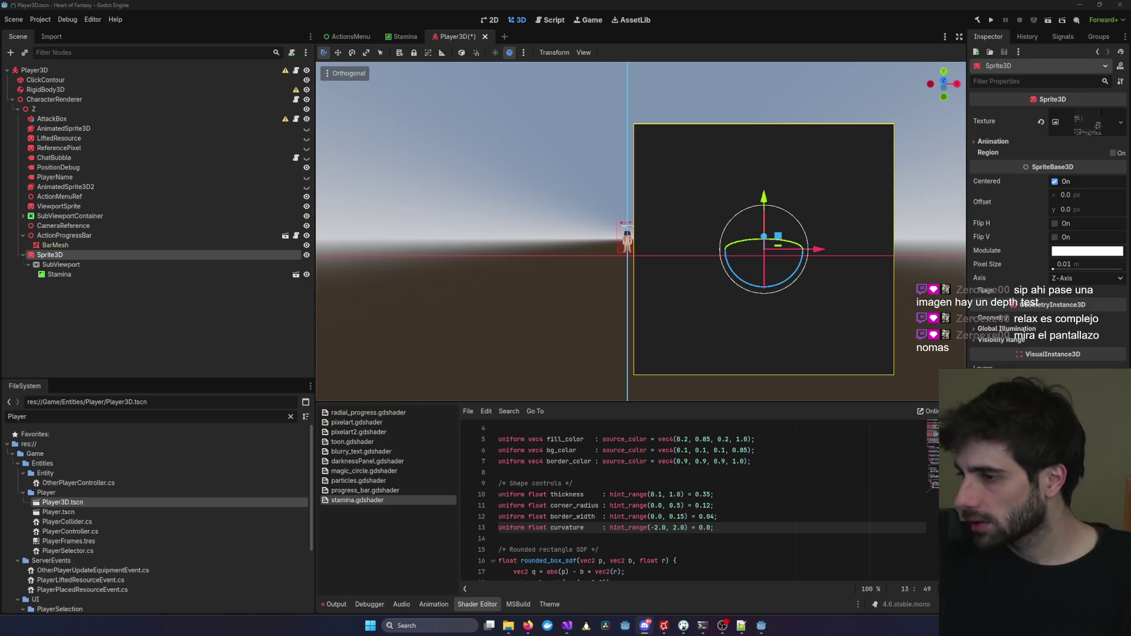
Enable the Sprite3D's No Depth Test flag, keep Billboard Disabled, and save Player3D.
{"action": "left_click", "coordinate": [993, 290]}
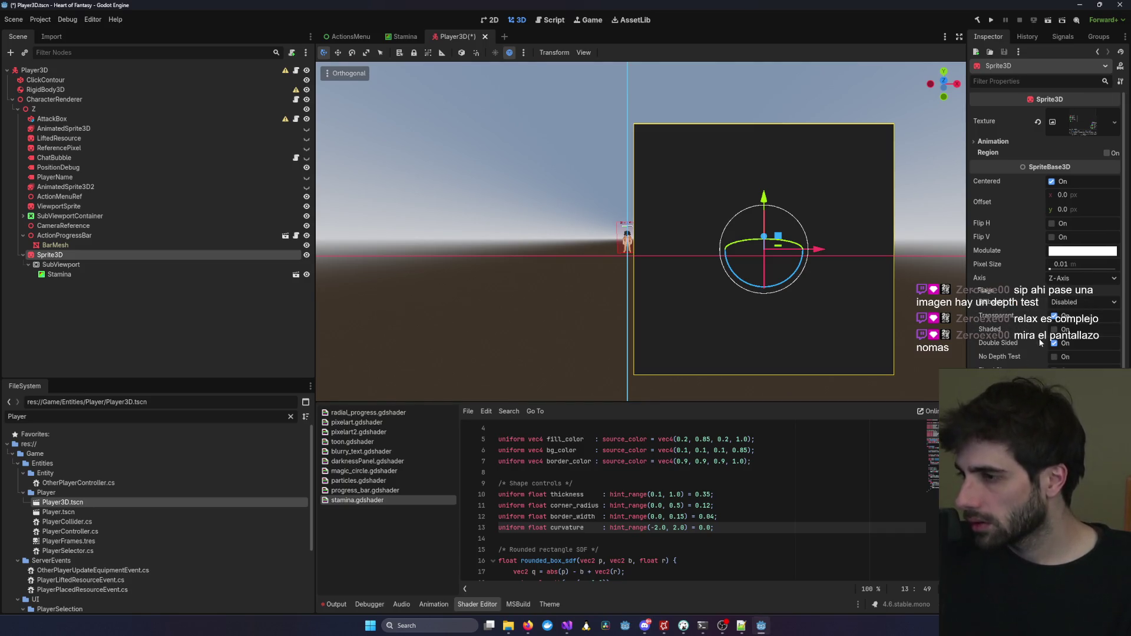
{"action": "left_click", "coordinate": [1054, 357]}
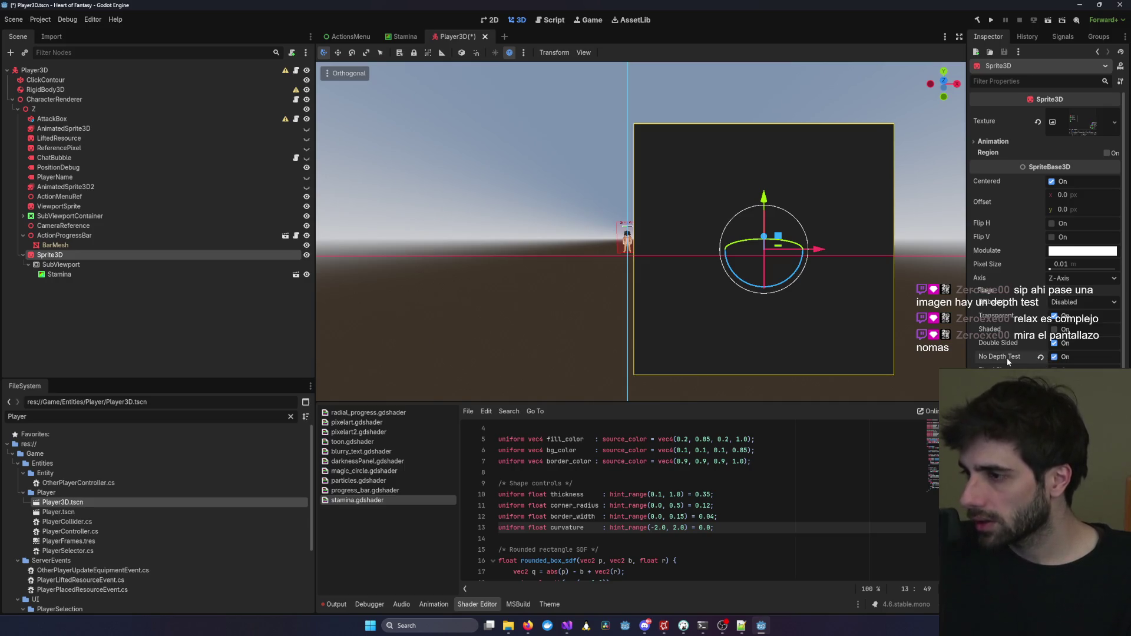
{"action": "mouse_move", "coordinate": [1002, 359]}
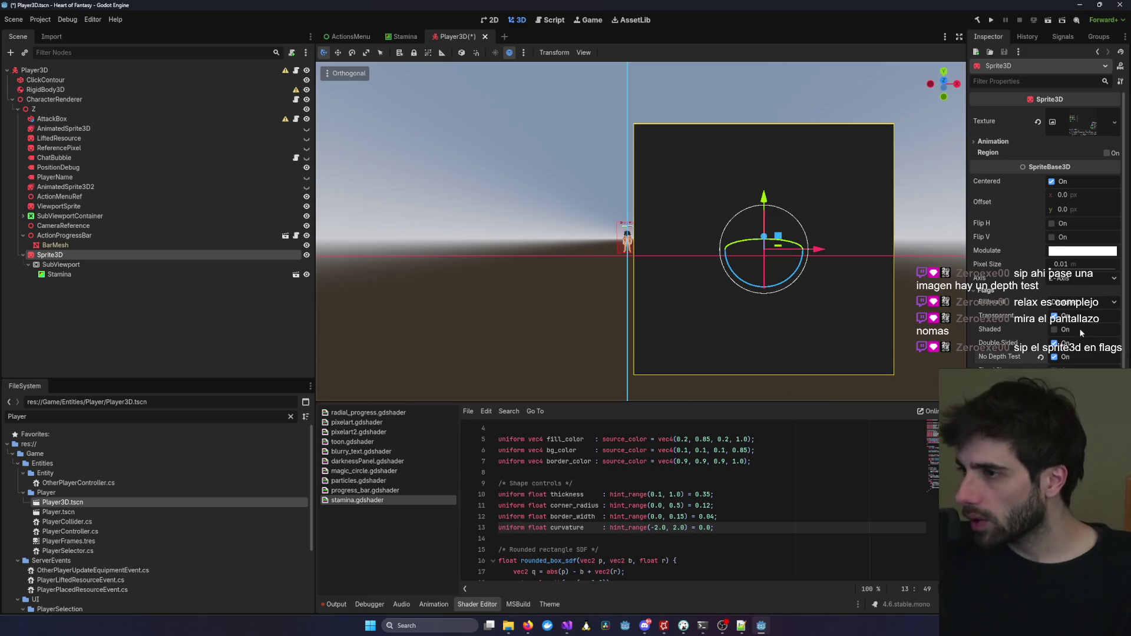
{"action": "left_click", "coordinate": [1003, 144]}
{"action": "left_click", "coordinate": [1004, 143]}
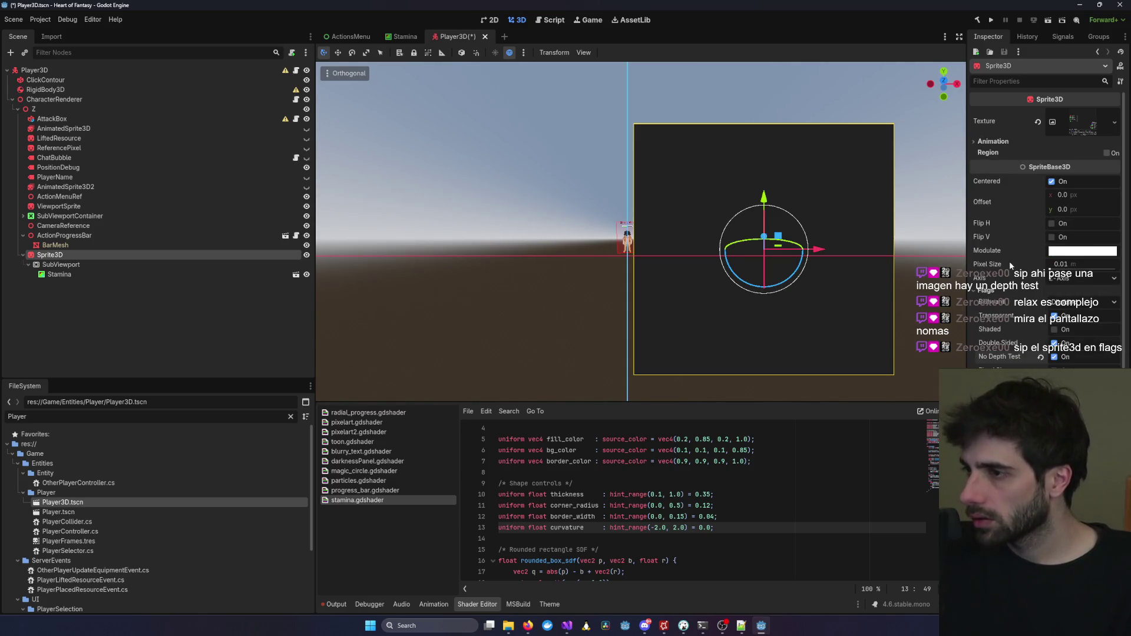
{"action": "left_click", "coordinate": [1060, 303]}
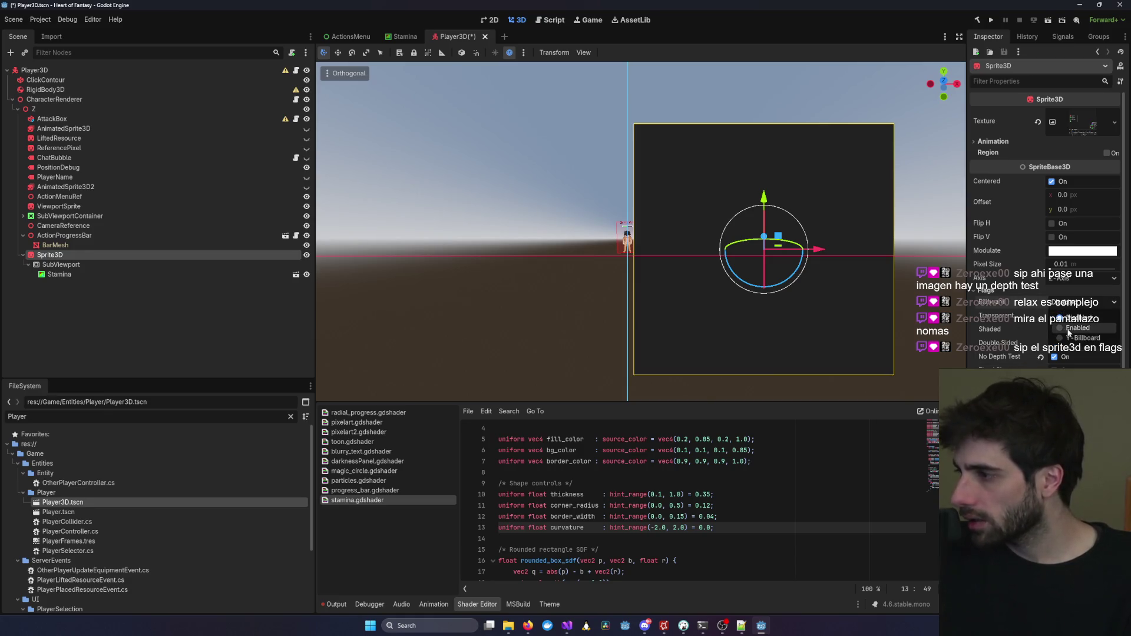
{"action": "left_click", "coordinate": [1076, 306]}
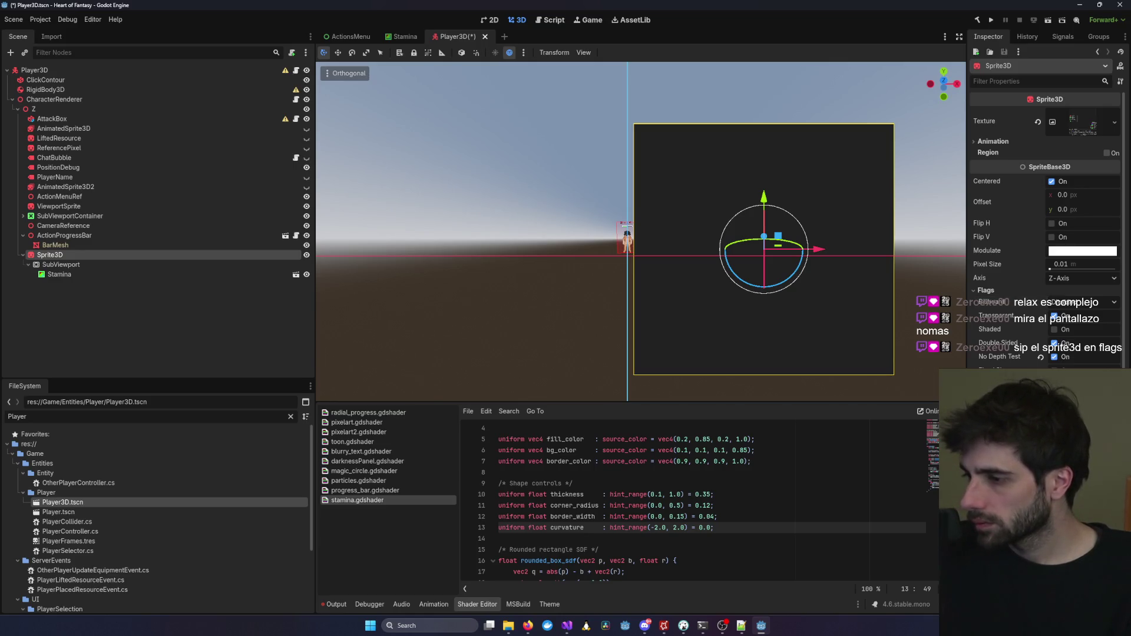
{"action": "key", "text": "ctrl+s"}
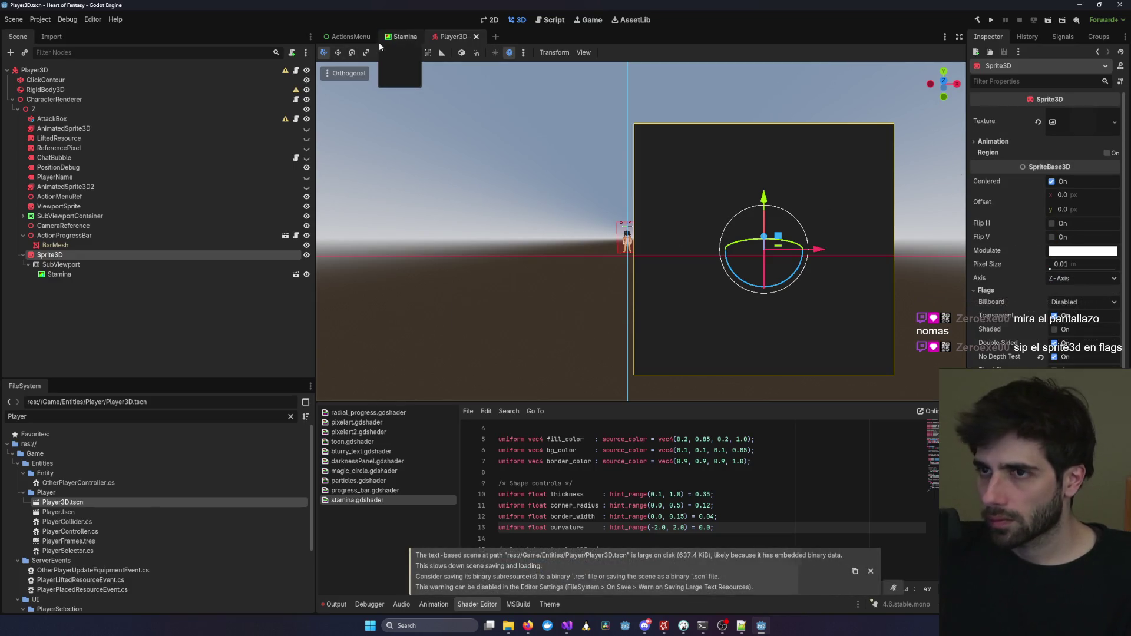
{"action": "left_click", "coordinate": [154, 274]}
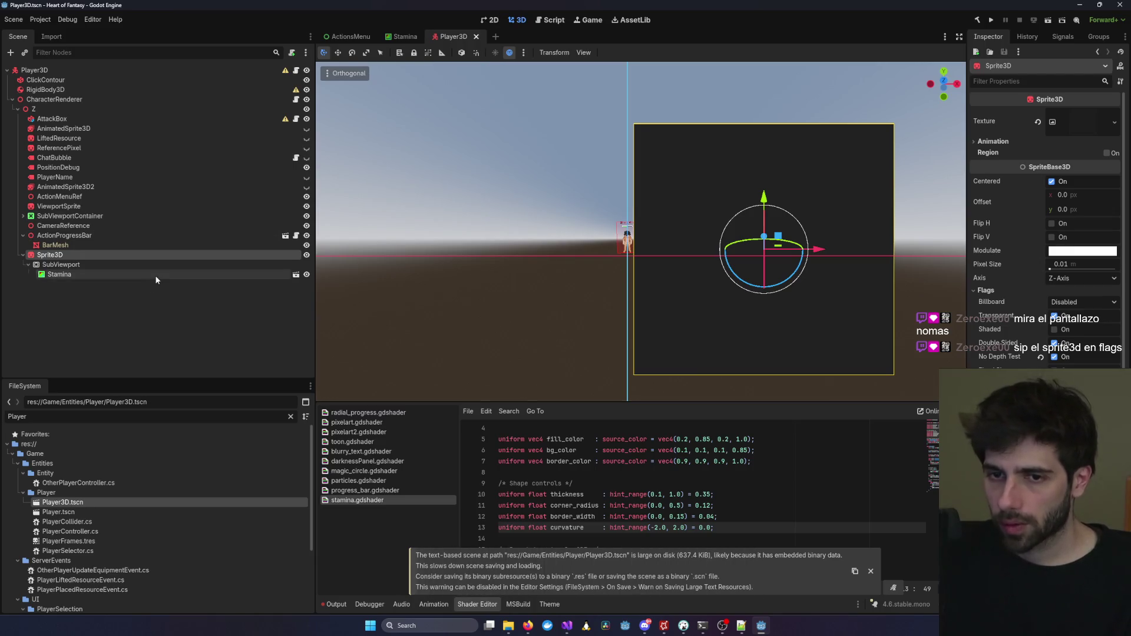
In the Stamina scene, drag the bar rectangle up to the origin line and save.
{"action": "mouse_move", "coordinate": [755, 205]}
{"action": "left_mouse_down"}
{"action": "mouse_move", "coordinate": [511, 327]}
{"action": "mouse_move", "coordinate": [715, 285]}
{"action": "mouse_move", "coordinate": [610, 309]}
{"action": "left_mouse_up"}
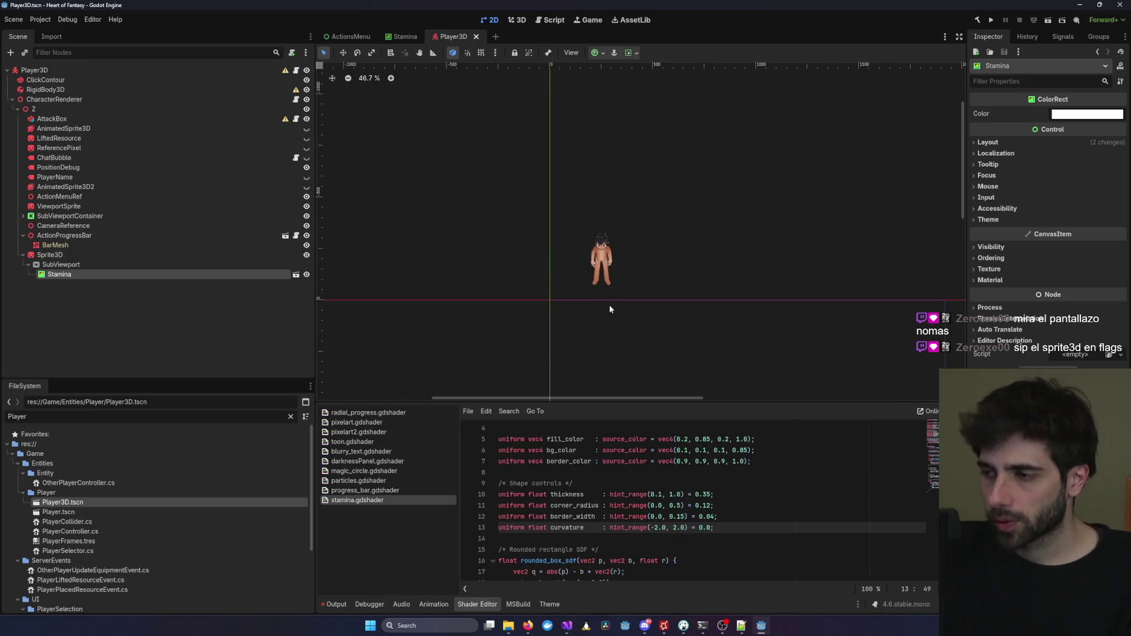
{"action": "left_click", "coordinate": [405, 36]}
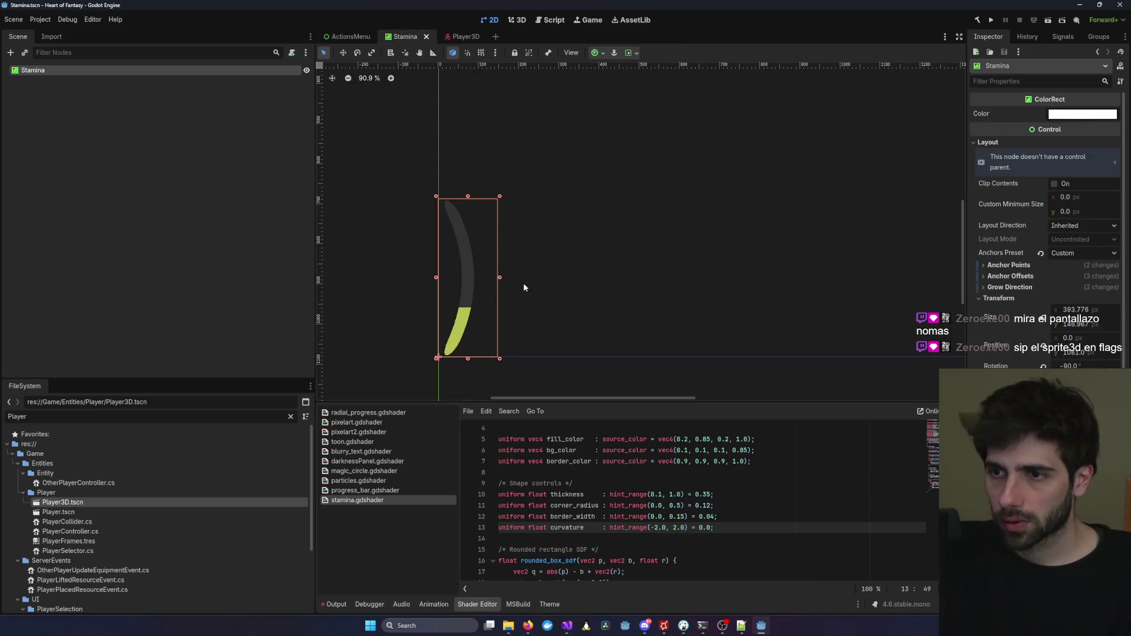
{"action": "scroll", "coordinate": [589, 139], "scroll_direction": "down", "scroll_amount": 8}
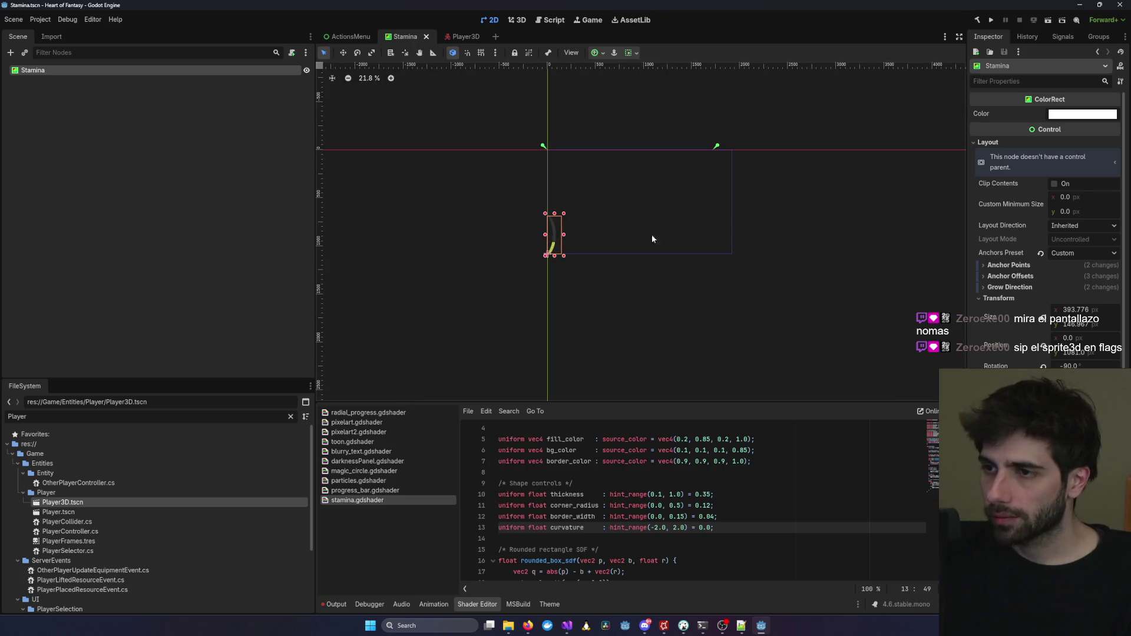
{"action": "left_click_drag", "start_coordinate": [556, 237], "coordinate": [556, 171]}
{"action": "key", "text": "ctrl+s"}
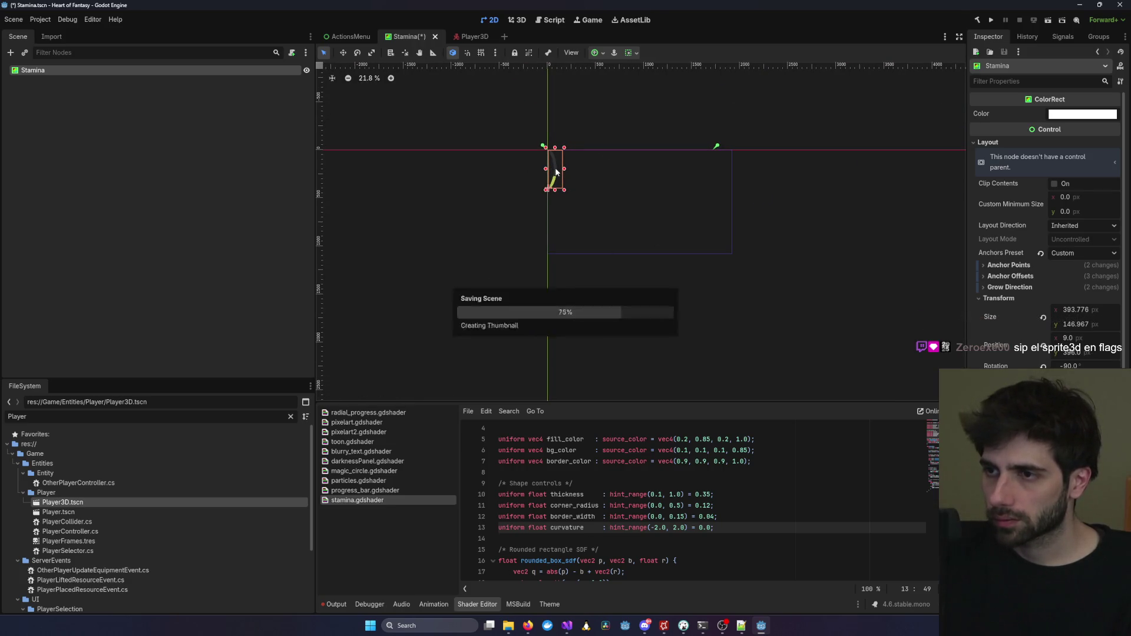
Return to Player3D in 3D, snap to the front view, and select the bar's Sprite3D.
{"action": "left_click", "coordinate": [472, 36]}
{"action": "left_click", "coordinate": [518, 20]}
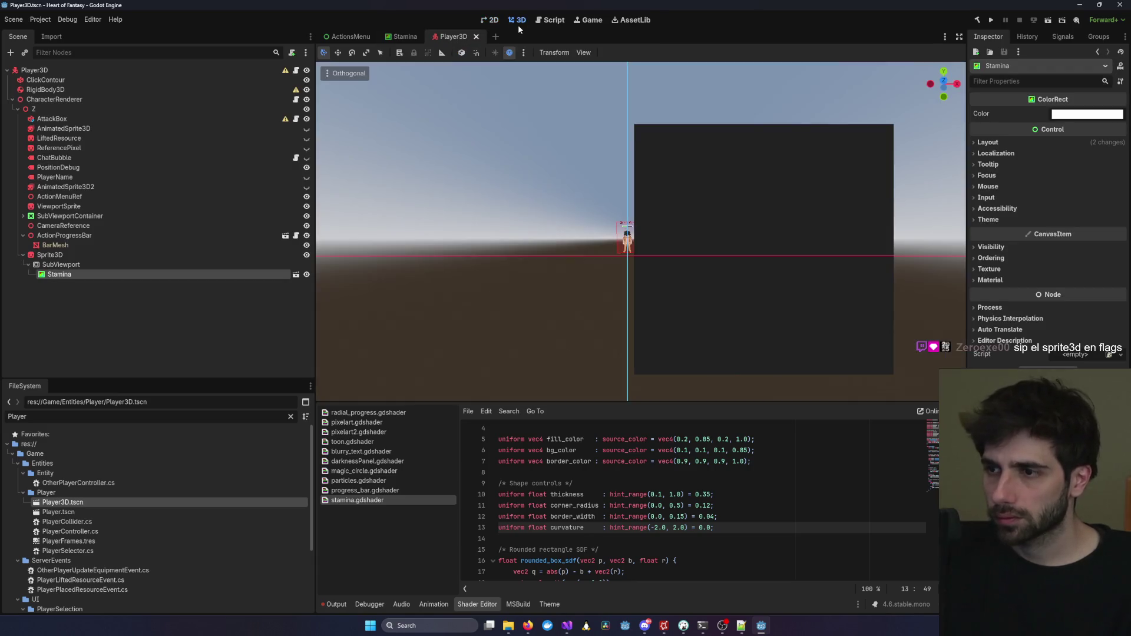
{"action": "mouse_move", "coordinate": [706, 228]}
{"action": "left_mouse_down"}
{"action": "mouse_move", "coordinate": [734, 218]}
{"action": "mouse_move", "coordinate": [723, 193]}
{"action": "mouse_move", "coordinate": [642, 197]}
{"action": "mouse_move", "coordinate": [553, 239]}
{"action": "left_mouse_up"}
{"action": "key", "text": "KP_1"}
{"action": "left_click", "coordinate": [740, 239]}
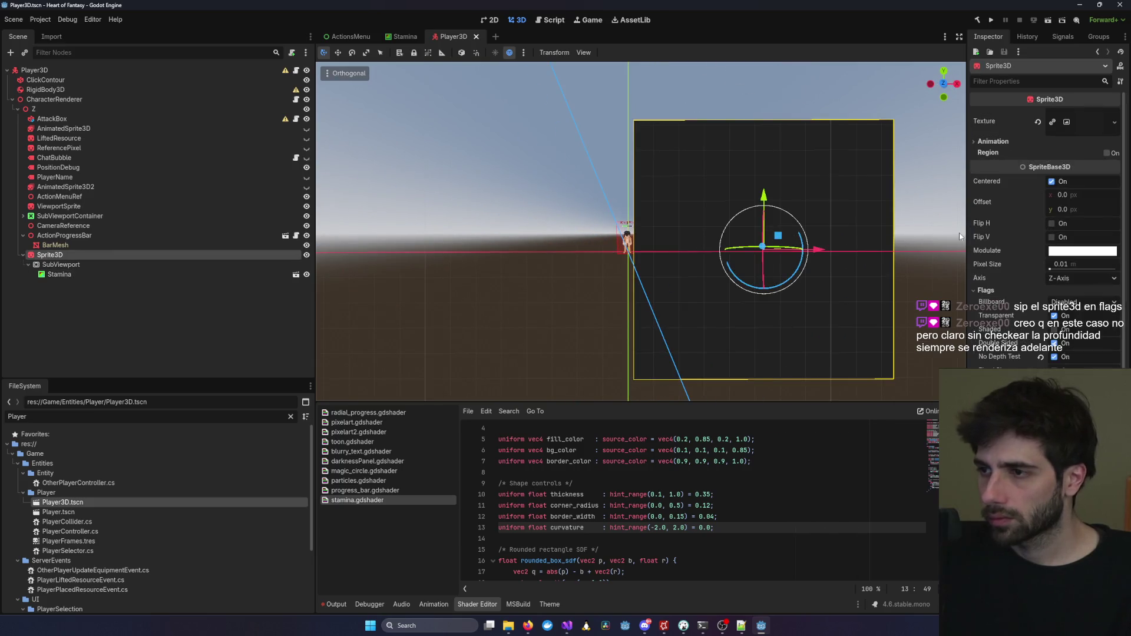
Drag the SubViewport's Size to 21 × 119 px so the bar sprite becomes a narrow upright strip.
{"action": "left_click", "coordinate": [78, 266]}
{"action": "mouse_move", "coordinate": [1080, 231]}
{"action": "left_mouse_down"}
{"action": "mouse_move", "coordinate": [943, 231]}
{"action": "mouse_move", "coordinate": [1102, 243]}
{"action": "mouse_move", "coordinate": [990, 243]}
{"action": "left_mouse_up"}
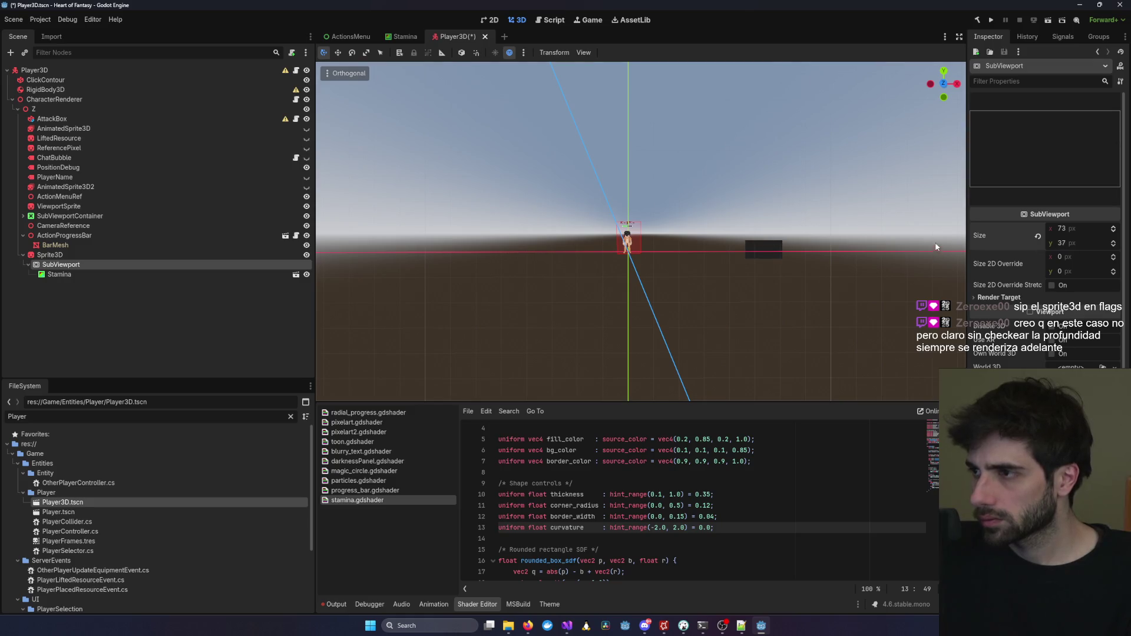
{"action": "mouse_move", "coordinate": [1076, 242]}
{"action": "left_mouse_down"}
{"action": "mouse_move", "coordinate": [1108, 243]}
{"action": "mouse_move", "coordinate": [1048, 231]}
{"action": "left_mouse_up"}
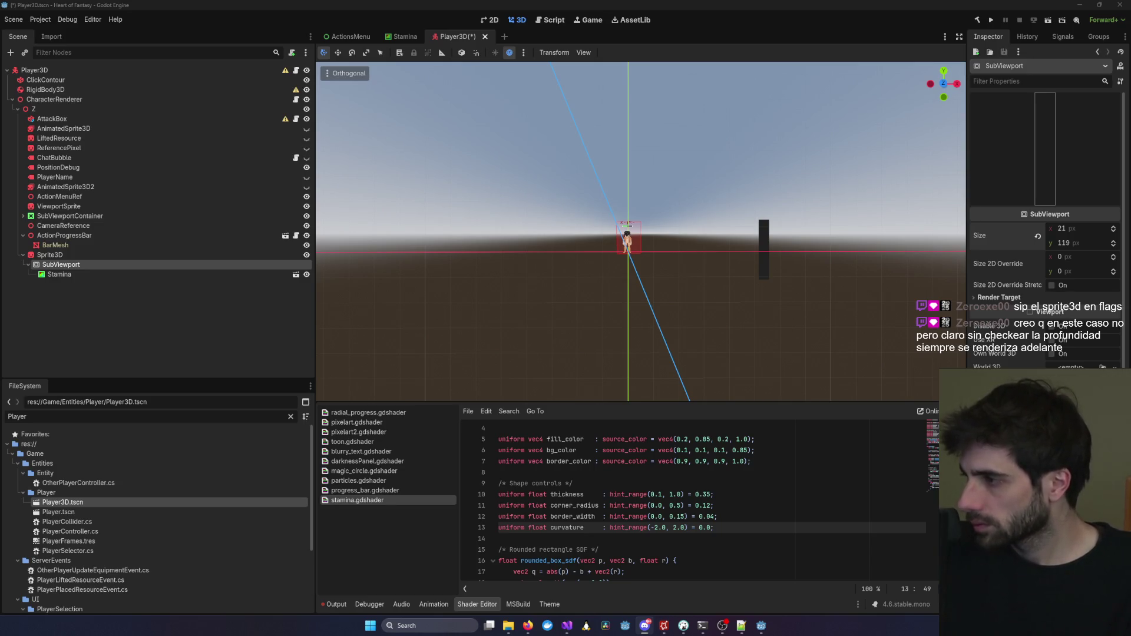
{"action": "key", "text": "alt+Tab"}
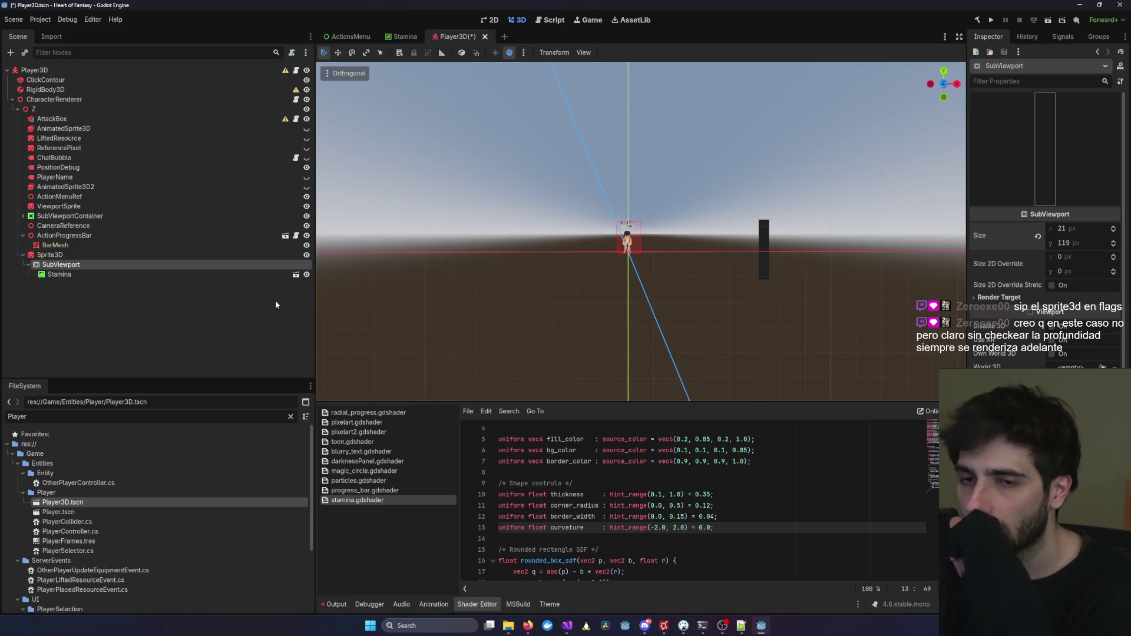
{"action": "left_click", "coordinate": [100, 275]}
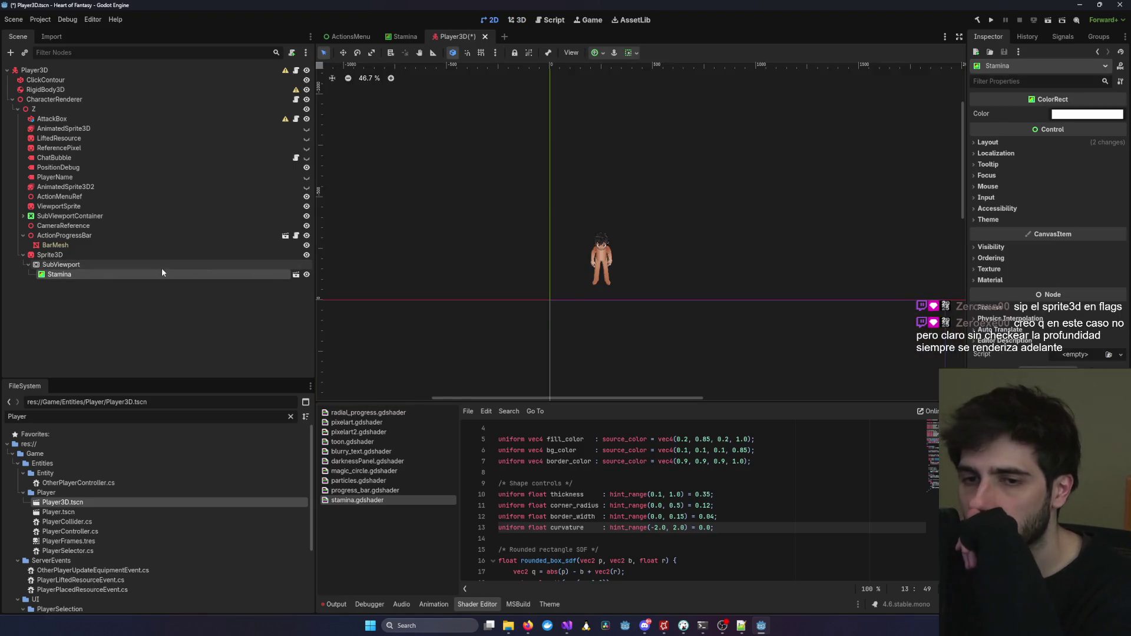
Move the bar's Sprite3D with the gizmo so it sits just beside the player.
{"action": "left_click", "coordinate": [171, 263]}
{"action": "left_click", "coordinate": [152, 256]}
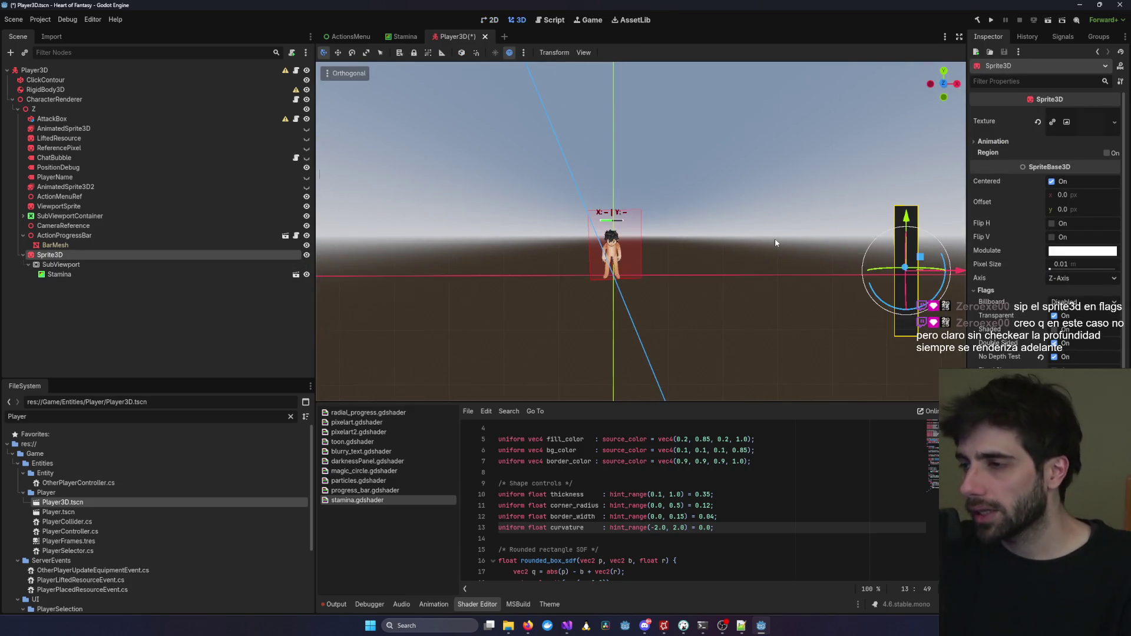
{"action": "left_click_drag", "start_coordinate": [817, 250], "coordinate": [597, 250]}
{"action": "left_click_drag", "start_coordinate": [553, 219], "coordinate": [554, 168]}
{"action": "left_click", "coordinate": [1099, 128]}
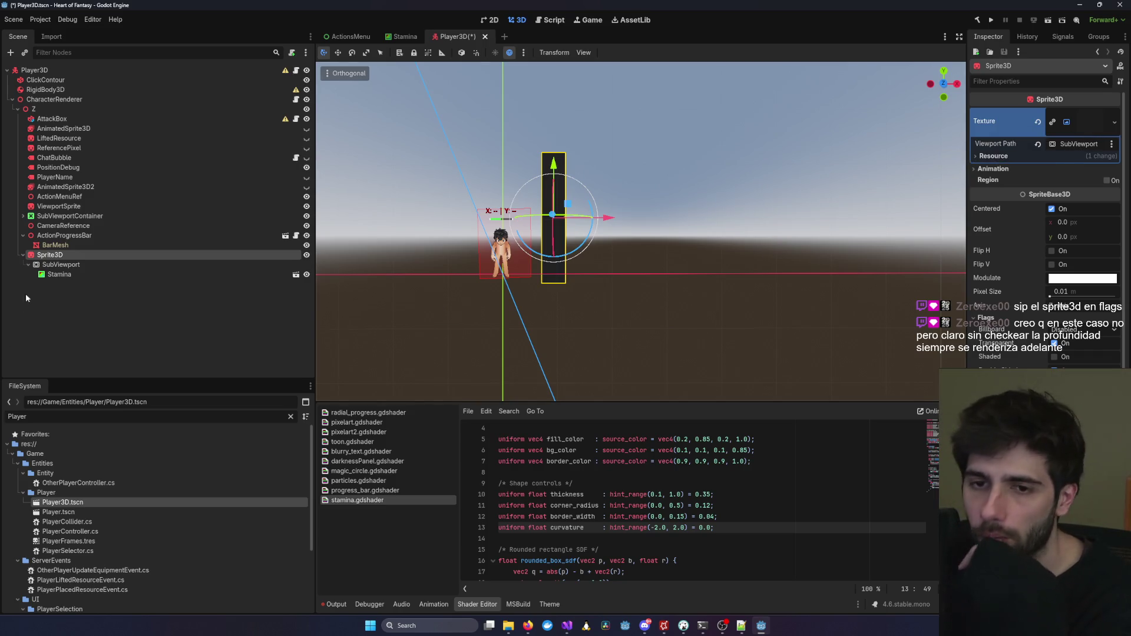
Check the Stamina and SubViewport nodes, then save the Player3D scene.
{"action": "left_click", "coordinate": [54, 275]}
{"action": "scroll", "coordinate": [485, 267], "scroll_direction": "down", "scroll_amount": 10}
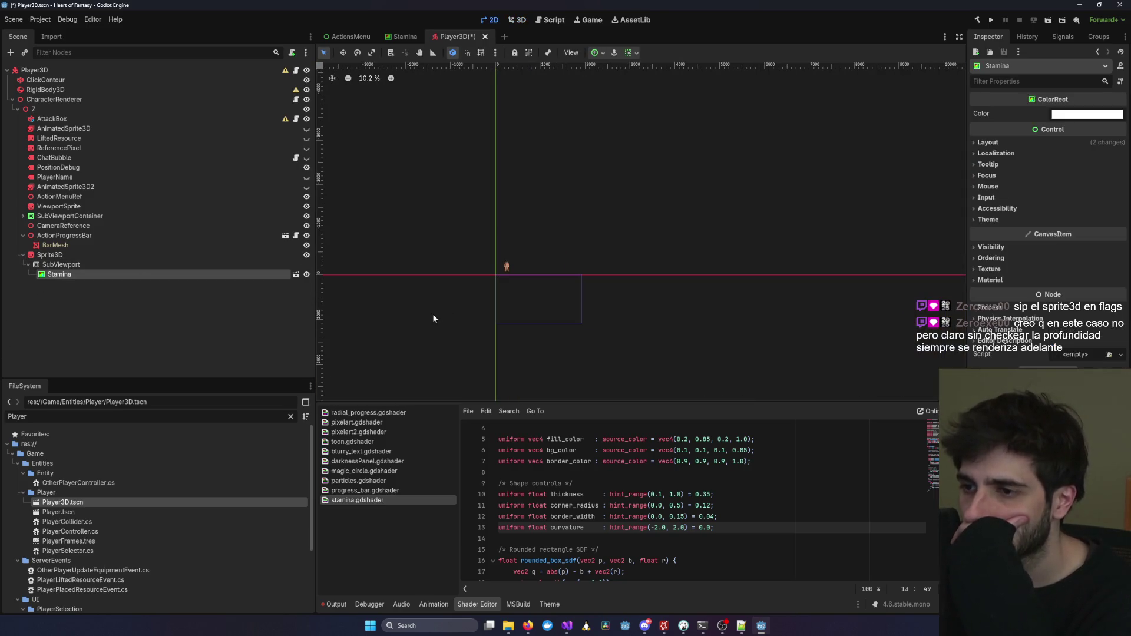
{"action": "left_click", "coordinate": [146, 267]}
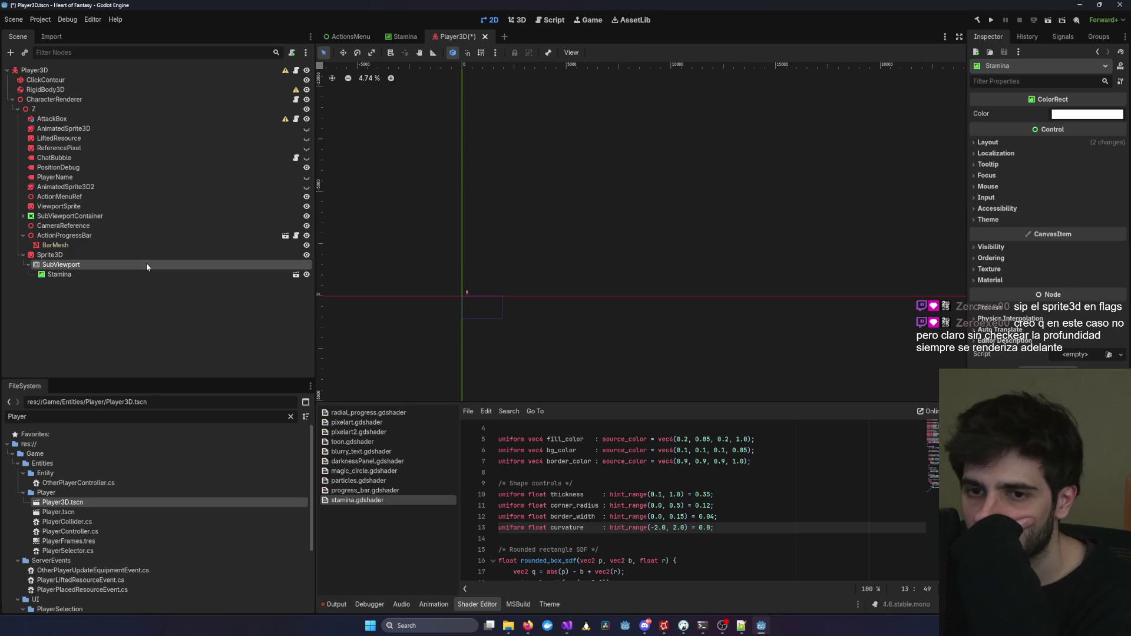
{"action": "left_click", "coordinate": [399, 38]}
{"action": "left_click", "coordinate": [455, 41]}
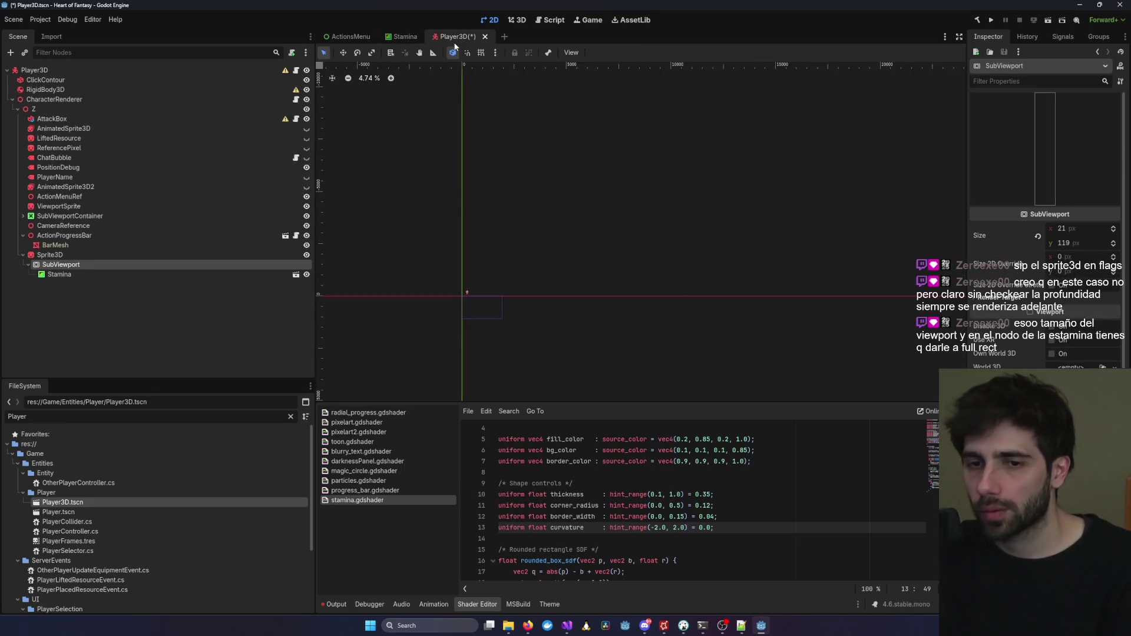
{"action": "key", "text": "ctrl+s"}
Show the Stamina rect's Layout transform properties and edit its width value.
{"action": "left_click", "coordinate": [515, 20]}
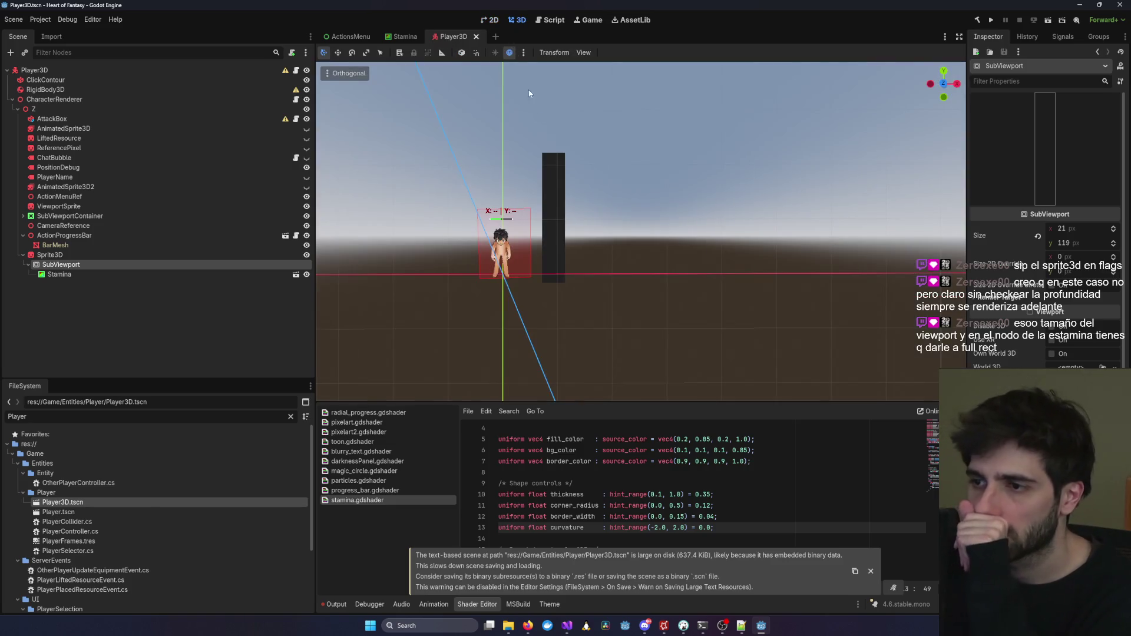
{"action": "left_click", "coordinate": [553, 236]}
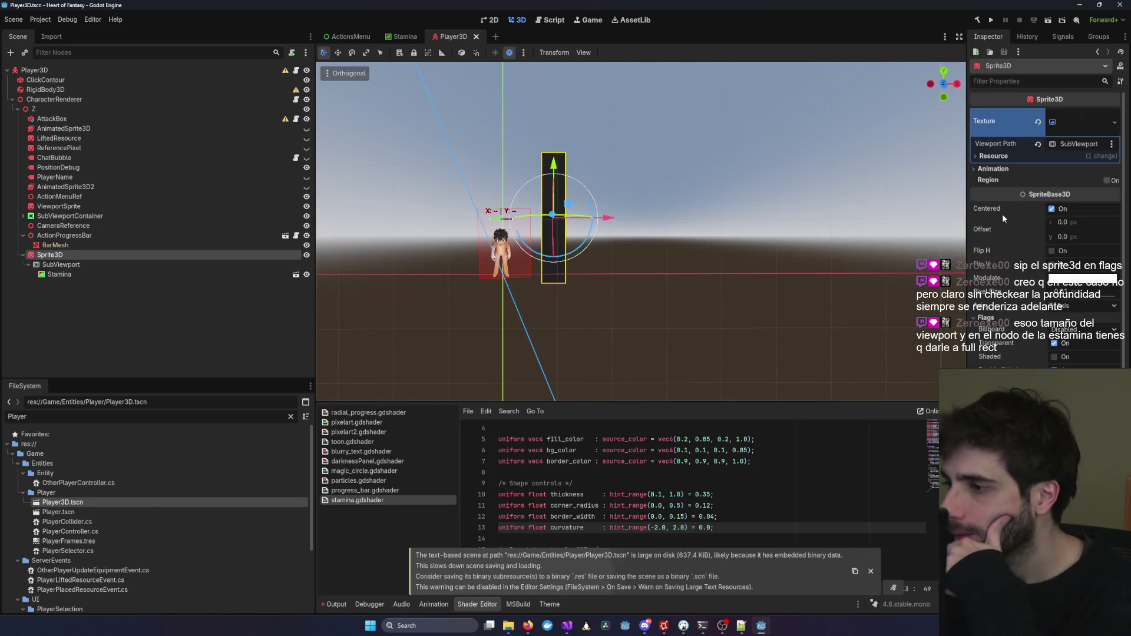
{"action": "left_click", "coordinate": [167, 275]}
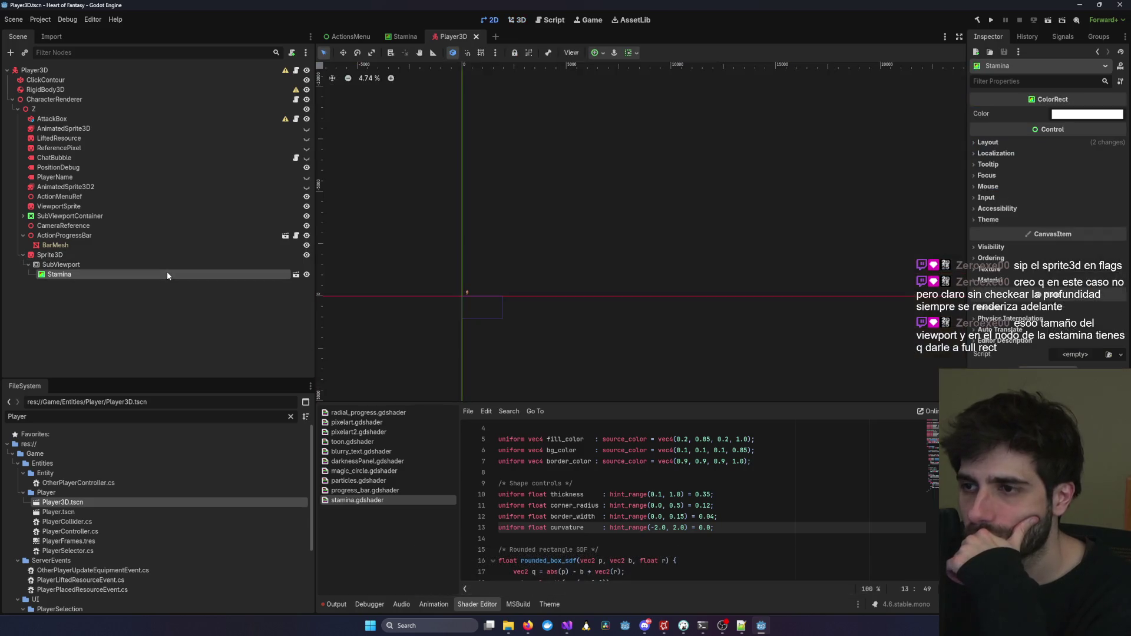
{"action": "left_click", "coordinate": [1029, 143]}
{"action": "left_click", "coordinate": [1014, 289]}
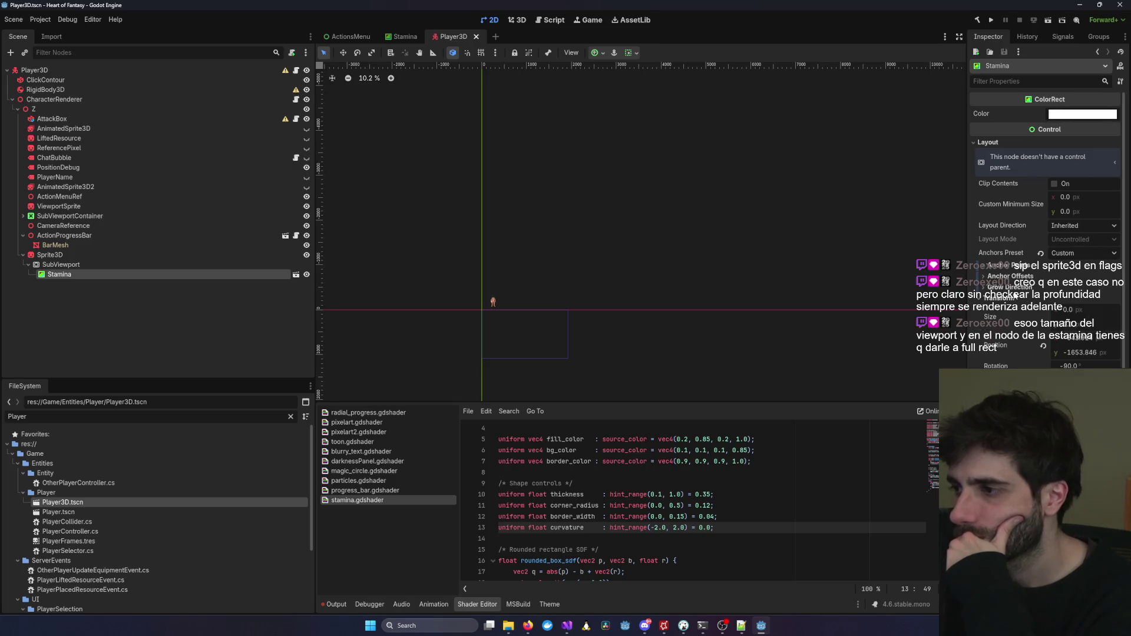
{"action": "left_click_drag", "start_coordinate": [1074, 321], "coordinate": [1093, 317]}
{"action": "left_click", "coordinate": [1067, 311]}
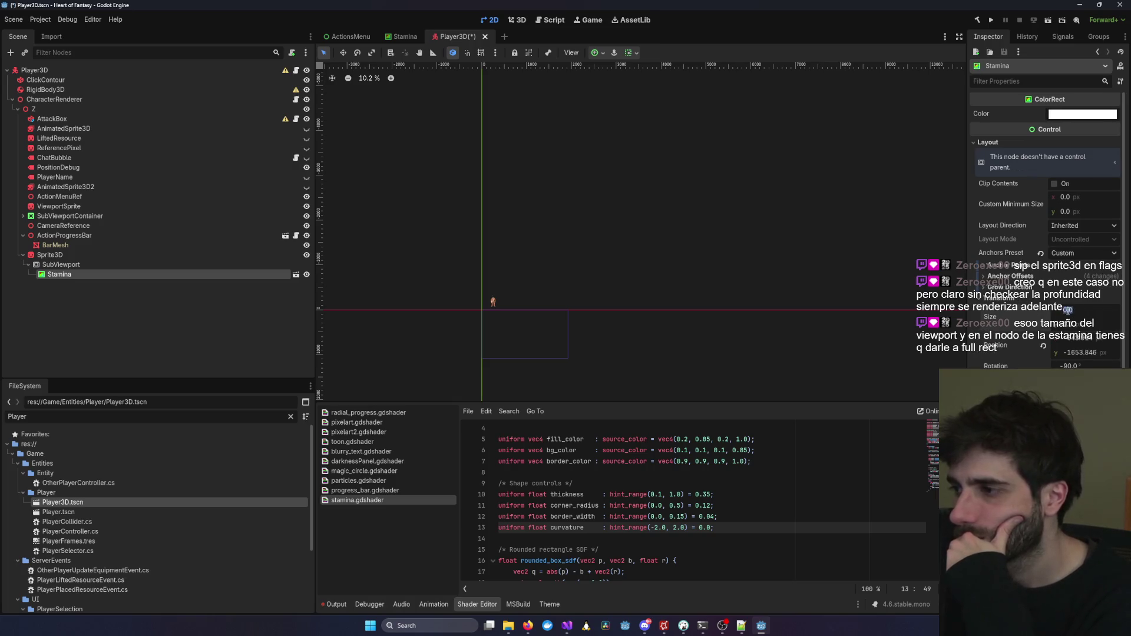
{"action": "left_click", "coordinate": [1104, 311]}
{"action": "left_click", "coordinate": [1074, 339]}
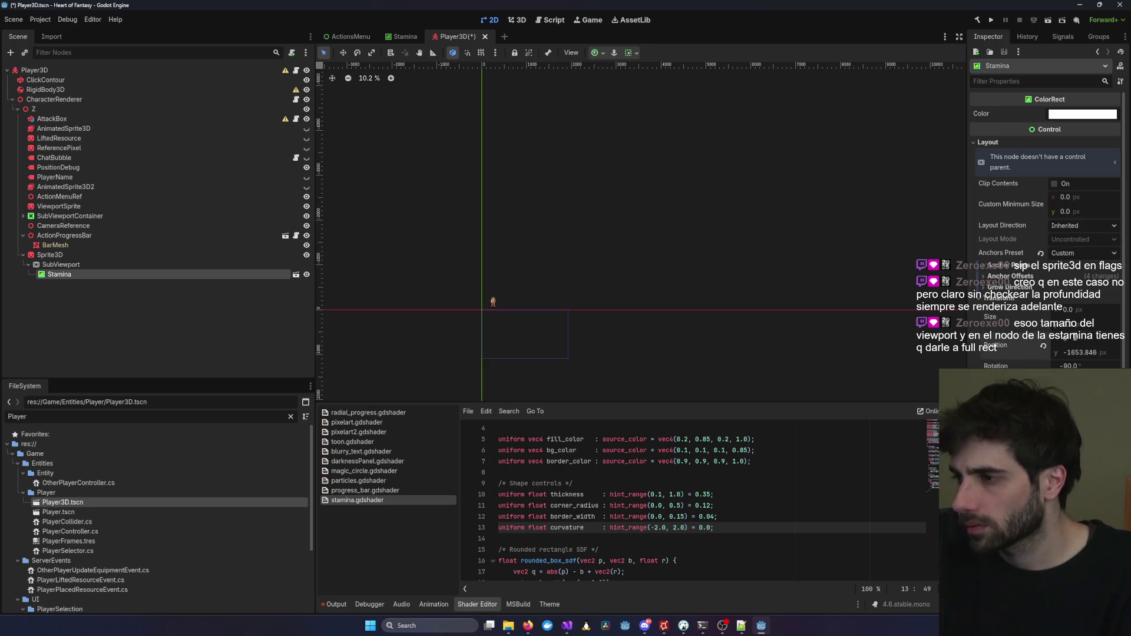
Set the Stamina rect's Position y to 0.
{"action": "left_click", "coordinate": [1083, 352]}
{"action": "type", "text": "0"}
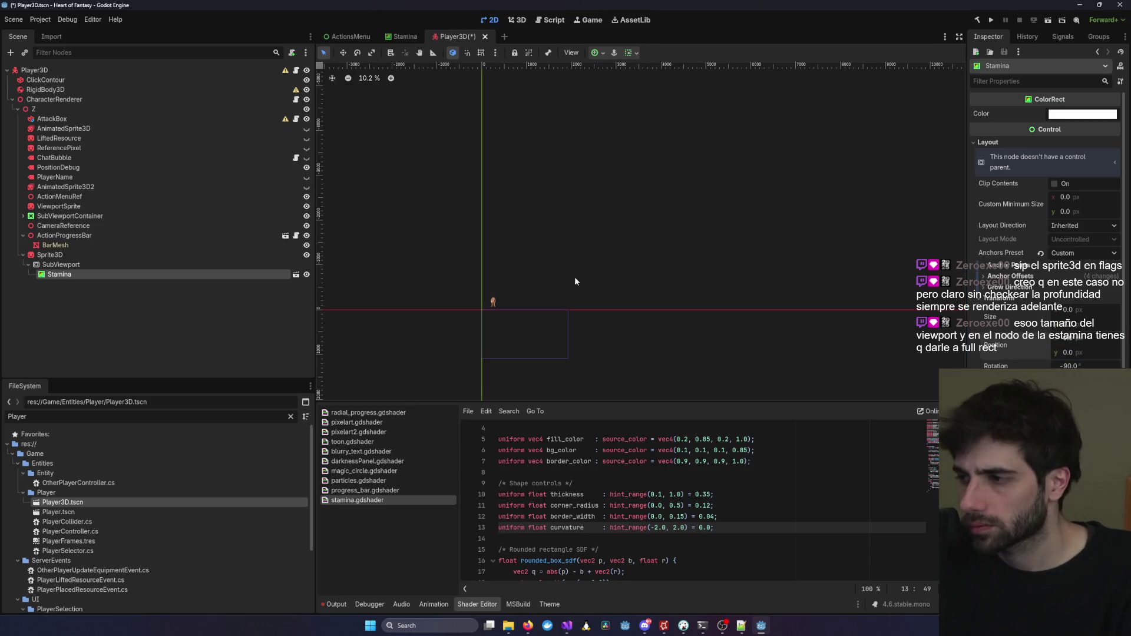
{"action": "scroll", "coordinate": [489, 318], "scroll_direction": "up", "scroll_amount": 5}
{"action": "scroll", "coordinate": [494, 319], "scroll_direction": "down", "scroll_amount": 10}
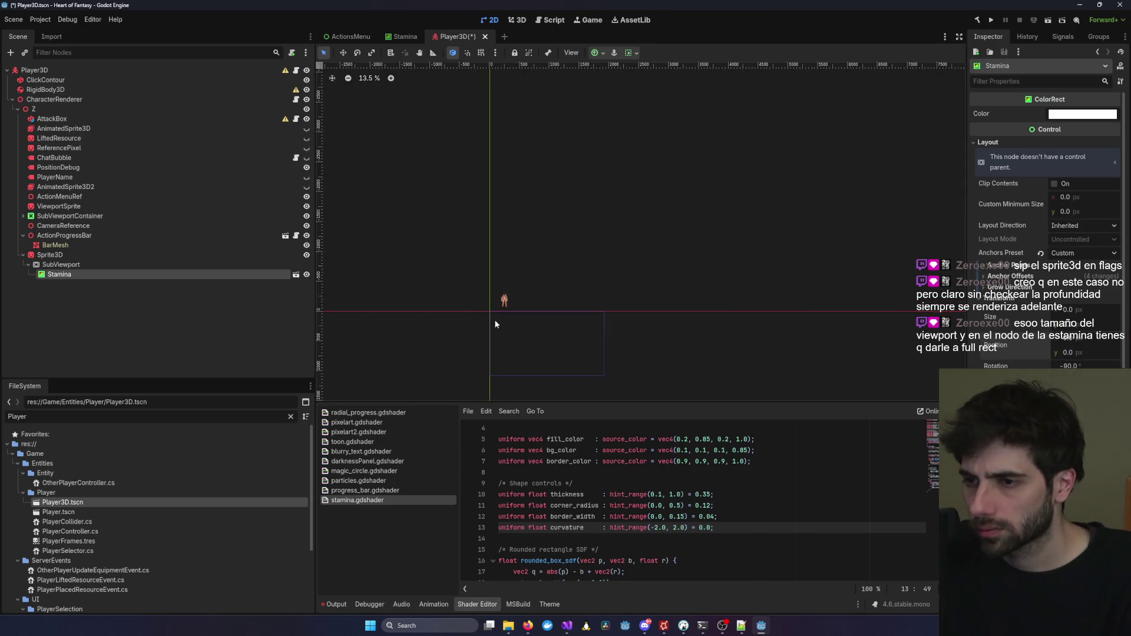
{"action": "scroll", "coordinate": [495, 323], "scroll_direction": "down", "scroll_amount": 8}
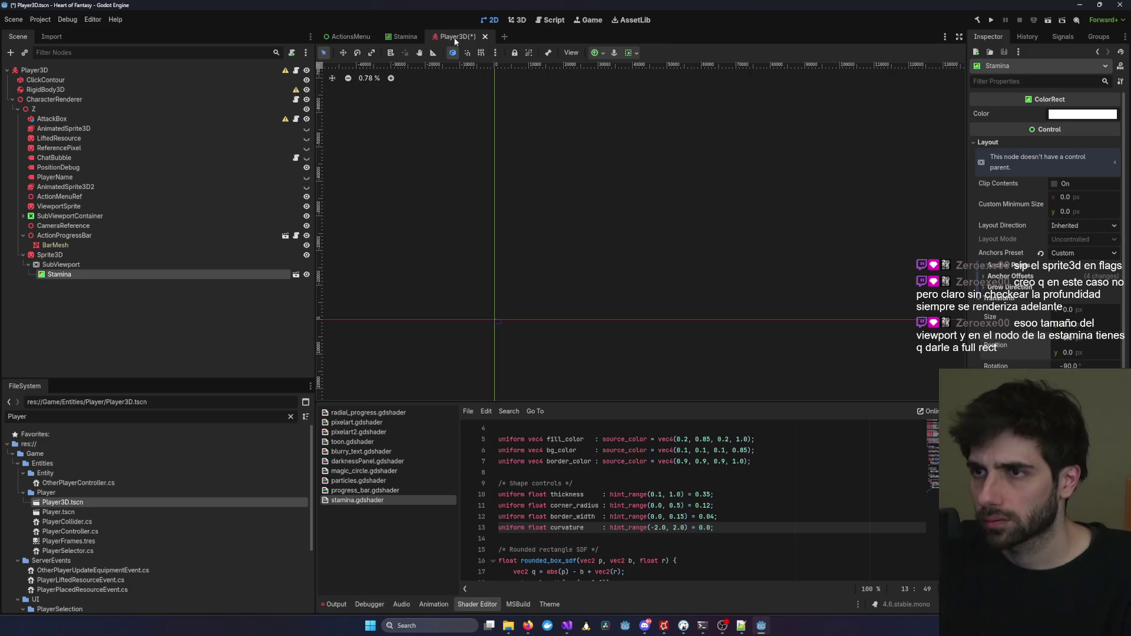
{"action": "left_click", "coordinate": [409, 37]}
Save, then review the Stamina, SubViewport and Sprite3D nodes in the Player3D scene.
{"action": "key", "text": "ctrl+s"}
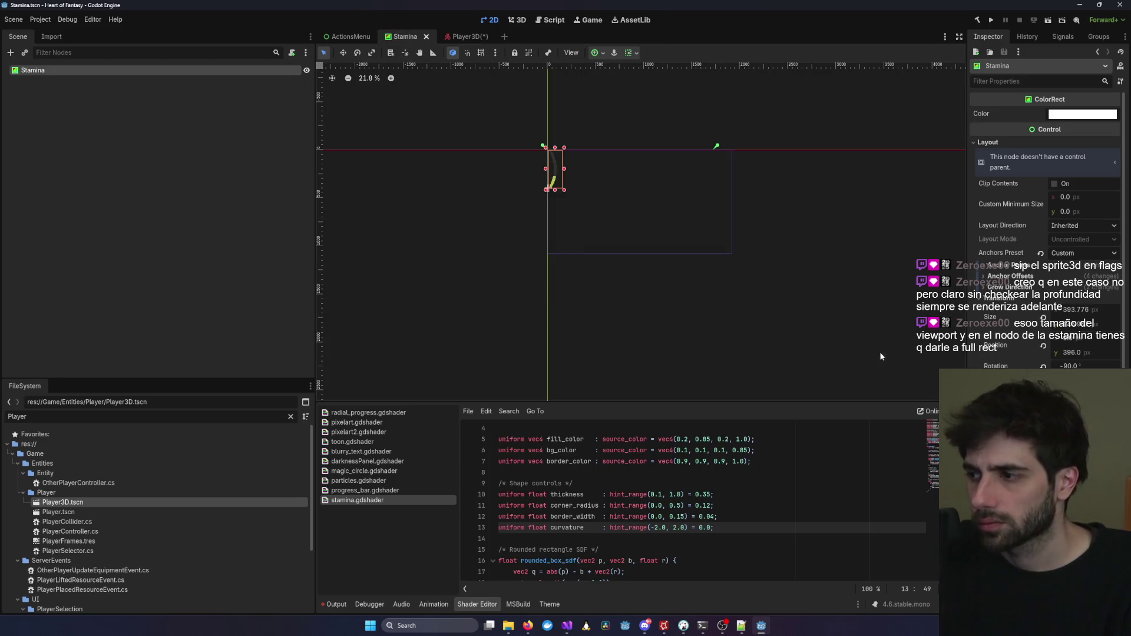
{"action": "left_click", "coordinate": [1091, 305]}
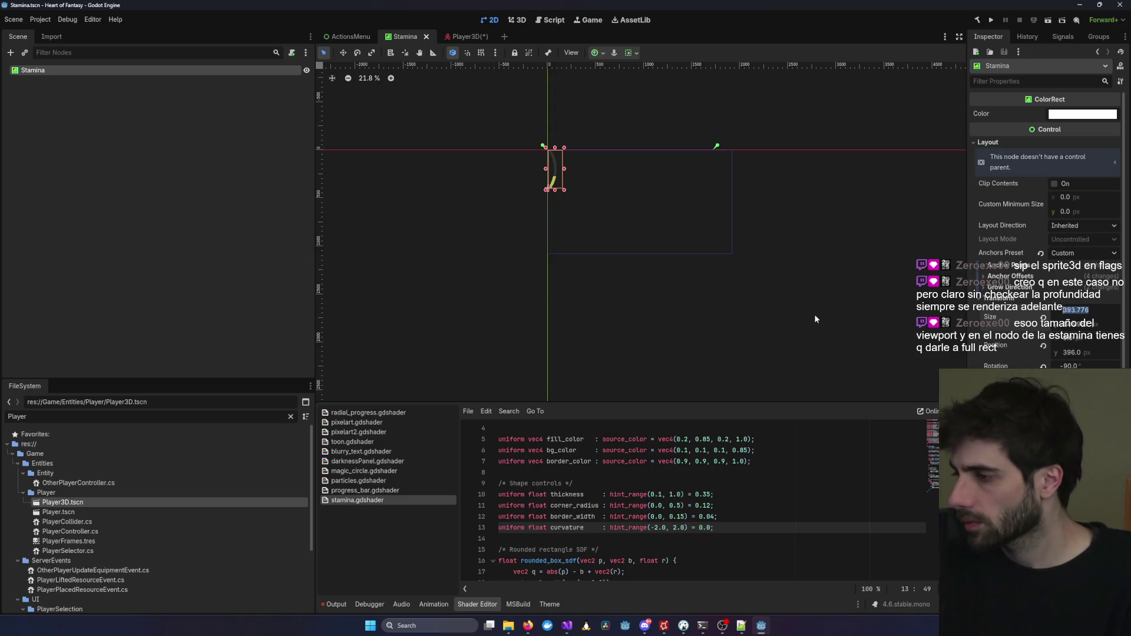
{"action": "key", "text": "alt+Tab"}
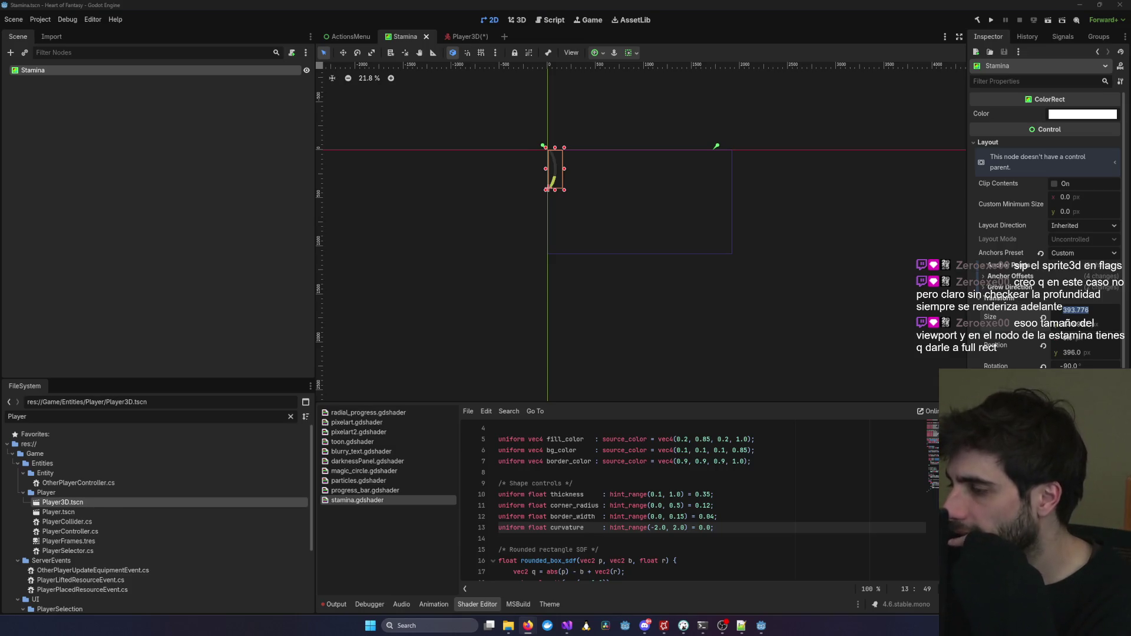
{"action": "left_click", "coordinate": [458, 36]}
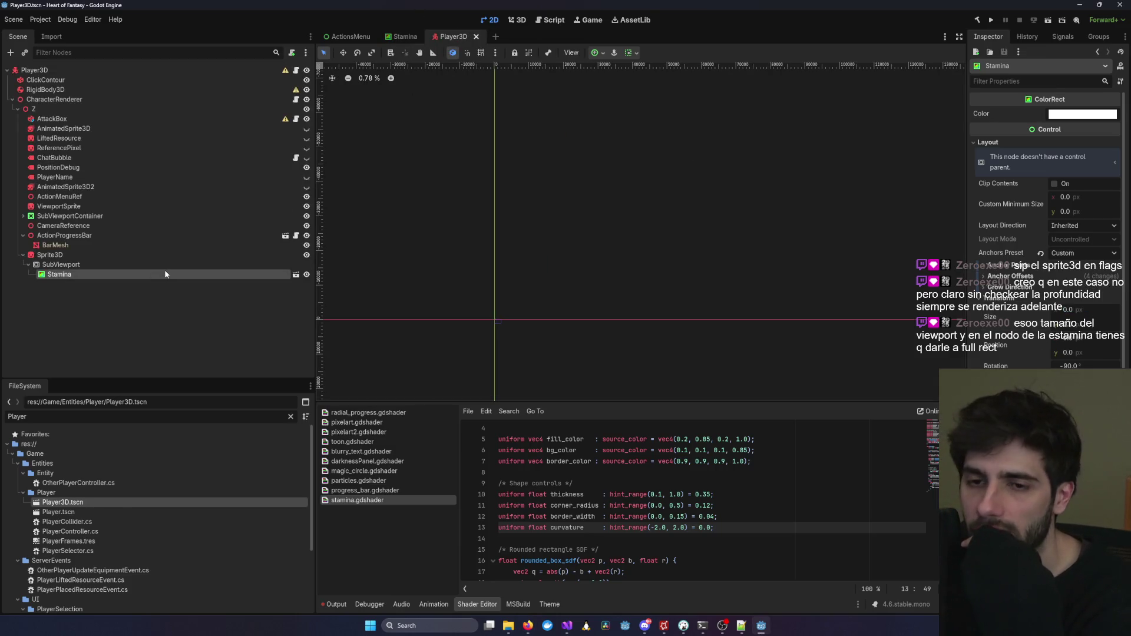
{"action": "left_click", "coordinate": [124, 274]}
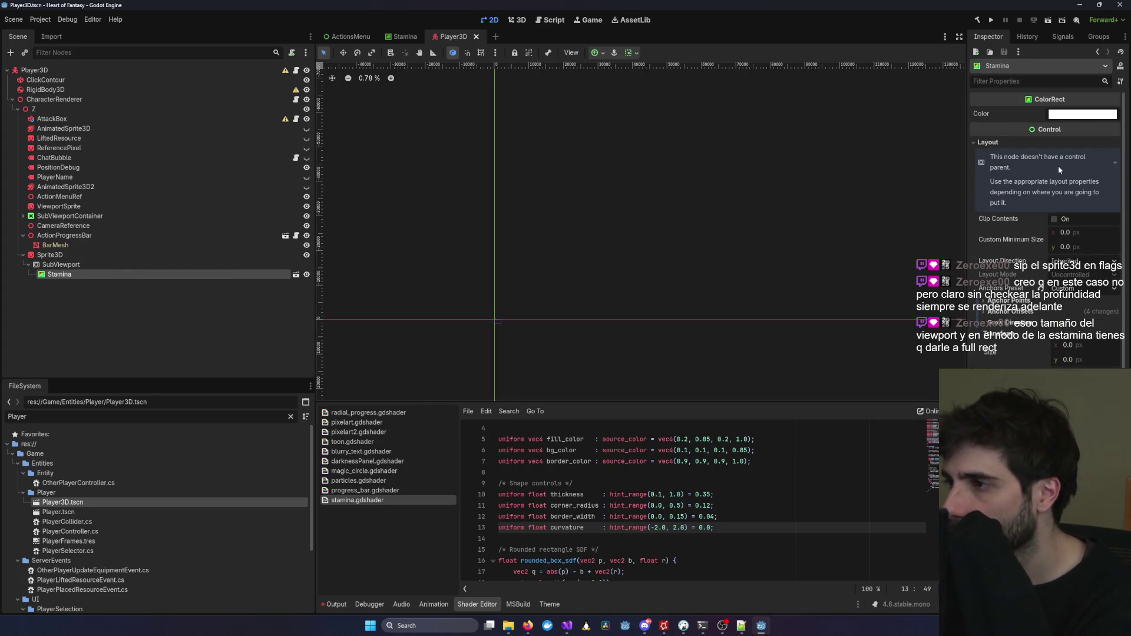
{"action": "left_click", "coordinate": [198, 266]}
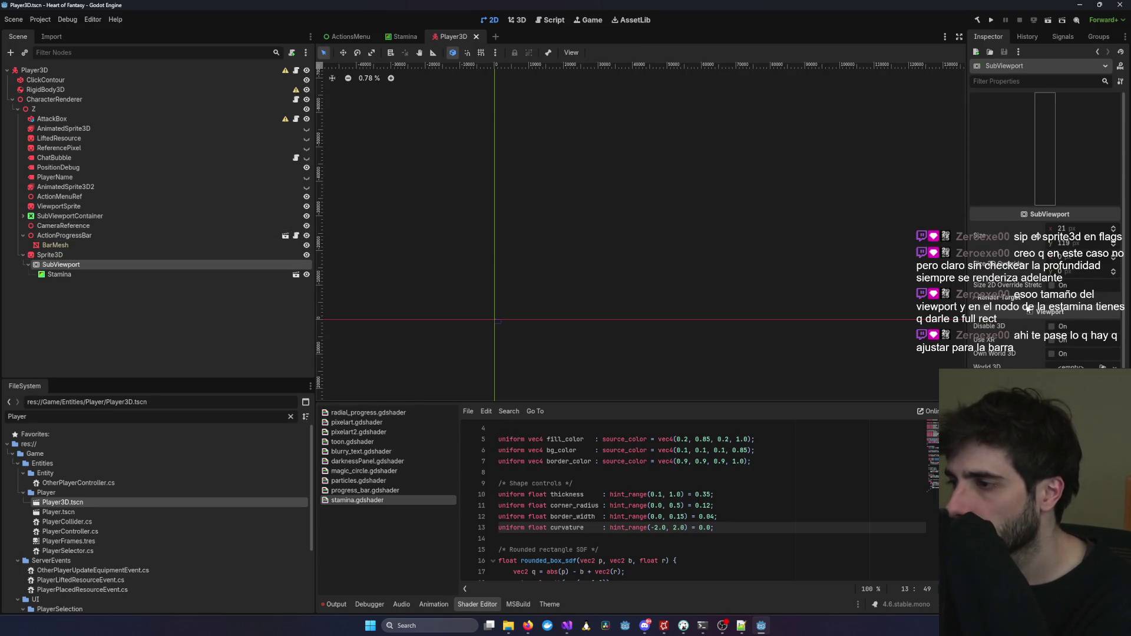
{"action": "left_click", "coordinate": [84, 255]}
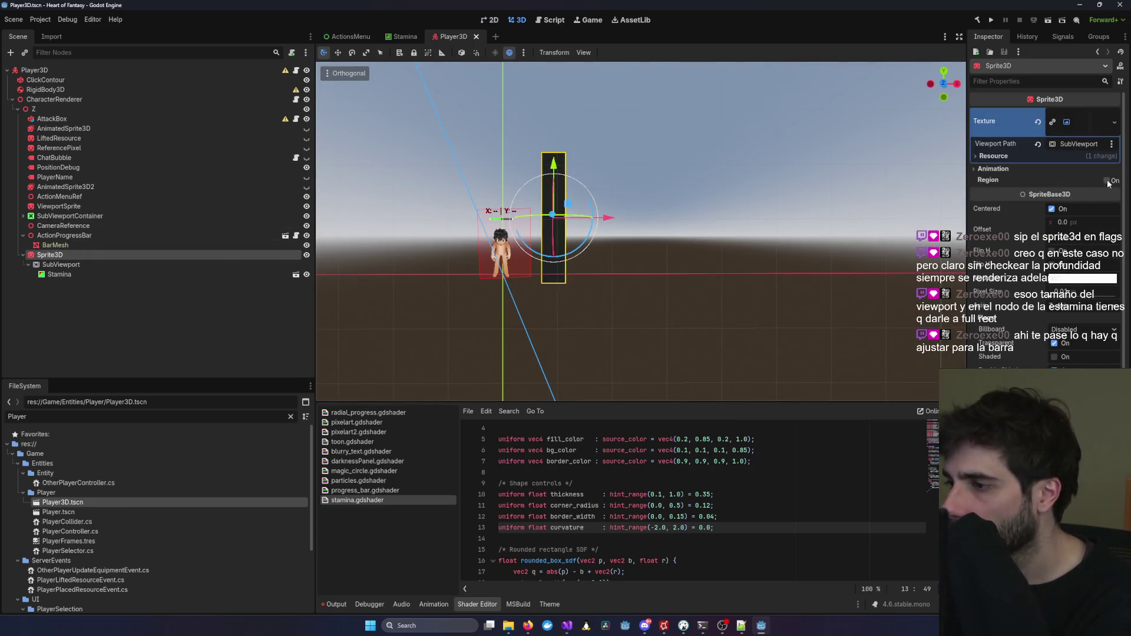
{"action": "key", "text": "alt+Tab"}
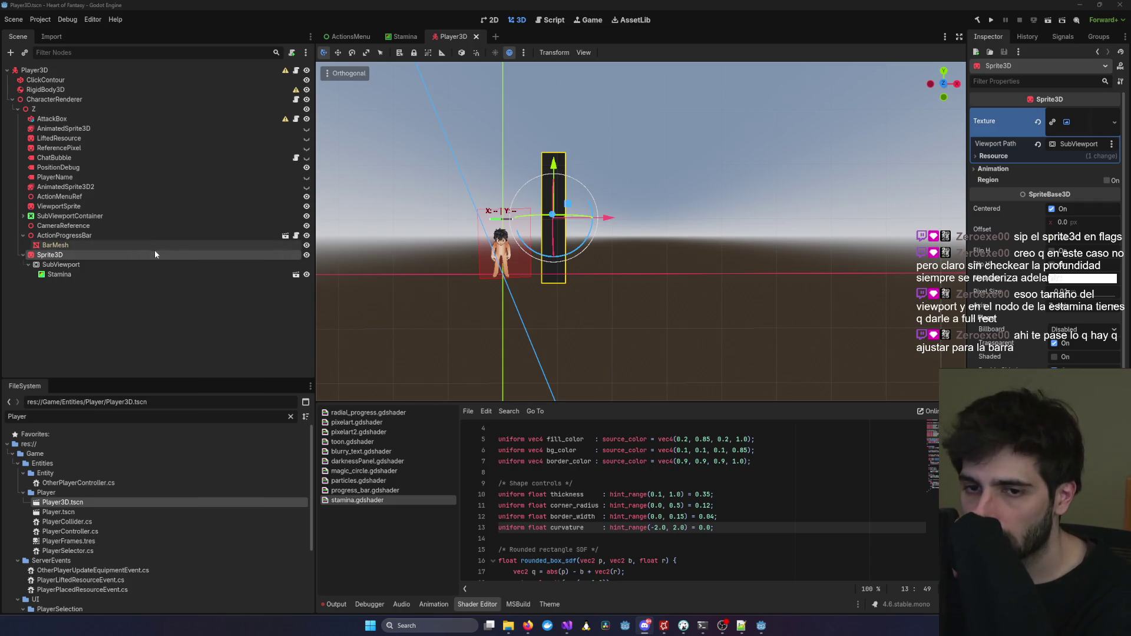
Apply the Full Rect anchor preset to the Stamina ColorRect and save the Player3D scene.
{"action": "left_click", "coordinate": [59, 274]}
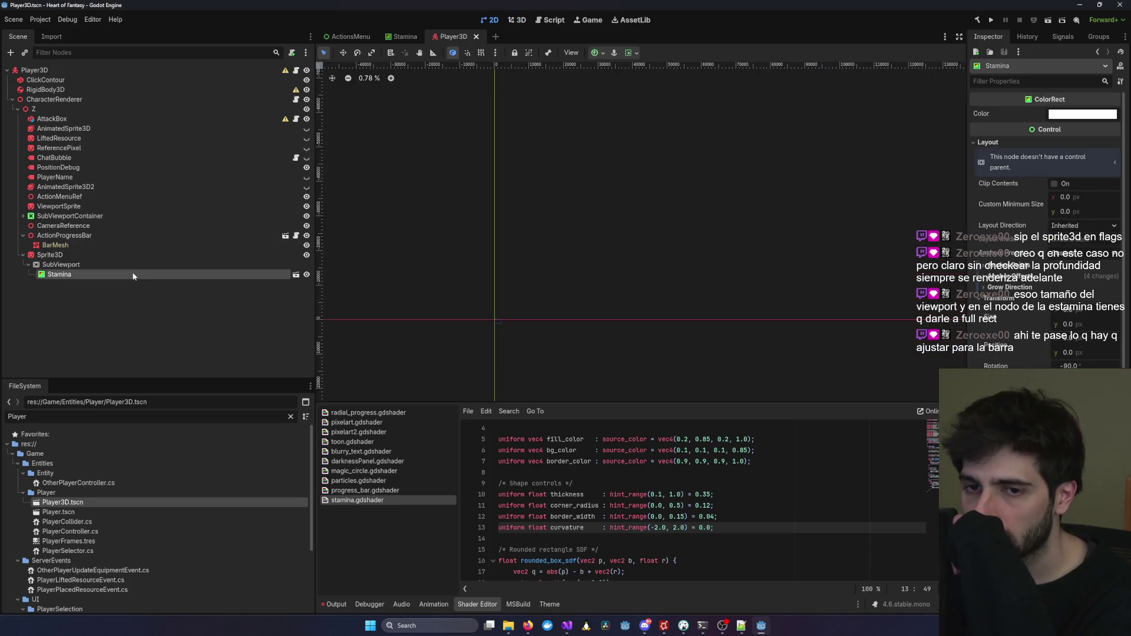
{"action": "left_click", "coordinate": [1070, 255]}
{"action": "left_click", "coordinate": [1081, 279]}
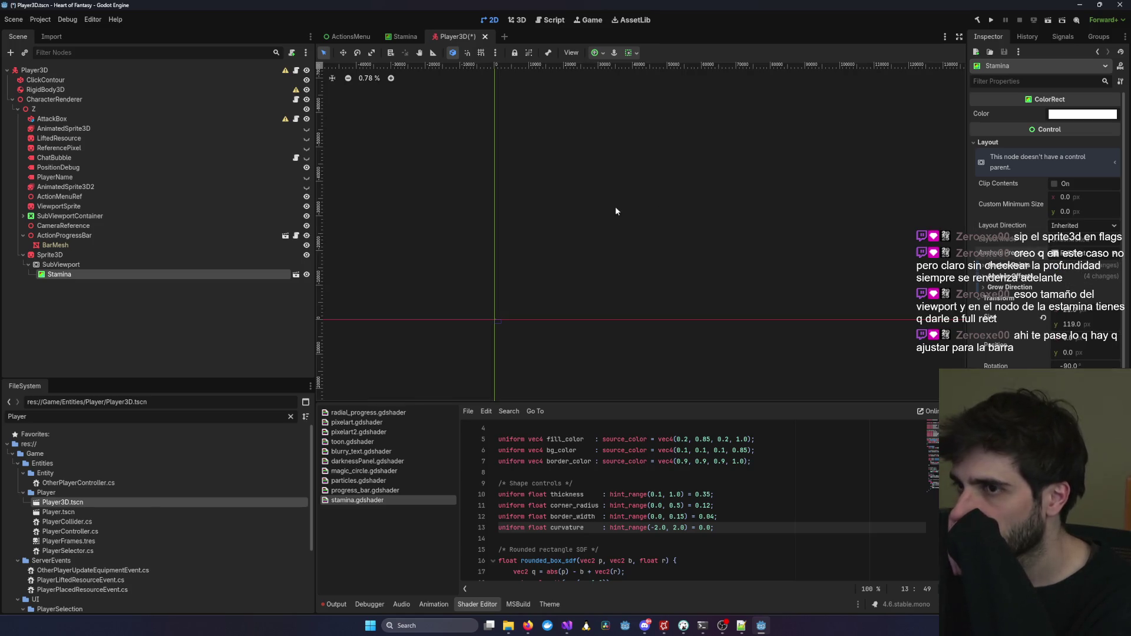
{"action": "scroll", "coordinate": [612, 213], "scroll_direction": "up", "scroll_amount": 8}
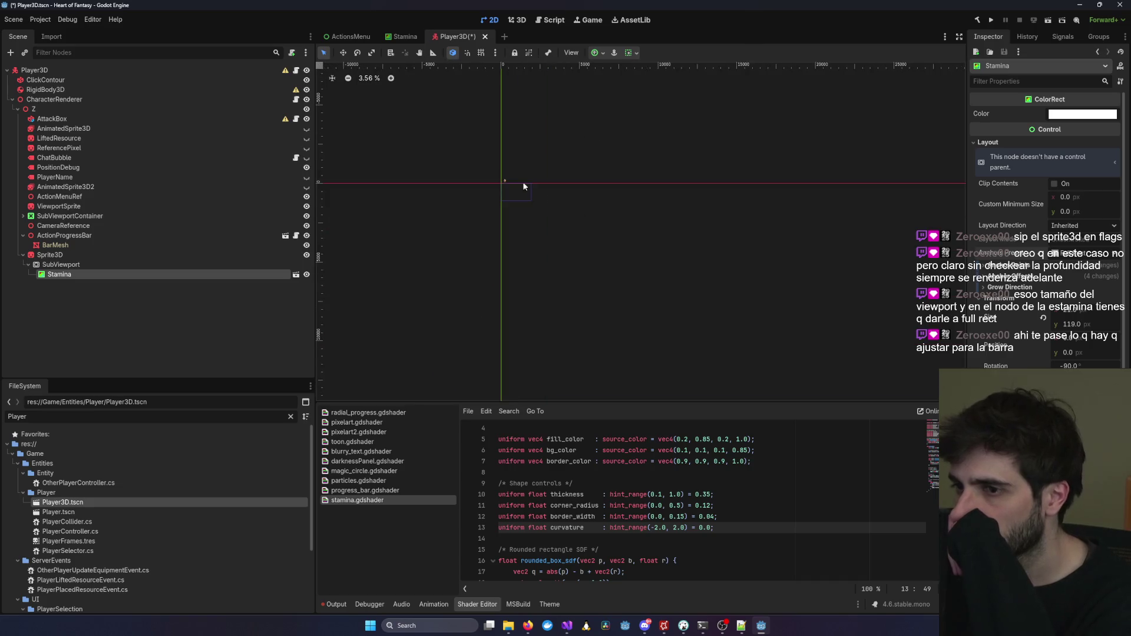
{"action": "scroll", "coordinate": [534, 190], "scroll_direction": "up", "scroll_amount": 12}
{"action": "scroll", "coordinate": [583, 158], "scroll_direction": "down", "scroll_amount": 2}
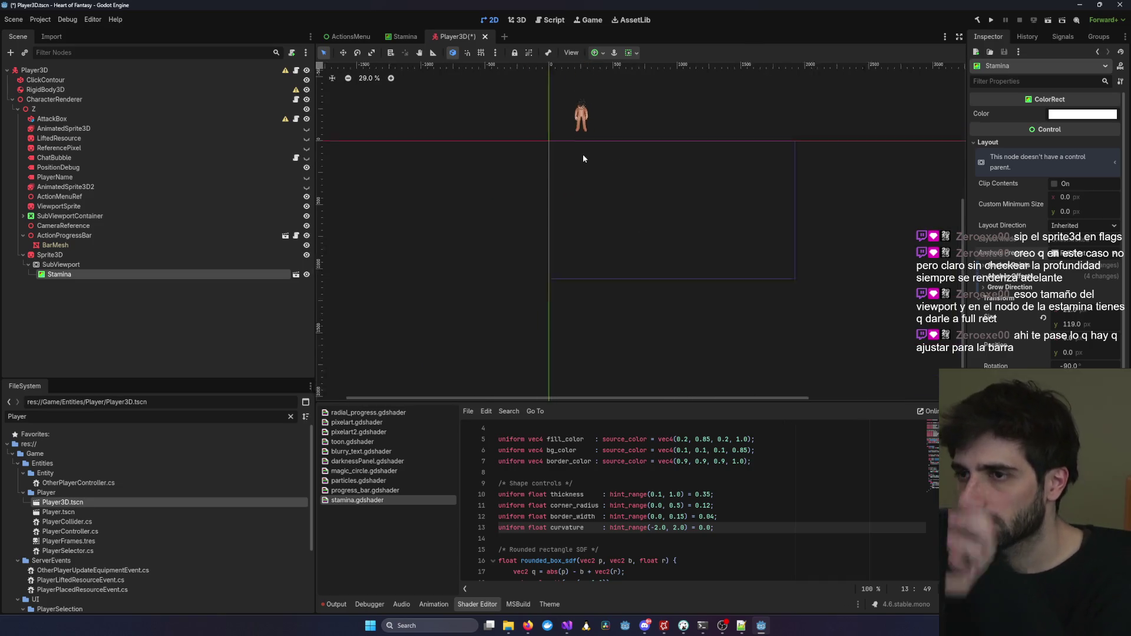
{"action": "key", "text": "ctrl+s"}
Turn on Clip Contents for Stamina and save the scene.
{"action": "left_click", "coordinate": [516, 20]}
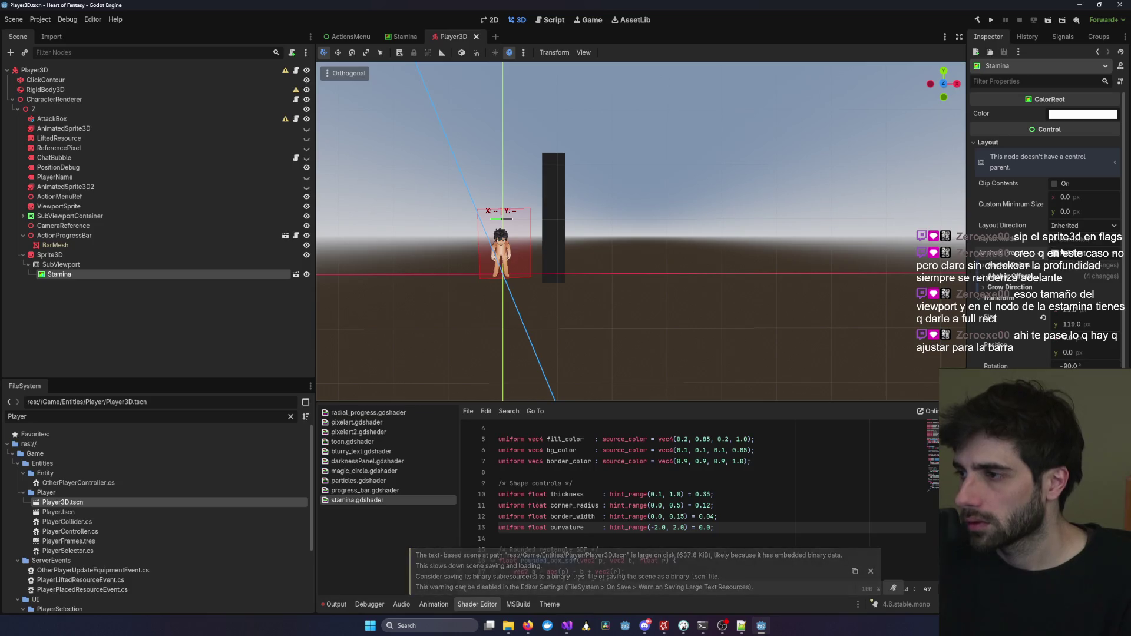
{"action": "left_click_drag", "start_coordinate": [1076, 198], "coordinate": [1100, 197]}
{"action": "key", "text": "ctrl+z"}
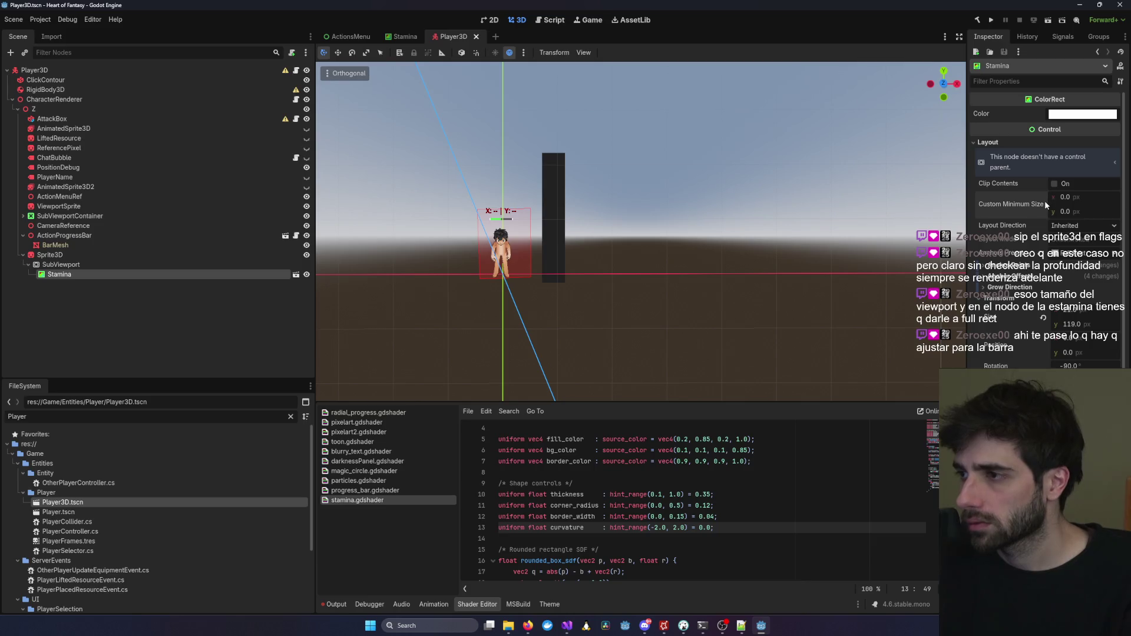
{"action": "left_click", "coordinate": [1055, 185]}
{"action": "key", "text": "ctrl+s"}
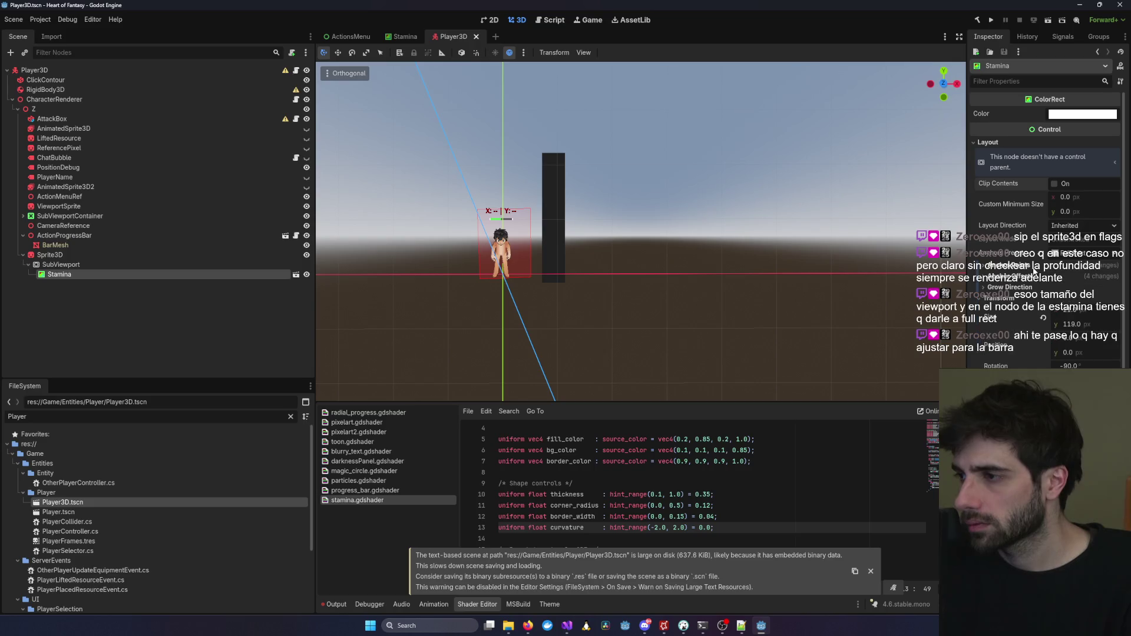
Review the Sprite3D and SubViewport nodes, then reselect the Stamina ColorRect.
{"action": "left_click", "coordinate": [137, 256]}
{"action": "left_click", "coordinate": [137, 264]}
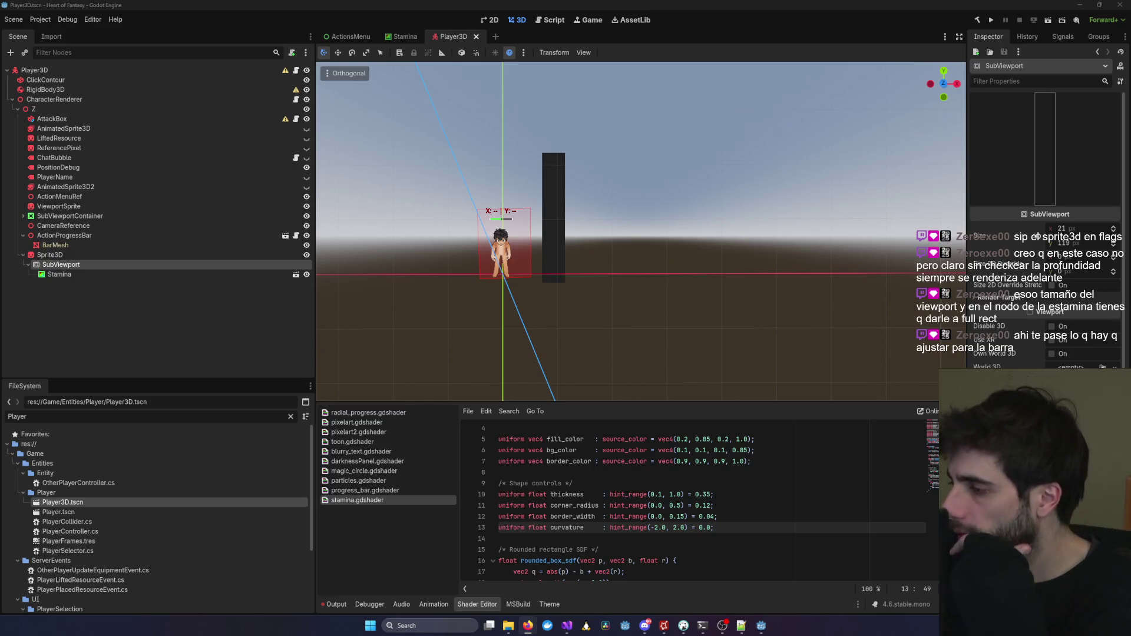
{"action": "key", "text": "alt+Tab"}
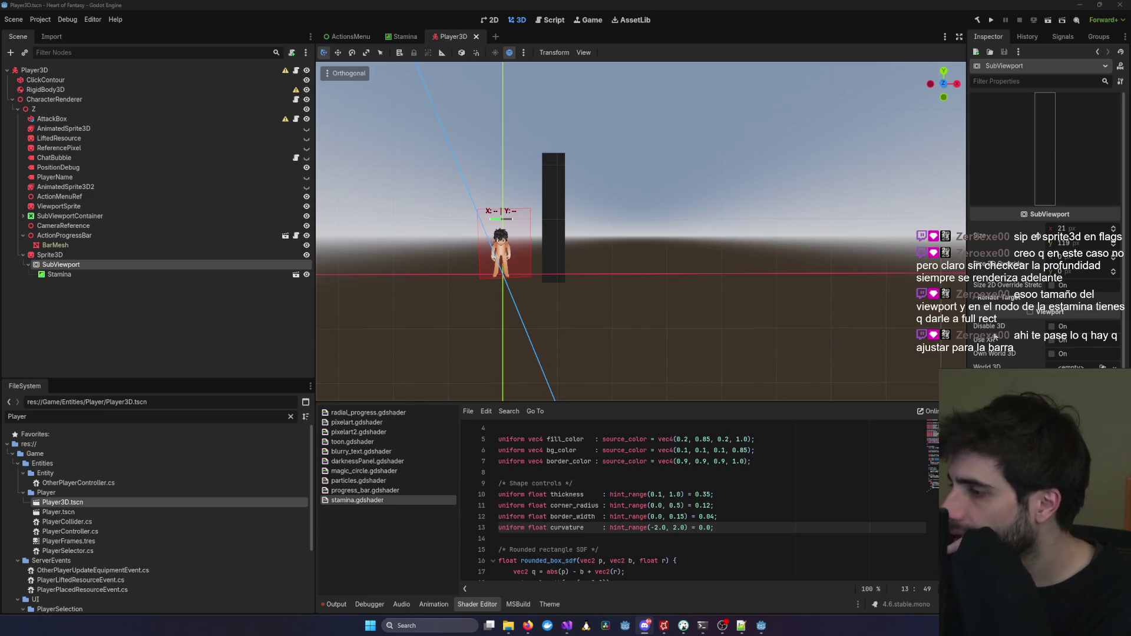
{"action": "left_click", "coordinate": [189, 274]}
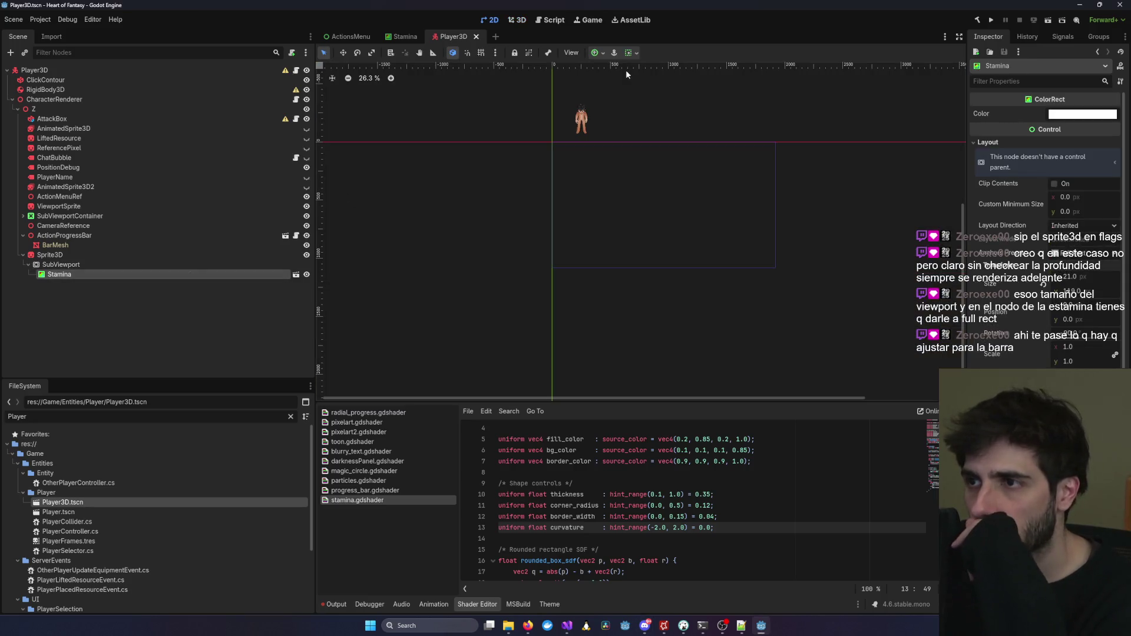
Set Stamina's container sizing to Fill horizontally and vertically, then save.
{"action": "left_click", "coordinate": [630, 53]}
{"action": "left_click", "coordinate": [684, 86]}
{"action": "left_click", "coordinate": [684, 141]}
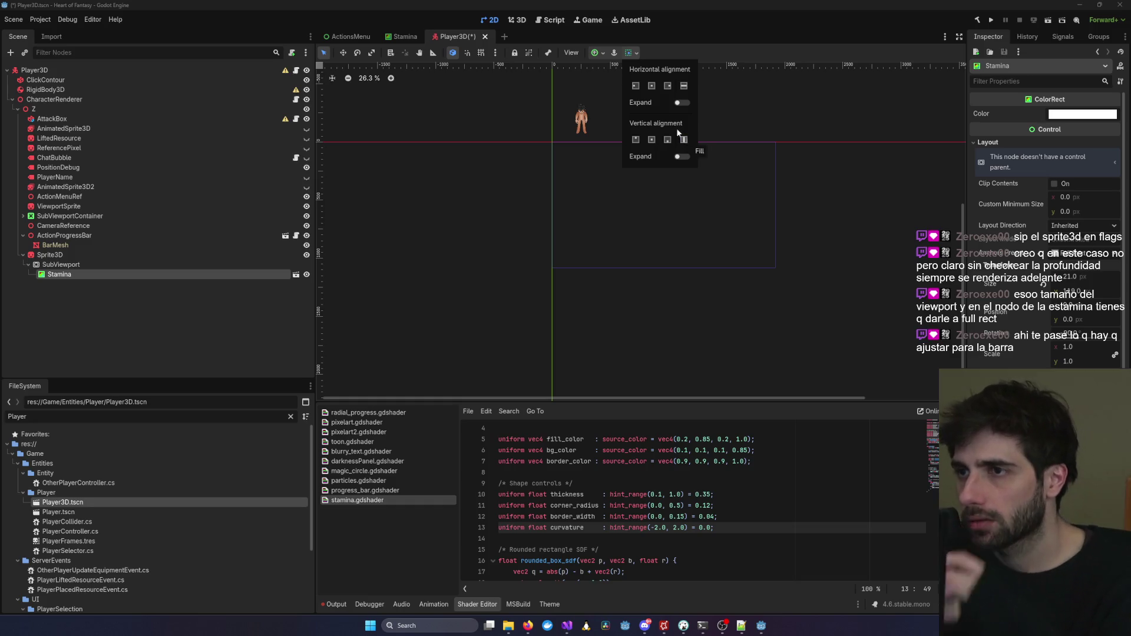
{"action": "left_click", "coordinate": [517, 21]}
{"action": "key", "text": "ctrl+s"}
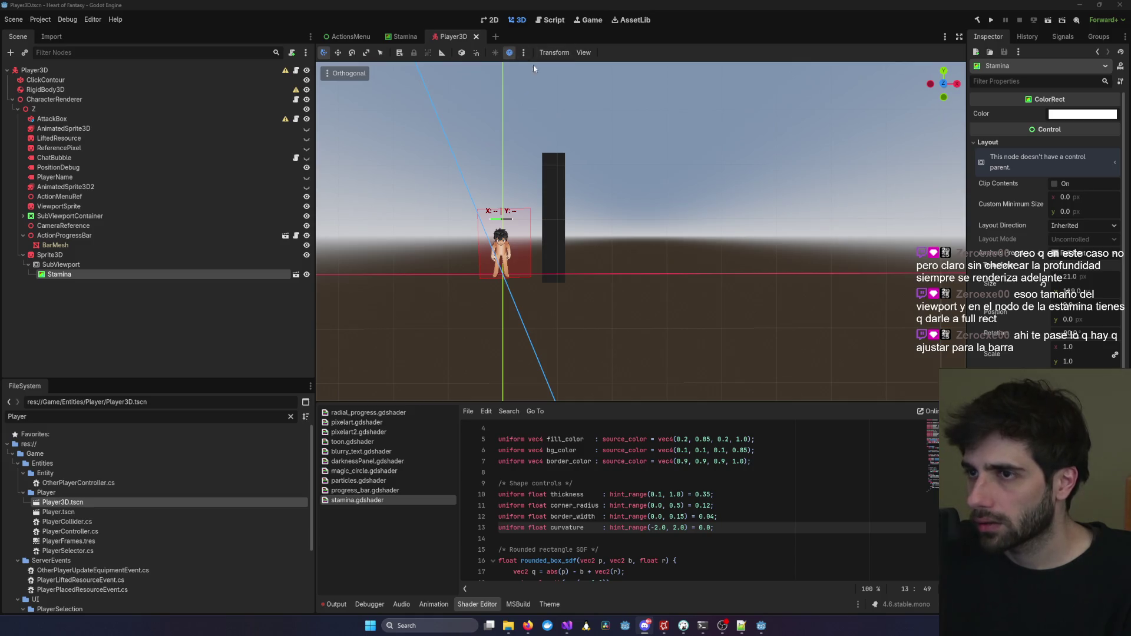
Reapply the Full Rect anchor preset to Stamina, save, and check the bar in 3D.
{"action": "left_click", "coordinate": [80, 274]}
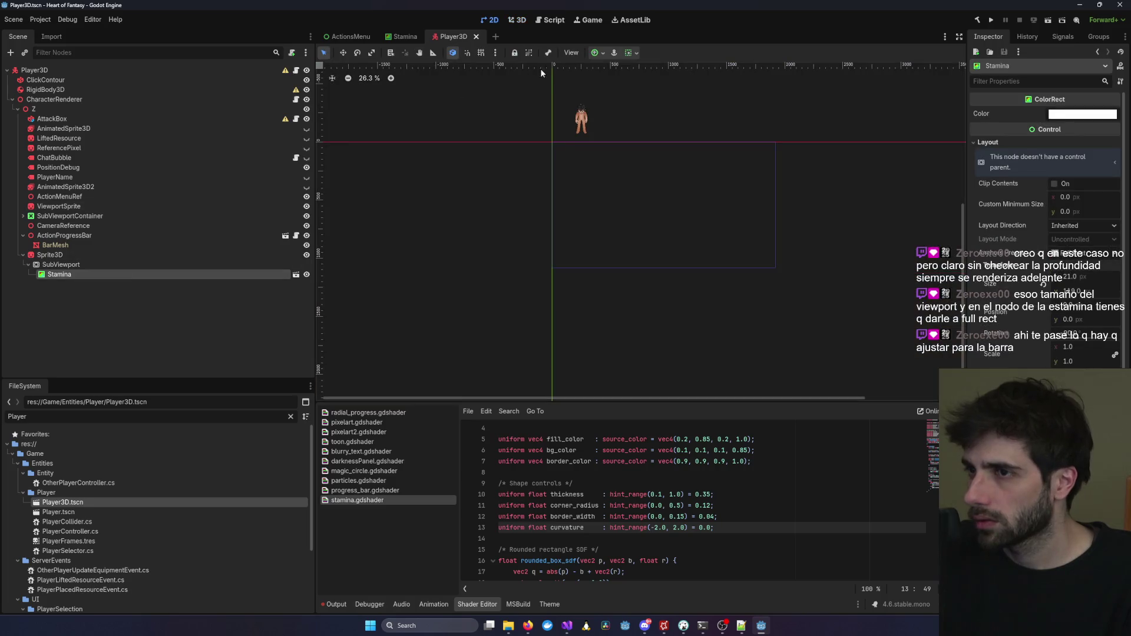
{"action": "left_click", "coordinate": [593, 54]}
{"action": "left_click", "coordinate": [649, 134]}
{"action": "key", "text": "ctrl+s"}
{"action": "left_click", "coordinate": [517, 19]}
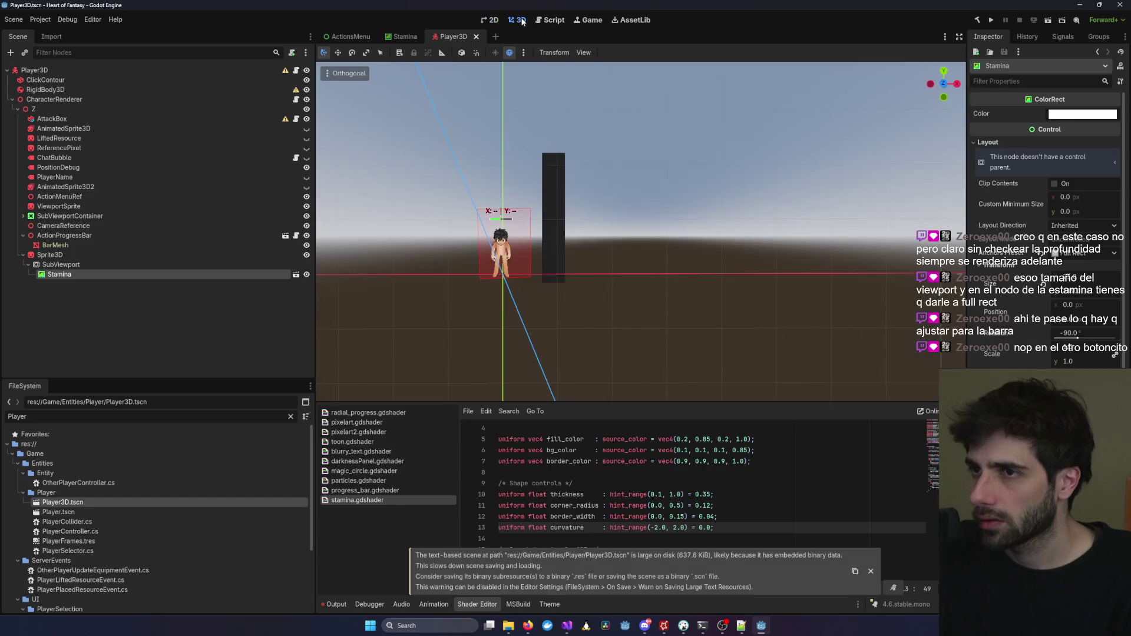
{"action": "scroll", "coordinate": [507, 219], "scroll_direction": "up", "scroll_amount": 3}
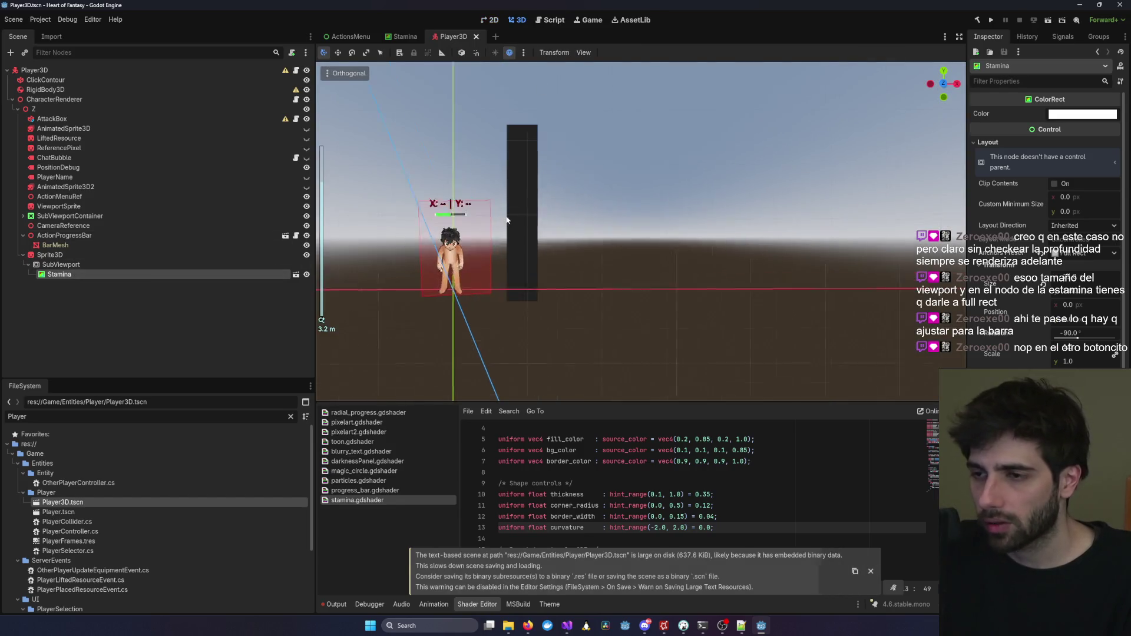
{"action": "key", "text": "f"}
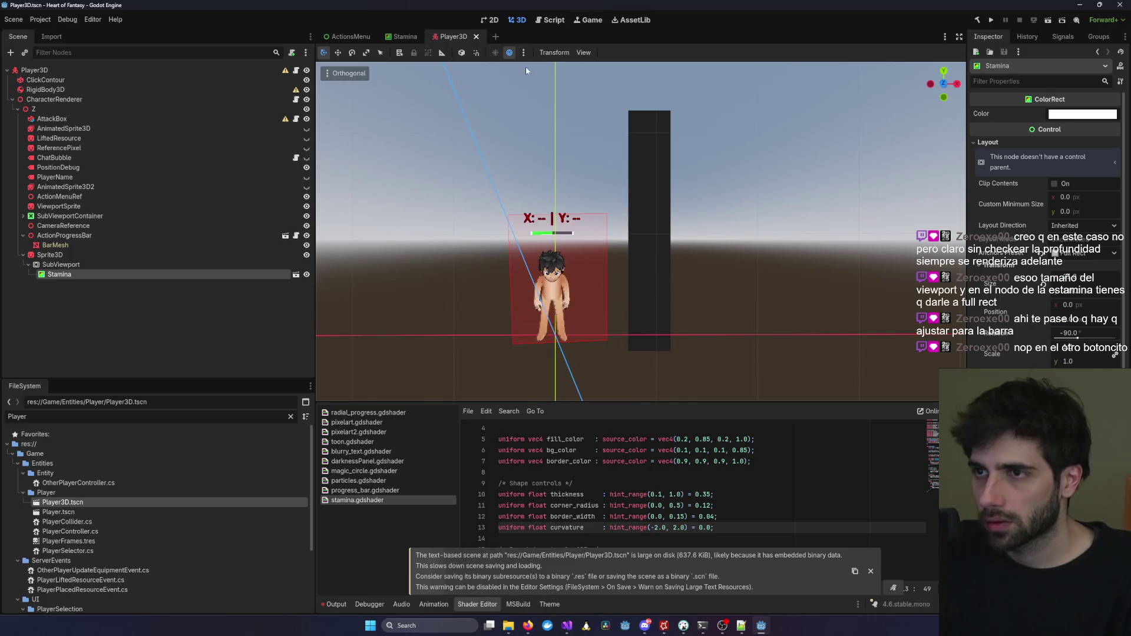
Turn on horizontal Expand and turn off vertical Expand in Stamina's container sizing.
{"action": "left_click", "coordinate": [493, 22]}
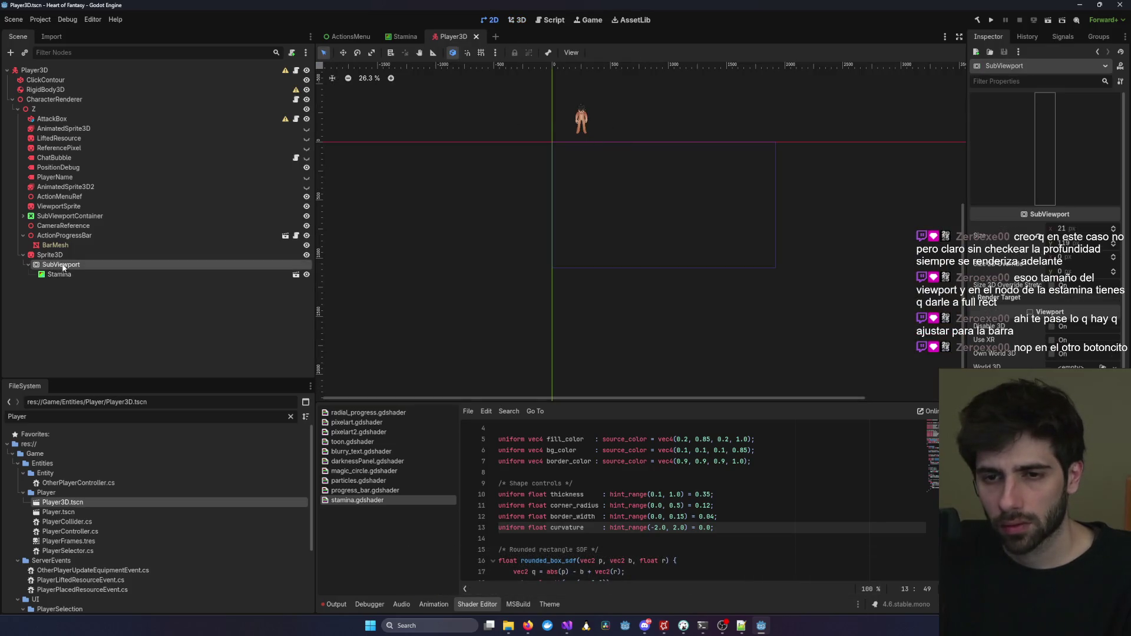
{"action": "mouse_move", "coordinate": [650, 171]}
{"action": "left_mouse_down"}
{"action": "mouse_move", "coordinate": [510, 326]}
{"action": "mouse_move", "coordinate": [598, 204]}
{"action": "left_mouse_up"}
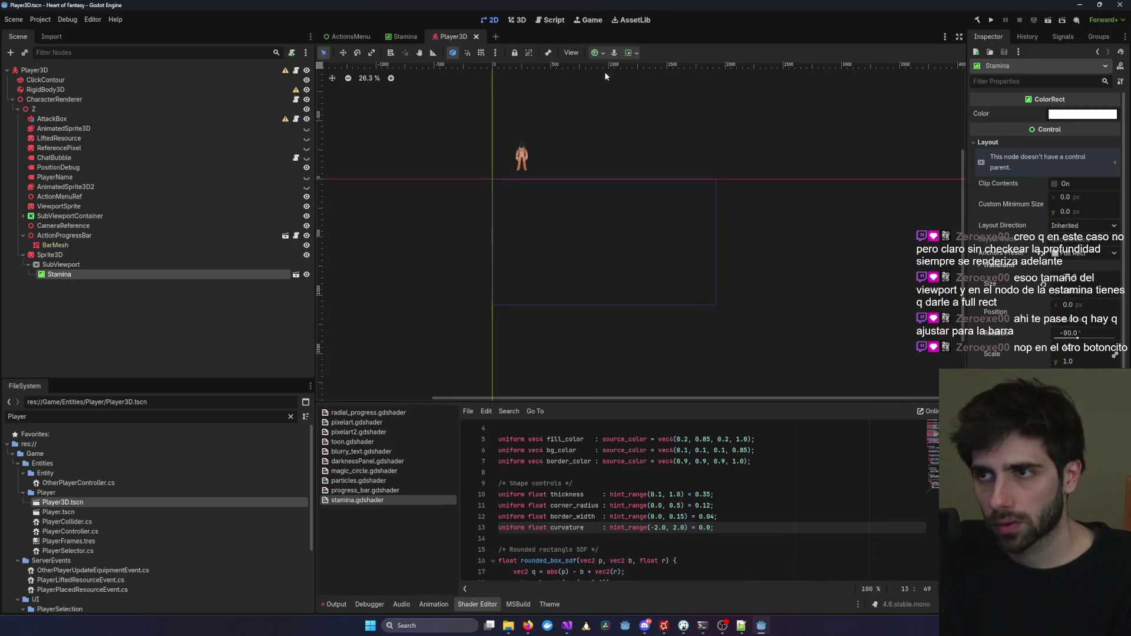
{"action": "left_click", "coordinate": [636, 53]}
{"action": "left_click", "coordinate": [682, 102]}
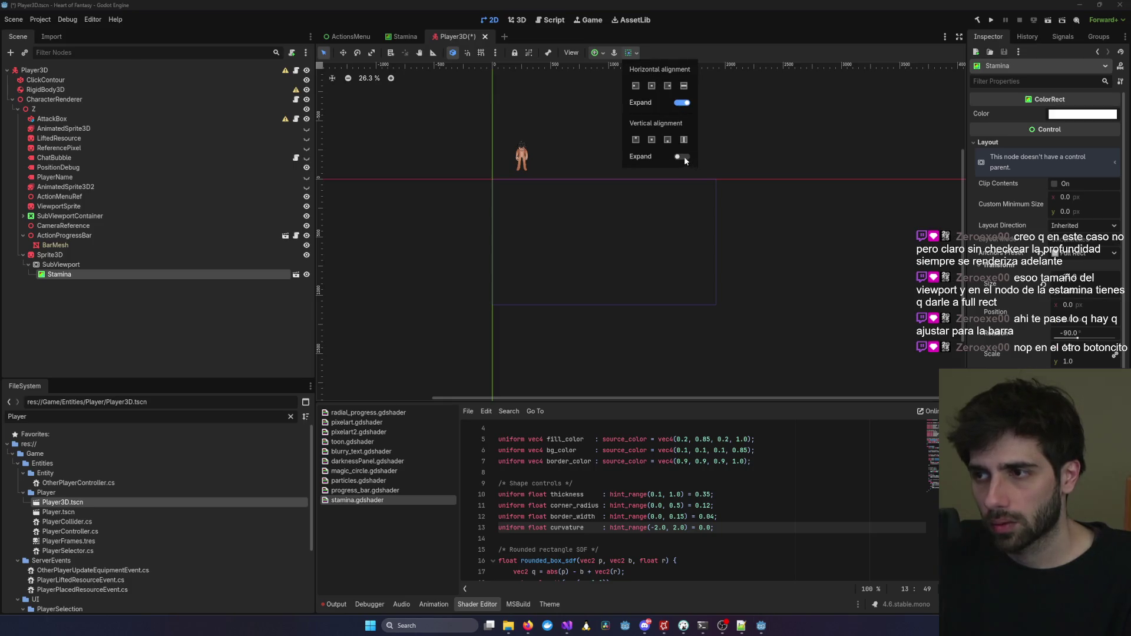
{"action": "left_click", "coordinate": [514, 22]}
{"action": "left_click", "coordinate": [514, 23]}
{"action": "left_click", "coordinate": [489, 23]}
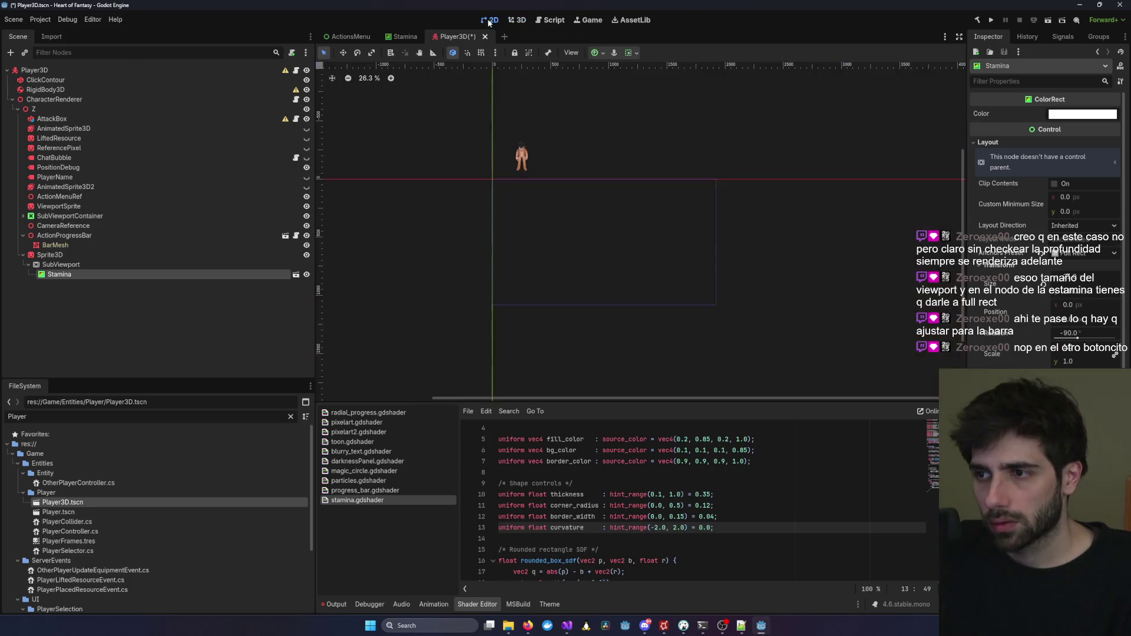
{"action": "left_click", "coordinate": [631, 53]}
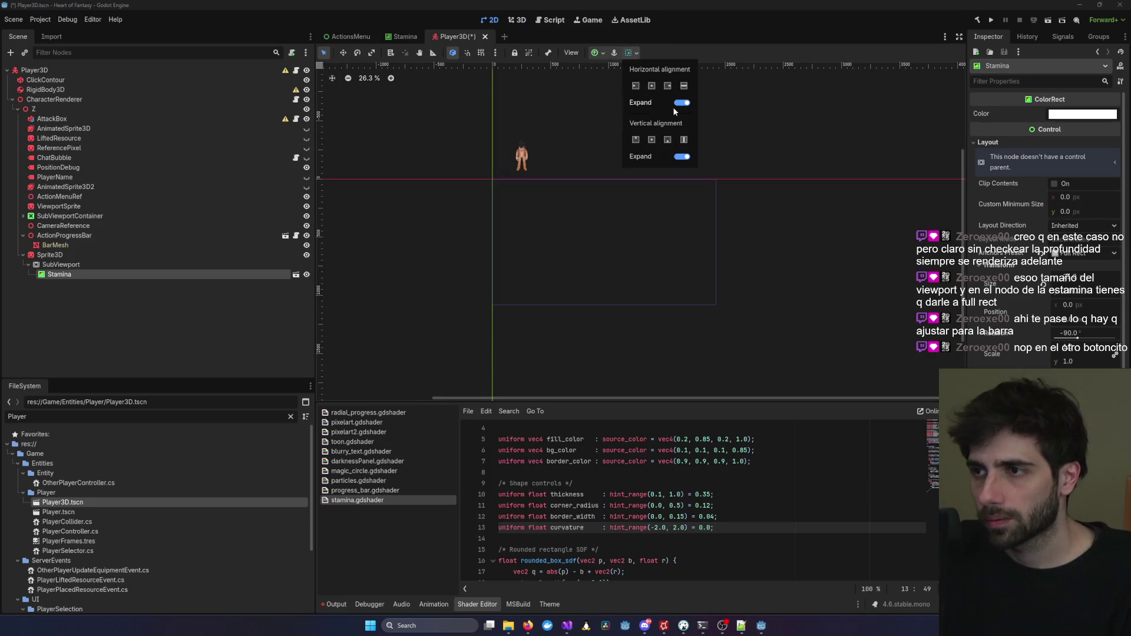
{"action": "left_click", "coordinate": [684, 157]}
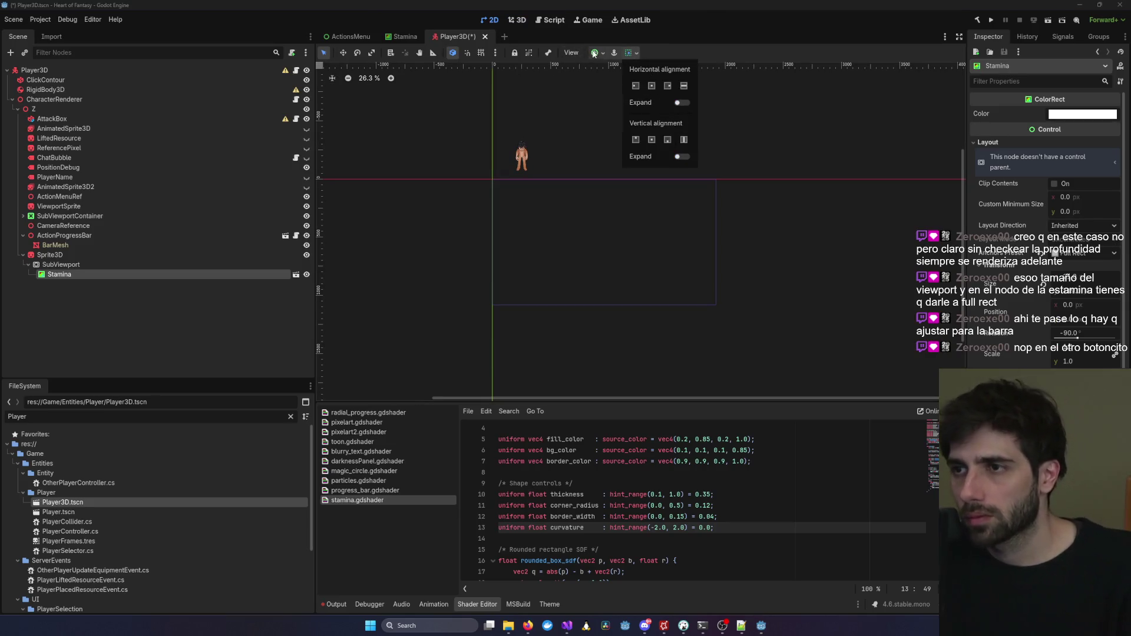
{"action": "left_click", "coordinate": [595, 53]}
Apply Full Rect anchors to Stamina again so its width fits the 21 px SubViewport.
{"action": "left_click", "coordinate": [595, 53]}
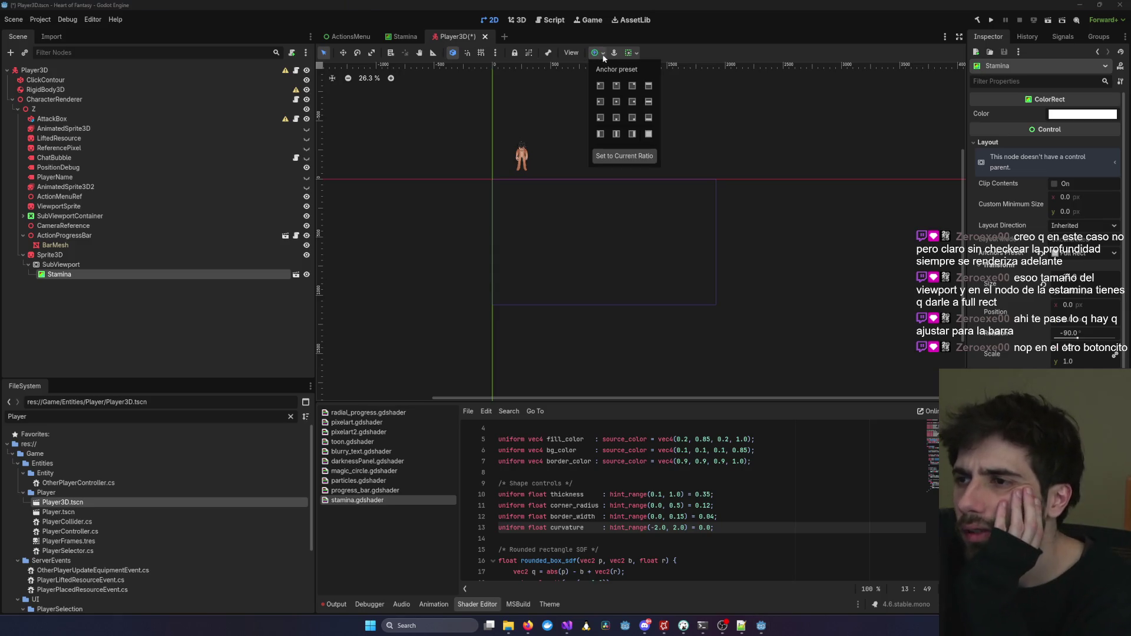
{"action": "left_click", "coordinate": [649, 134]}
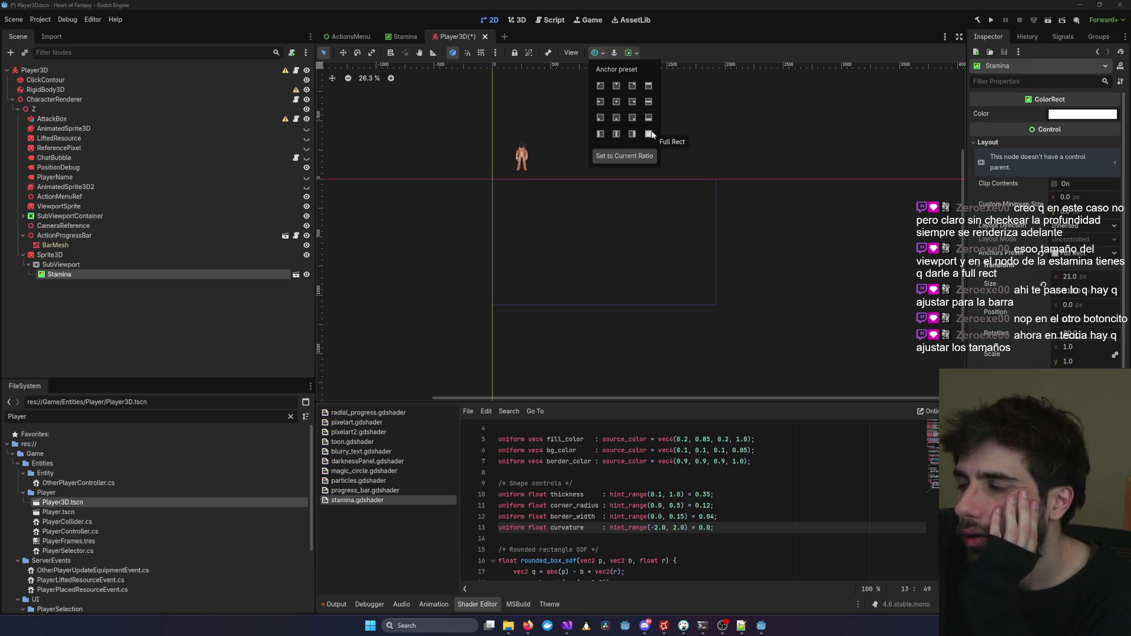
{"action": "left_click", "coordinate": [569, 71]}
{"action": "left_click", "coordinate": [528, 20]}
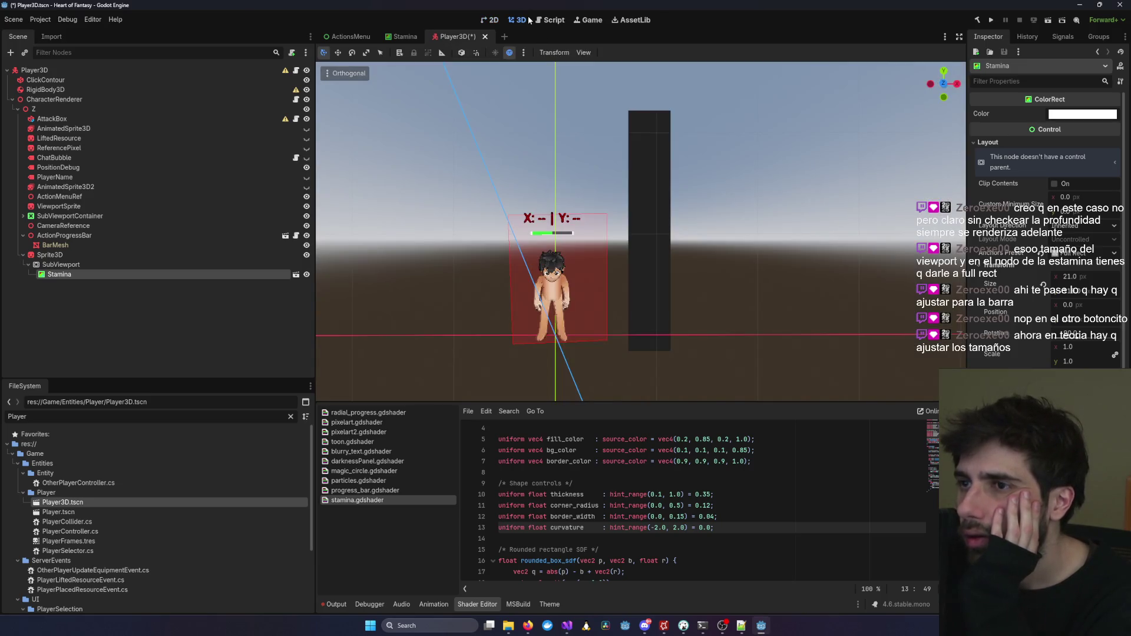
Adjust the Stamina bar's width value in the Inspector.
{"action": "left_click", "coordinate": [659, 234]}
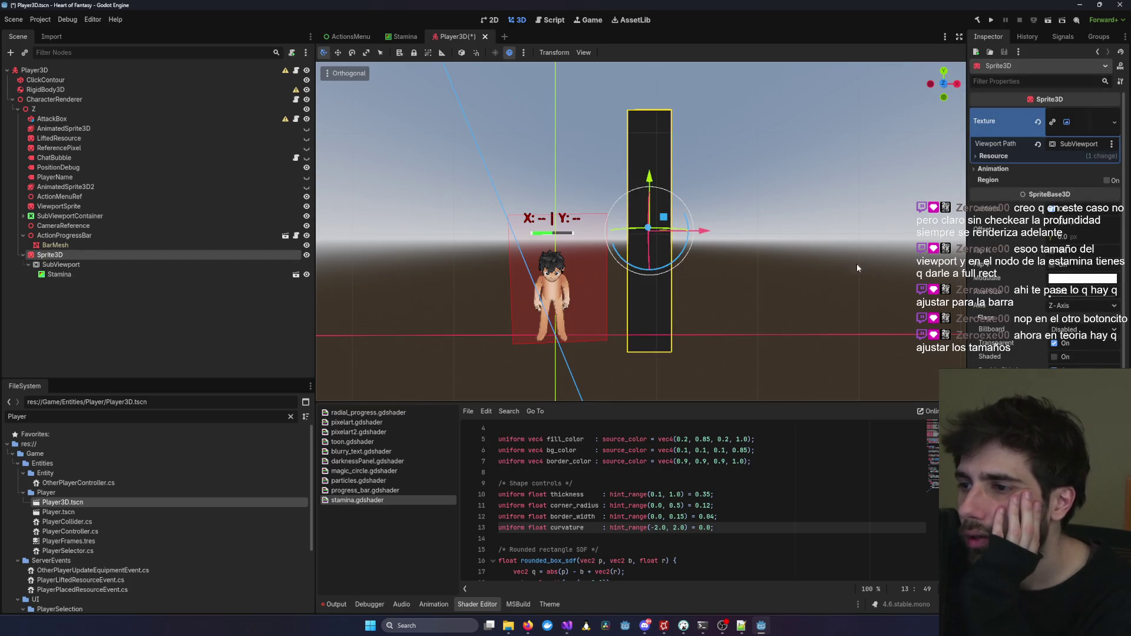
{"action": "left_click", "coordinate": [111, 272]}
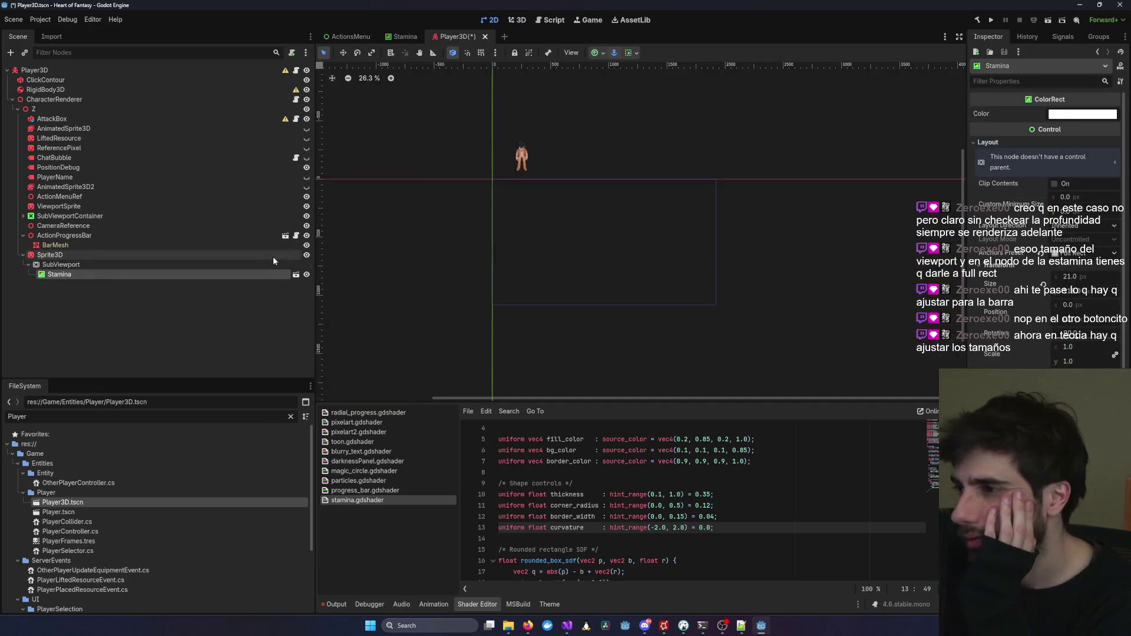
{"action": "left_click_drag", "start_coordinate": [1079, 280], "coordinate": [1087, 280]}
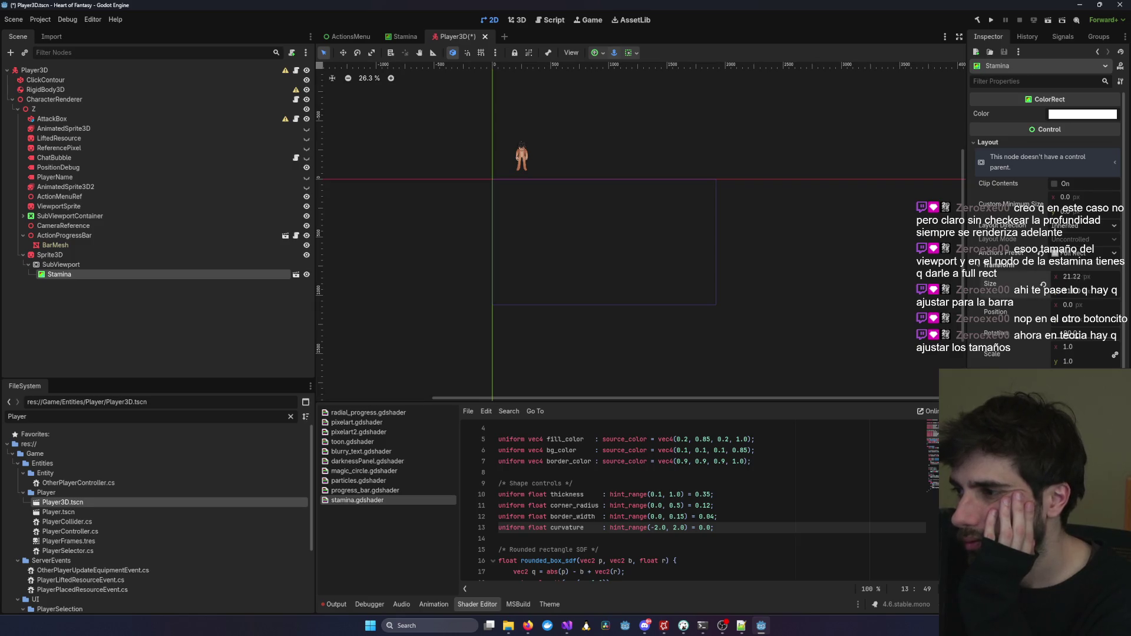
{"action": "left_click", "coordinate": [1072, 277]}
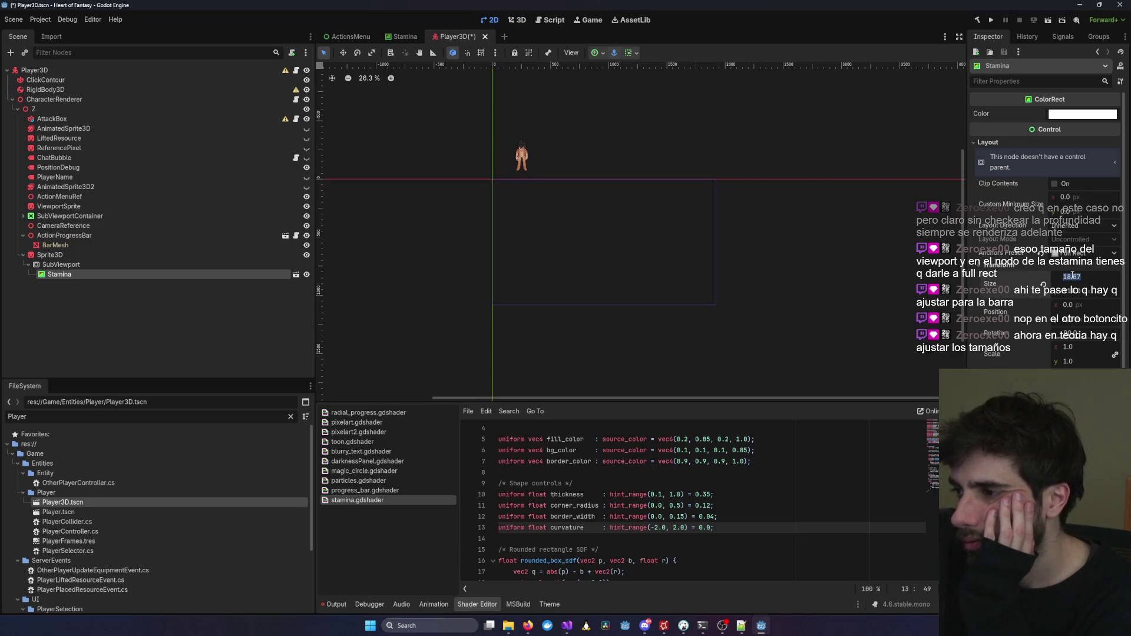
{"action": "scroll", "coordinate": [557, 160], "scroll_direction": "down", "scroll_amount": 3}
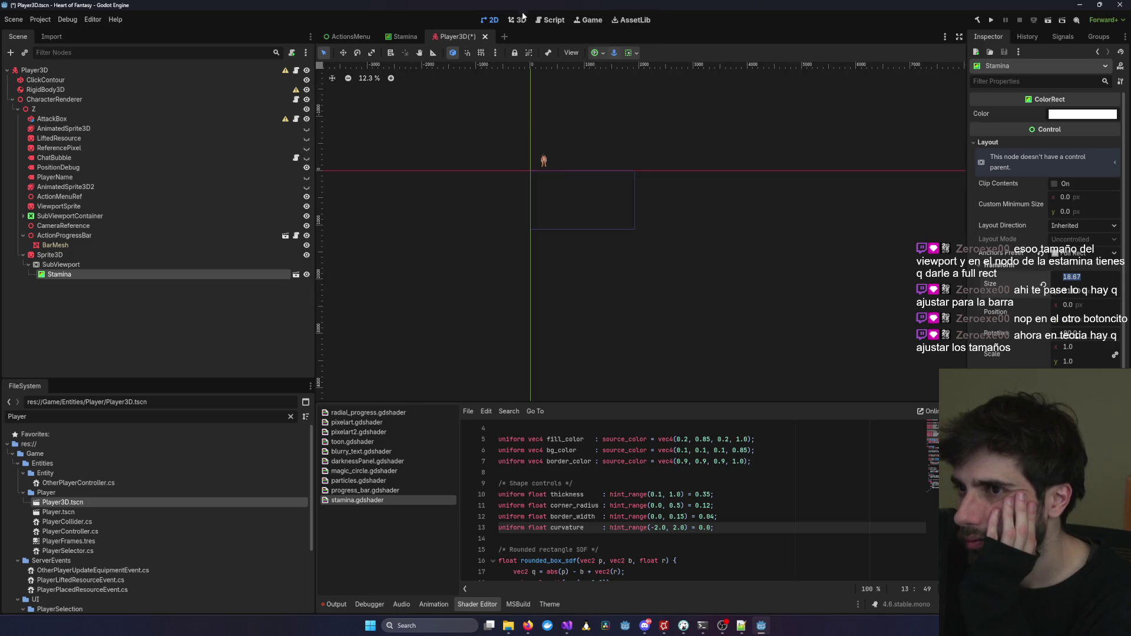
{"action": "left_click", "coordinate": [520, 19]}
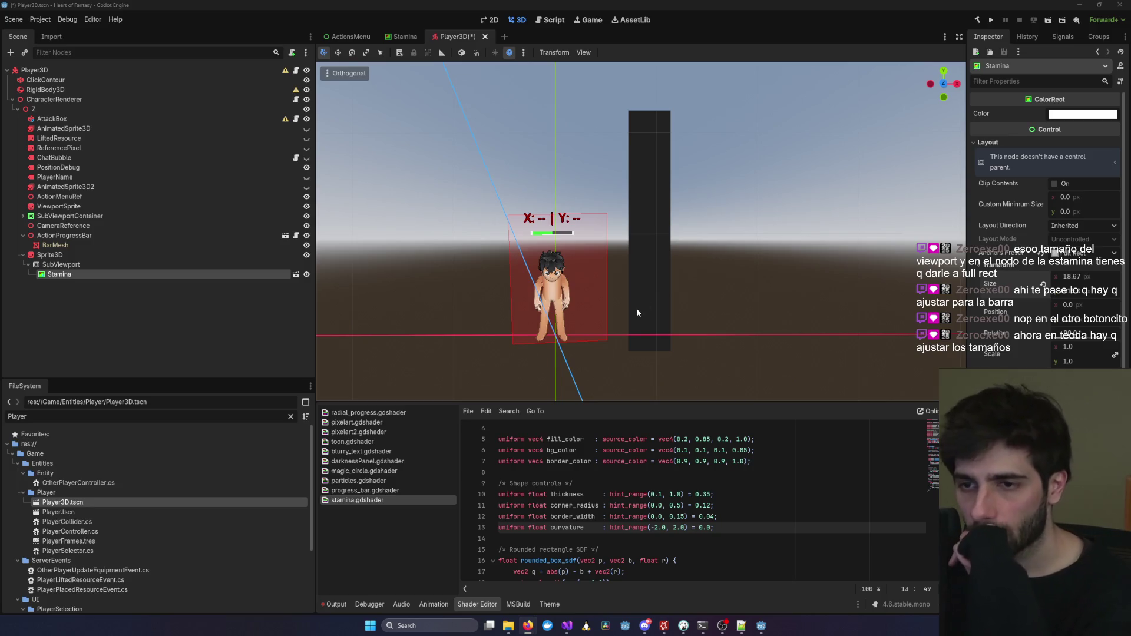
Drag the SubViewport's Size x and y down to a thin strip about 2 px tall.
{"action": "left_click", "coordinate": [62, 264]}
{"action": "left_click", "coordinate": [62, 265]}
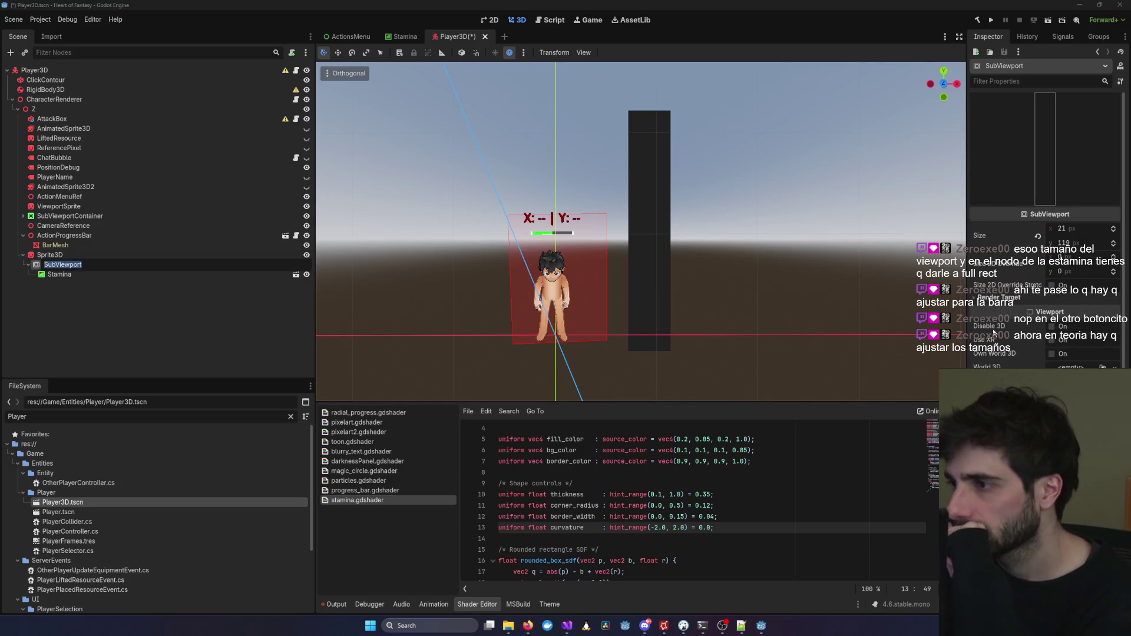
{"action": "left_click", "coordinate": [980, 239]}
{"action": "left_click_drag", "start_coordinate": [1071, 246], "coordinate": [1072, 283]}
{"action": "mouse_move", "coordinate": [1072, 229]}
{"action": "left_mouse_down"}
{"action": "mouse_move", "coordinate": [1054, 228]}
{"action": "mouse_move", "coordinate": [1084, 228]}
{"action": "left_mouse_up"}
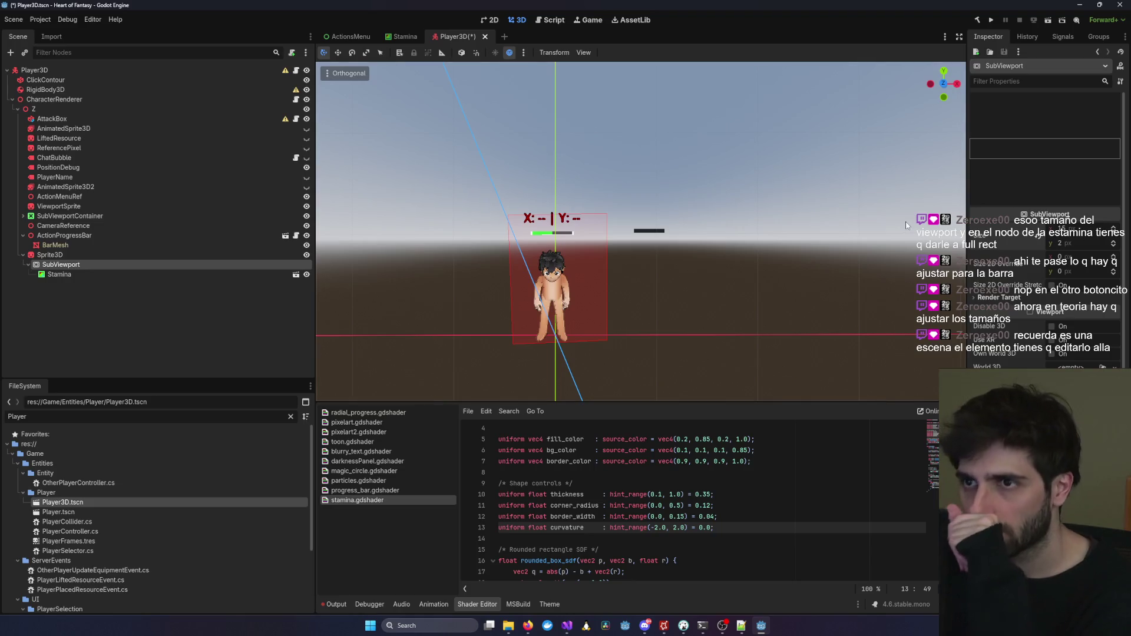
In the Stamina scene, drag the curved bar's rect into a large rectangle and save.
{"action": "left_click", "coordinate": [405, 37]}
{"action": "scroll", "coordinate": [561, 189], "scroll_direction": "up", "scroll_amount": 1}
{"action": "left_click_drag", "start_coordinate": [565, 190], "coordinate": [775, 264]}
{"action": "key", "text": "ctrl+s"}
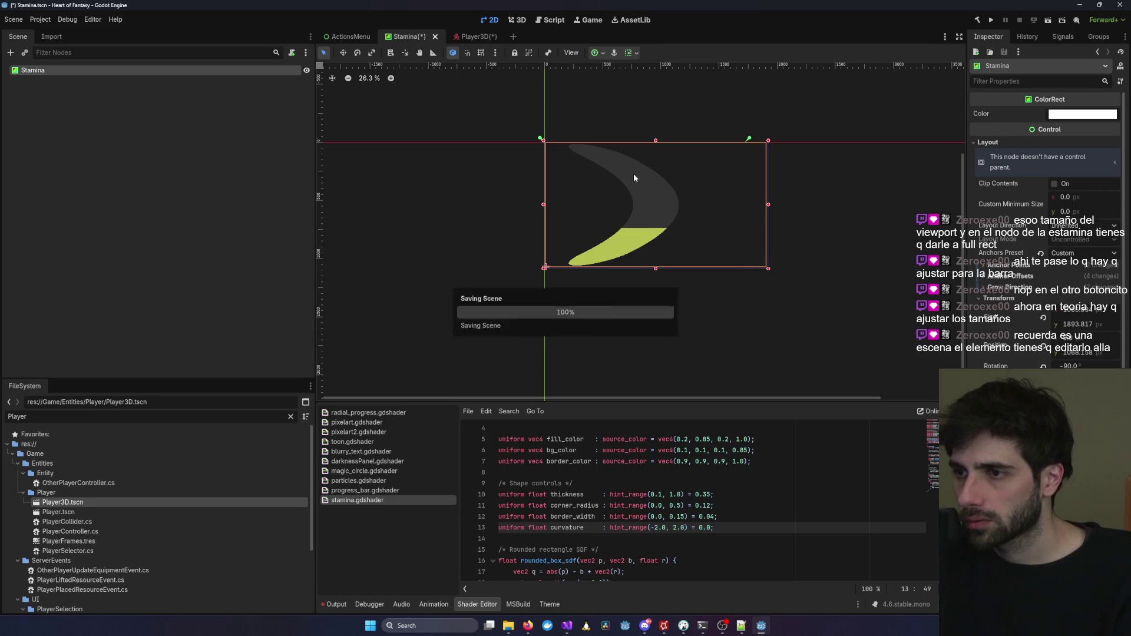
Move the Stamina bar upward on the canvas and save the Stamina scene.
{"action": "left_click", "coordinate": [461, 37]}
{"action": "left_click", "coordinate": [514, 21]}
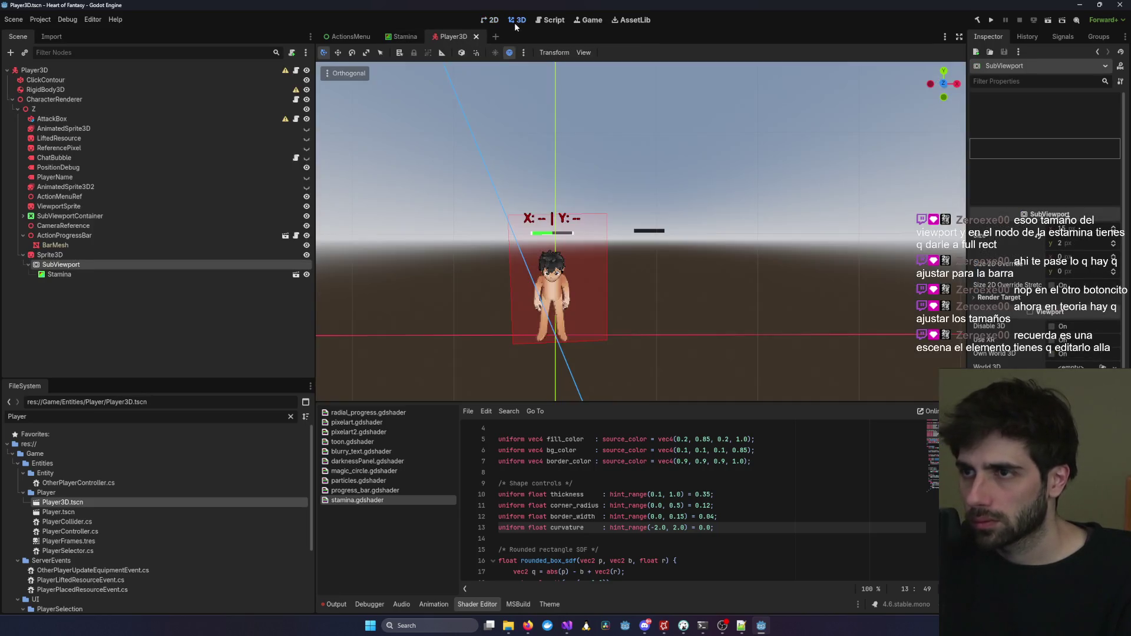
{"action": "left_click", "coordinate": [406, 36]}
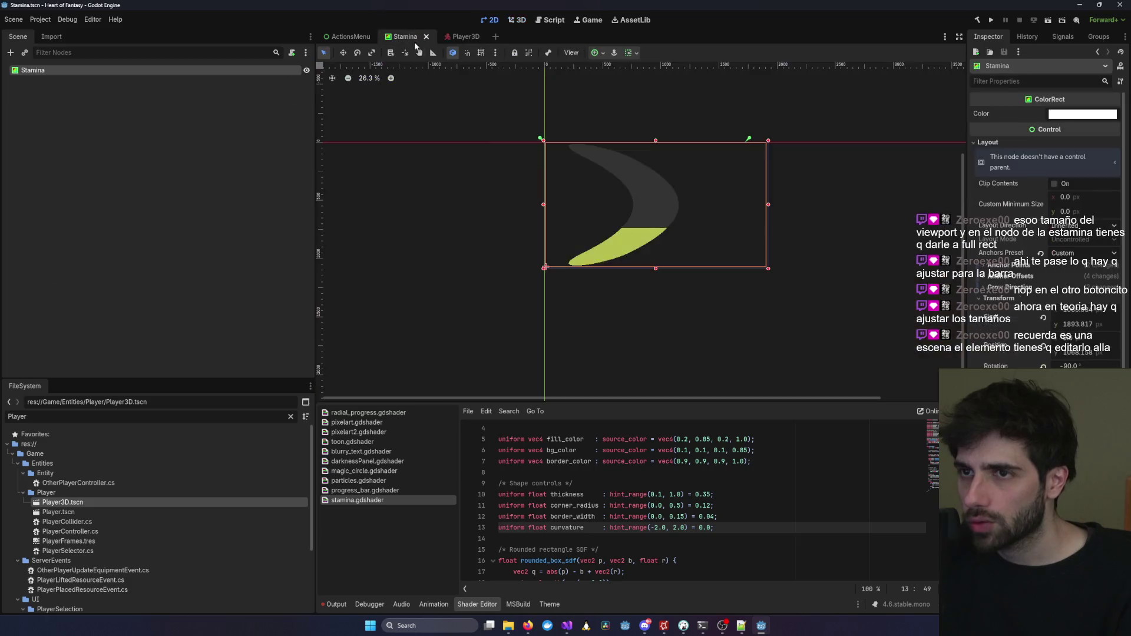
{"action": "left_click_drag", "start_coordinate": [557, 181], "coordinate": [558, 127]}
{"action": "key", "text": "ctrl+s"}
Set the Stamina bar's Position y to 0 in the Inspector.
{"action": "left_click", "coordinate": [454, 36]}
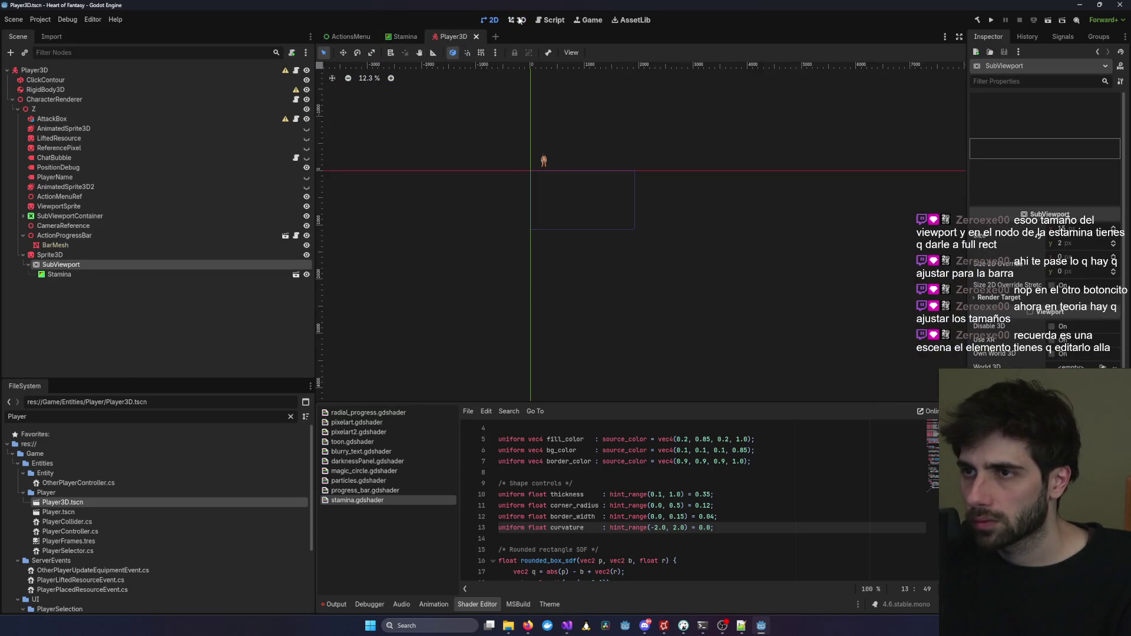
{"action": "left_click", "coordinate": [518, 21]}
{"action": "left_click", "coordinate": [405, 37]}
{"action": "key", "text": "ctrl+z"}
{"action": "key", "text": "ctrl+shift+z"}
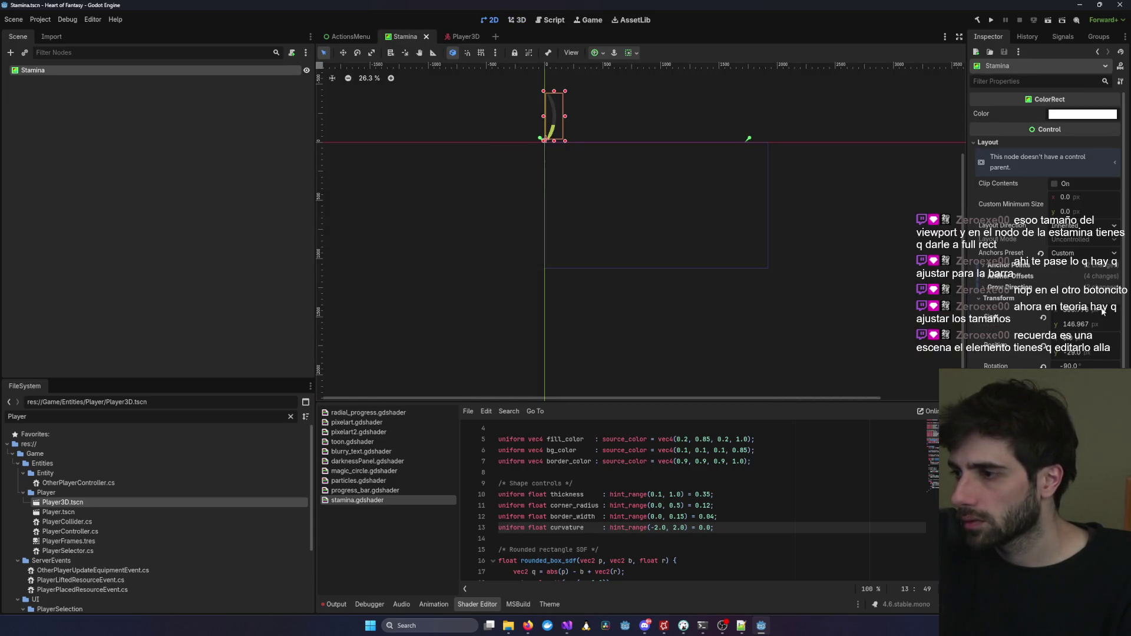
{"action": "left_click_drag", "start_coordinate": [1082, 347], "coordinate": [1084, 342]}
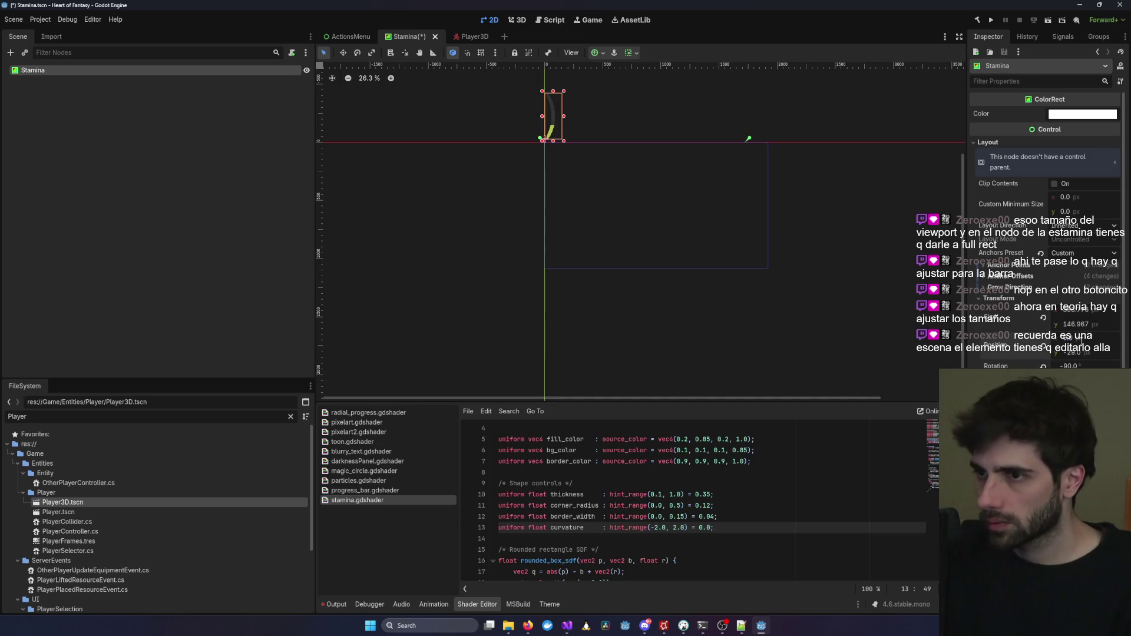
{"action": "type", "text": "0"}
{"action": "key", "text": "Return"}
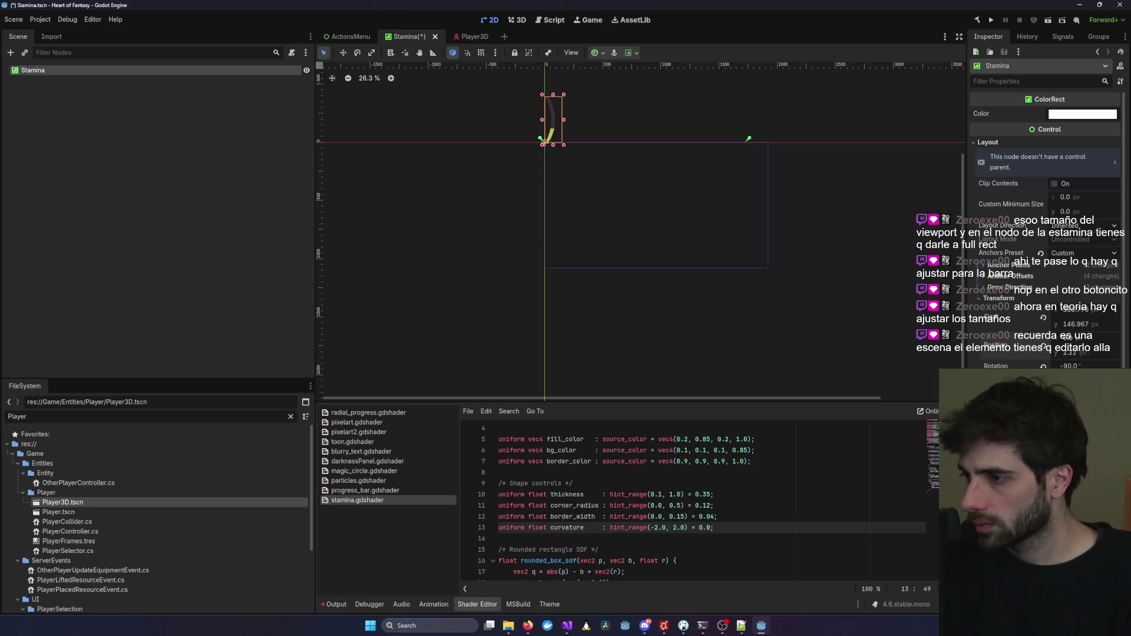
Drag the Stamina bar so its corner lines up with the scene origin.
{"action": "scroll", "coordinate": [415, 137], "scroll_direction": "up", "scroll_amount": 2}
{"action": "left_click_drag", "start_coordinate": [686, 118], "coordinate": [684, 209]}
{"action": "scroll", "coordinate": [684, 192], "scroll_direction": "up", "scroll_amount": 3}
{"action": "scroll", "coordinate": [613, 173], "scroll_direction": "up", "scroll_amount": 7}
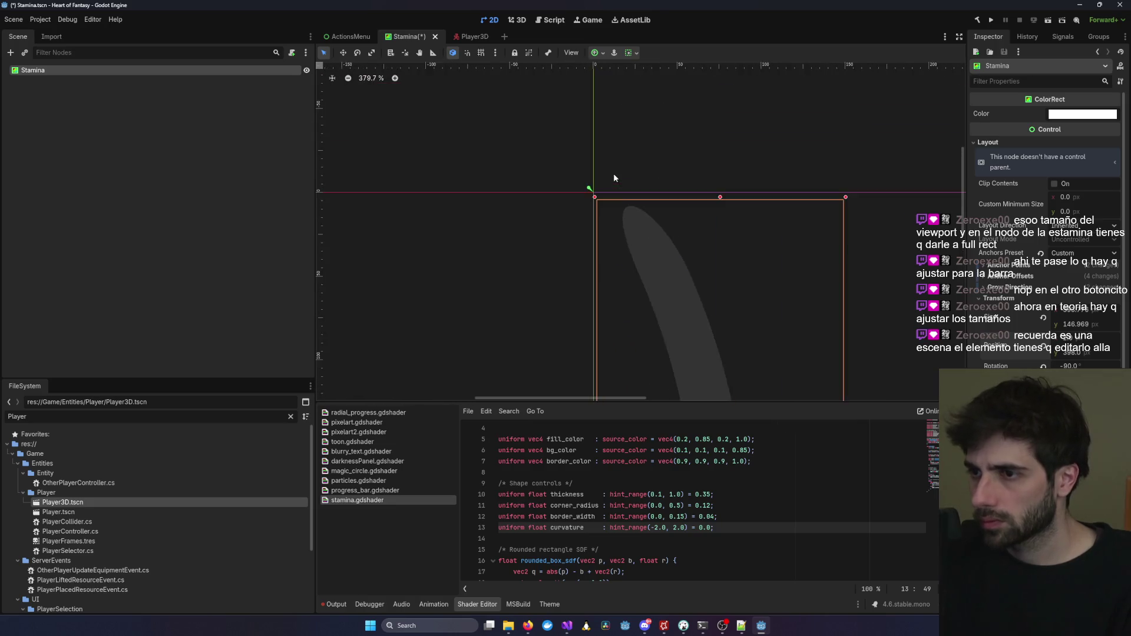
{"action": "scroll", "coordinate": [585, 126], "scroll_direction": "up", "scroll_amount": 1}
{"action": "mouse_move", "coordinate": [525, 195]}
{"action": "left_mouse_down"}
{"action": "mouse_move", "coordinate": [543, 194]}
{"action": "mouse_move", "coordinate": [529, 175]}
{"action": "left_mouse_up"}
{"action": "scroll", "coordinate": [529, 175], "scroll_direction": "up", "scroll_amount": 6}
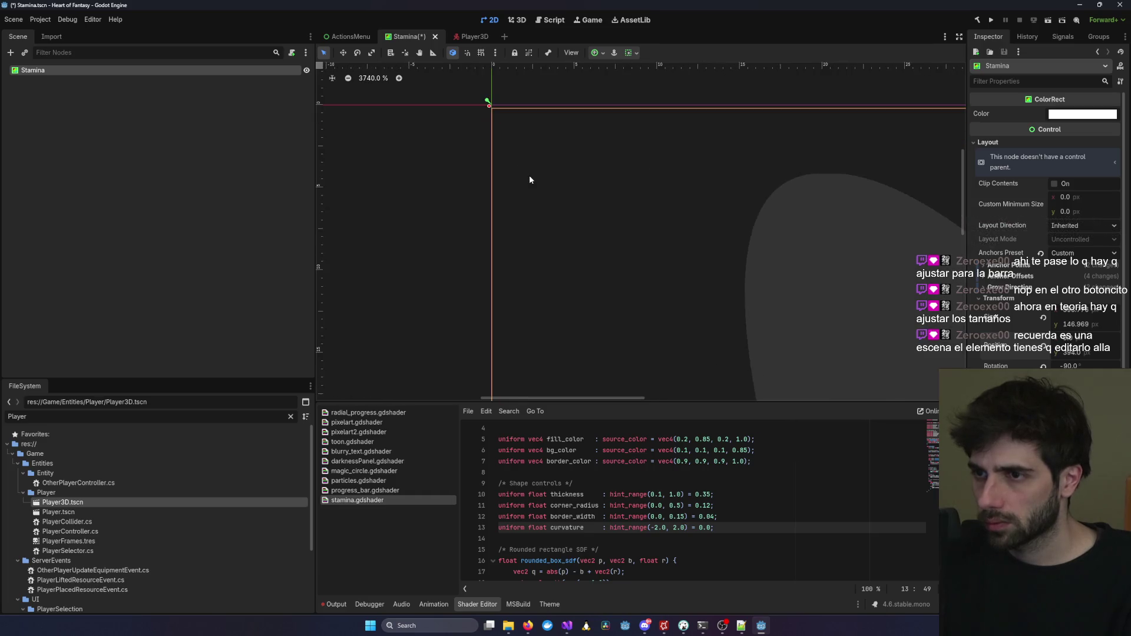
{"action": "mouse_move", "coordinate": [486, 106]}
{"action": "left_mouse_down"}
{"action": "mouse_move", "coordinate": [532, 257]}
{"action": "mouse_move", "coordinate": [528, 223]}
{"action": "mouse_move", "coordinate": [527, 263]}
{"action": "mouse_move", "coordinate": [538, 238]}
{"action": "left_mouse_up"}
{"action": "scroll", "coordinate": [539, 238], "scroll_direction": "down", "scroll_amount": 7}
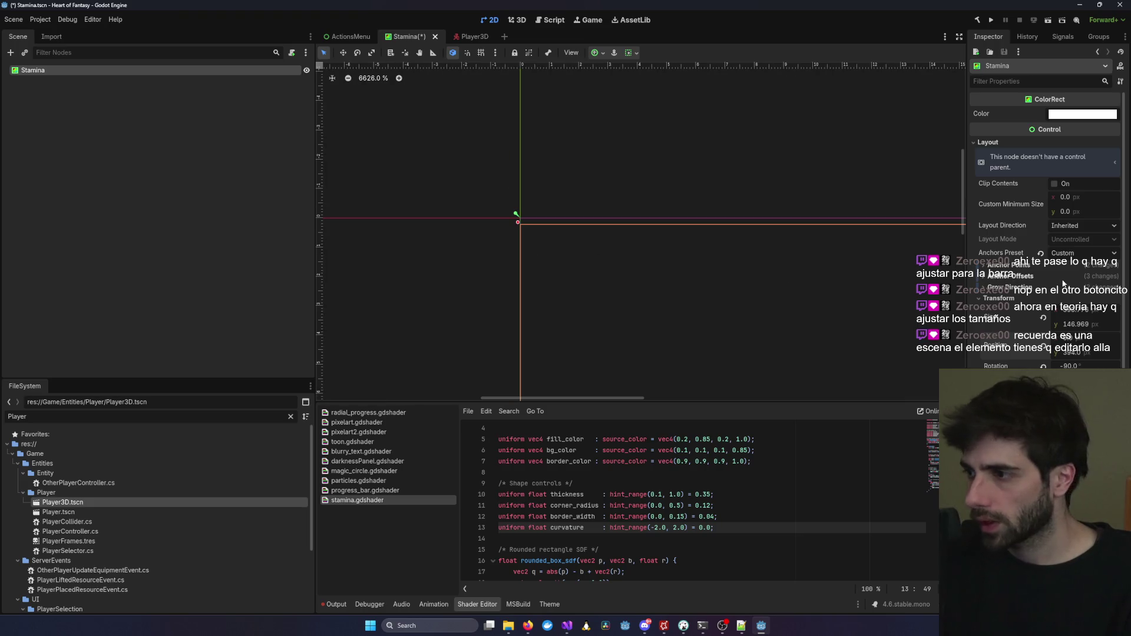
{"action": "left_click_drag", "start_coordinate": [1075, 357], "coordinate": [1059, 357]}
Save the Stamina scene and return to the Player3D scene.
{"action": "scroll", "coordinate": [675, 255], "scroll_direction": "down", "scroll_amount": 6}
{"action": "scroll", "coordinate": [675, 257], "scroll_direction": "down", "scroll_amount": 4}
{"action": "key", "text": "ctrl+s"}
{"action": "scroll", "coordinate": [806, 265], "scroll_direction": "up", "scroll_amount": 3}
{"action": "left_click", "coordinate": [474, 36]}
{"action": "scroll", "coordinate": [501, 90], "scroll_direction": "down", "scroll_amount": 1}
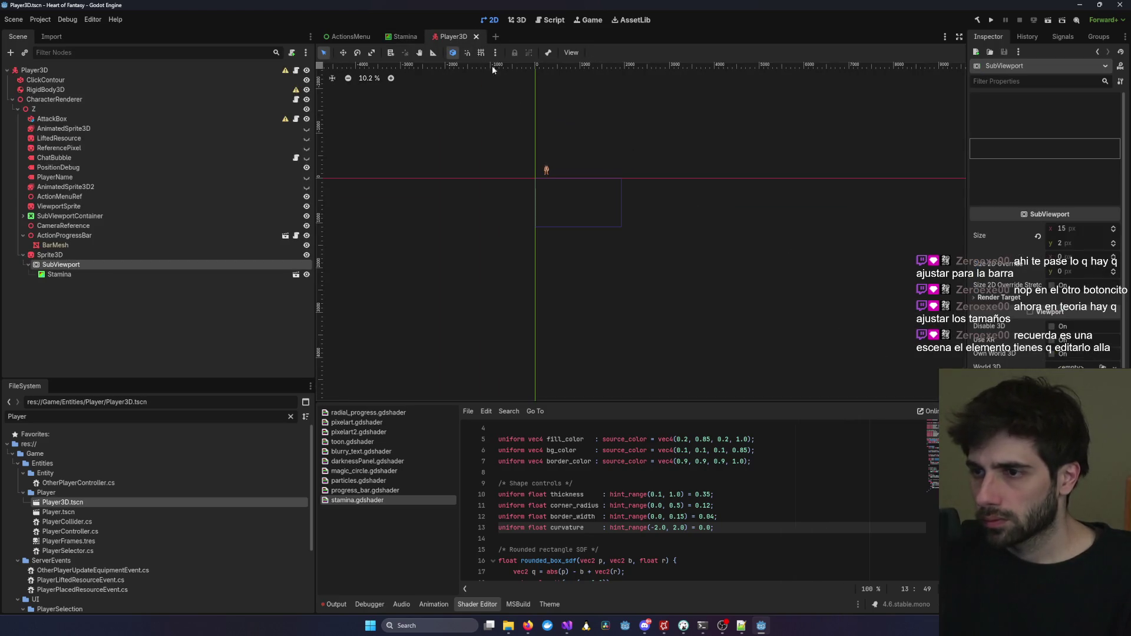
In 3D, check the short, wide stamina bar beside the character and glance at Stamina's colour.
{"action": "left_click", "coordinate": [516, 20]}
{"action": "scroll", "coordinate": [632, 277], "scroll_direction": "up", "scroll_amount": 5}
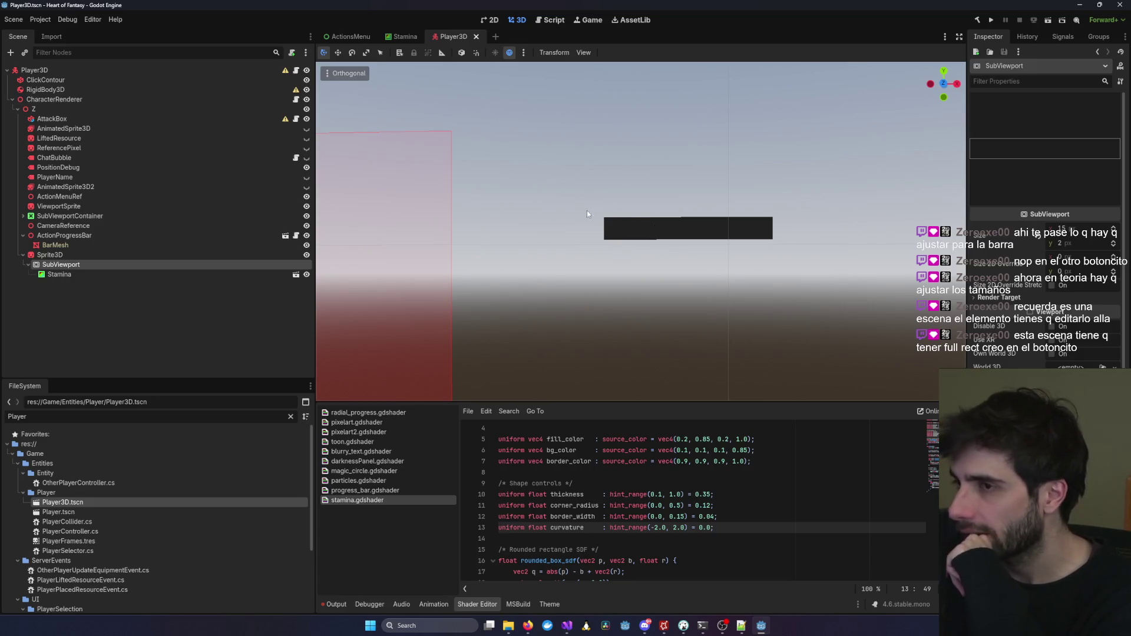
{"action": "scroll", "coordinate": [530, 265], "scroll_direction": "down", "scroll_amount": 5}
{"action": "left_click", "coordinate": [133, 275]}
{"action": "left_click", "coordinate": [135, 265]}
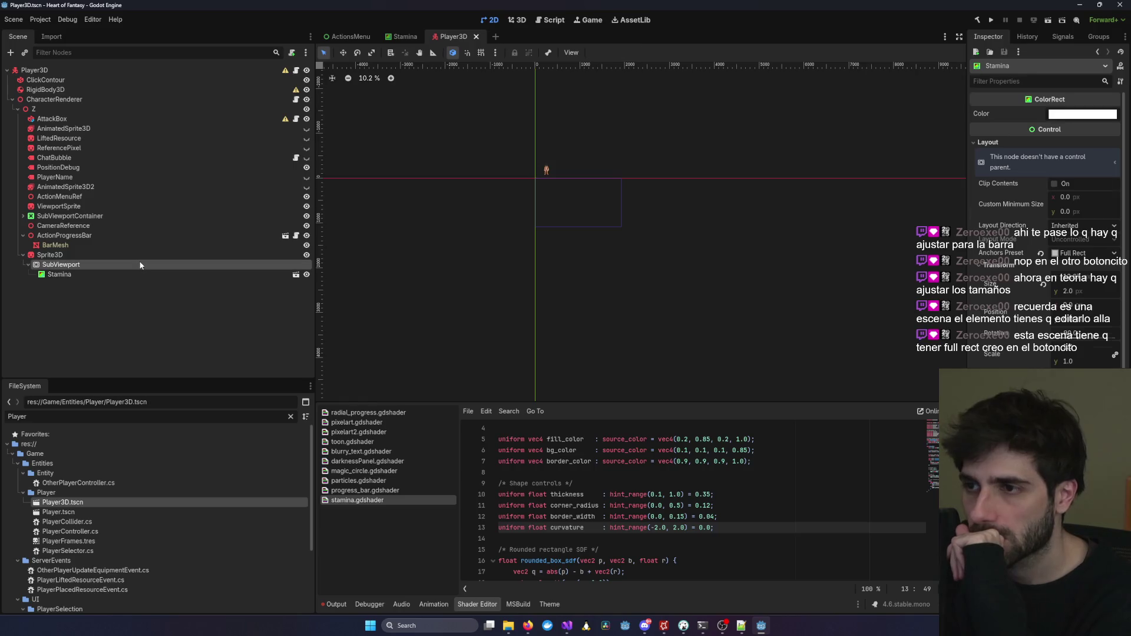
{"action": "left_click", "coordinate": [137, 273]}
{"action": "left_click", "coordinate": [519, 21]}
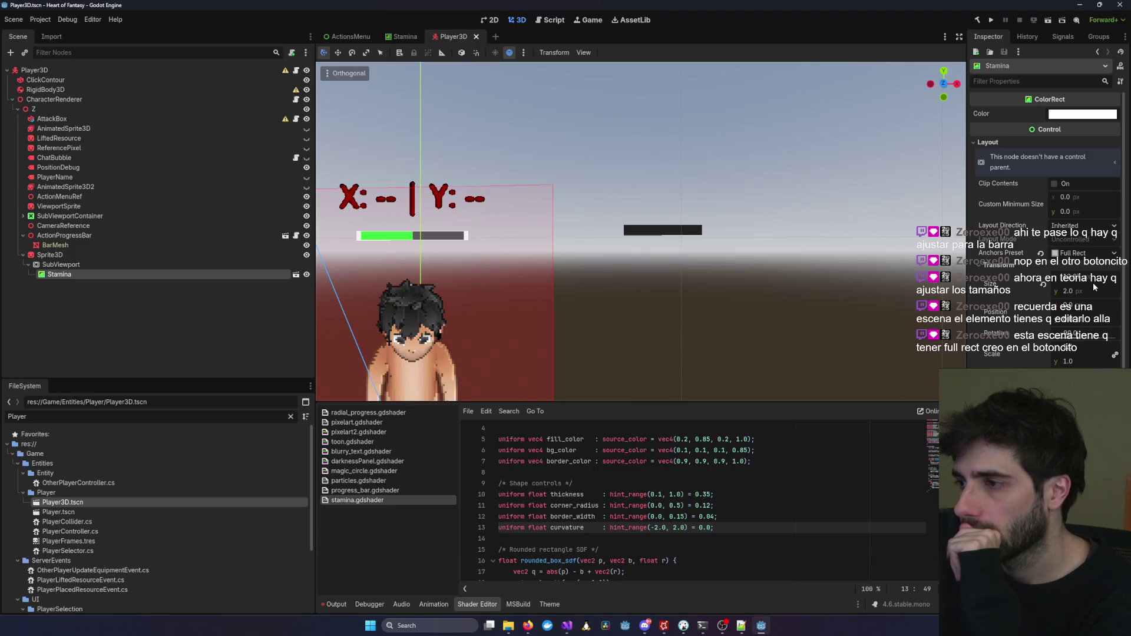
{"action": "left_click", "coordinate": [1091, 115]}
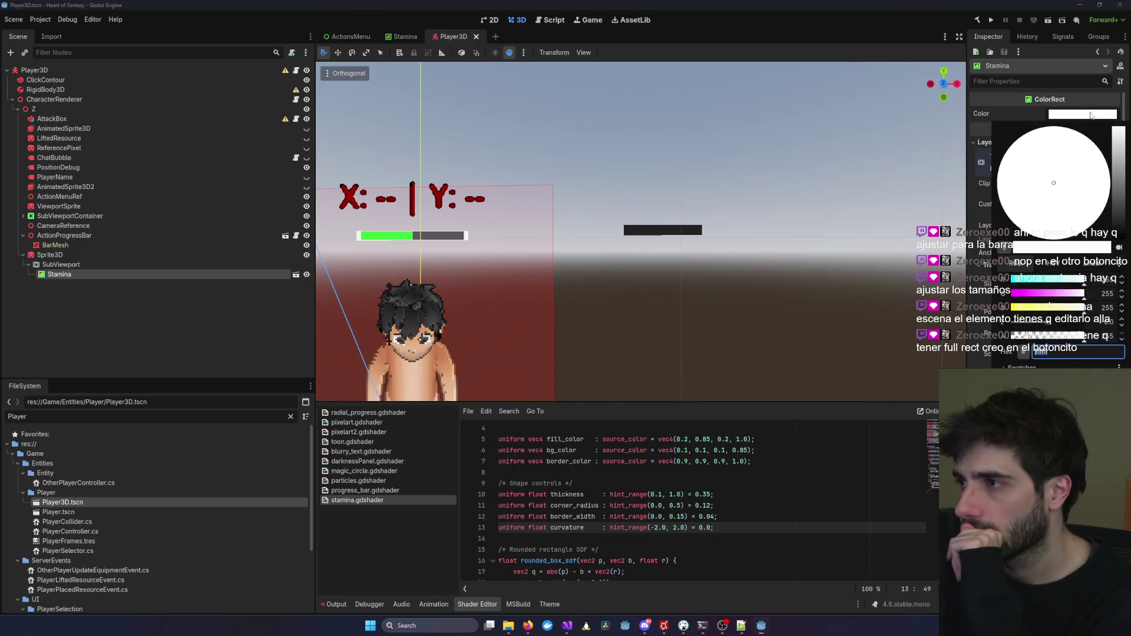
{"action": "key", "text": "Escape"}
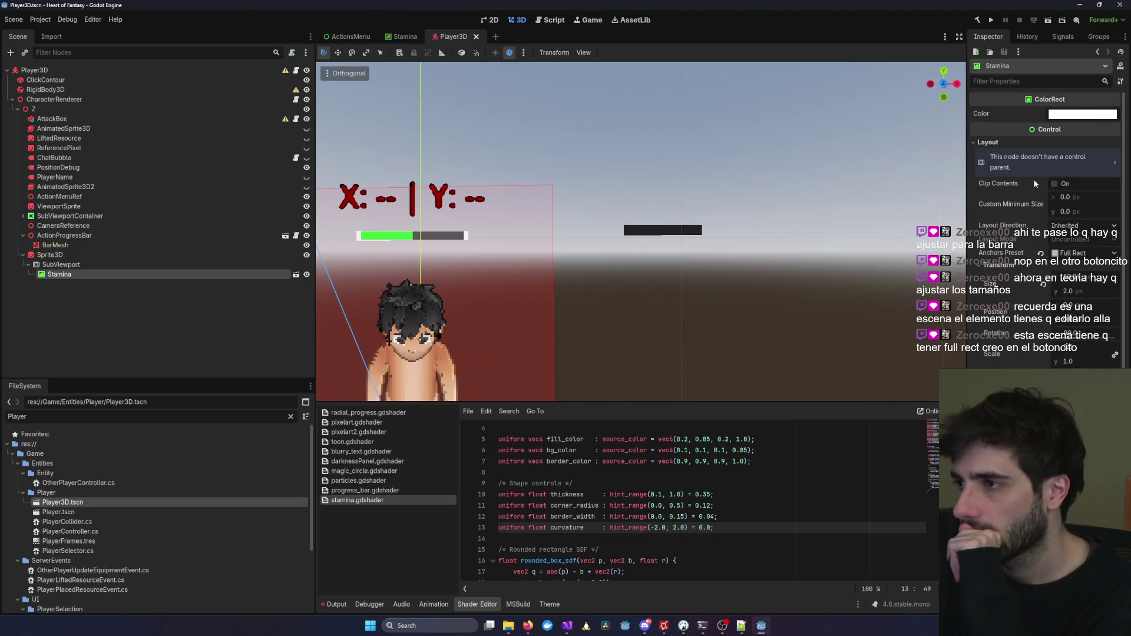
{"action": "scroll", "coordinate": [1110, 267], "scroll_direction": "down", "scroll_amount": 2}
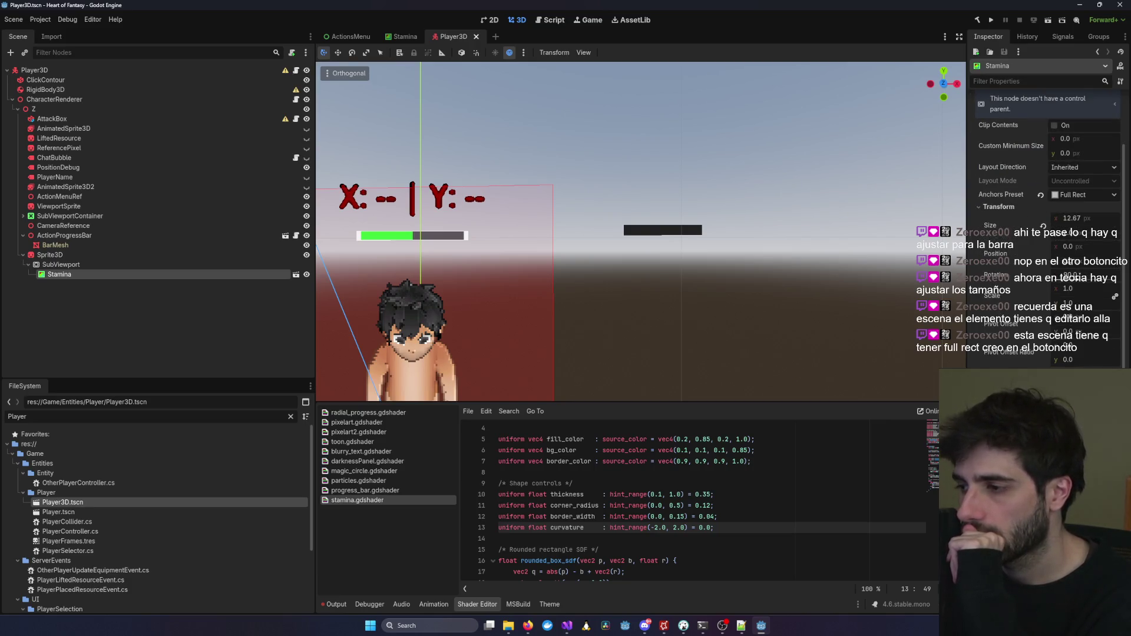
{"action": "scroll", "coordinate": [1049, 236], "scroll_direction": "down", "scroll_amount": 1}
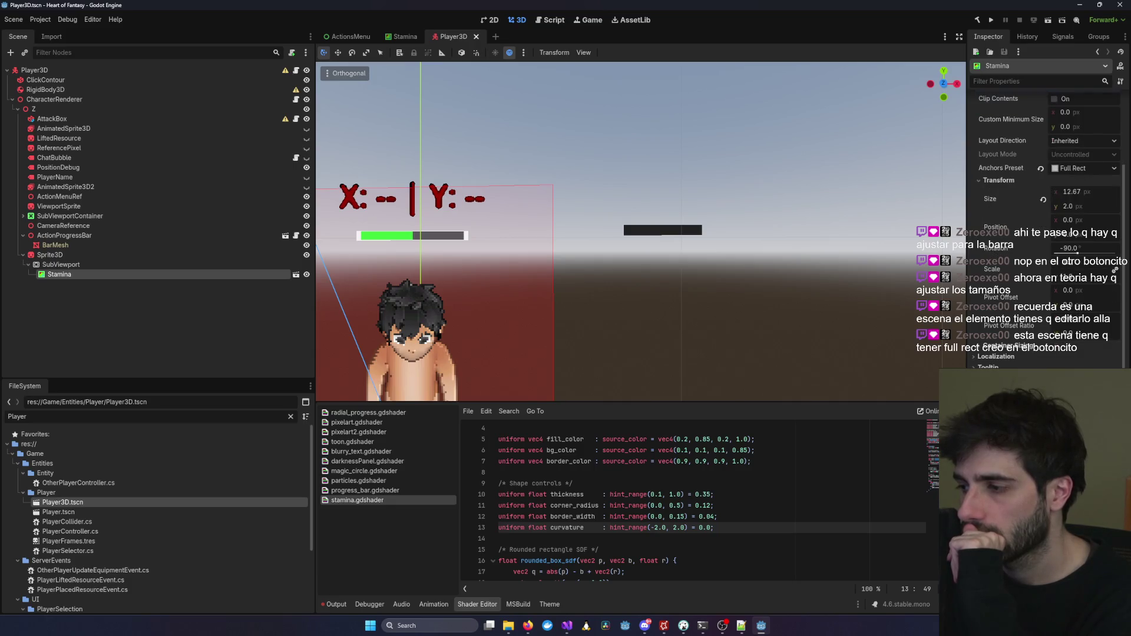
{"action": "scroll", "coordinate": [1046, 236], "scroll_direction": "down", "scroll_amount": 6}
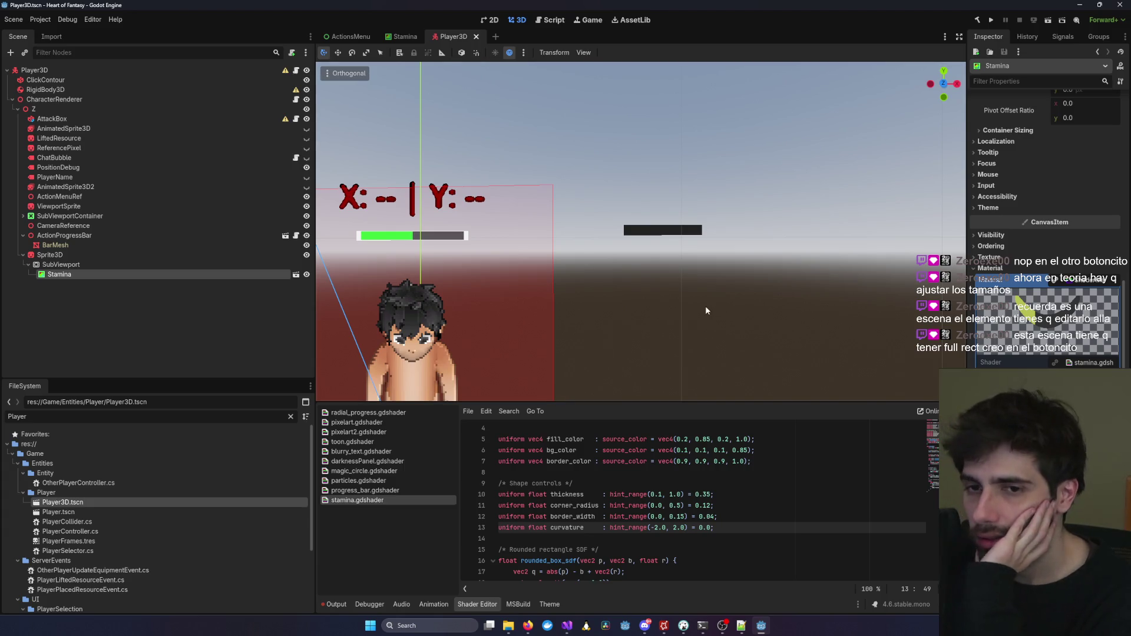
{"action": "scroll", "coordinate": [1076, 224], "scroll_direction": "up", "scroll_amount": 8}
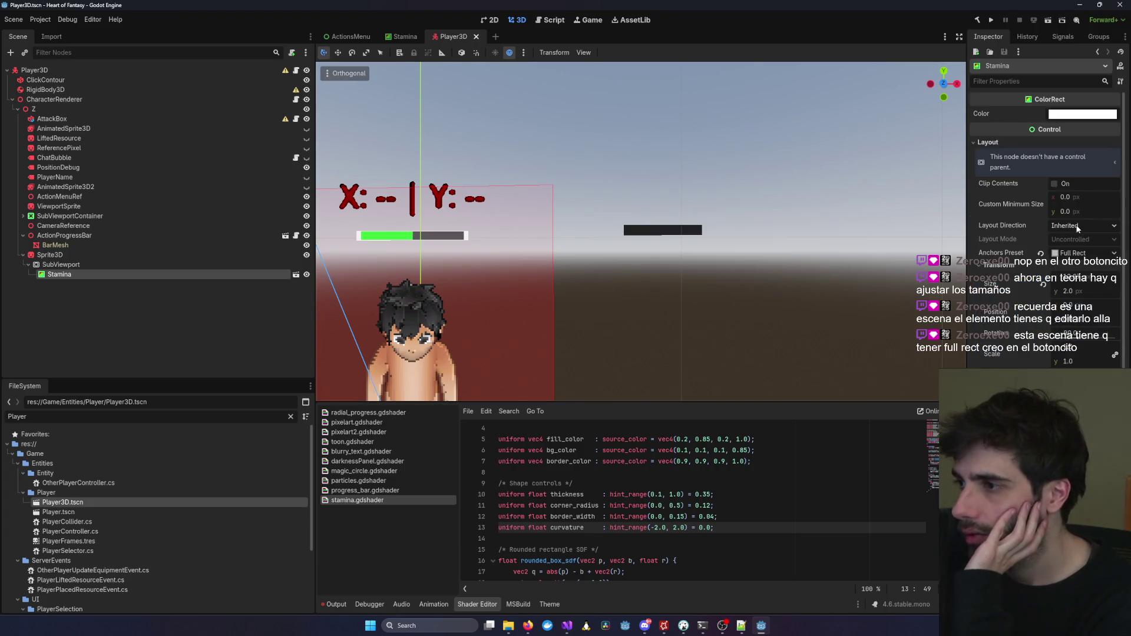
{"action": "left_click", "coordinate": [1085, 253]}
{"action": "left_click", "coordinate": [147, 267]}
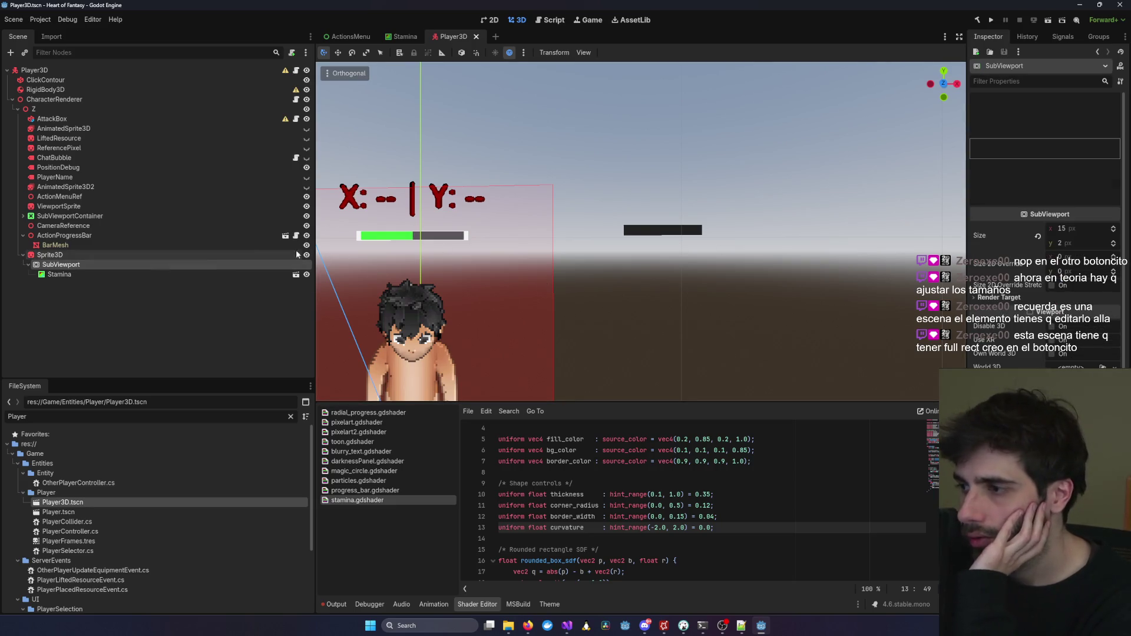
{"action": "left_click", "coordinate": [182, 274]}
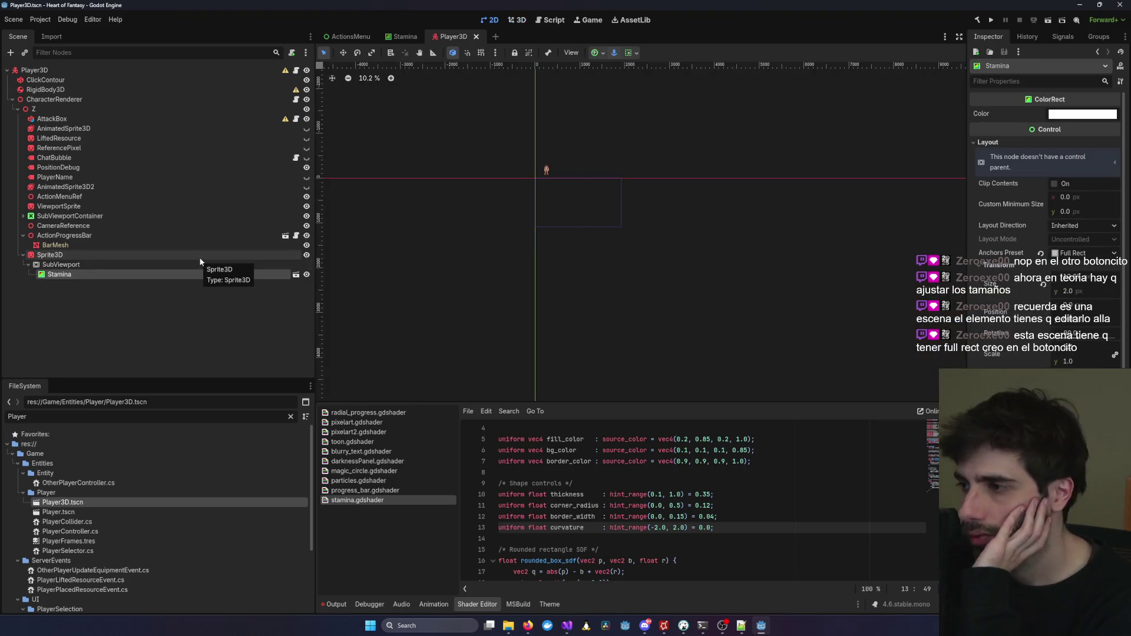
{"action": "left_click", "coordinate": [199, 257]}
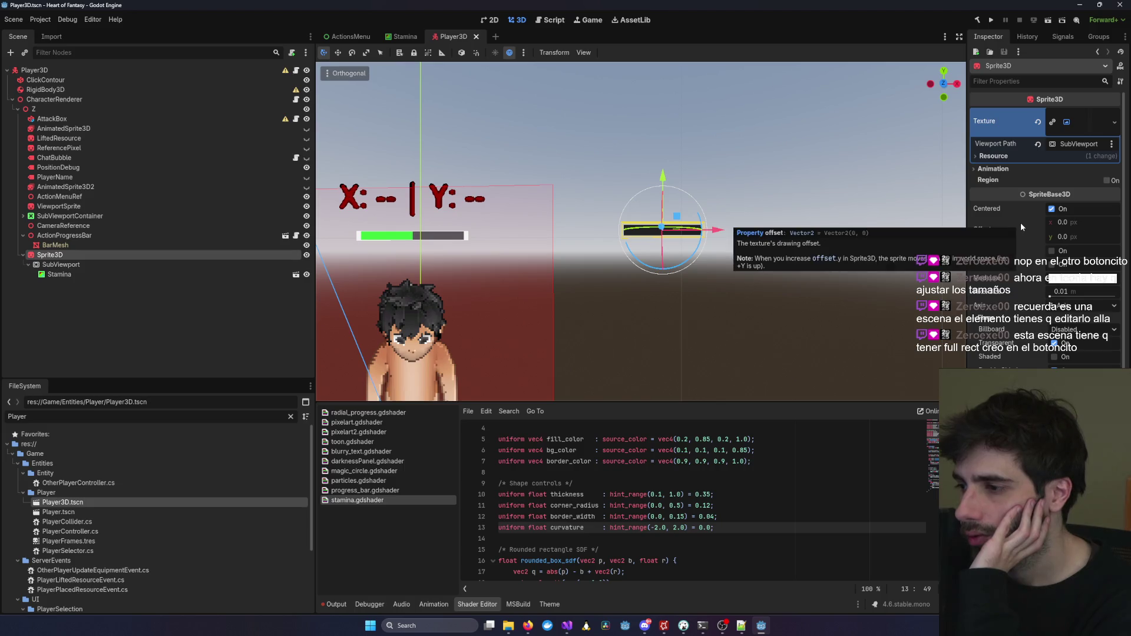
{"action": "scroll", "coordinate": [1020, 221], "scroll_direction": "down", "scroll_amount": 5}
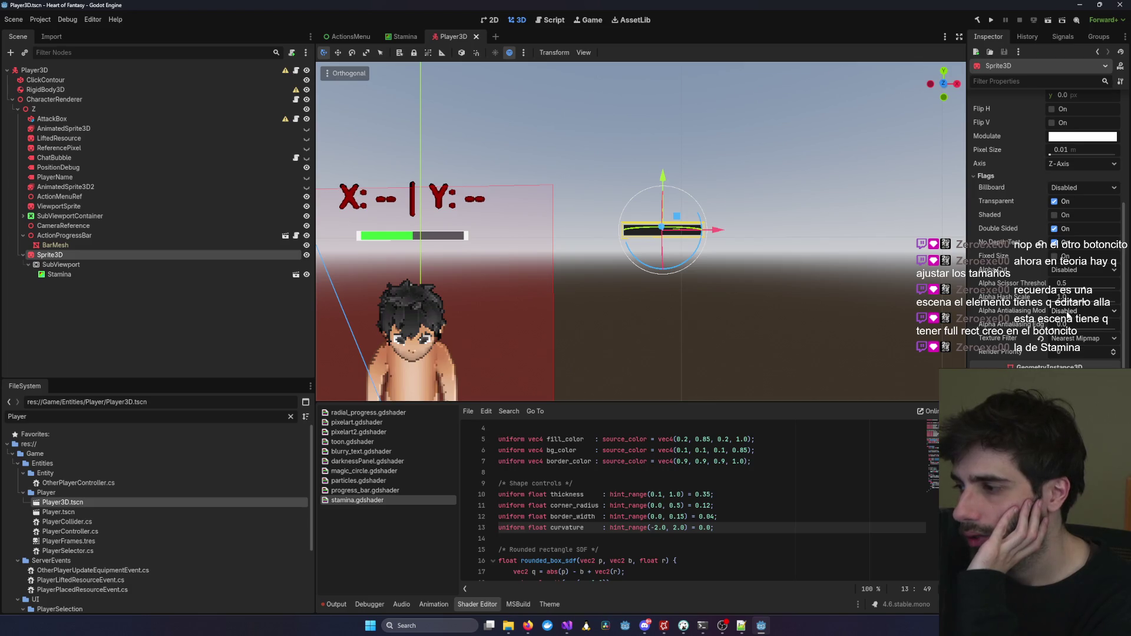
{"action": "left_click", "coordinate": [196, 275]}
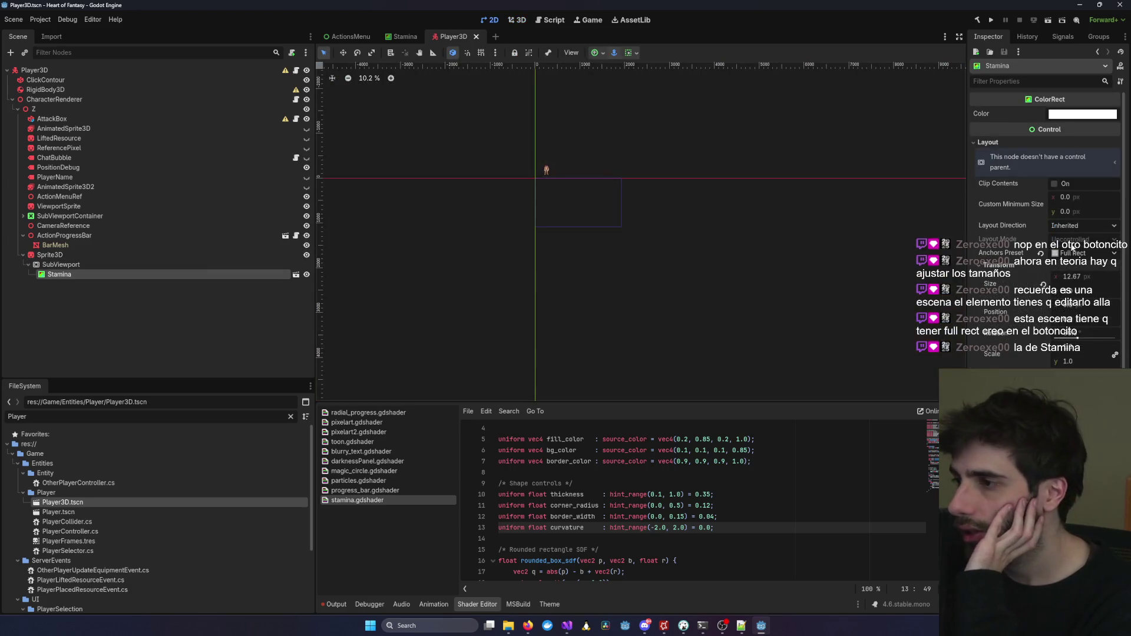
{"action": "left_click", "coordinate": [1084, 255]}
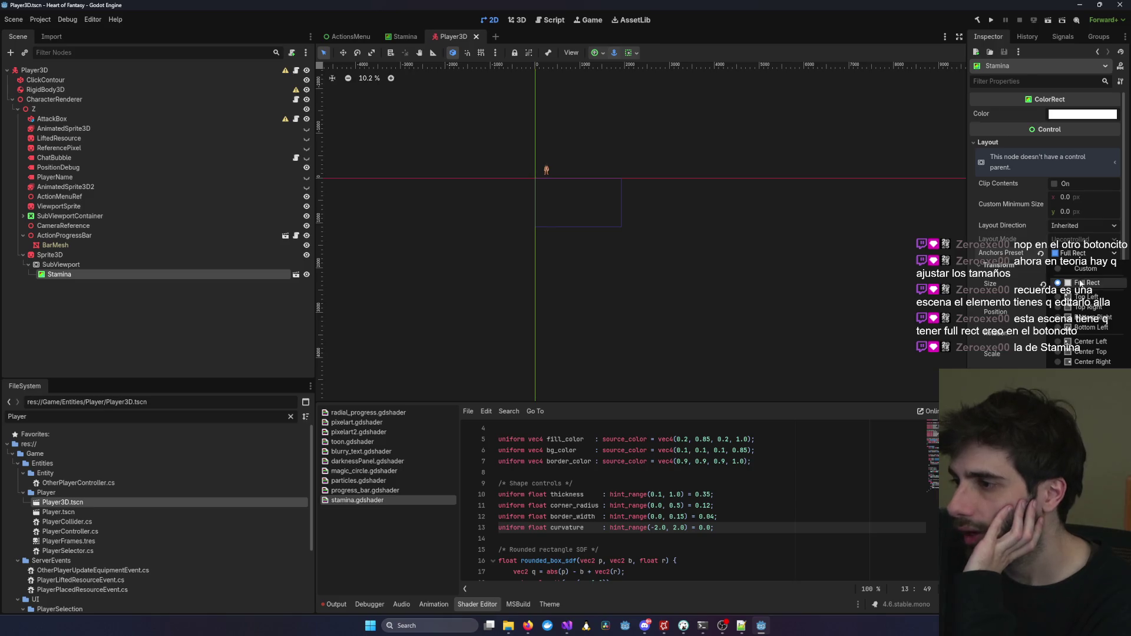
{"action": "left_click", "coordinate": [1080, 283]}
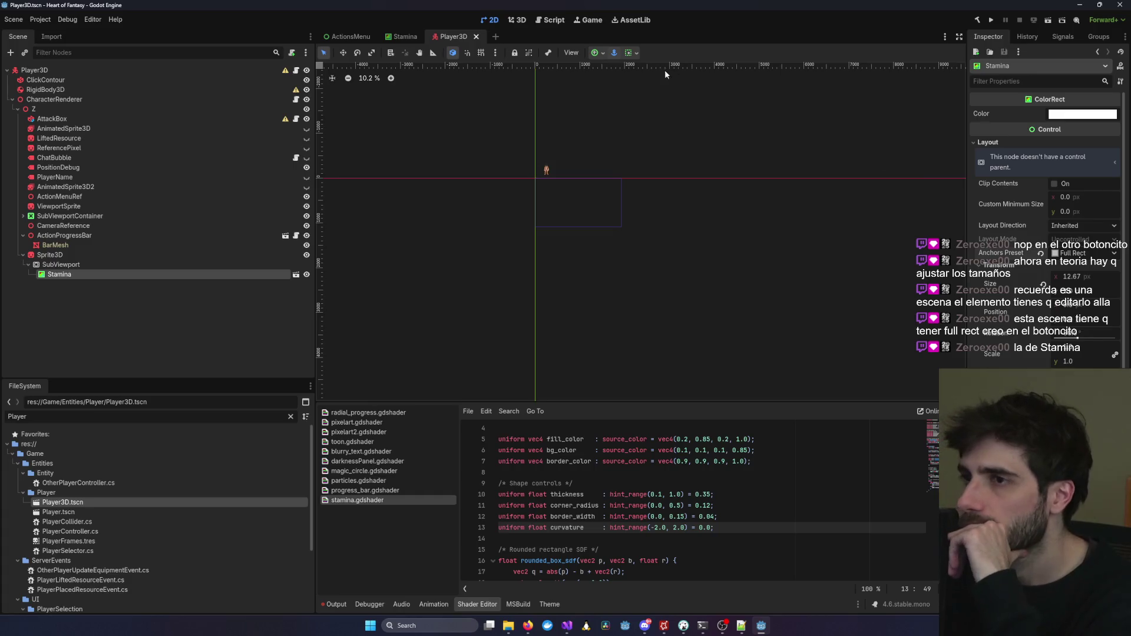
Apply the Full Rect anchor preset to Stamina, then save Player3D from the 3D view.
{"action": "left_click", "coordinate": [598, 53]}
{"action": "left_click", "coordinate": [648, 134]}
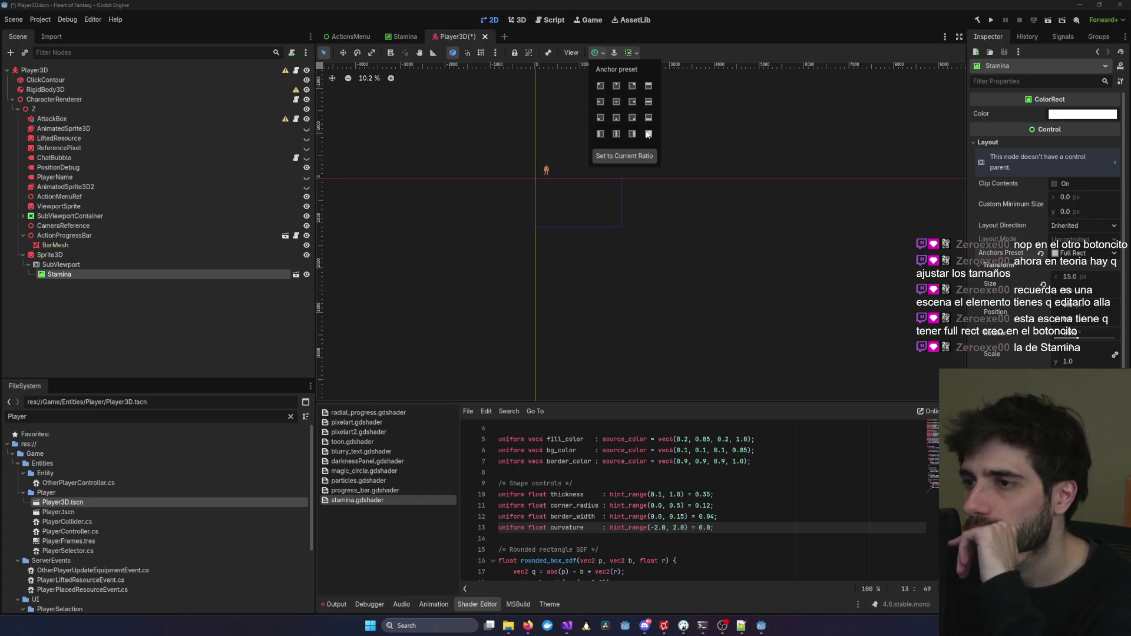
{"action": "left_click", "coordinate": [518, 27]}
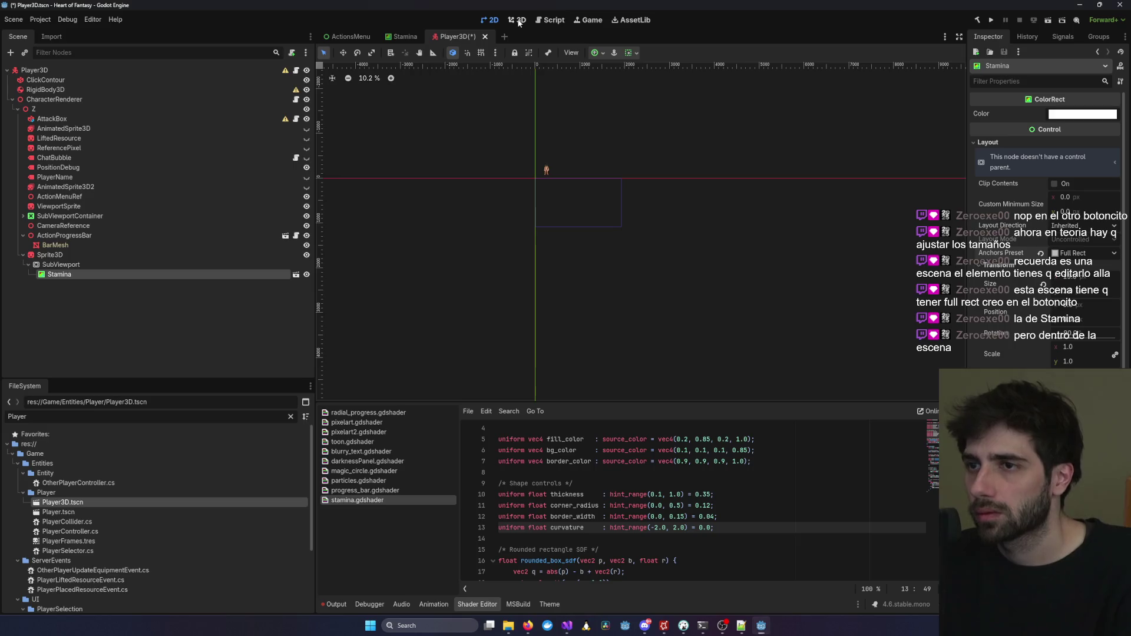
{"action": "left_click", "coordinate": [518, 23]}
{"action": "key", "text": "ctrl+s"}
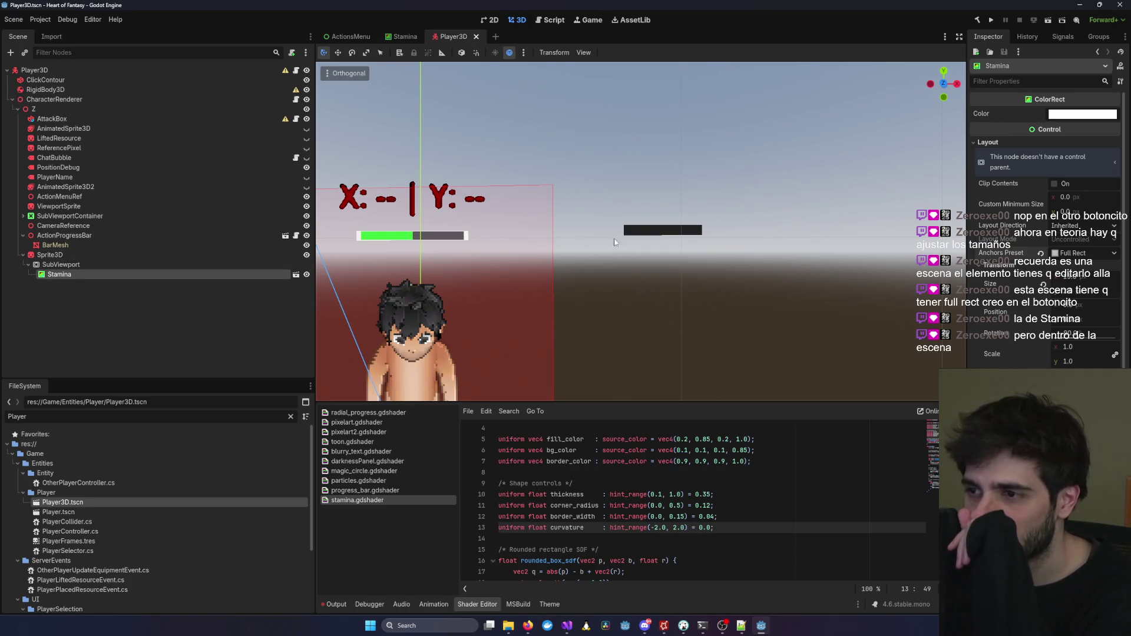
Select the bar sprite in the 3D view, then reselect the Stamina ColorRect.
{"action": "left_click", "coordinate": [648, 230]}
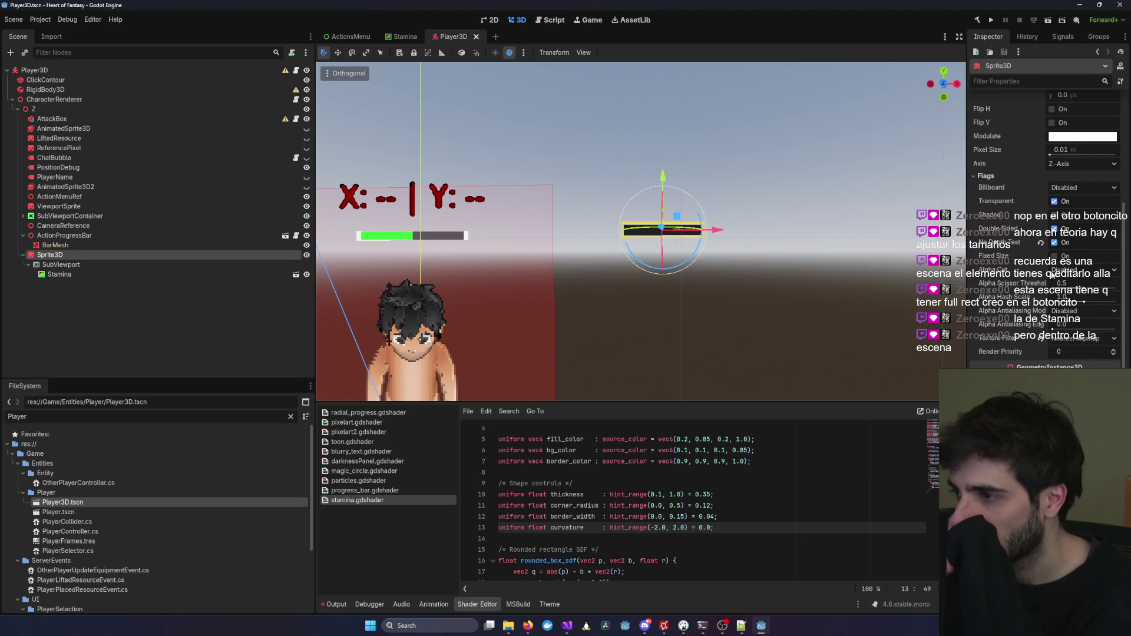
{"action": "scroll", "coordinate": [1040, 277], "scroll_direction": "up", "scroll_amount": 5}
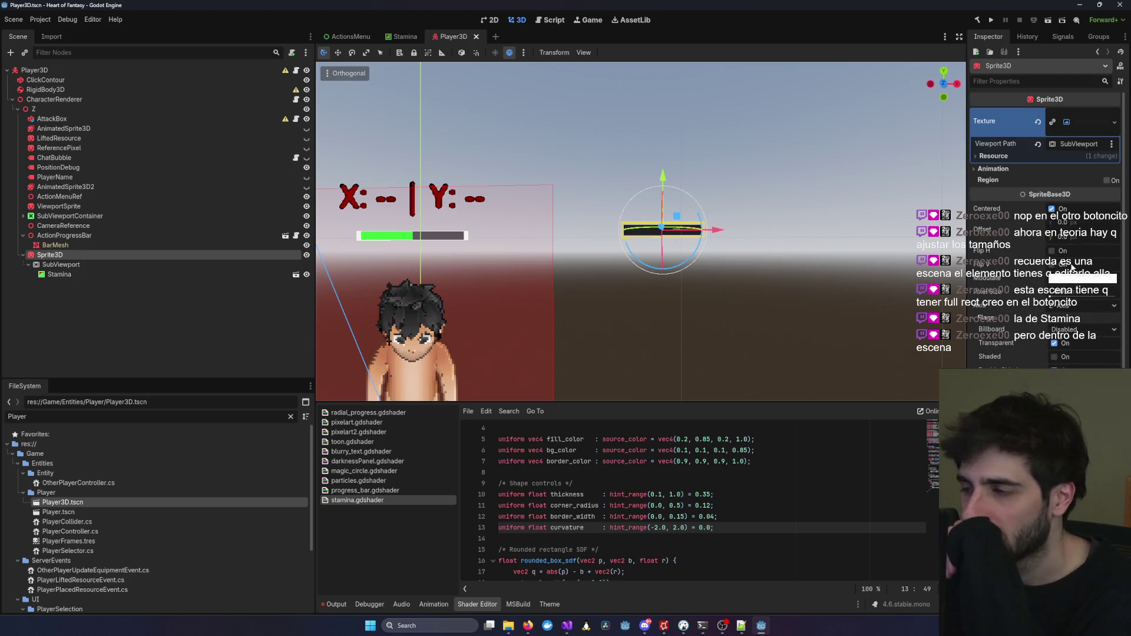
{"action": "left_click", "coordinate": [231, 275]}
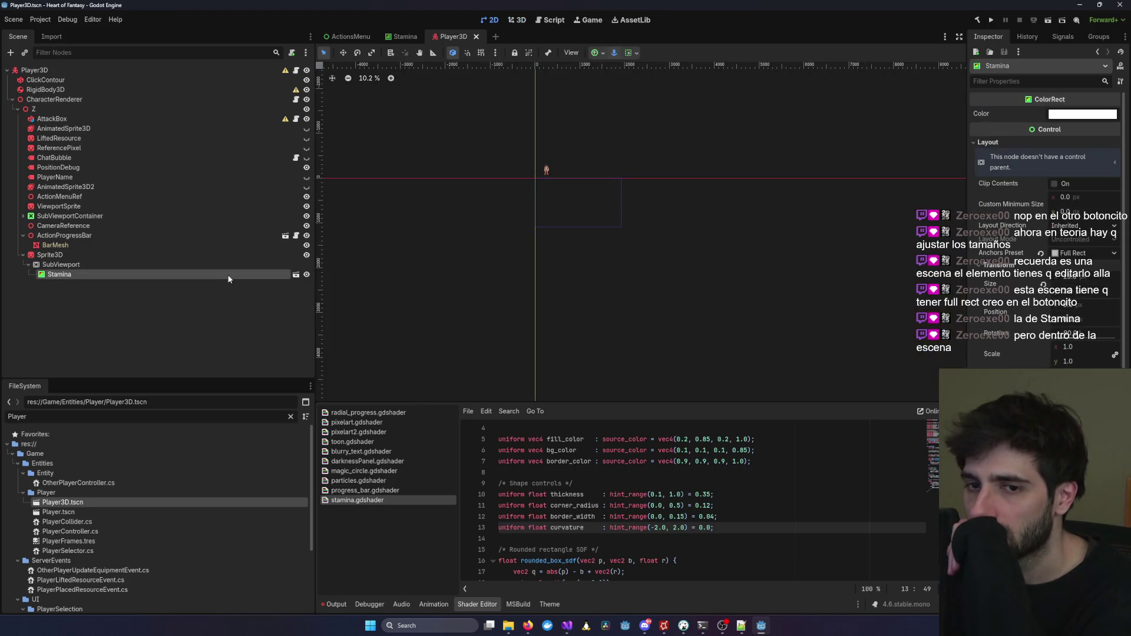
In the 3D view, set Stamina's Anchors Preset to Center Bottom.
{"action": "left_click", "coordinate": [517, 20]}
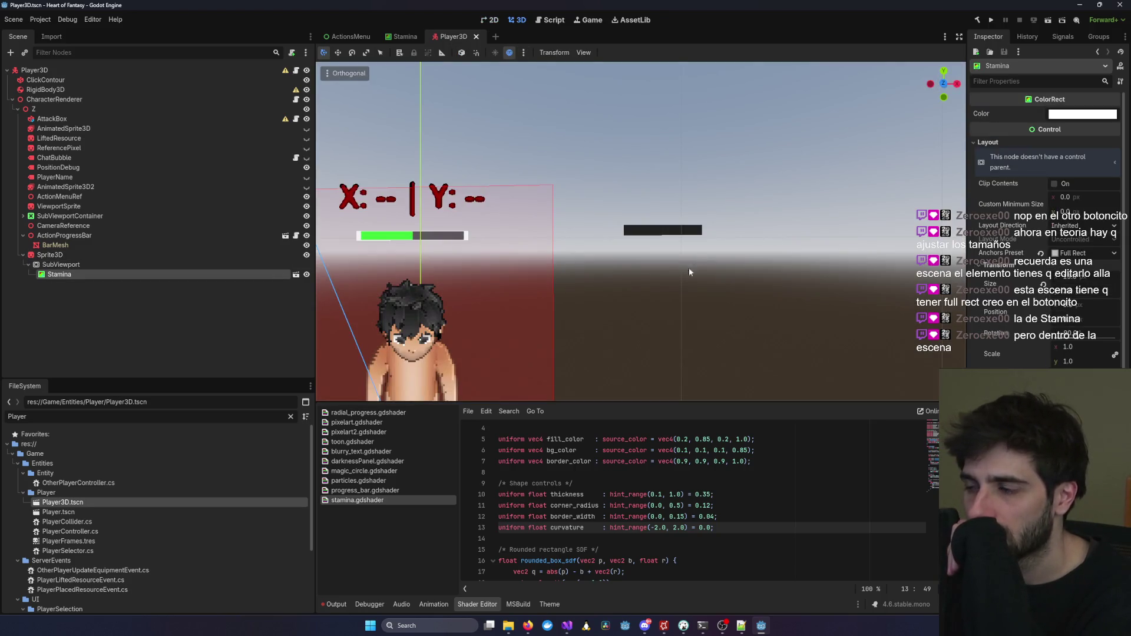
{"action": "left_click", "coordinate": [1077, 254]}
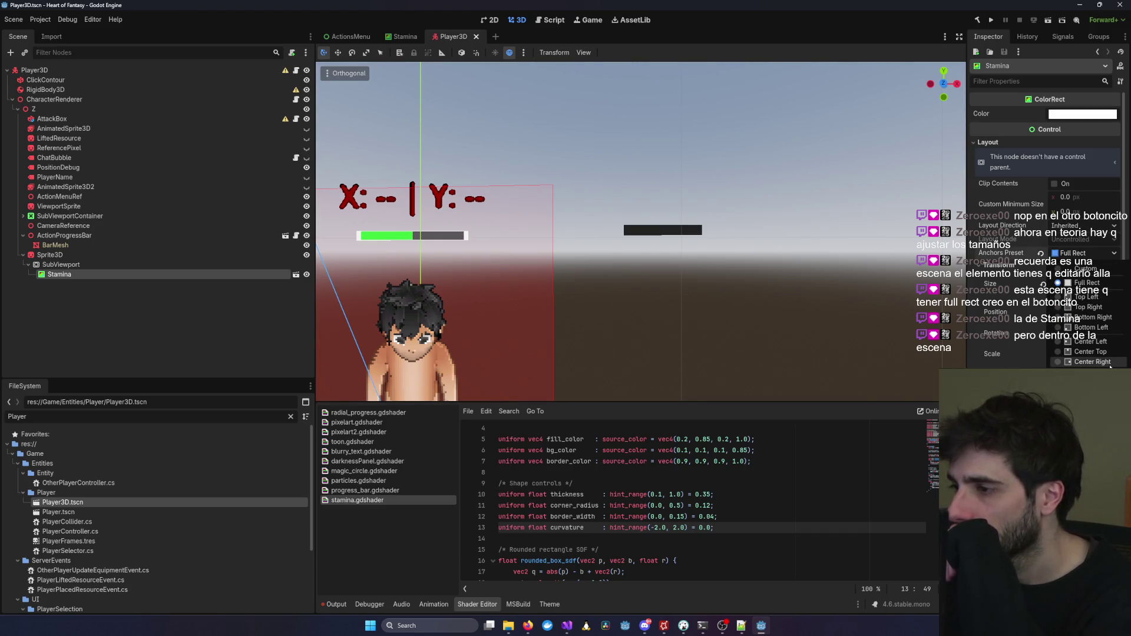
{"action": "left_click", "coordinate": [1090, 372]}
Change Stamina's Anchors Preset to Center, then back to Full Rect.
{"action": "left_click", "coordinate": [1083, 254]}
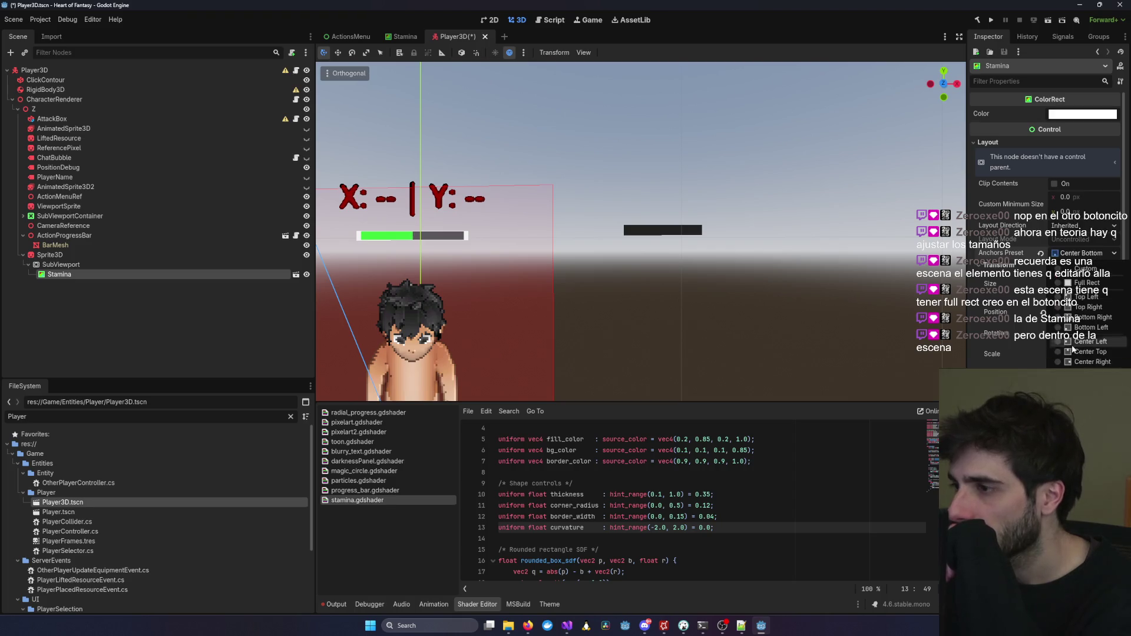
{"action": "left_click", "coordinate": [1083, 363]}
{"action": "left_click", "coordinate": [1083, 253]}
{"action": "left_click", "coordinate": [1083, 465]}
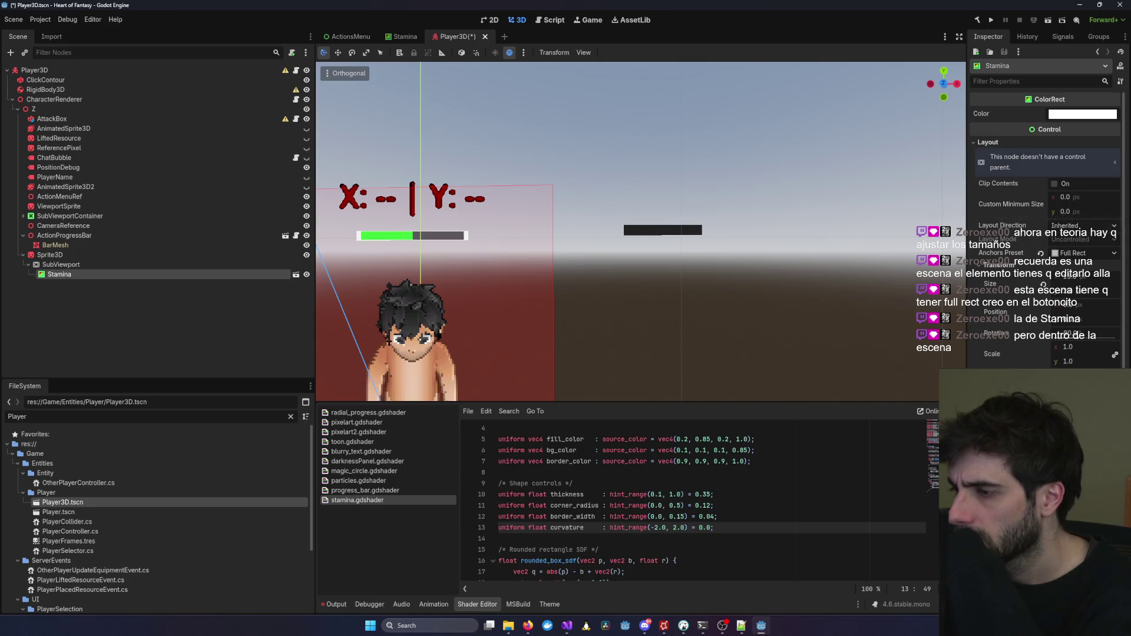
{"action": "scroll", "coordinate": [1046, 236], "scroll_direction": "down", "scroll_amount": 2}
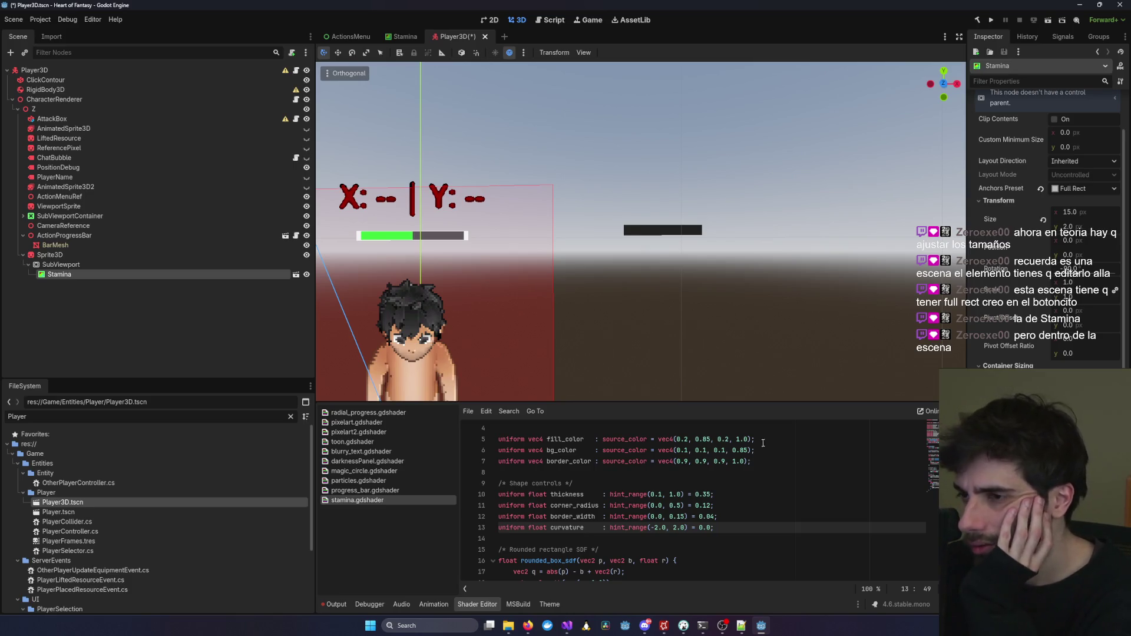
Check SubViewport and Stamina in the 2D view and save the Player3D scene.
{"action": "left_click", "coordinate": [196, 265]}
{"action": "left_click", "coordinate": [177, 272]}
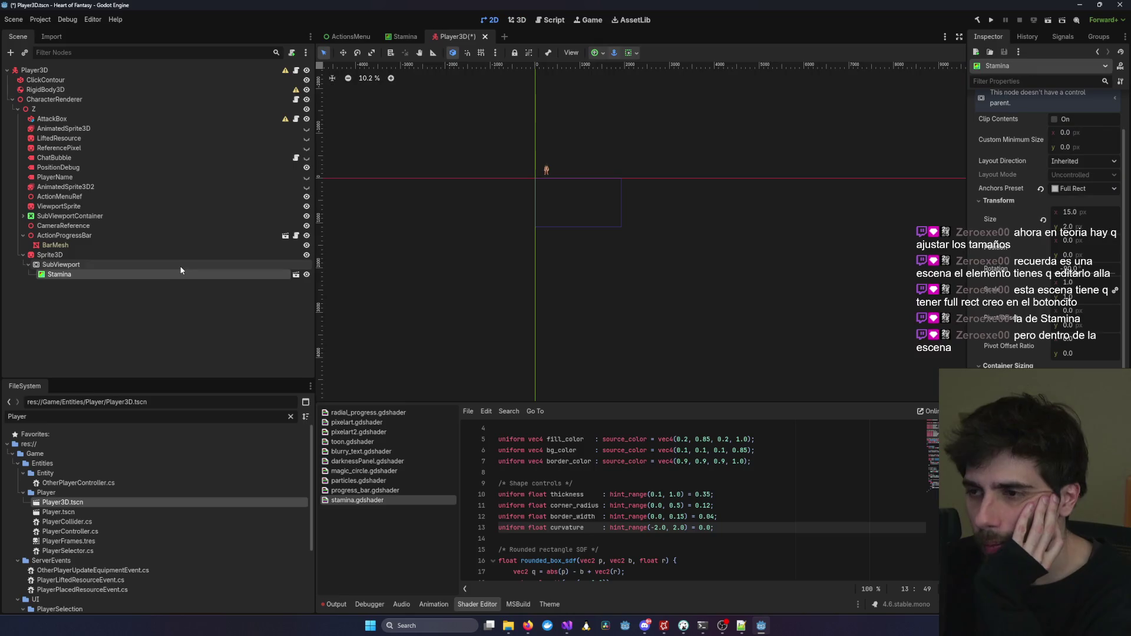
{"action": "left_click", "coordinate": [182, 265]}
{"action": "left_click", "coordinate": [182, 273]}
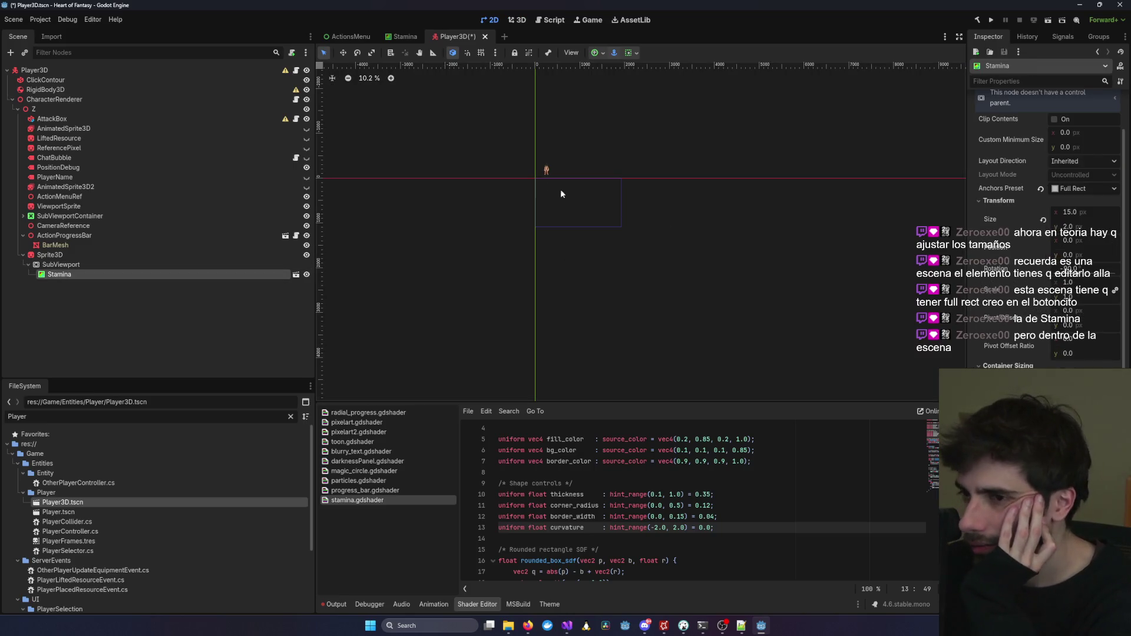
{"action": "scroll", "coordinate": [525, 180], "scroll_direction": "up", "scroll_amount": 5}
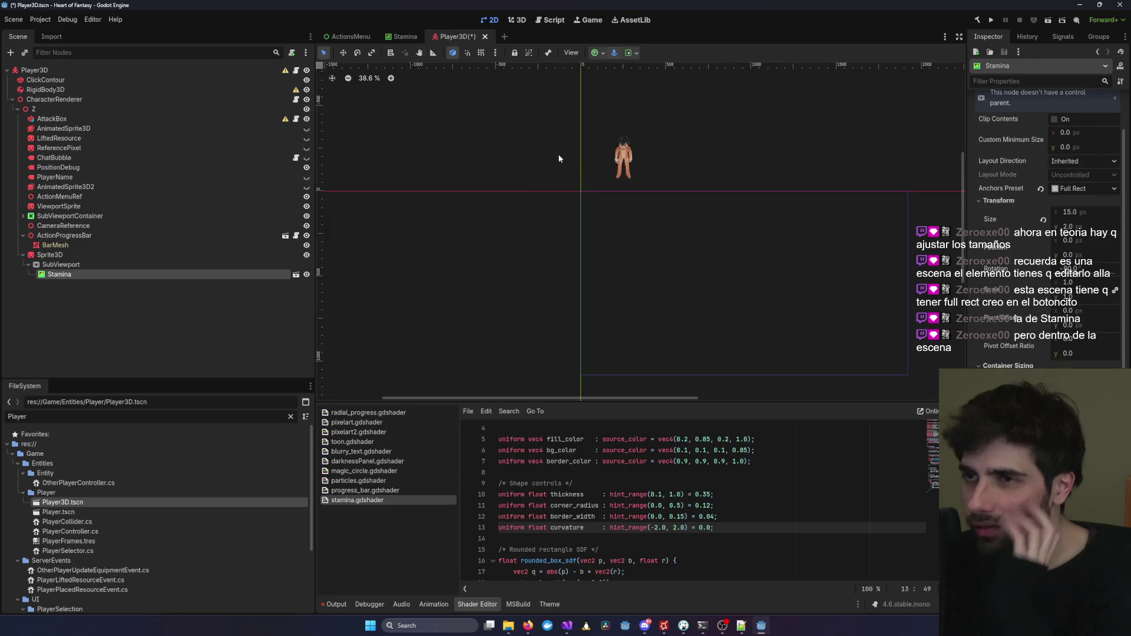
{"action": "key", "text": "ctrl+s"}
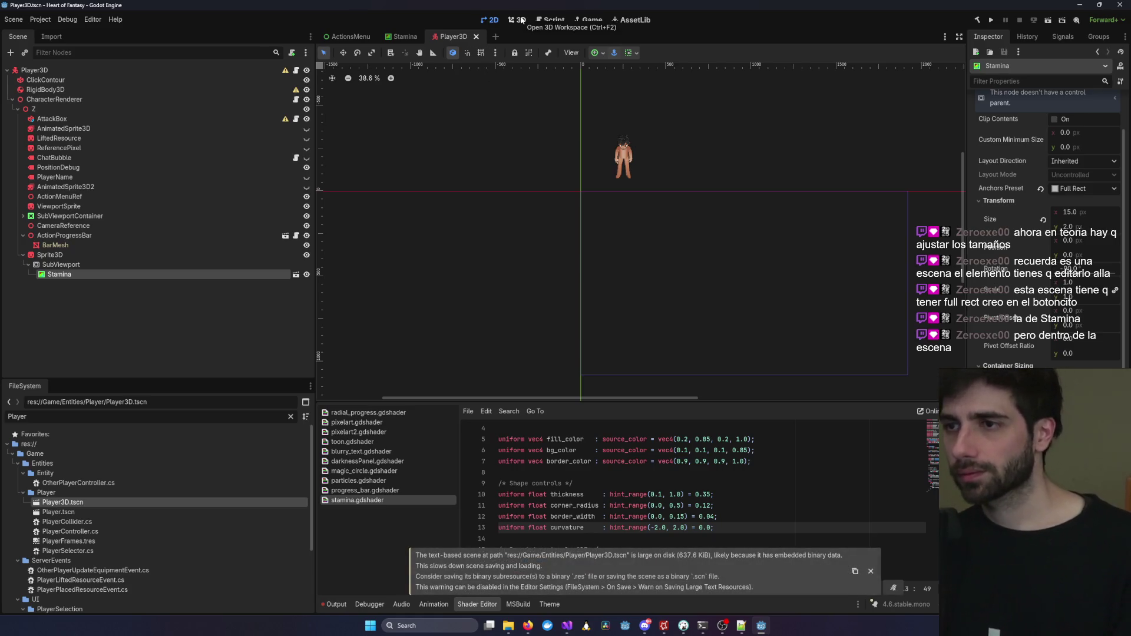
Back in 3D, select the SubViewport node and then the Player3D root.
{"action": "left_click", "coordinate": [521, 20]}
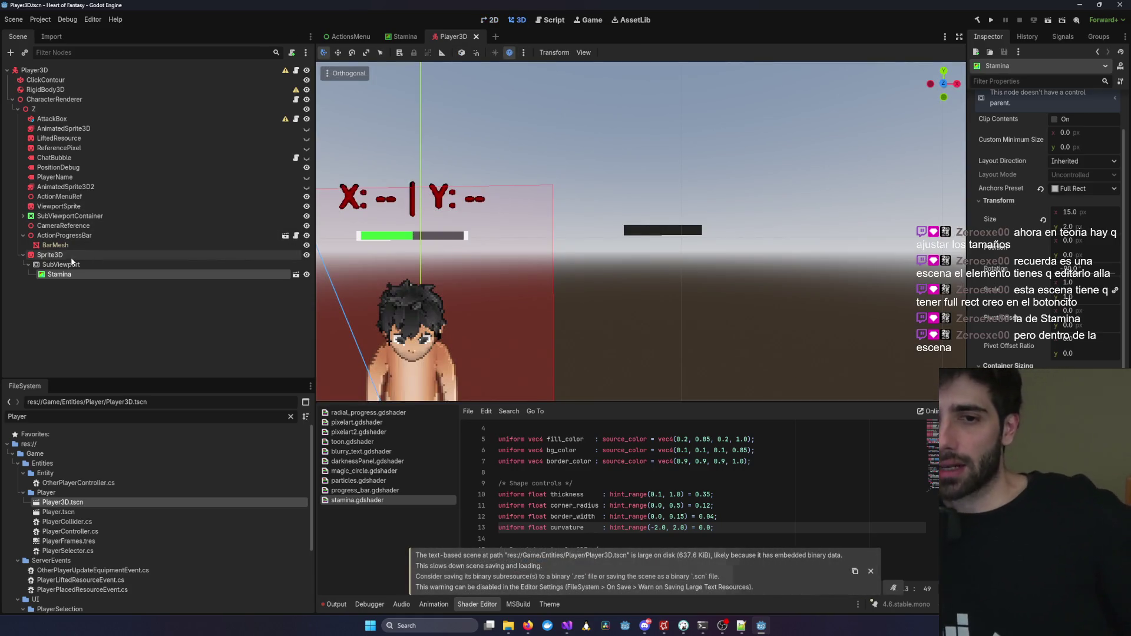
{"action": "left_click", "coordinate": [62, 264]}
{"action": "left_click", "coordinate": [102, 69]}
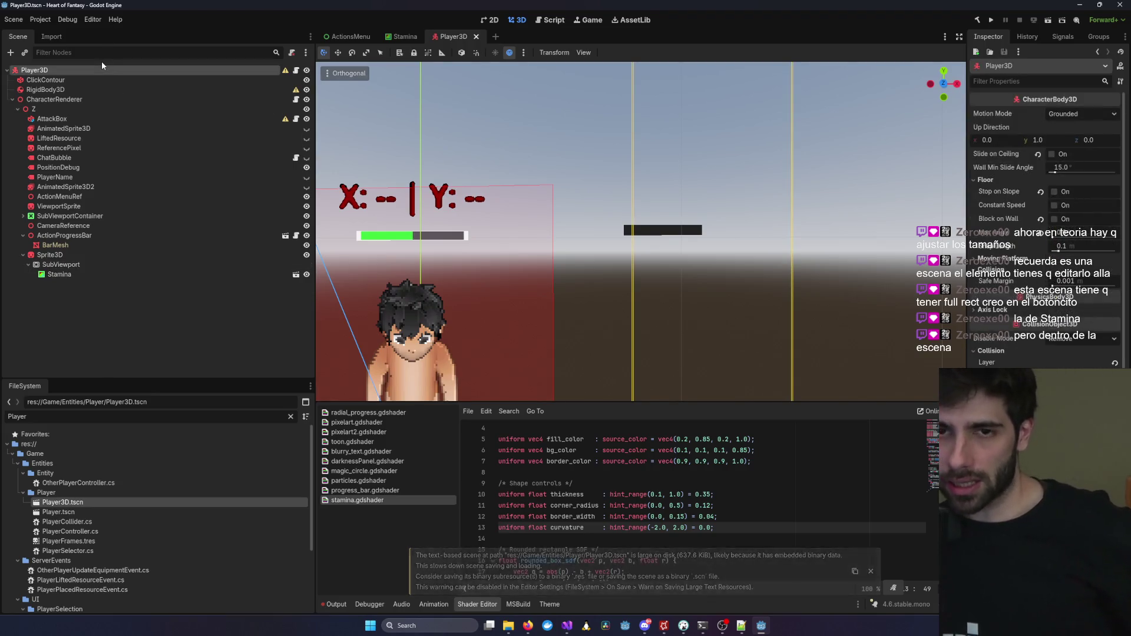
{"action": "key", "text": "f"}
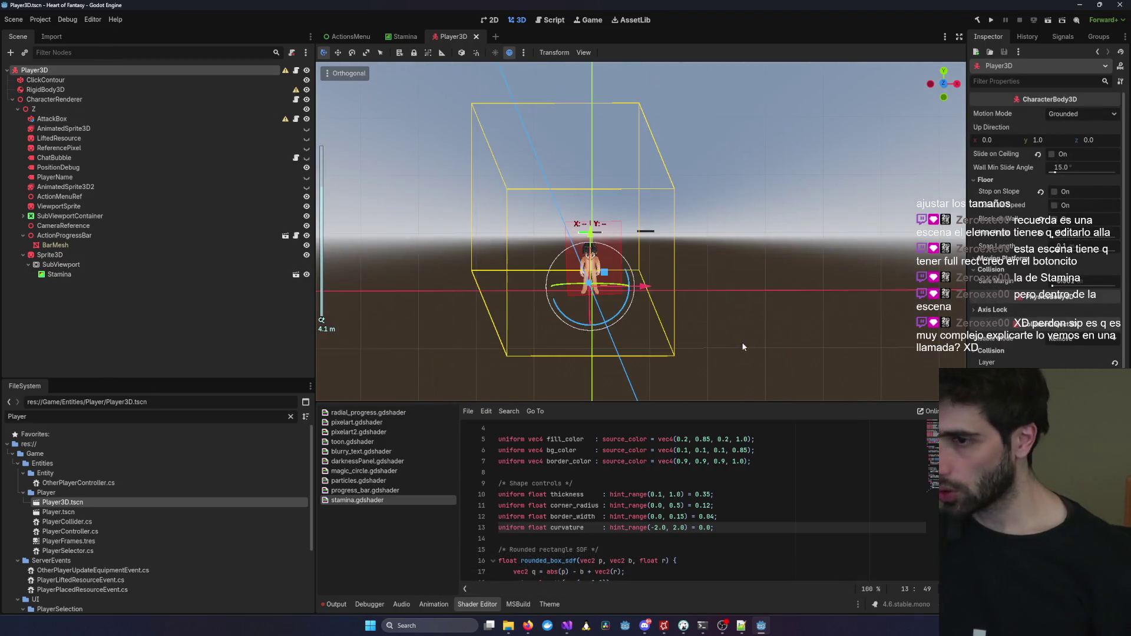
{"action": "left_click_drag", "start_coordinate": [800, 305], "coordinate": [783, 266]}
{"action": "scroll", "coordinate": [685, 281], "scroll_direction": "up", "scroll_amount": 3}
{"action": "left_click_drag", "start_coordinate": [685, 281], "coordinate": [819, 271]}
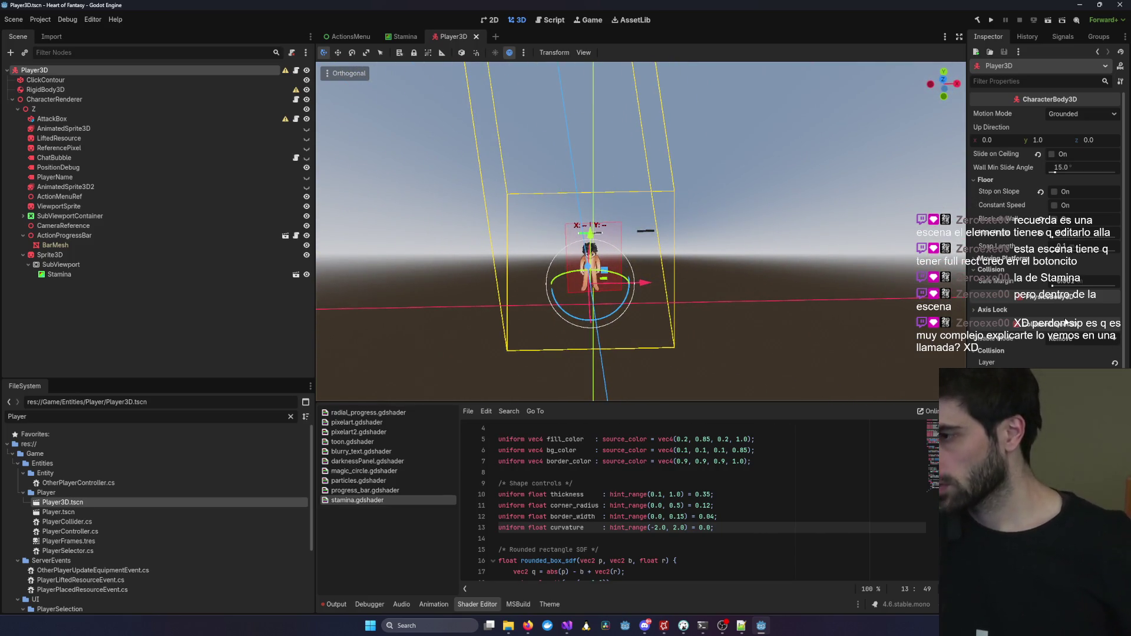
{"action": "scroll", "coordinate": [1065, 323], "scroll_direction": "down", "scroll_amount": 5}
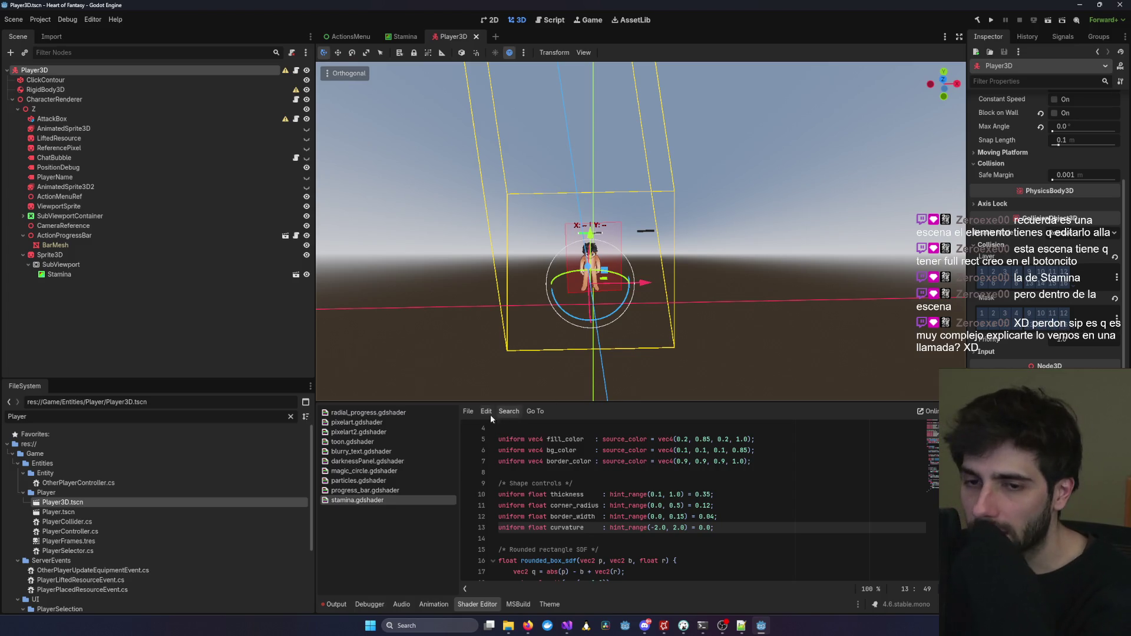
{"action": "left_click", "coordinate": [108, 274]}
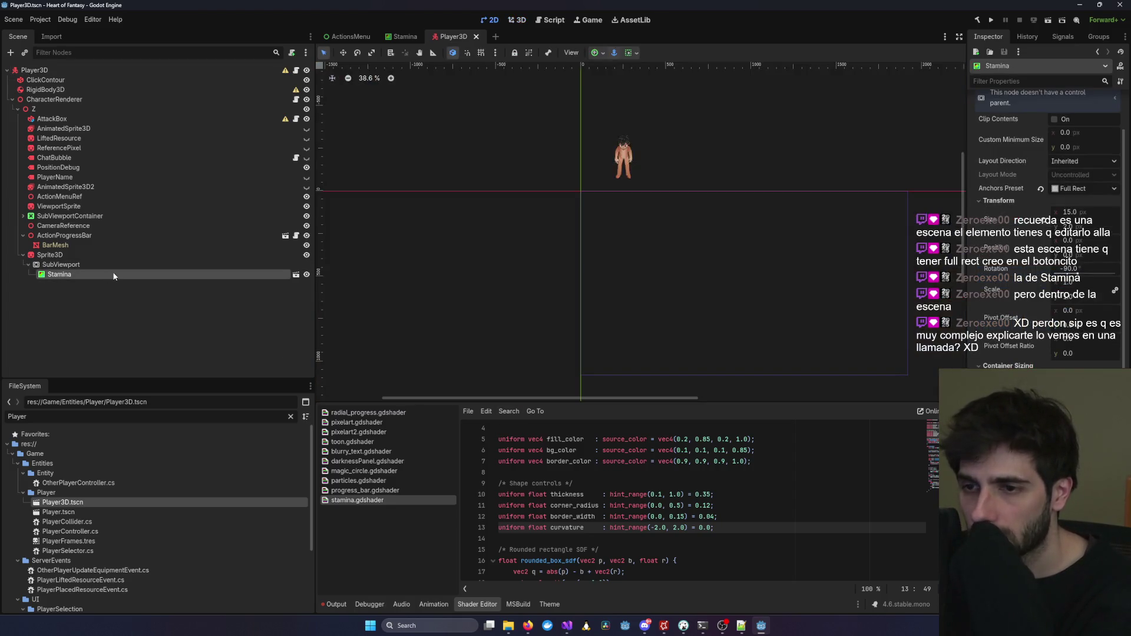
{"action": "left_click_drag", "start_coordinate": [649, 260], "coordinate": [649, 379]}
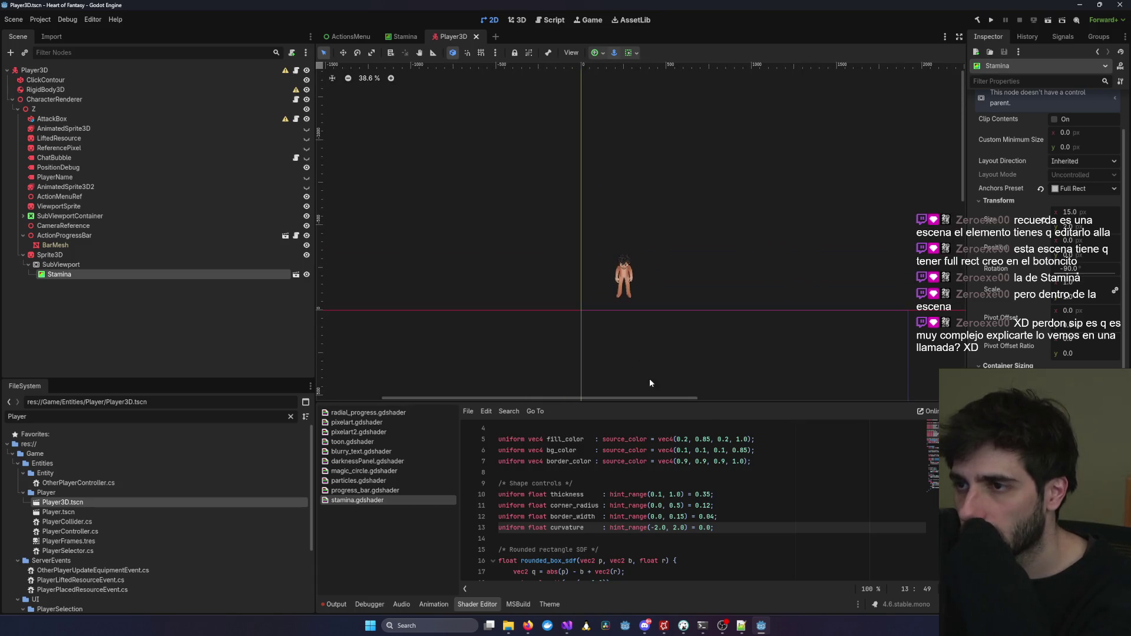
{"action": "left_click", "coordinate": [264, 255]}
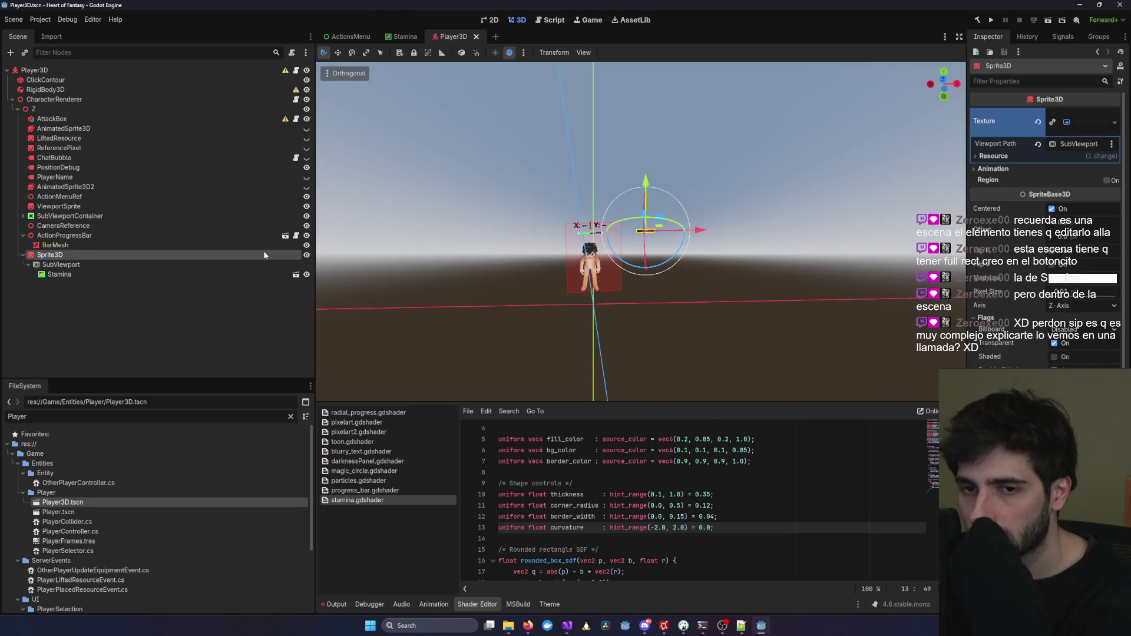
Frame the bar sprite and lower its Pixel Size from 0.01 to about 0.0001.
{"action": "key", "text": "f"}
{"action": "left_click_drag", "start_coordinate": [606, 263], "coordinate": [683, 283]}
{"action": "scroll", "coordinate": [681, 286], "scroll_direction": "down", "scroll_amount": 5}
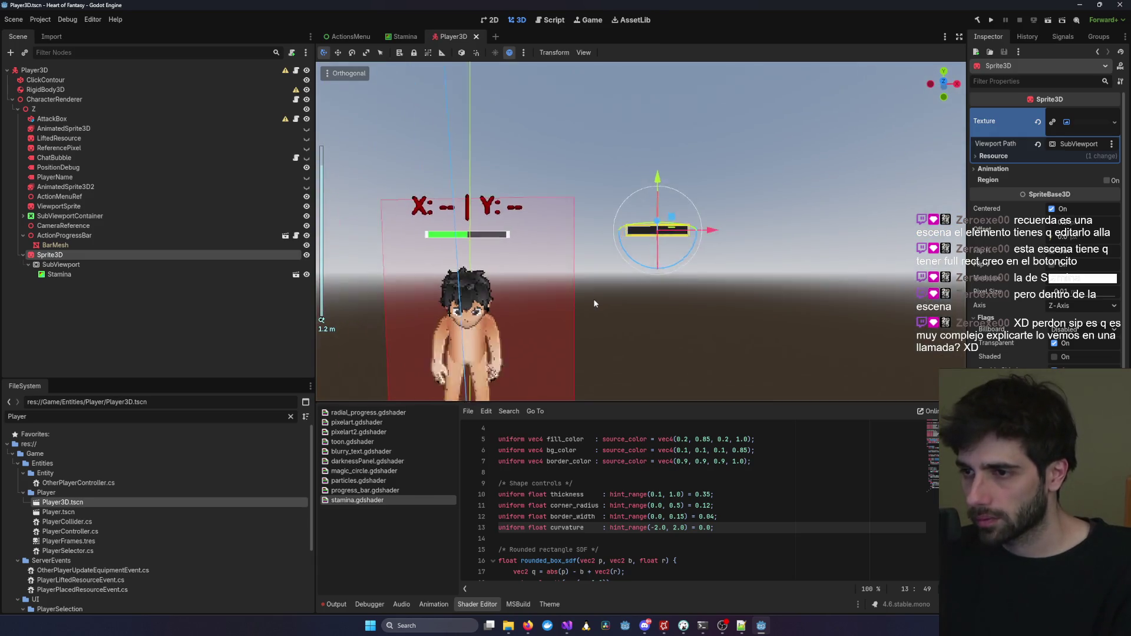
{"action": "mouse_move", "coordinate": [1037, 295]}
{"action": "left_mouse_down"}
{"action": "mouse_move", "coordinate": [1007, 295]}
{"action": "mouse_move", "coordinate": [1037, 295]}
{"action": "left_mouse_up"}
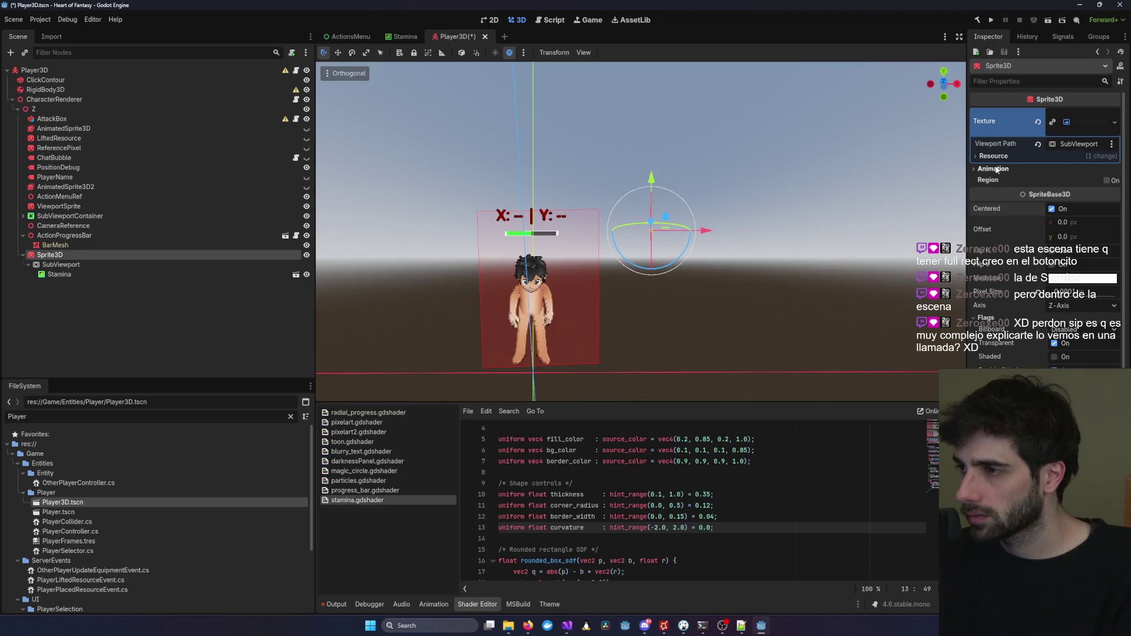
Expand and collapse the texture's resource details, then switch to the web browser.
{"action": "left_click", "coordinate": [990, 157]}
{"action": "left_click", "coordinate": [992, 156]}
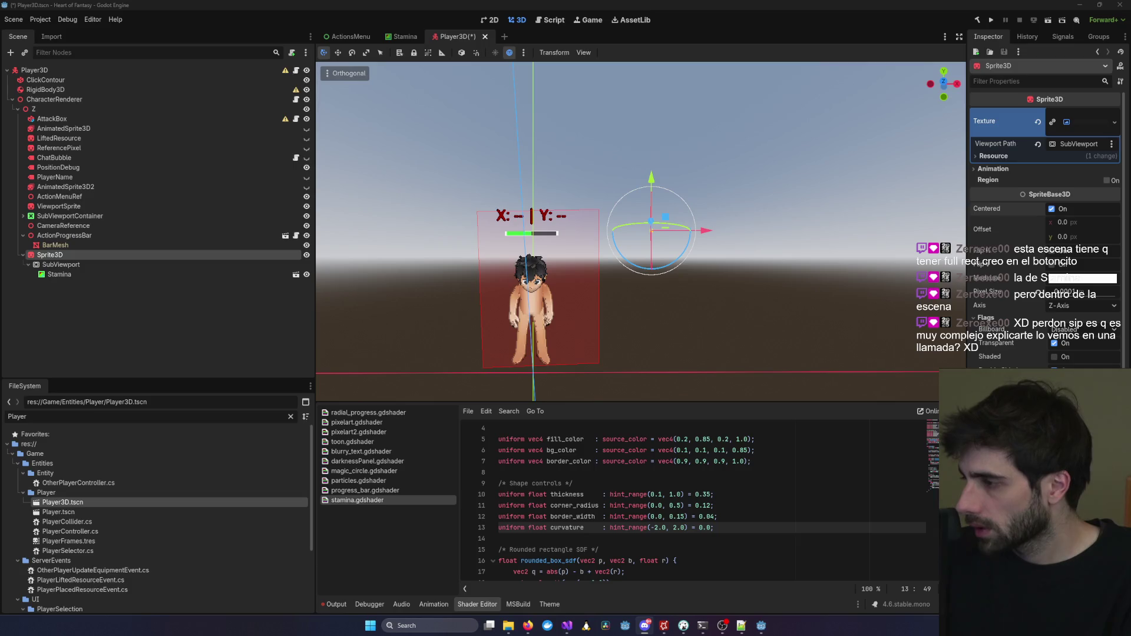
{"action": "key", "text": "alt+Tab"}
{"action": "key", "text": "alt+Tab"}
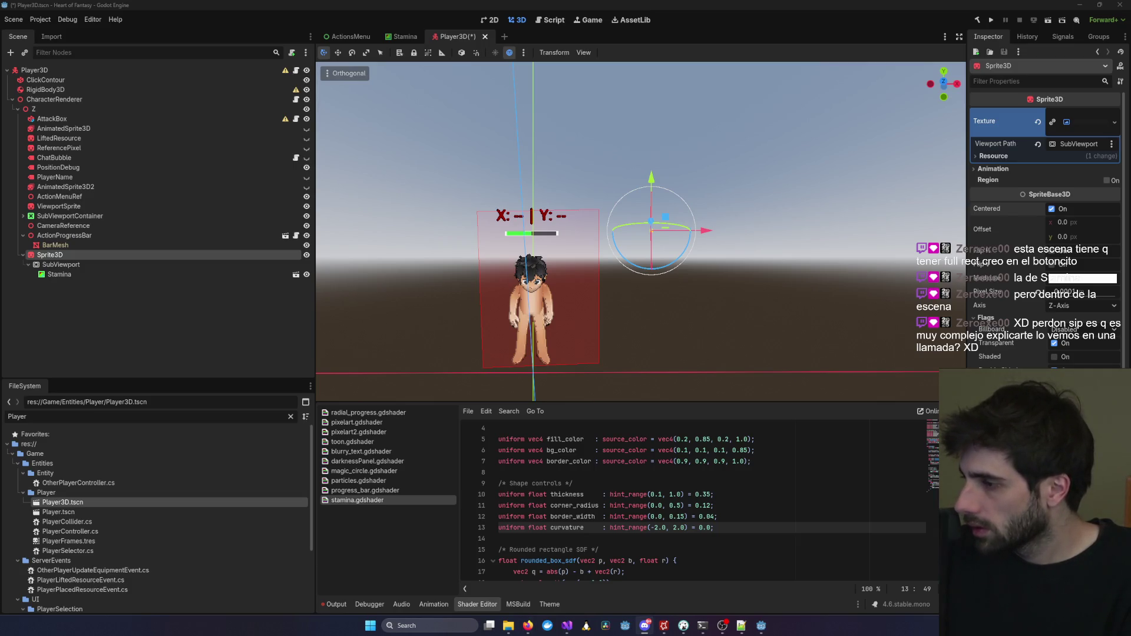
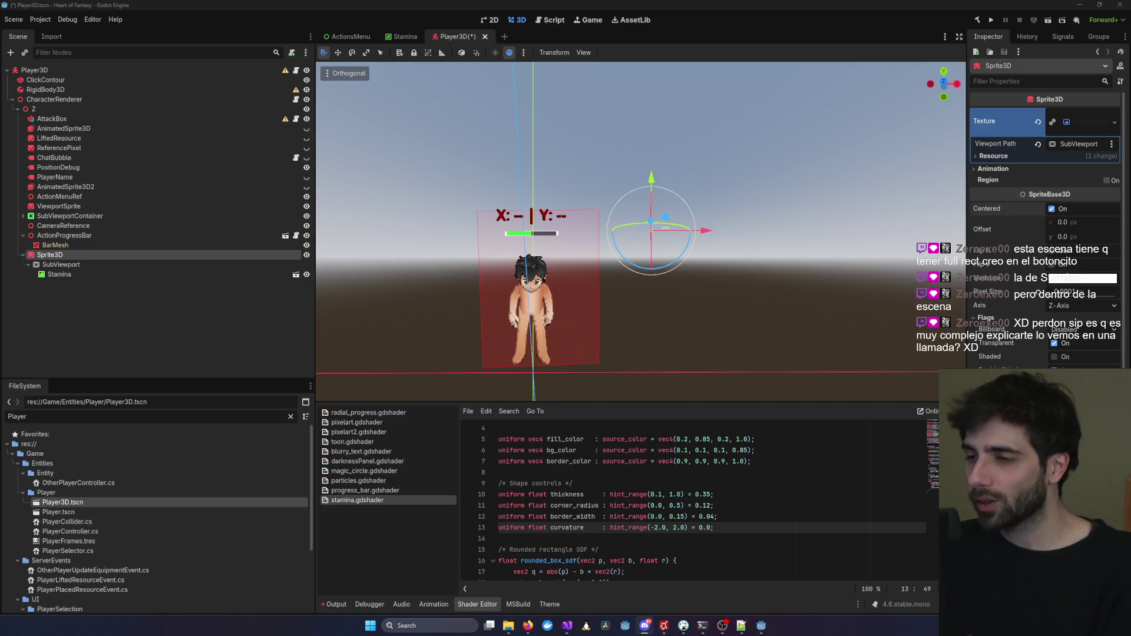
Select the Stamina node in the Player3D tree and open Stamina.tscn in its own tab.
{"action": "left_click", "coordinate": [728, 296]}
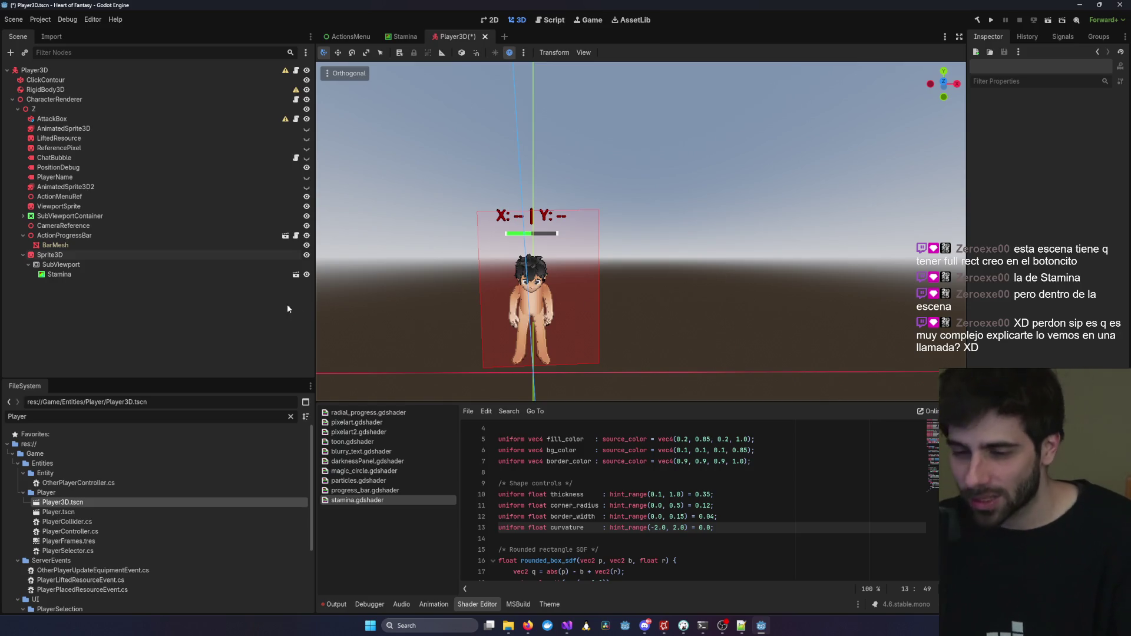
{"action": "left_click", "coordinate": [158, 275]}
{"action": "left_click", "coordinate": [168, 254]}
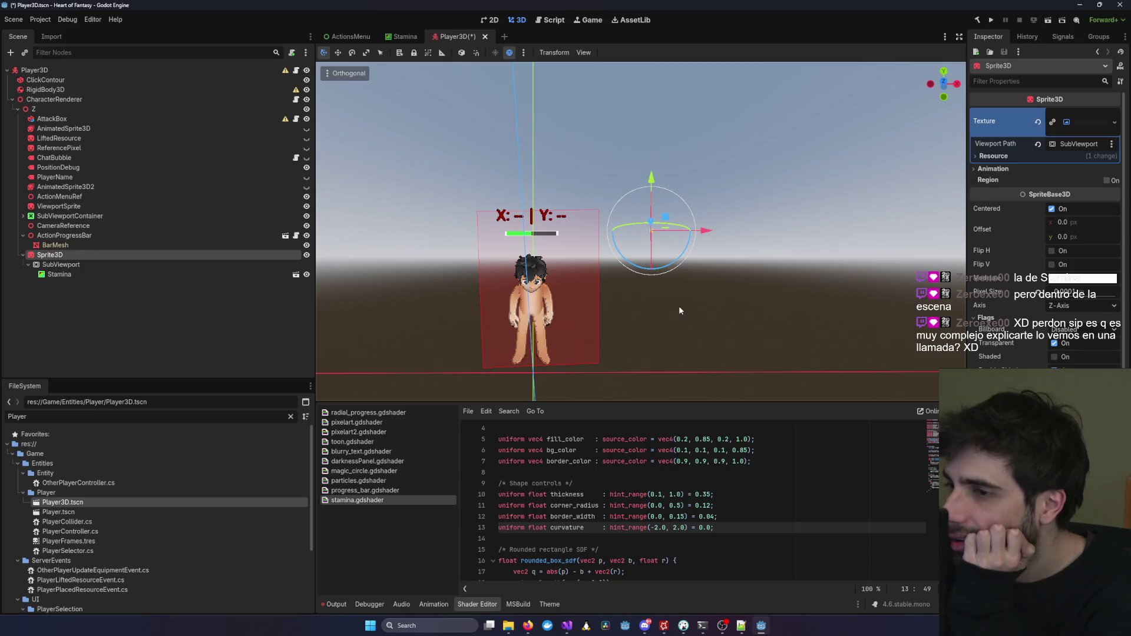
{"action": "scroll", "coordinate": [679, 311], "scroll_direction": "up", "scroll_amount": 1}
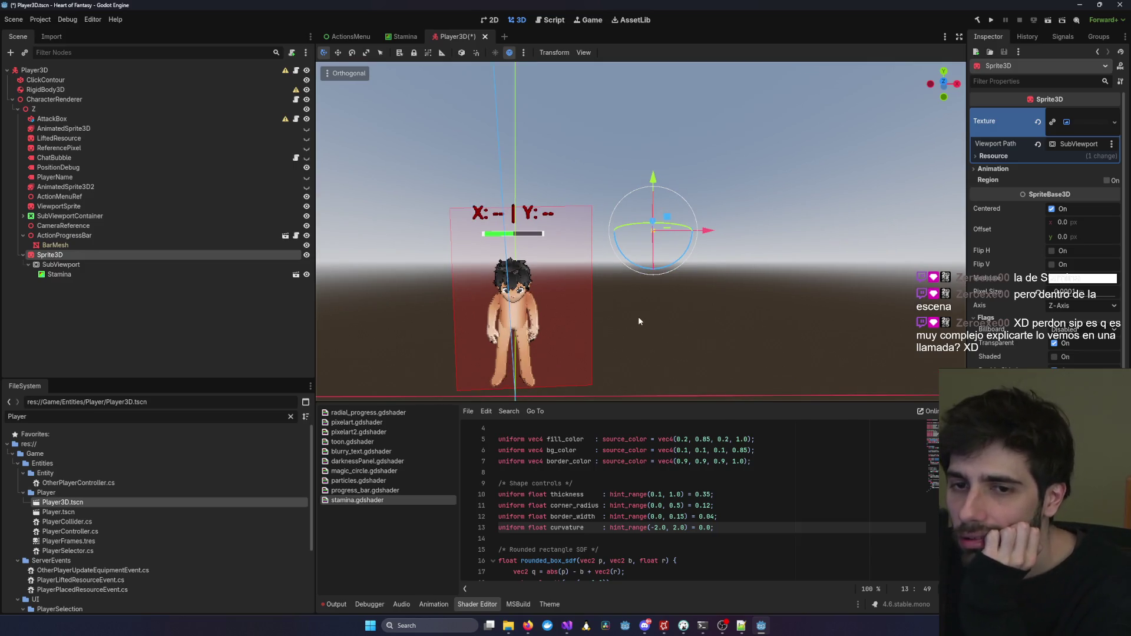
{"action": "left_click", "coordinate": [289, 276]}
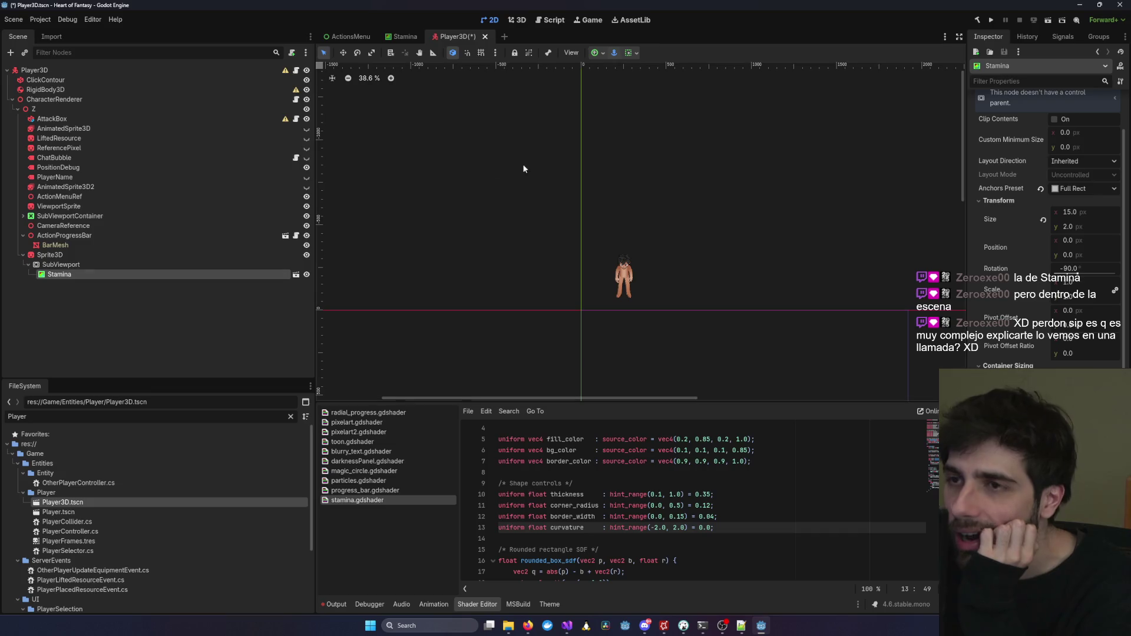
{"action": "left_click", "coordinate": [406, 36]}
{"action": "scroll", "coordinate": [655, 211], "scroll_direction": "down", "scroll_amount": 2}
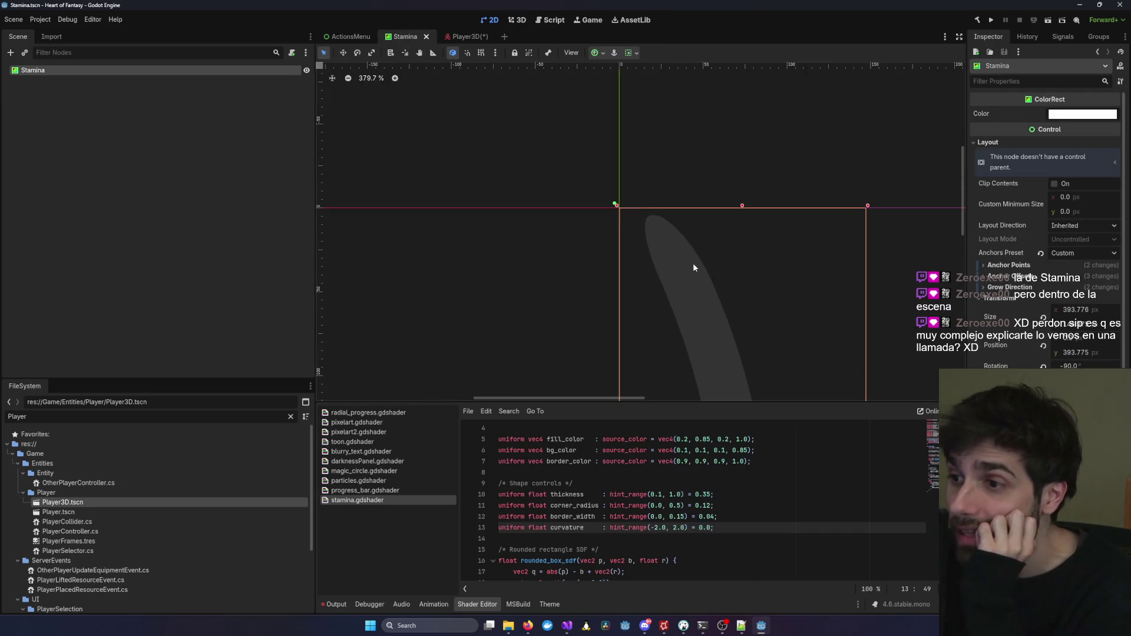
Confirm the Stamina node's name and apply the Full Rect anchor preset to the bar.
{"action": "scroll", "coordinate": [623, 181], "scroll_direction": "down", "scroll_amount": 7}
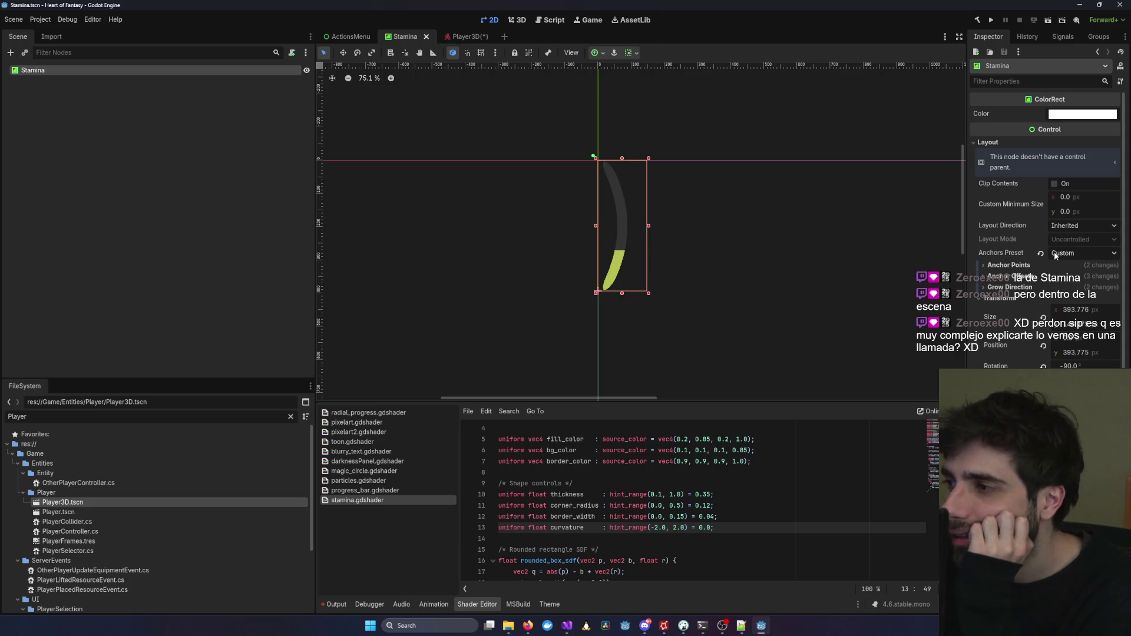
{"action": "double_click", "coordinate": [45, 73]}
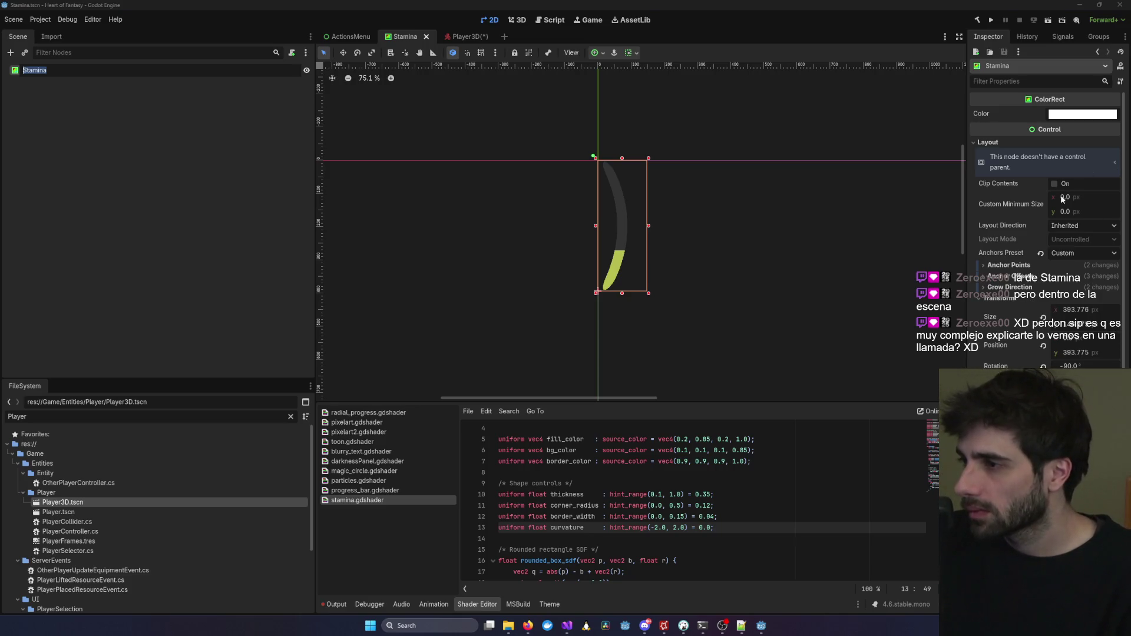
{"action": "key", "text": "Return"}
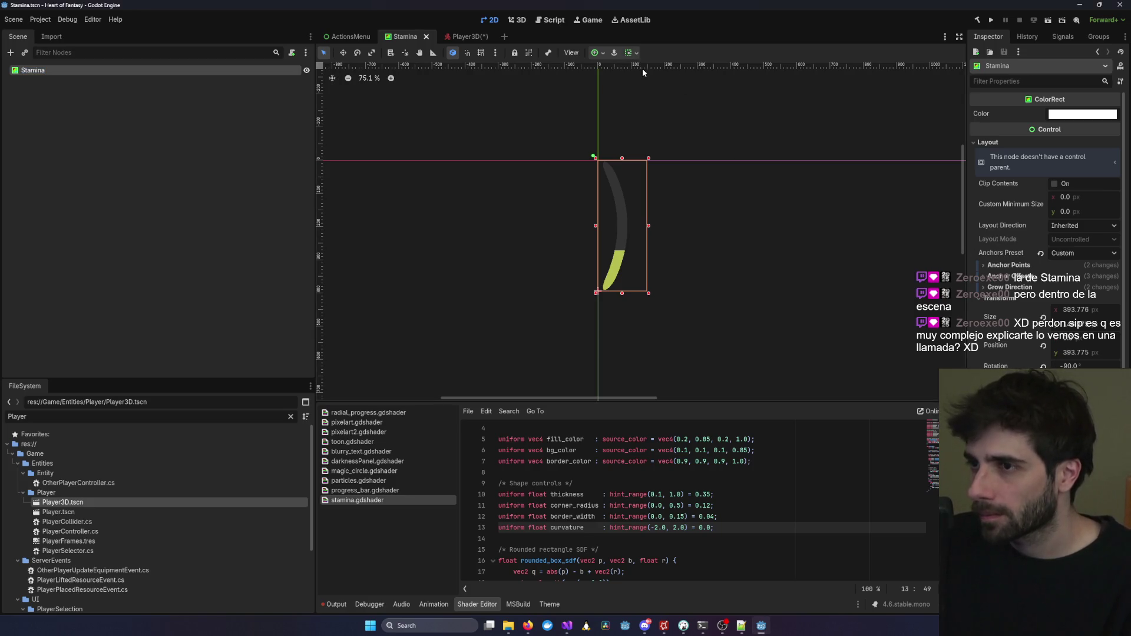
{"action": "left_click", "coordinate": [631, 53]}
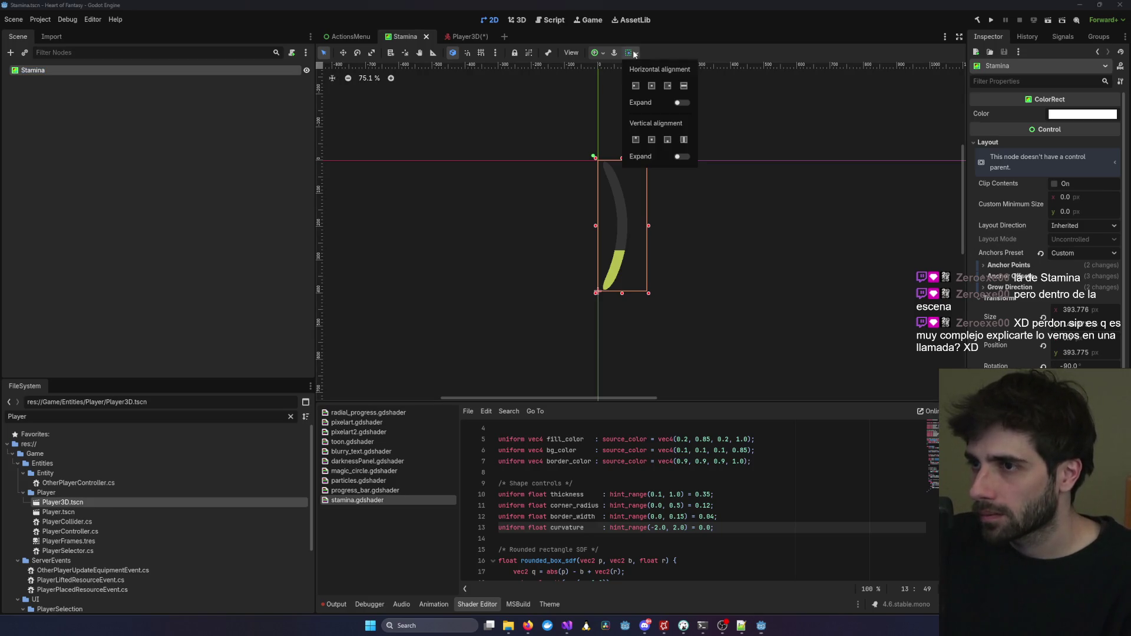
{"action": "left_click", "coordinate": [604, 56]}
{"action": "left_click", "coordinate": [600, 53]}
{"action": "left_click", "coordinate": [648, 135]}
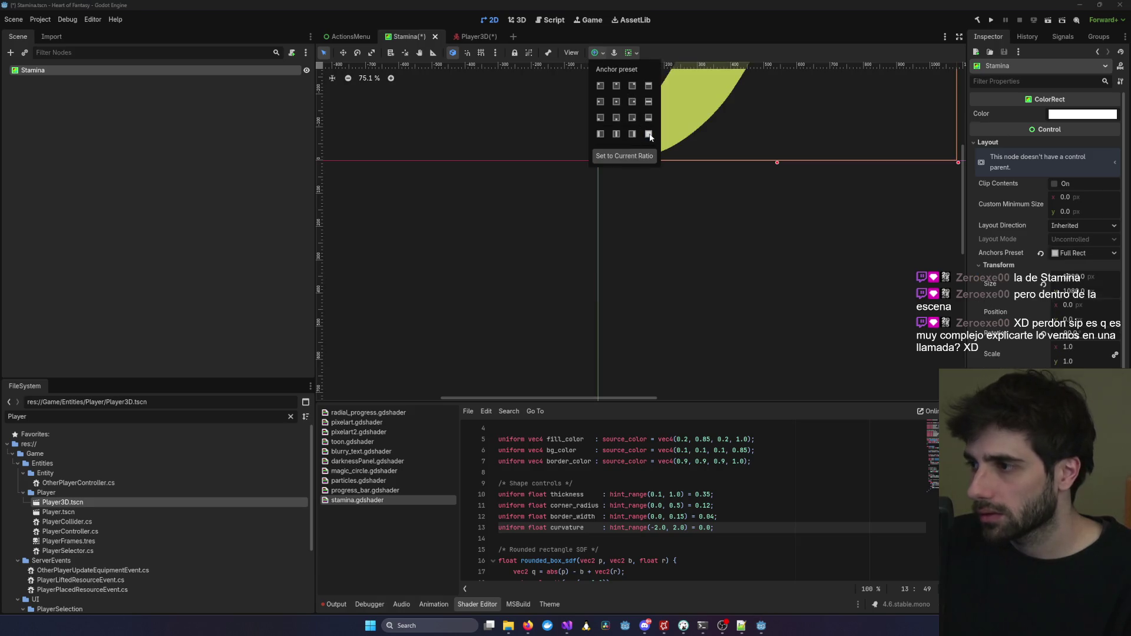
Recentre the view, save the Stamina scene, and check the Player3D scene.
{"action": "scroll", "coordinate": [783, 207], "scroll_direction": "down", "scroll_amount": 5}
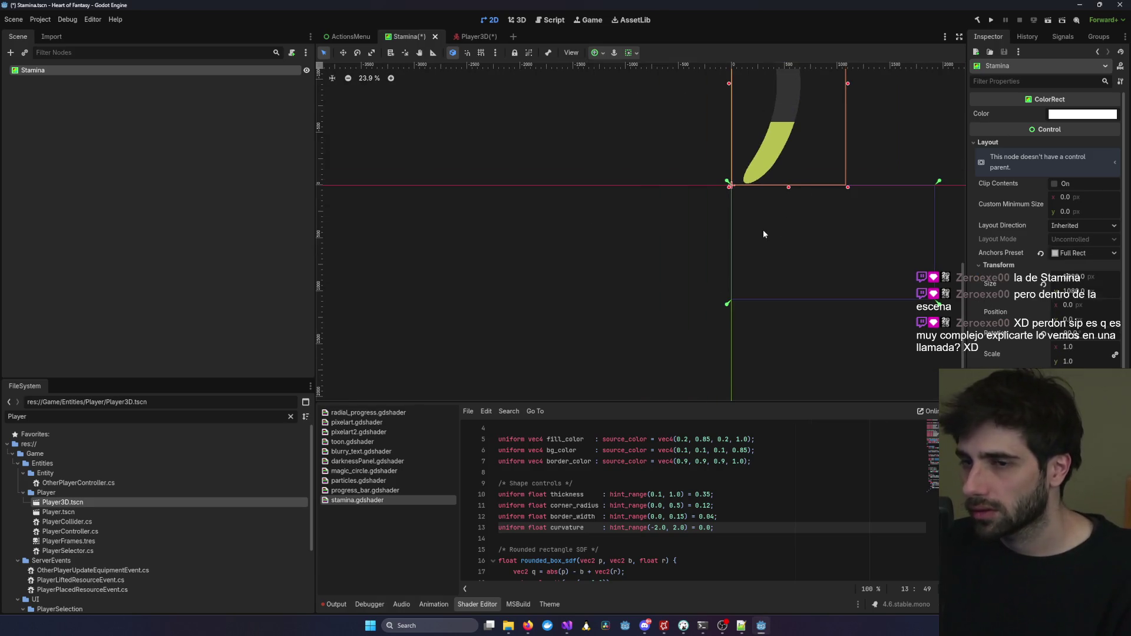
{"action": "left_click_drag", "start_coordinate": [762, 230], "coordinate": [573, 335]}
{"action": "key", "text": "ctrl+s"}
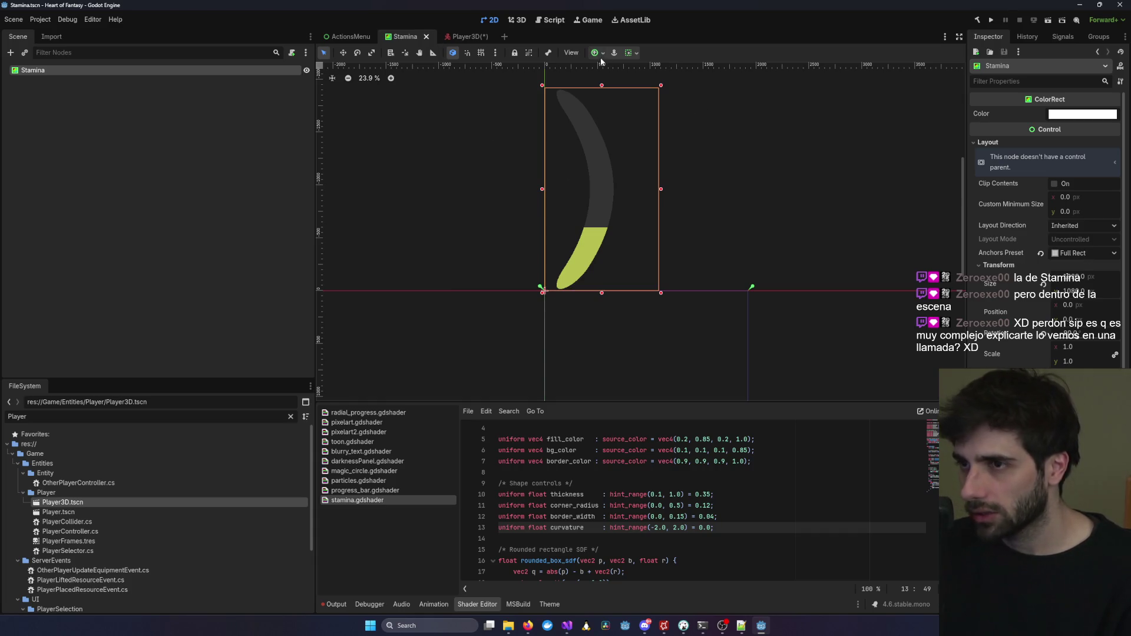
{"action": "key", "text": "ctrl+F2"}
{"action": "scroll", "coordinate": [660, 237], "scroll_direction": "down", "scroll_amount": 5}
{"action": "scroll", "coordinate": [658, 235], "scroll_direction": "up", "scroll_amount": 10}
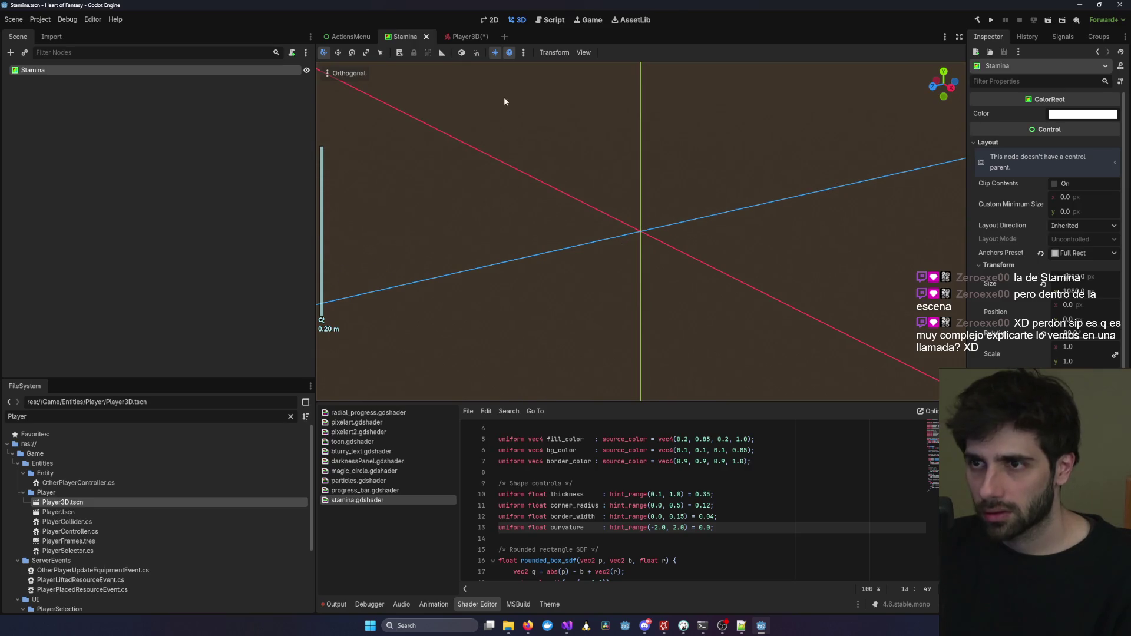
{"action": "left_click", "coordinate": [463, 37]}
{"action": "left_click", "coordinate": [404, 37]}
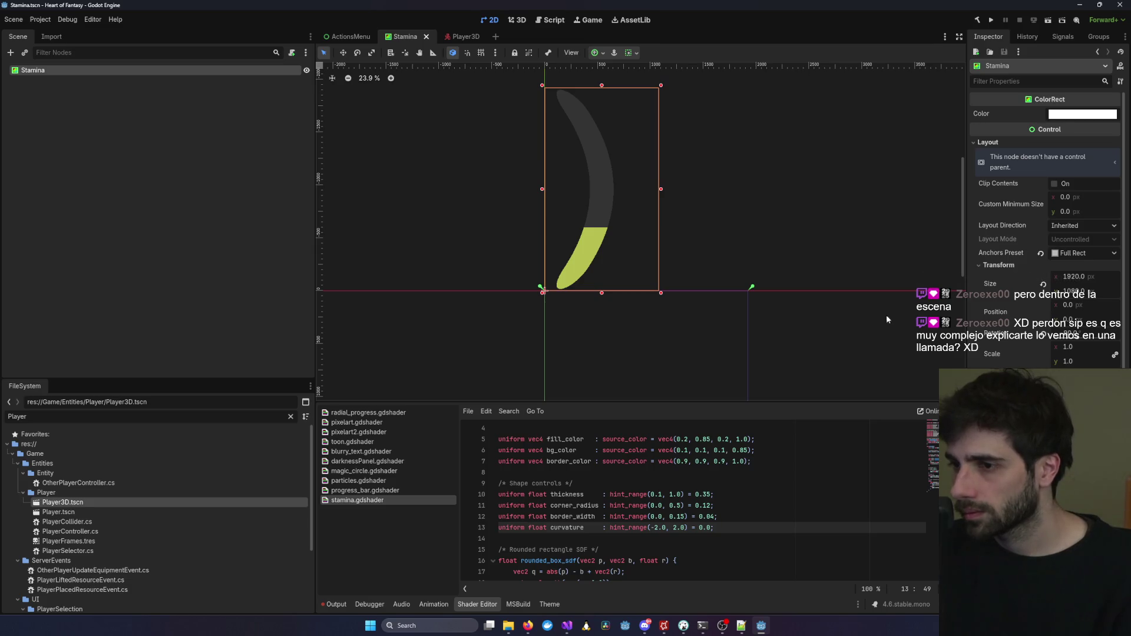
Pin the top and bottom anchors to the rect's corners and save the Stamina scene.
{"action": "mouse_move", "coordinate": [751, 292]}
{"action": "left_mouse_down"}
{"action": "mouse_move", "coordinate": [671, 185]}
{"action": "mouse_move", "coordinate": [650, 106]}
{"action": "mouse_move", "coordinate": [662, 88]}
{"action": "left_mouse_up"}
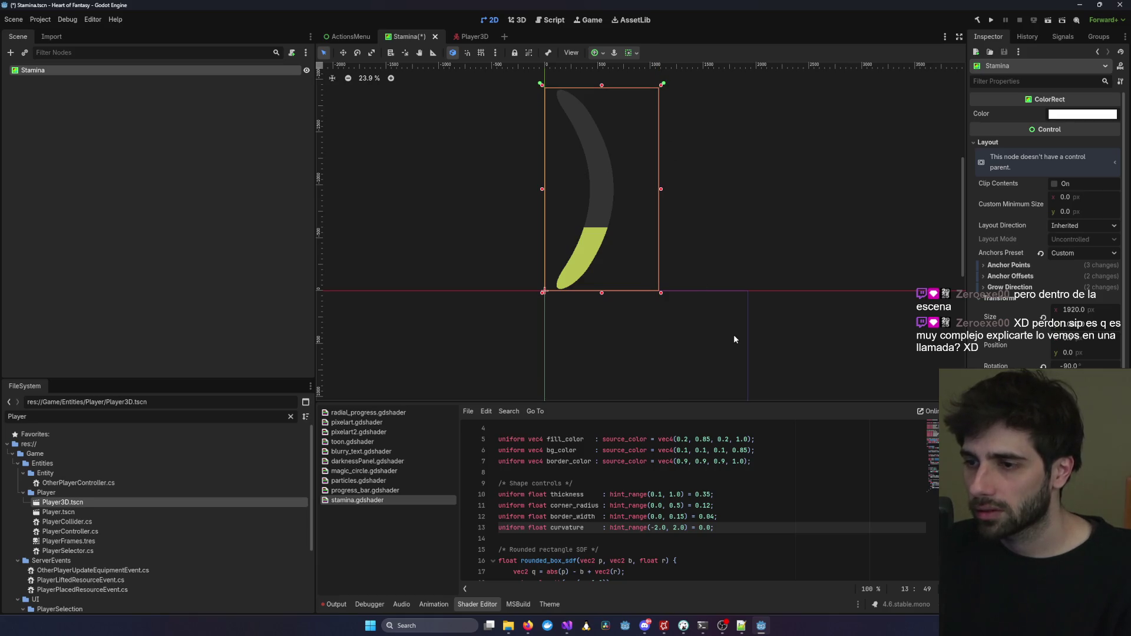
{"action": "scroll", "coordinate": [736, 344], "scroll_direction": "down", "scroll_amount": 3}
{"action": "left_click_drag", "start_coordinate": [697, 384], "coordinate": [696, 315]}
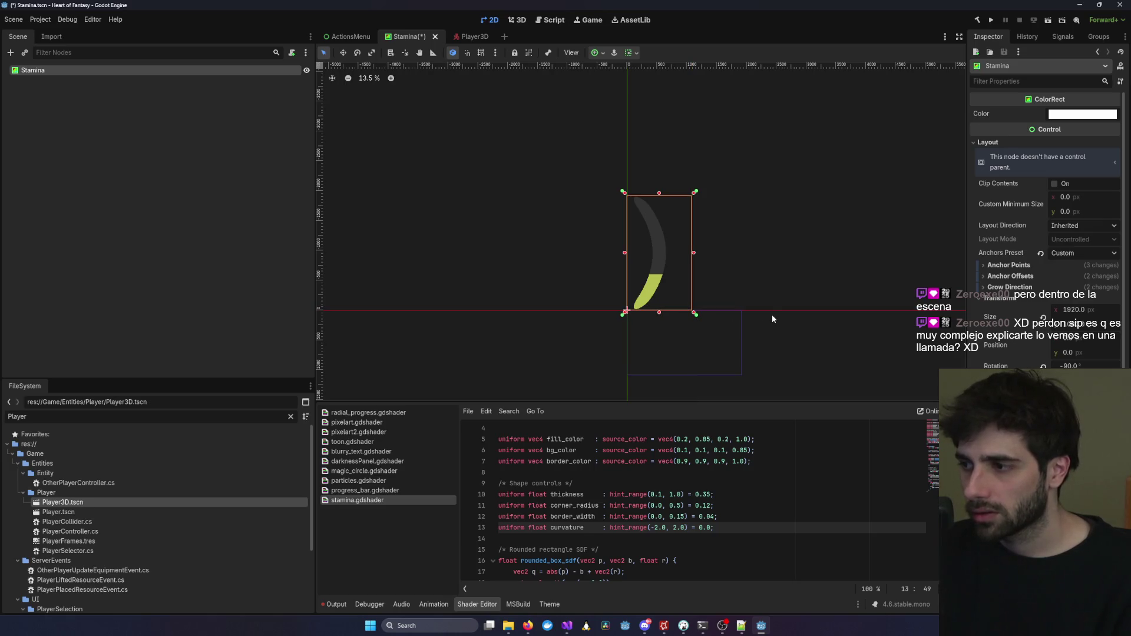
{"action": "key", "text": "ctrl+s"}
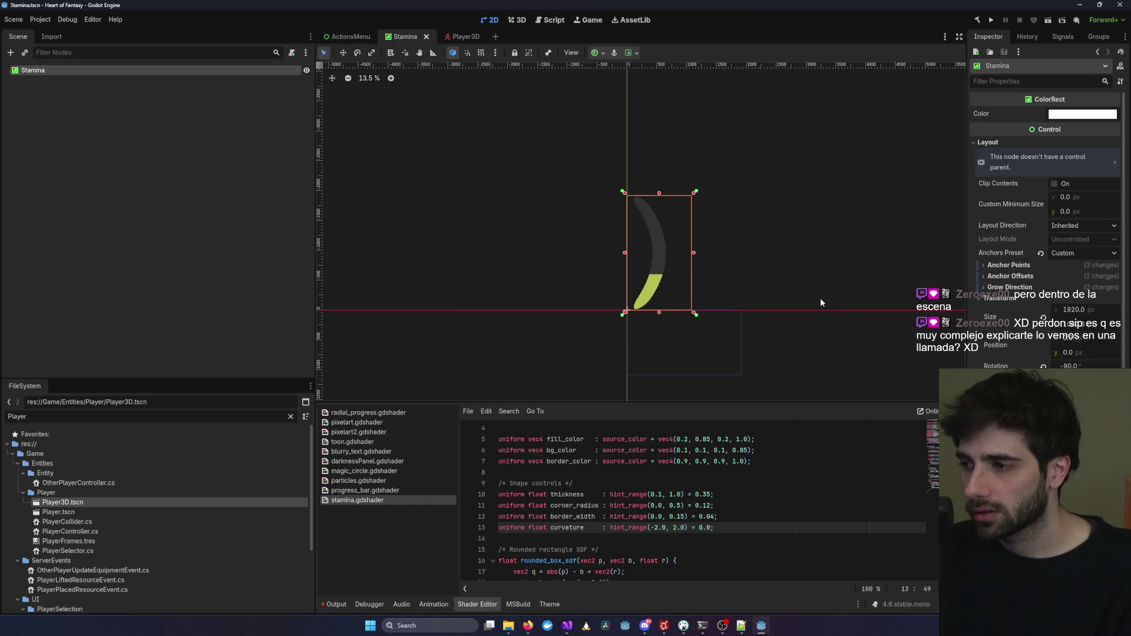
Move the Stamina bar down and shrink the rect from its corners.
{"action": "mouse_move", "coordinate": [645, 247]}
{"action": "left_mouse_down"}
{"action": "mouse_move", "coordinate": [642, 235]}
{"action": "mouse_move", "coordinate": [637, 307]}
{"action": "left_mouse_up"}
{"action": "scroll", "coordinate": [638, 314], "scroll_direction": "up", "scroll_amount": 6}
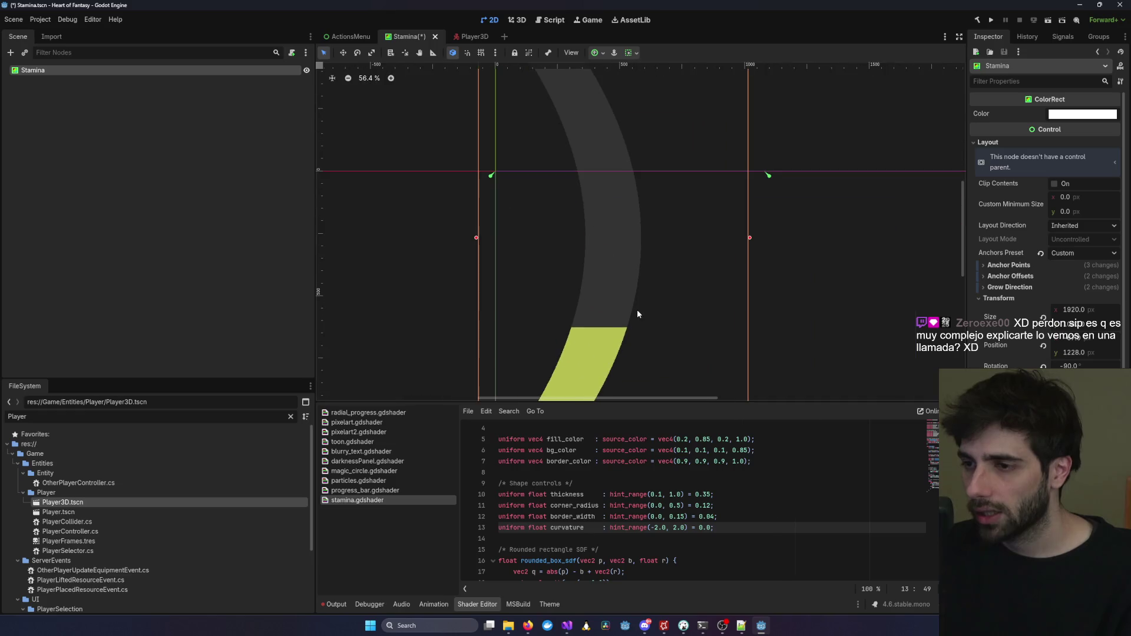
{"action": "scroll", "coordinate": [686, 257], "scroll_direction": "down", "scroll_amount": 3}
{"action": "mouse_move", "coordinate": [726, 110]}
{"action": "left_mouse_down"}
{"action": "mouse_move", "coordinate": [676, 209]}
{"action": "mouse_move", "coordinate": [607, 265]}
{"action": "left_mouse_up"}
{"action": "left_click_drag", "start_coordinate": [581, 308], "coordinate": [599, 230]}
{"action": "scroll", "coordinate": [637, 267], "scroll_direction": "up", "scroll_amount": 6}
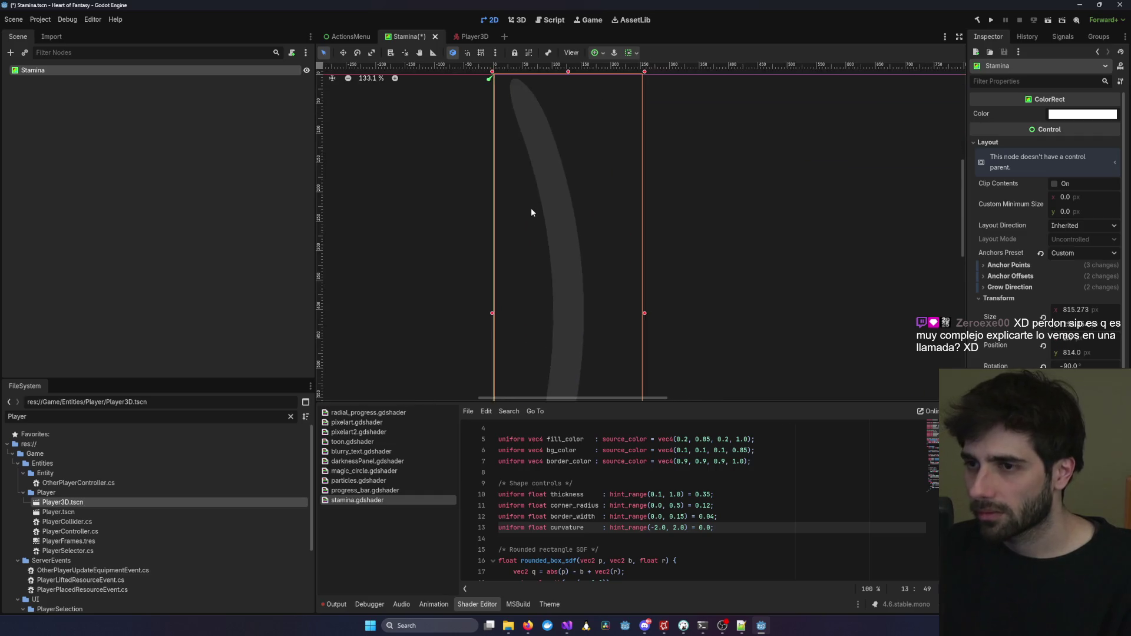
{"action": "scroll", "coordinate": [526, 169], "scroll_direction": "up", "scroll_amount": 6}
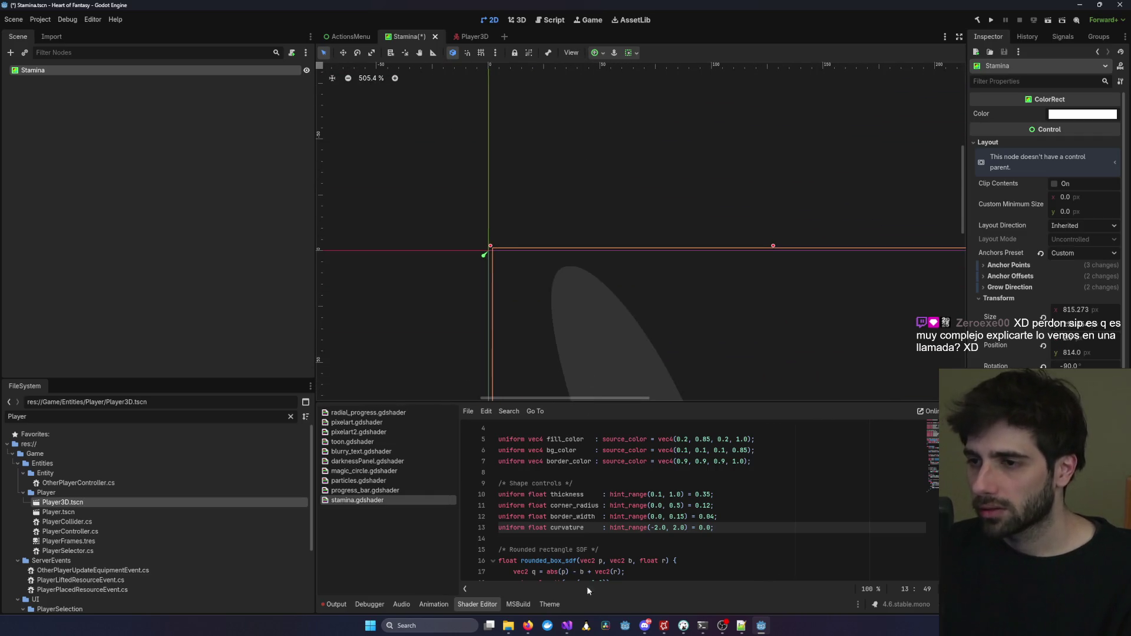
{"action": "scroll", "coordinate": [585, 370], "scroll_direction": "down", "scroll_amount": 3}
{"action": "left_click_drag", "start_coordinate": [578, 222], "coordinate": [572, 235]}
{"action": "scroll", "coordinate": [623, 272], "scroll_direction": "down", "scroll_amount": 1}
{"action": "scroll", "coordinate": [623, 272], "scroll_direction": "down", "scroll_amount": 8}
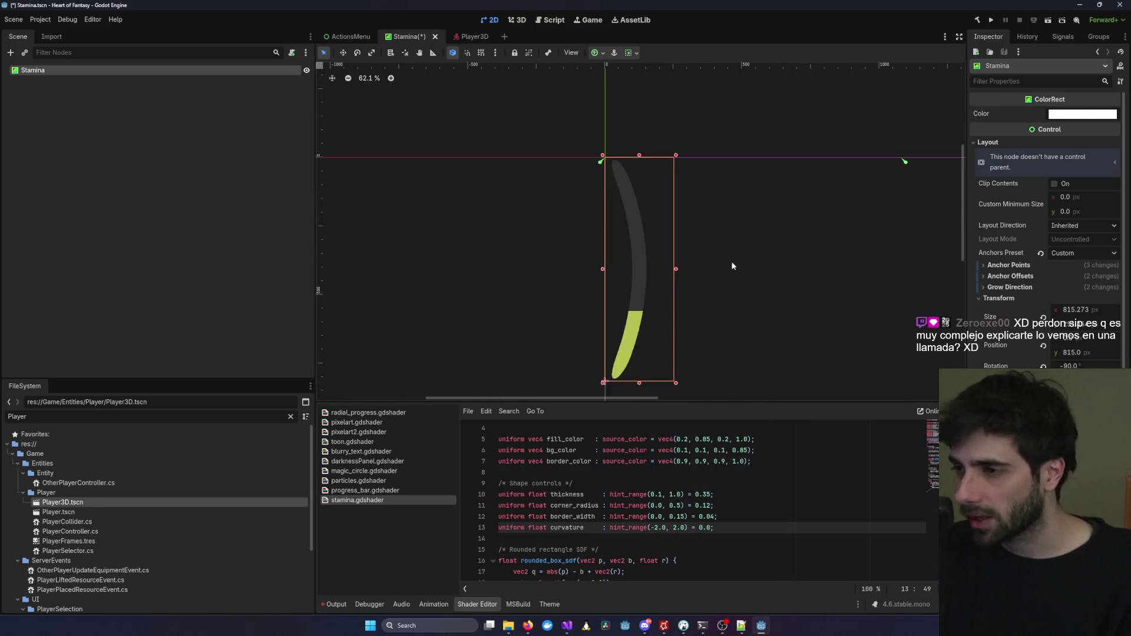
{"action": "scroll", "coordinate": [744, 332], "scroll_direction": "down", "scroll_amount": 2}
{"action": "scroll", "coordinate": [706, 320], "scroll_direction": "down", "scroll_amount": 4}
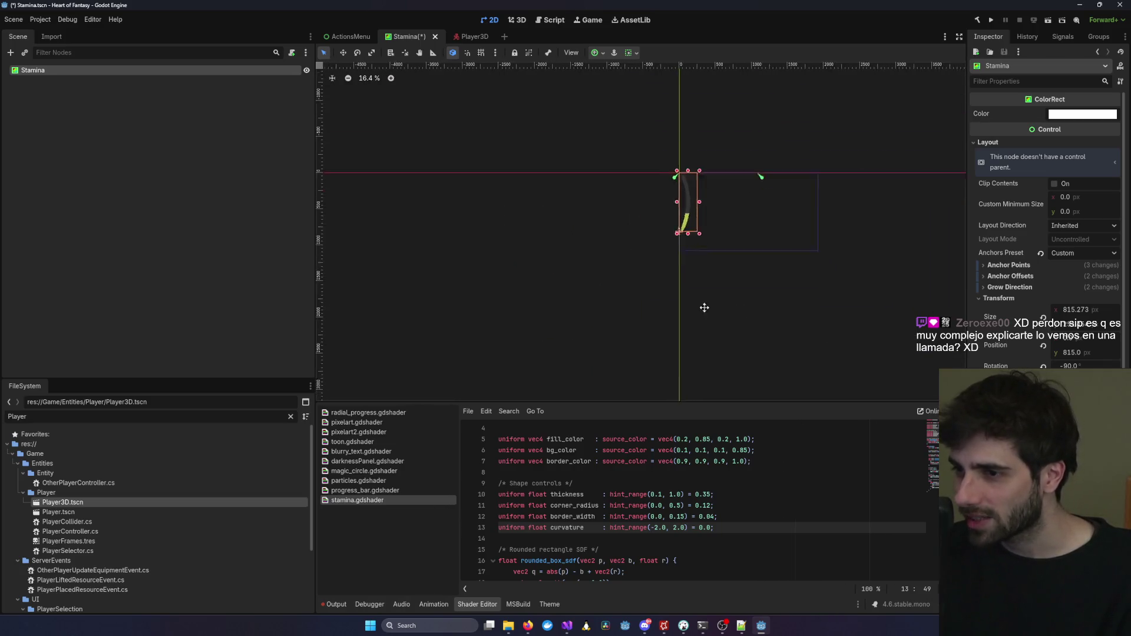
Re-snap the top-right and bottom anchors onto the resized rect's corners and save.
{"action": "mouse_move", "coordinate": [640, 182]}
{"action": "left_mouse_down"}
{"action": "mouse_move", "coordinate": [610, 288]}
{"action": "mouse_move", "coordinate": [586, 288]}
{"action": "left_mouse_up"}
{"action": "scroll", "coordinate": [585, 286], "scroll_direction": "up", "scroll_amount": 6}
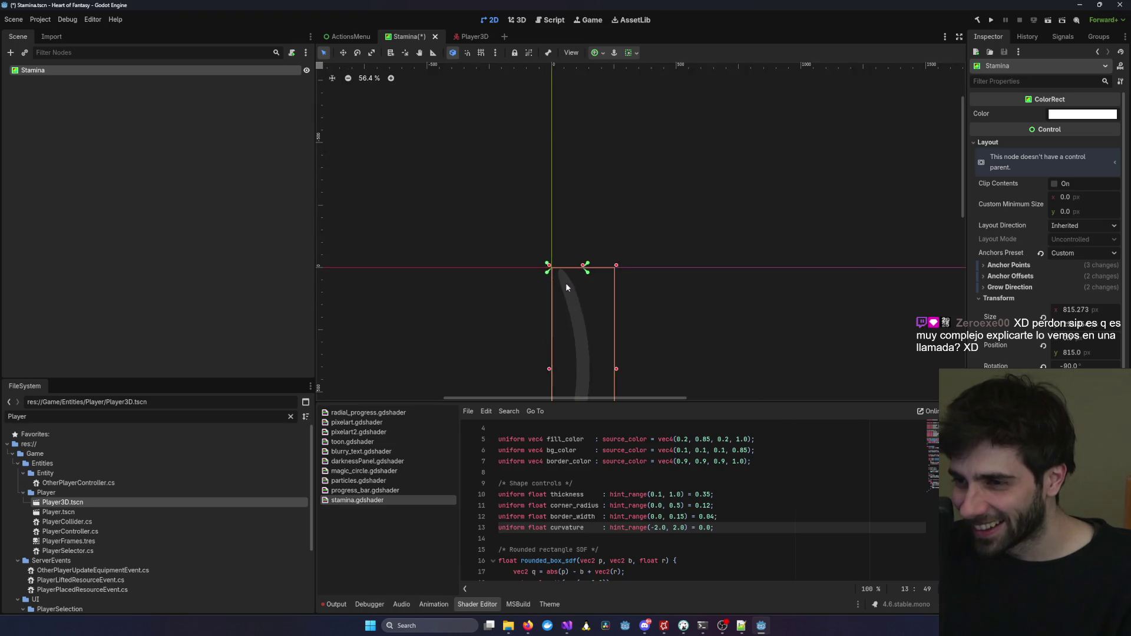
{"action": "scroll", "coordinate": [567, 288], "scroll_direction": "up", "scroll_amount": 3}
{"action": "mouse_move", "coordinate": [605, 247]}
{"action": "left_mouse_down"}
{"action": "mouse_move", "coordinate": [678, 242]}
{"action": "mouse_move", "coordinate": [675, 331]}
{"action": "left_mouse_up"}
{"action": "scroll", "coordinate": [707, 204], "scroll_direction": "down", "scroll_amount": 2}
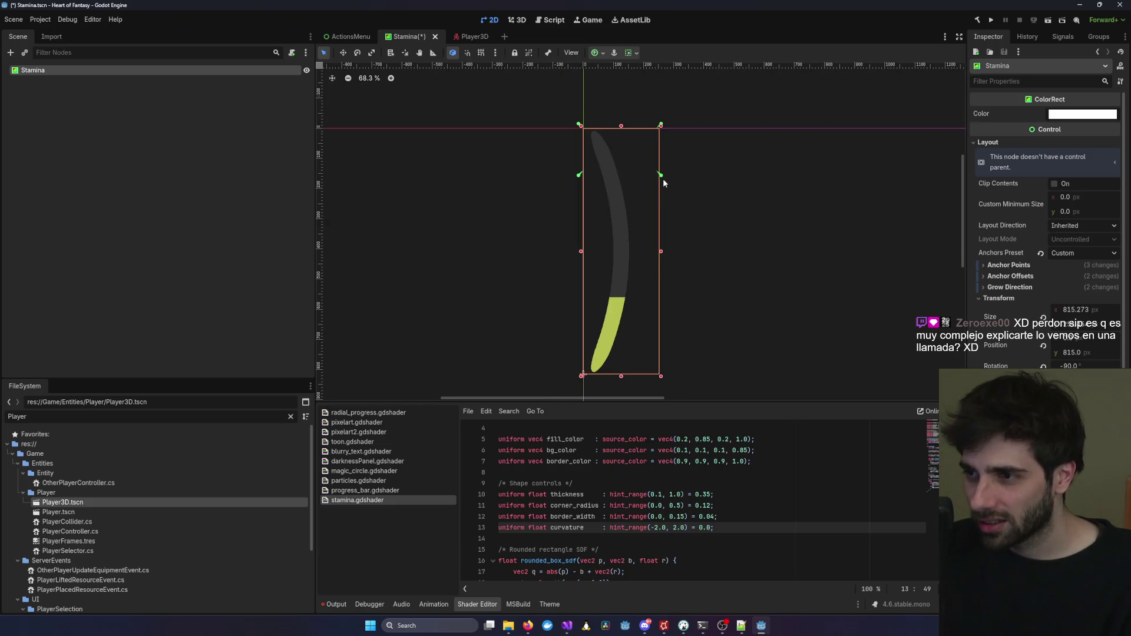
{"action": "left_click_drag", "start_coordinate": [659, 258], "coordinate": [663, 379]}
{"action": "key", "text": "ctrl+s"}
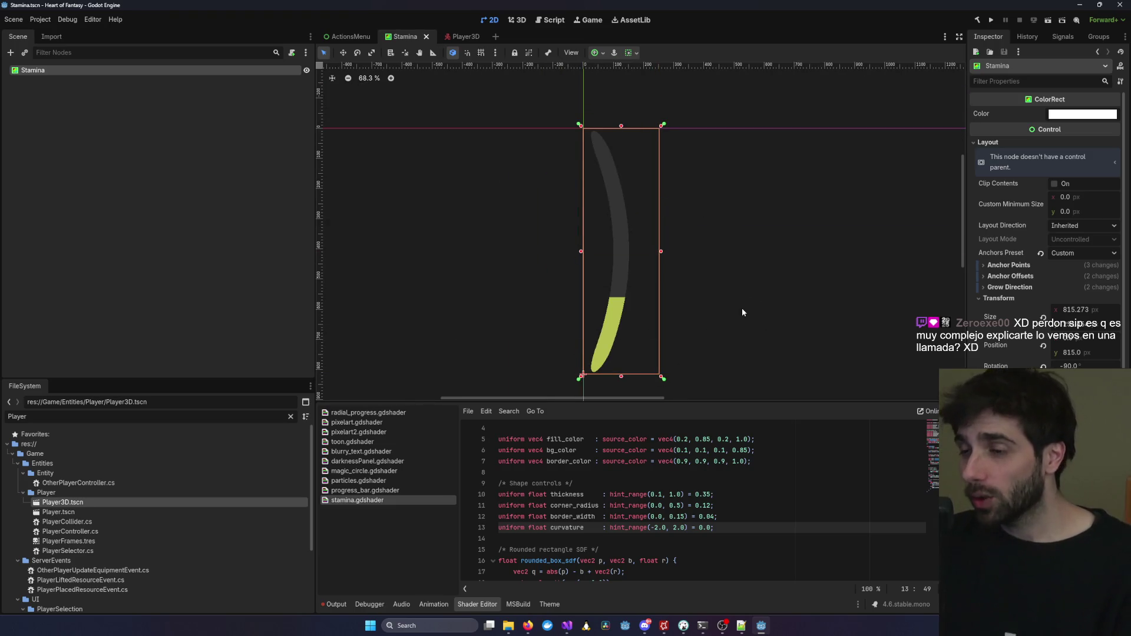
{"action": "left_click", "coordinate": [524, 21]}
{"action": "scroll", "coordinate": [648, 236], "scroll_direction": "up", "scroll_amount": 3}
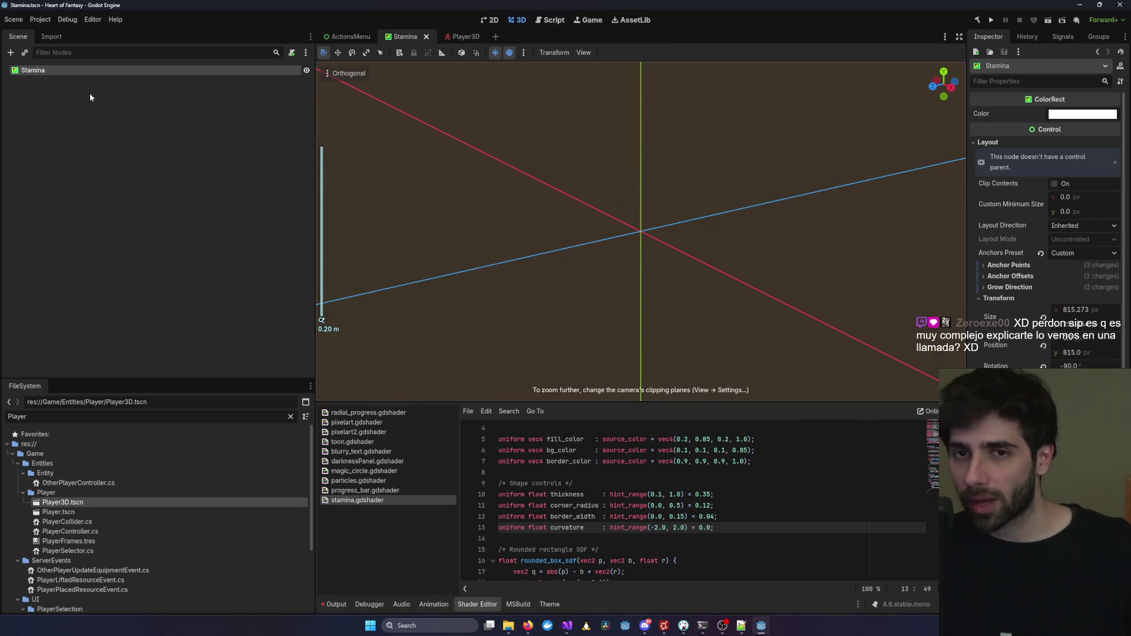
In the Player3D scene, select the Sprite3D and zoom in on the stamina sprite.
{"action": "left_click", "coordinate": [463, 36]}
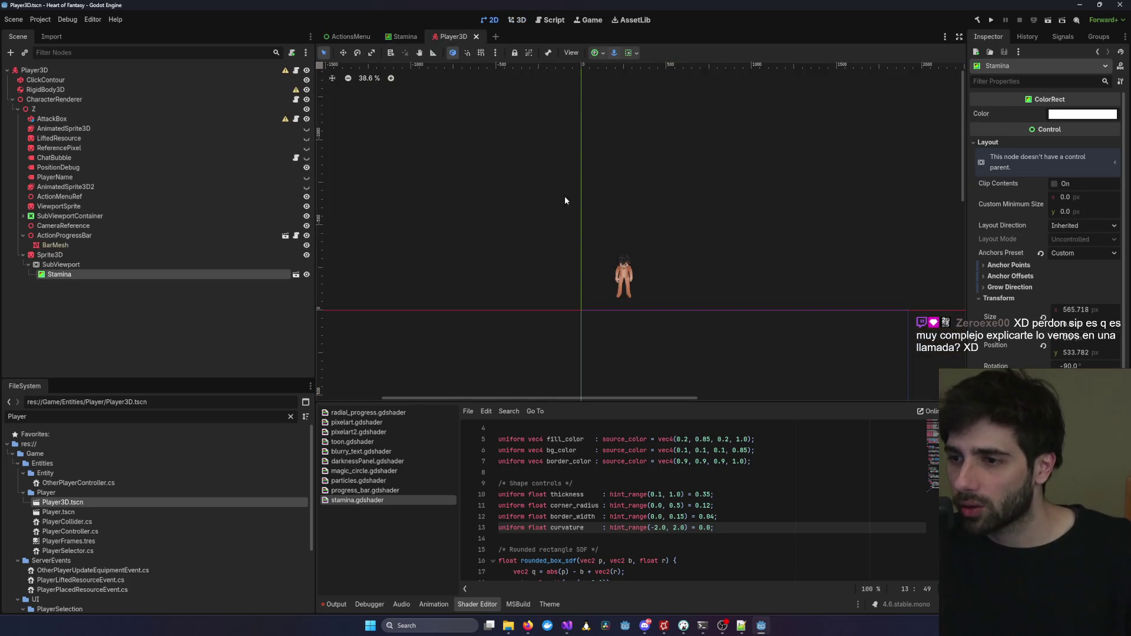
{"action": "scroll", "coordinate": [659, 268], "scroll_direction": "down", "scroll_amount": 5}
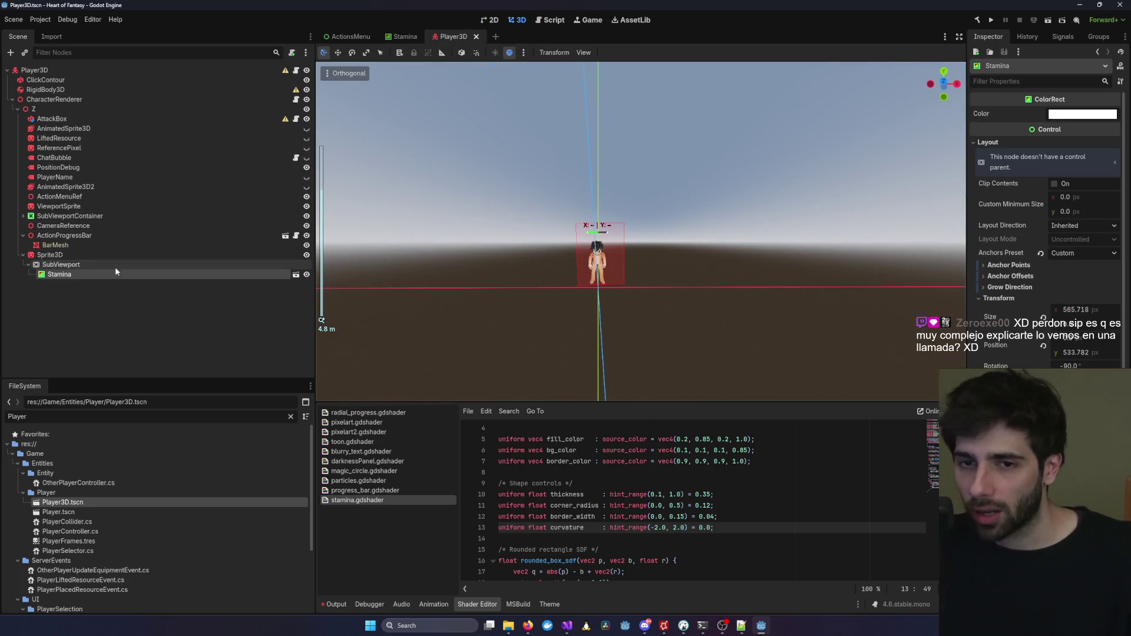
{"action": "left_click", "coordinate": [218, 264]}
{"action": "left_click", "coordinate": [224, 254]}
{"action": "left_click", "coordinate": [223, 264]}
{"action": "left_click", "coordinate": [223, 254]}
{"action": "left_click_drag", "start_coordinate": [758, 242], "coordinate": [719, 337]}
{"action": "scroll", "coordinate": [695, 264], "scroll_direction": "up", "scroll_amount": 6}
{"action": "scroll", "coordinate": [695, 264], "scroll_direction": "up", "scroll_amount": 5}
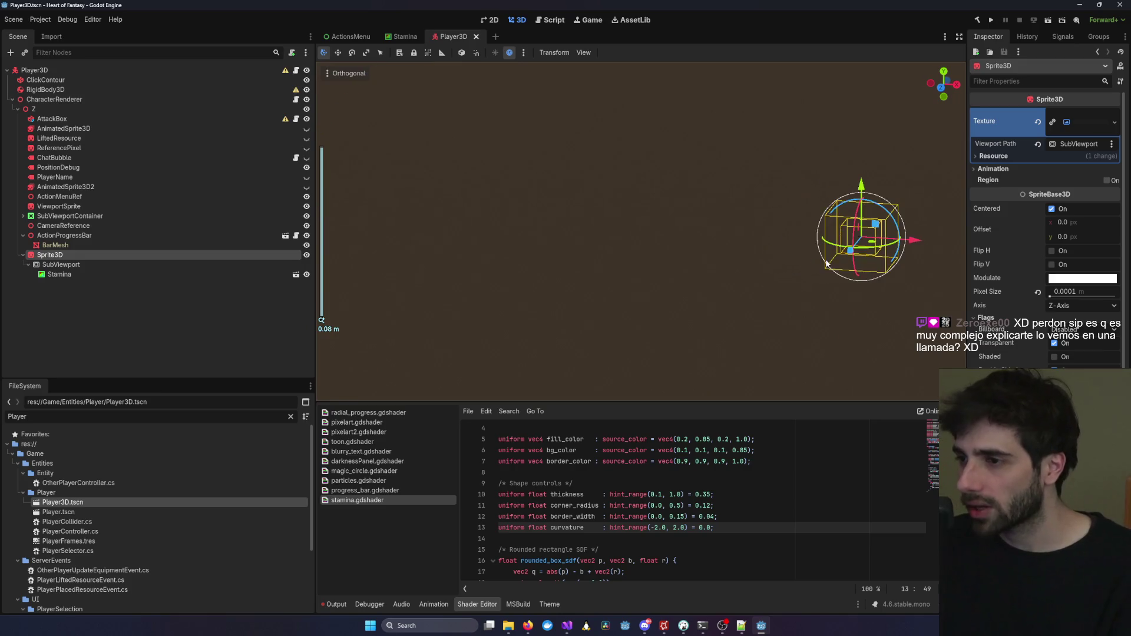
{"action": "scroll", "coordinate": [870, 264], "scroll_direction": "down", "scroll_amount": 2}
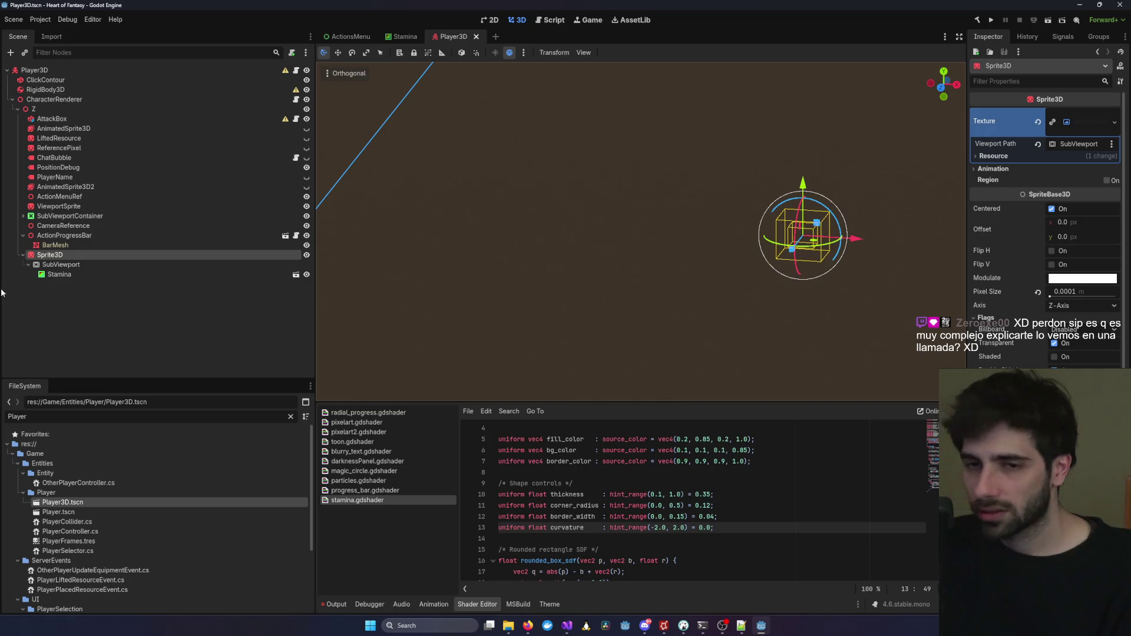
Set the SubViewport width to 2 px and check the sprite's result.
{"action": "left_click", "coordinate": [59, 264]}
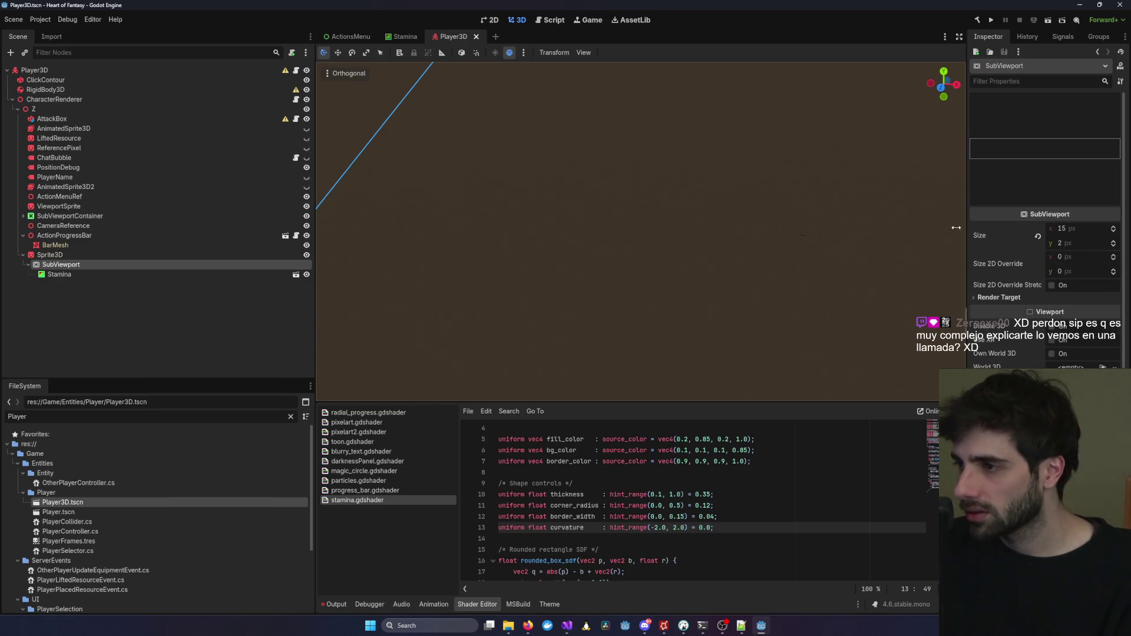
{"action": "scroll", "coordinate": [770, 232], "scroll_direction": "down", "scroll_amount": 15}
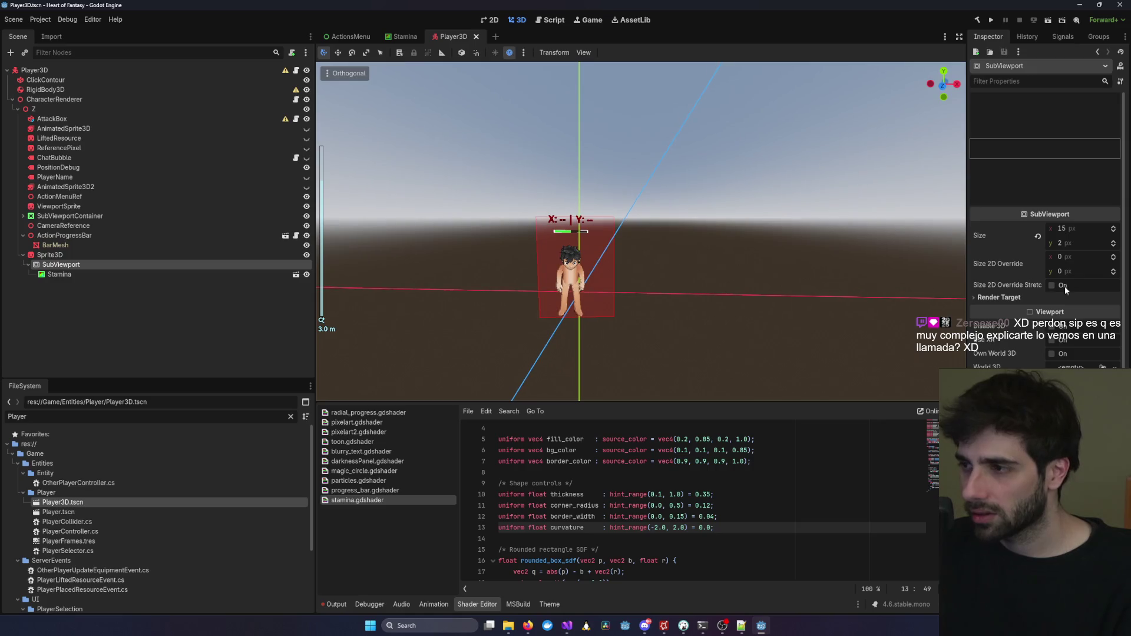
{"action": "left_click", "coordinate": [1080, 231]}
{"action": "type", "text": "2"}
{"action": "key", "text": "Return"}
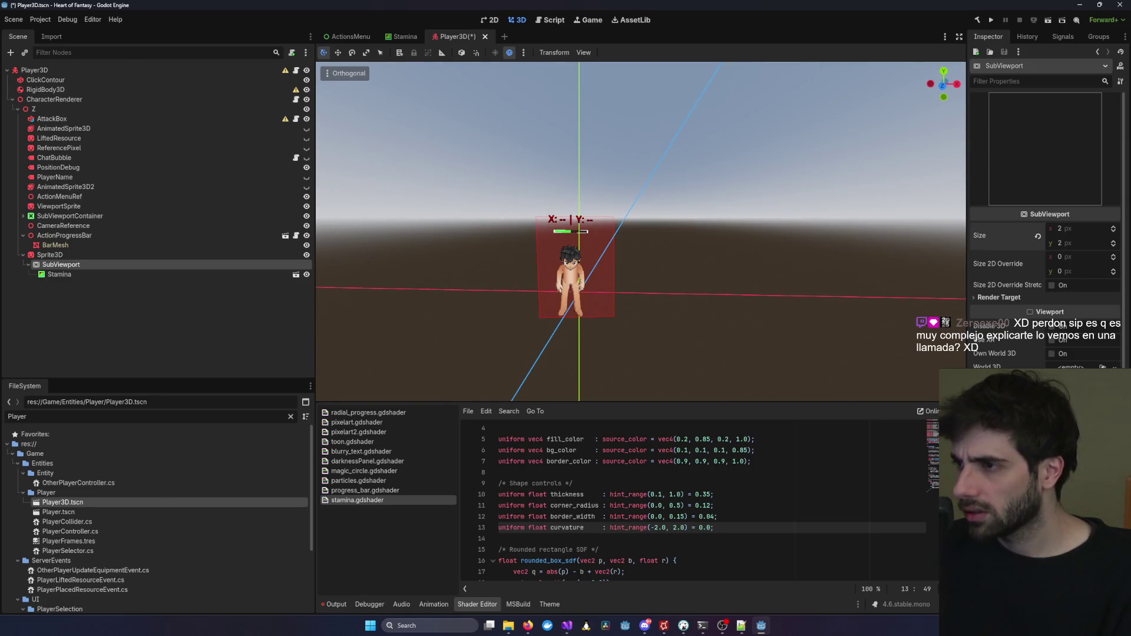
{"action": "left_click", "coordinate": [200, 255]}
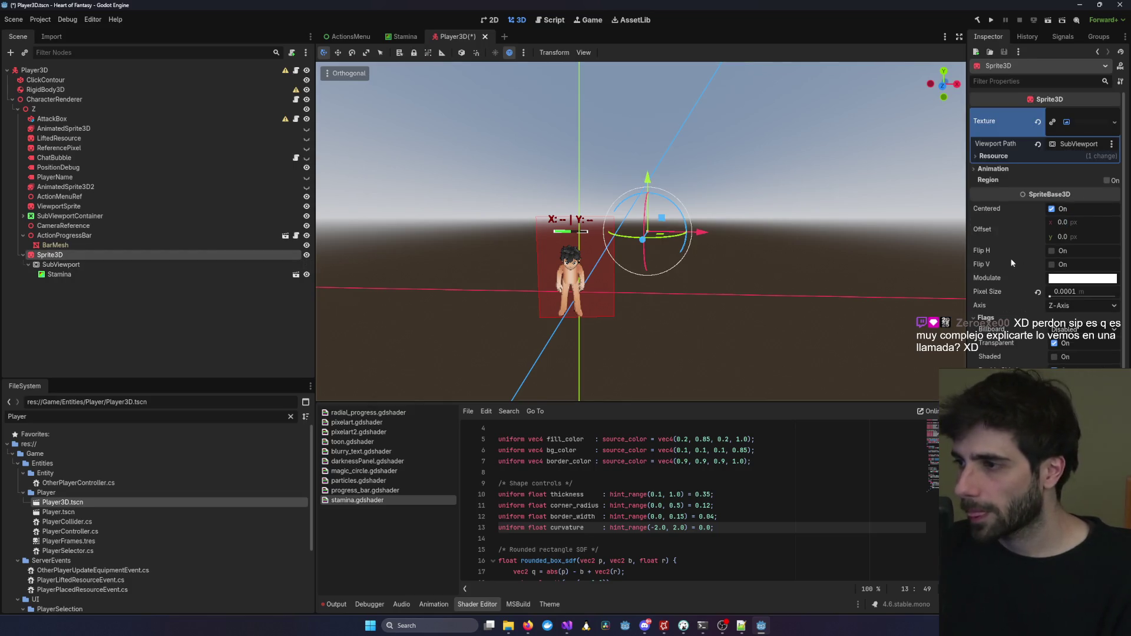
{"action": "scroll", "coordinate": [1004, 340], "scroll_direction": "down", "scroll_amount": 5}
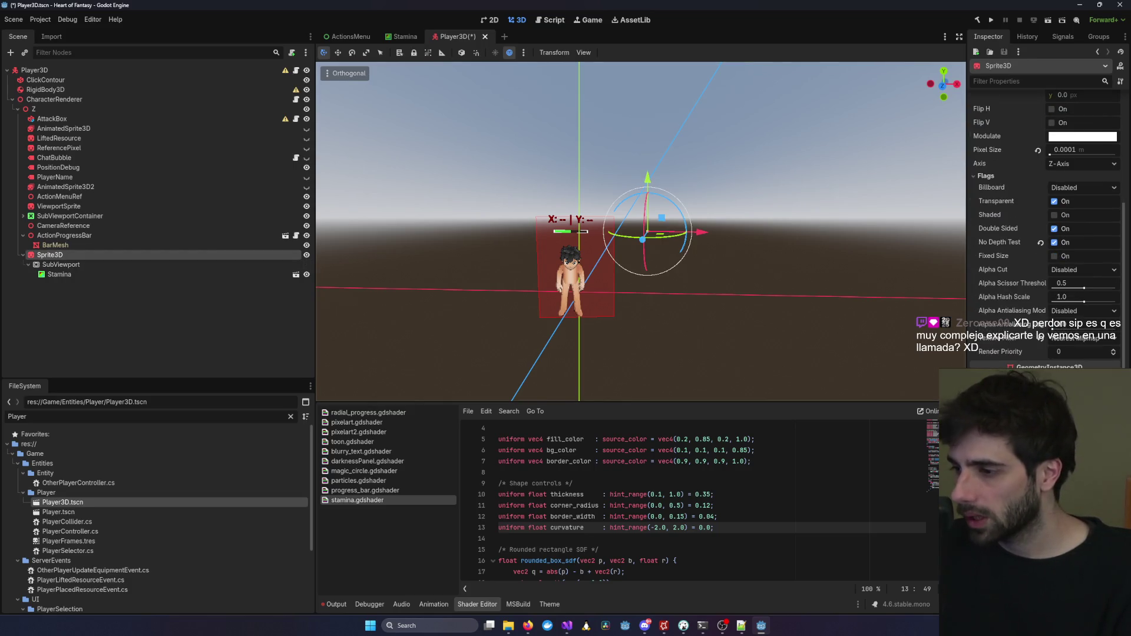
{"action": "scroll", "coordinate": [1045, 236], "scroll_direction": "down", "scroll_amount": 4}
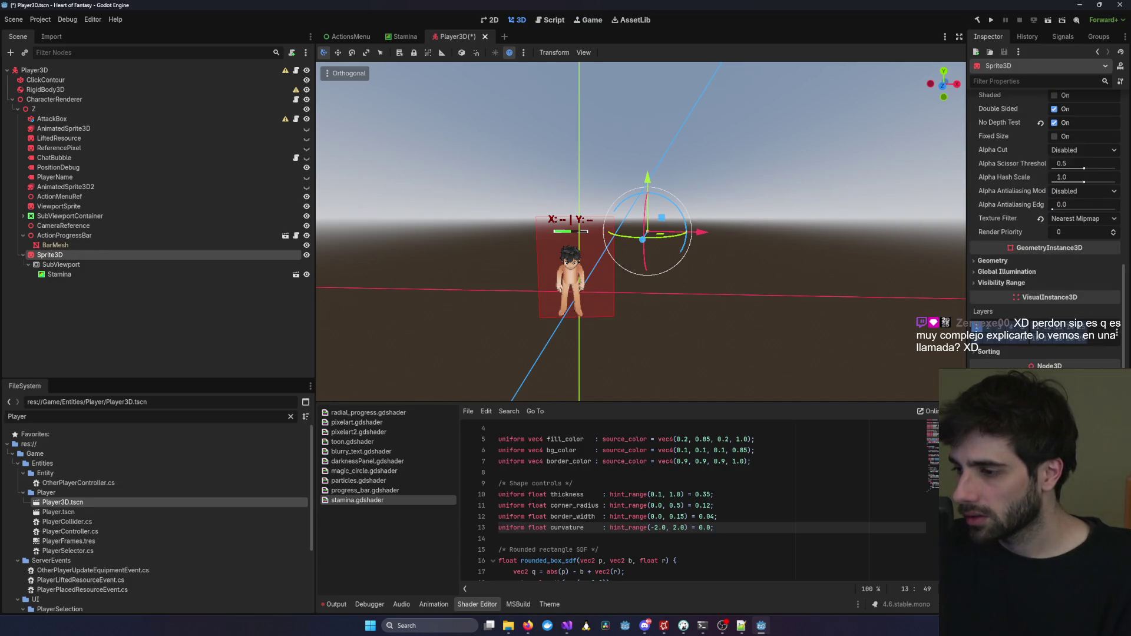
Set the SubViewport size to 500 × 500 px and inspect the sprite's dark square.
{"action": "left_click", "coordinate": [77, 265]}
{"action": "left_click", "coordinate": [1077, 230]}
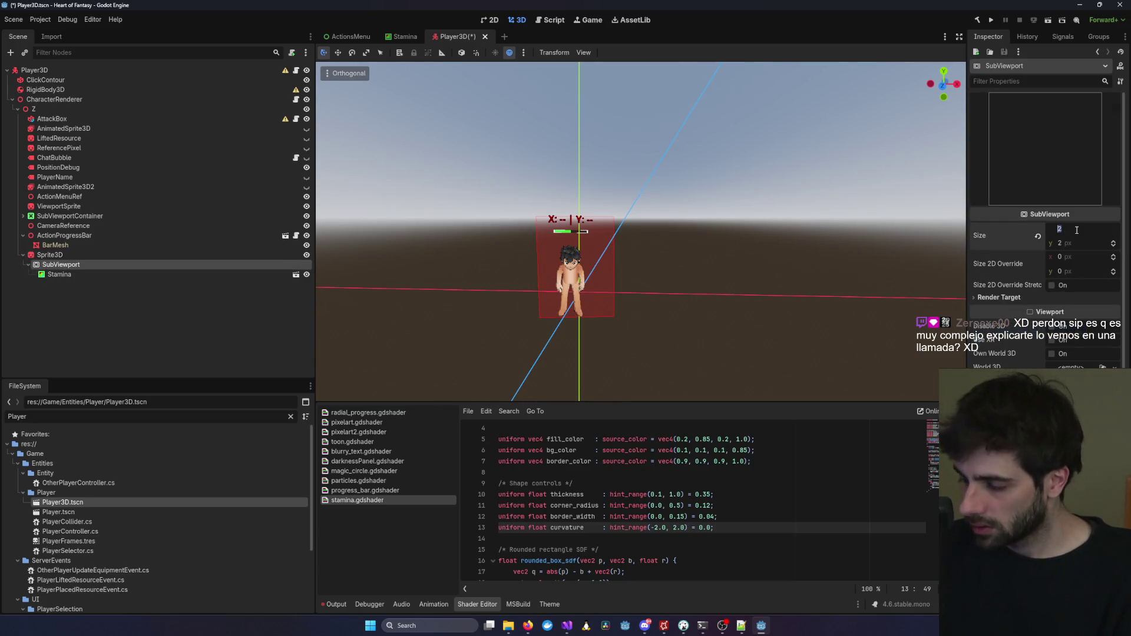
{"action": "type", "text": "500"}
{"action": "key", "text": "Tab"}
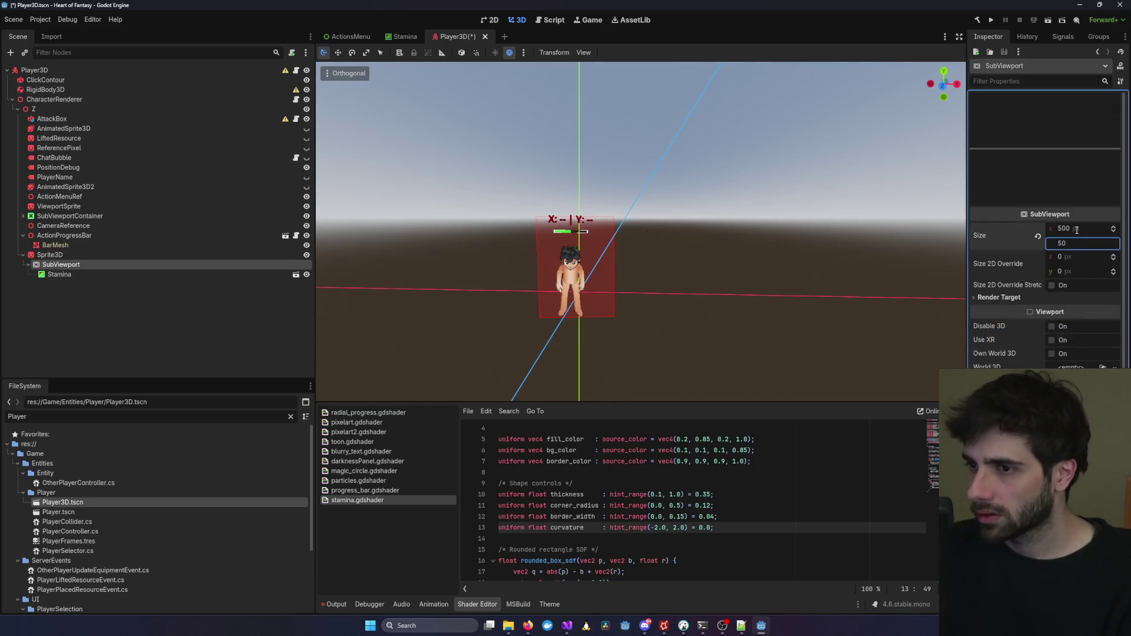
{"action": "key", "text": "Return"}
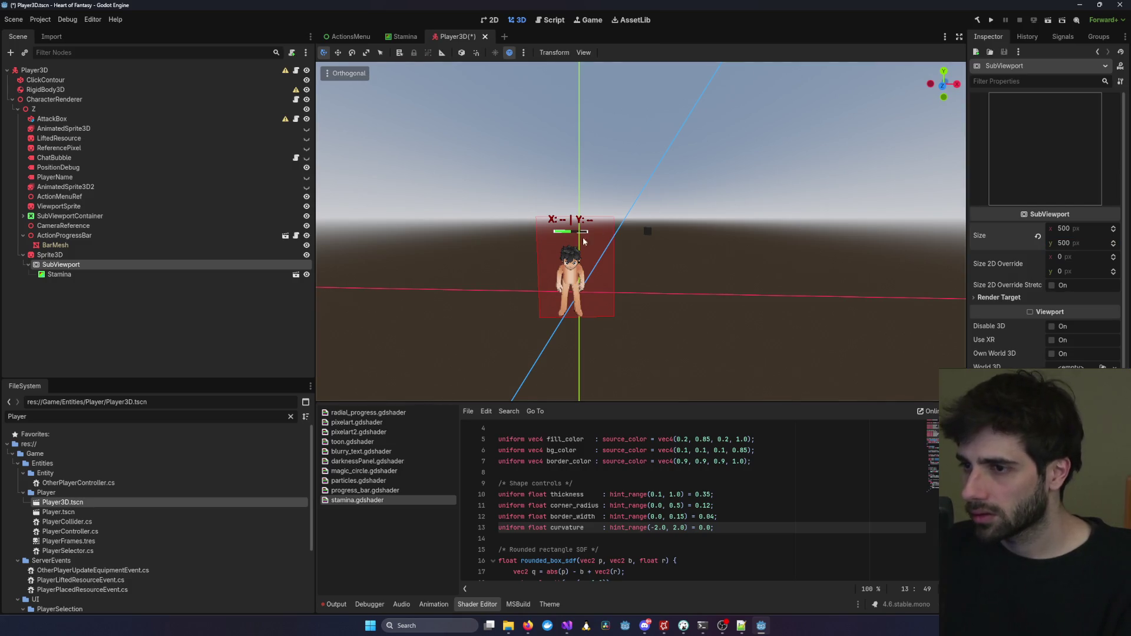
{"action": "scroll", "coordinate": [642, 231], "scroll_direction": "up", "scroll_amount": 5}
{"action": "scroll", "coordinate": [680, 213], "scroll_direction": "up", "scroll_amount": 5}
{"action": "left_click", "coordinate": [708, 231]}
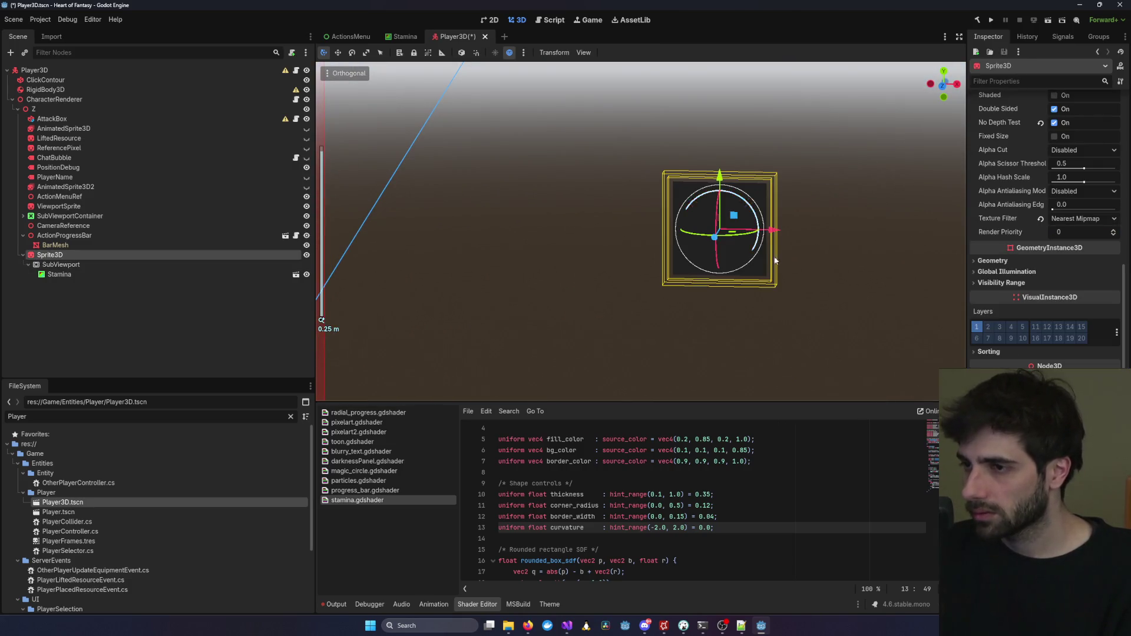
{"action": "scroll", "coordinate": [862, 354], "scroll_direction": "down", "scroll_amount": 2}
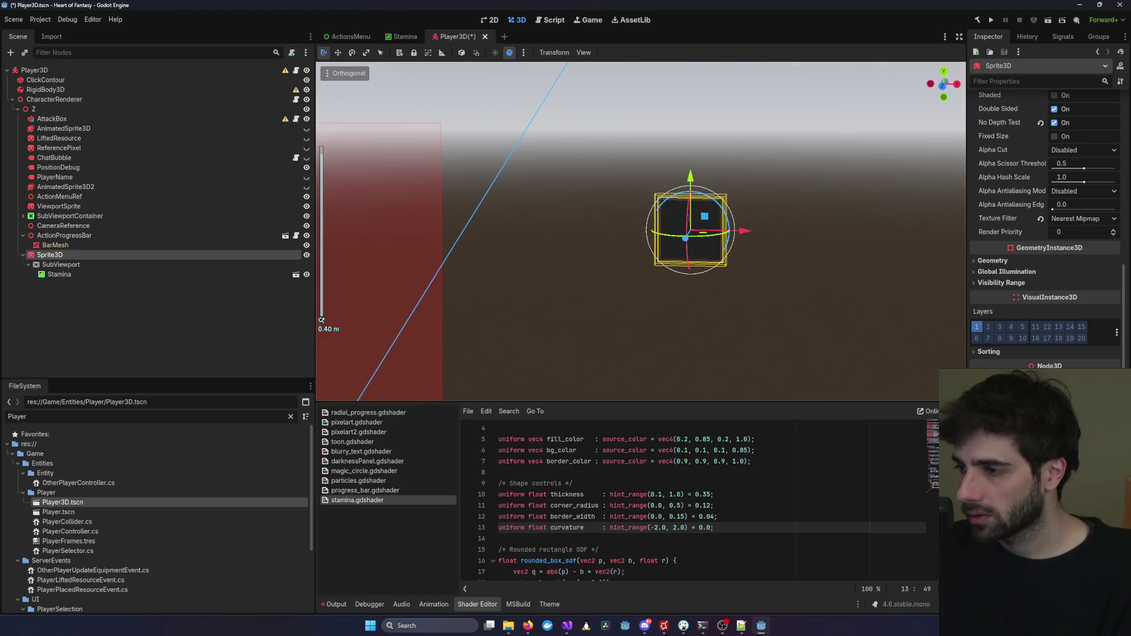
Drag-adjust the SubViewport size to 282 × 1284 px and confirm the crescent on the sprite.
{"action": "left_click", "coordinate": [61, 264]}
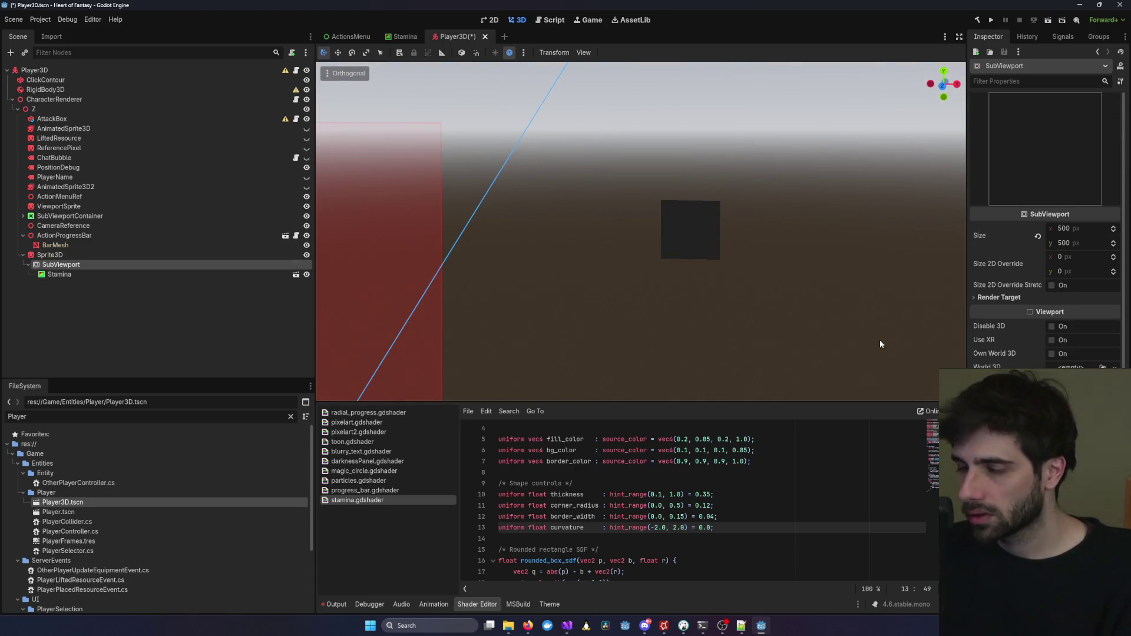
{"action": "mouse_move", "coordinate": [1060, 228]}
{"action": "left_mouse_down"}
{"action": "mouse_move", "coordinate": [1101, 228]}
{"action": "mouse_move", "coordinate": [1069, 243]}
{"action": "mouse_move", "coordinate": [1095, 242]}
{"action": "mouse_move", "coordinate": [1040, 230]}
{"action": "mouse_move", "coordinate": [1081, 243]}
{"action": "left_mouse_up"}
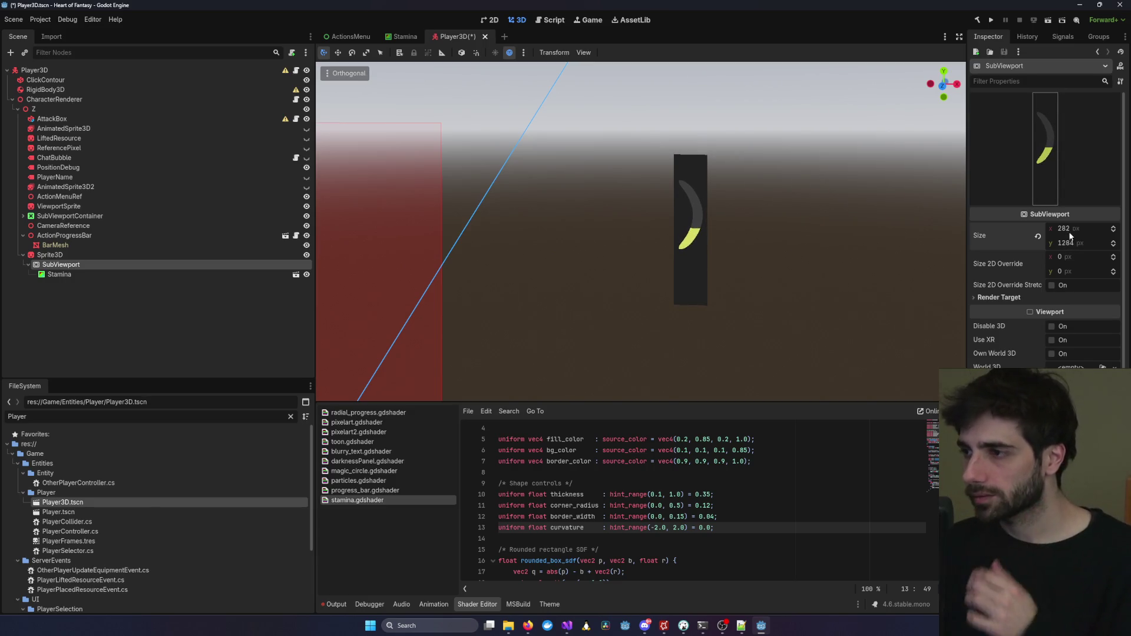
{"action": "left_click", "coordinate": [698, 284]}
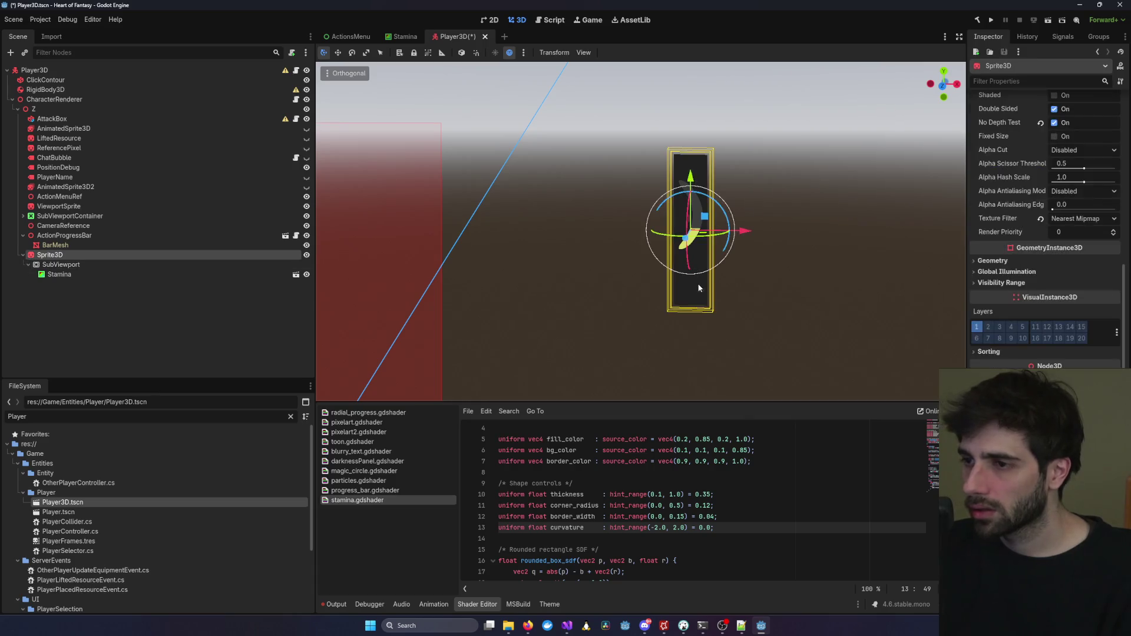
{"action": "left_click", "coordinate": [275, 266]}
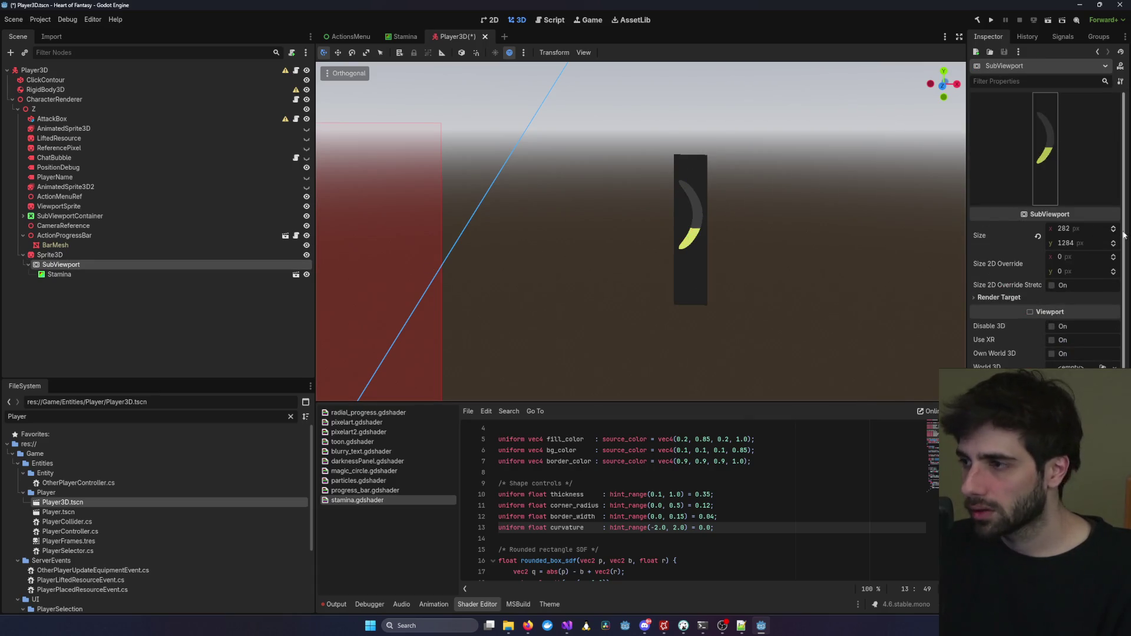
{"action": "mouse_move", "coordinate": [398, 40]}
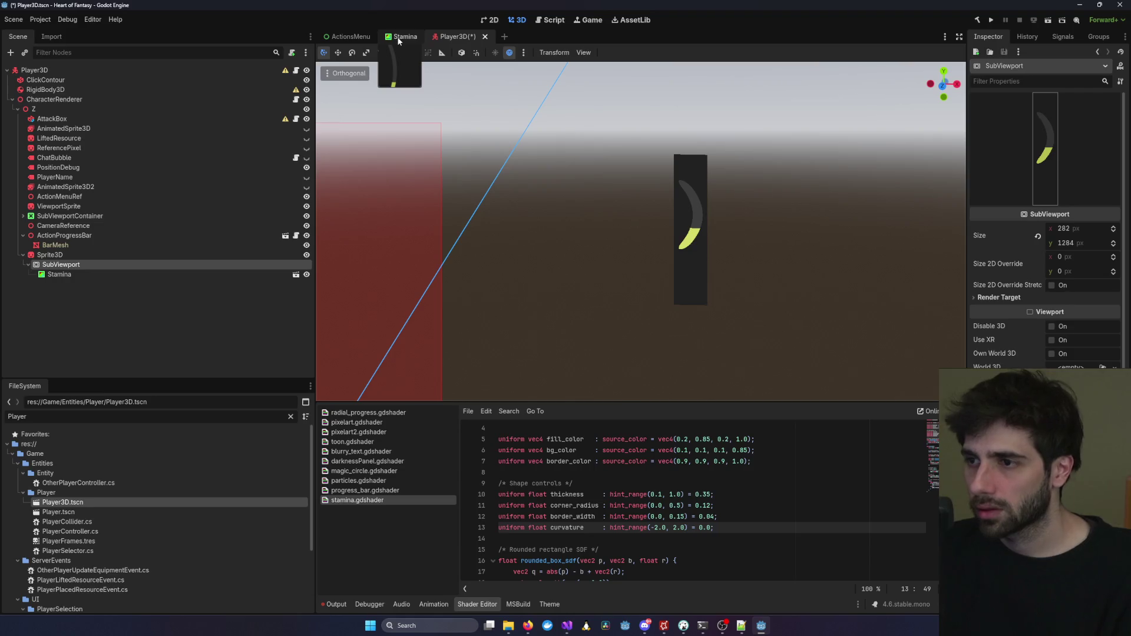
In the Stamina scene, apply the Full Rect anchor preset to the Stamina rect.
{"action": "left_click", "coordinate": [399, 38]}
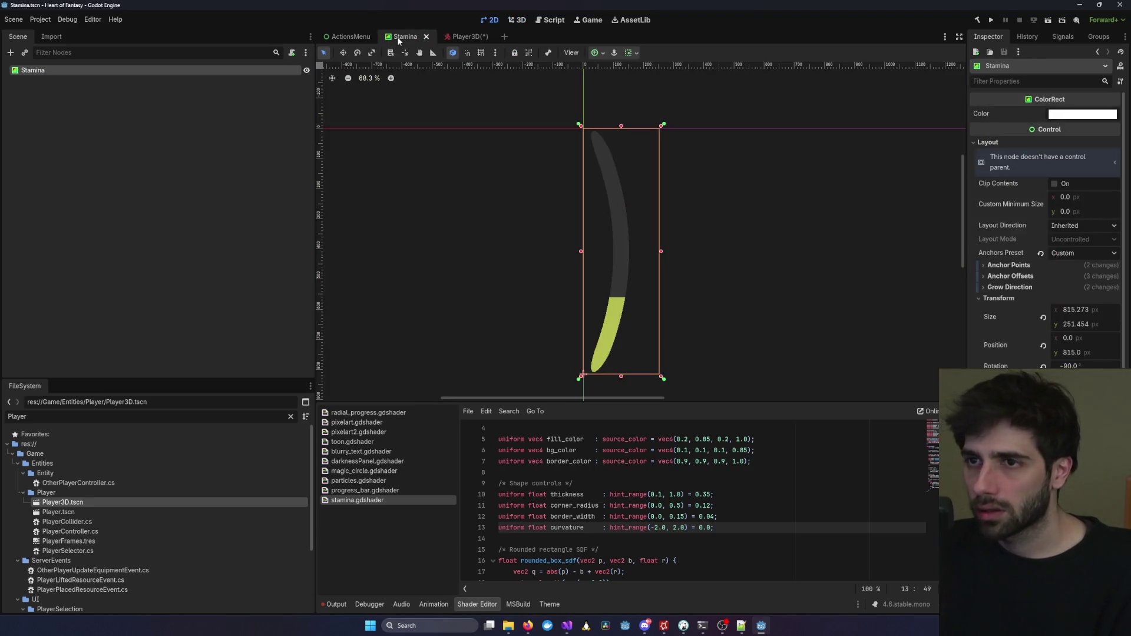
{"action": "left_click", "coordinate": [634, 54]}
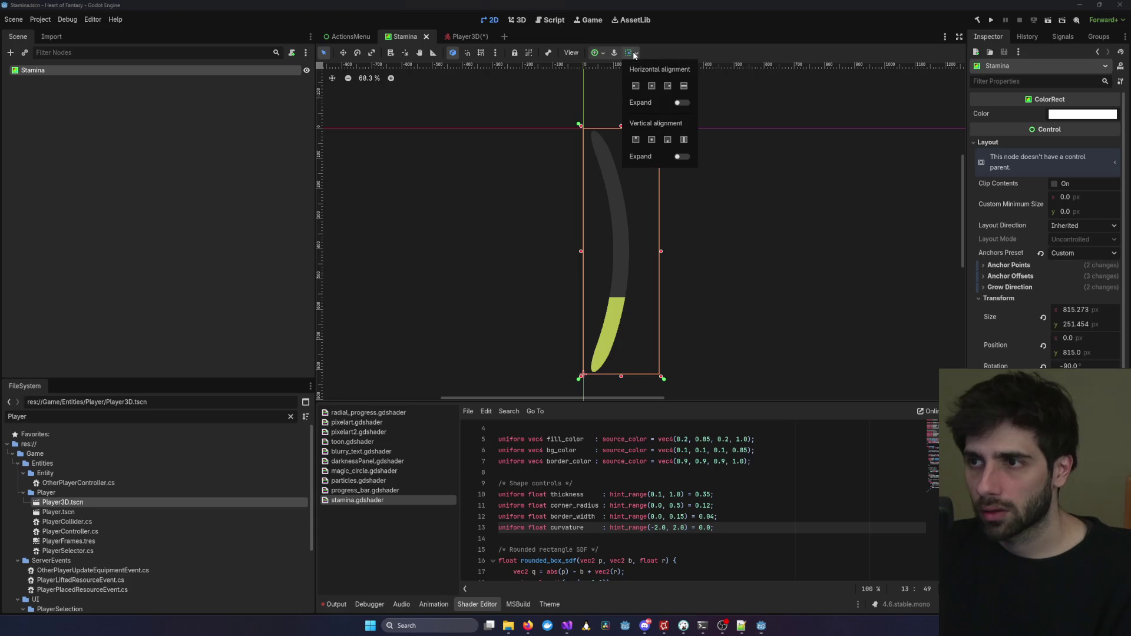
{"action": "left_click", "coordinate": [596, 54]}
{"action": "left_click", "coordinate": [596, 53]}
{"action": "left_click", "coordinate": [649, 135]}
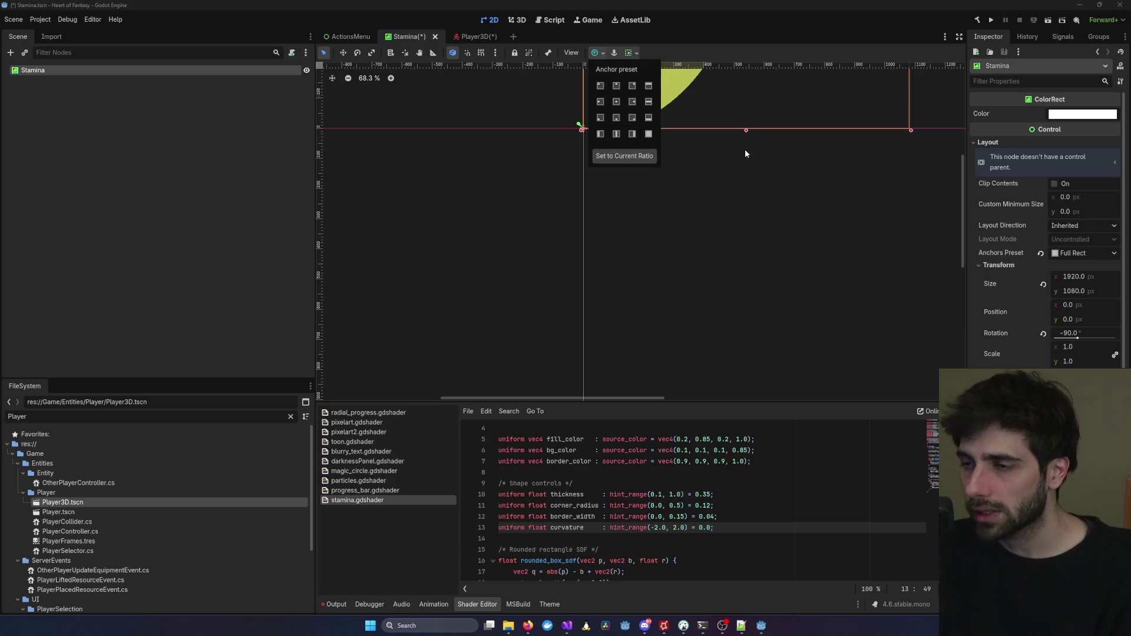
{"action": "scroll", "coordinate": [732, 185], "scroll_direction": "down", "scroll_amount": 5}
{"action": "scroll", "coordinate": [739, 212], "scroll_direction": "up", "scroll_amount": 3}
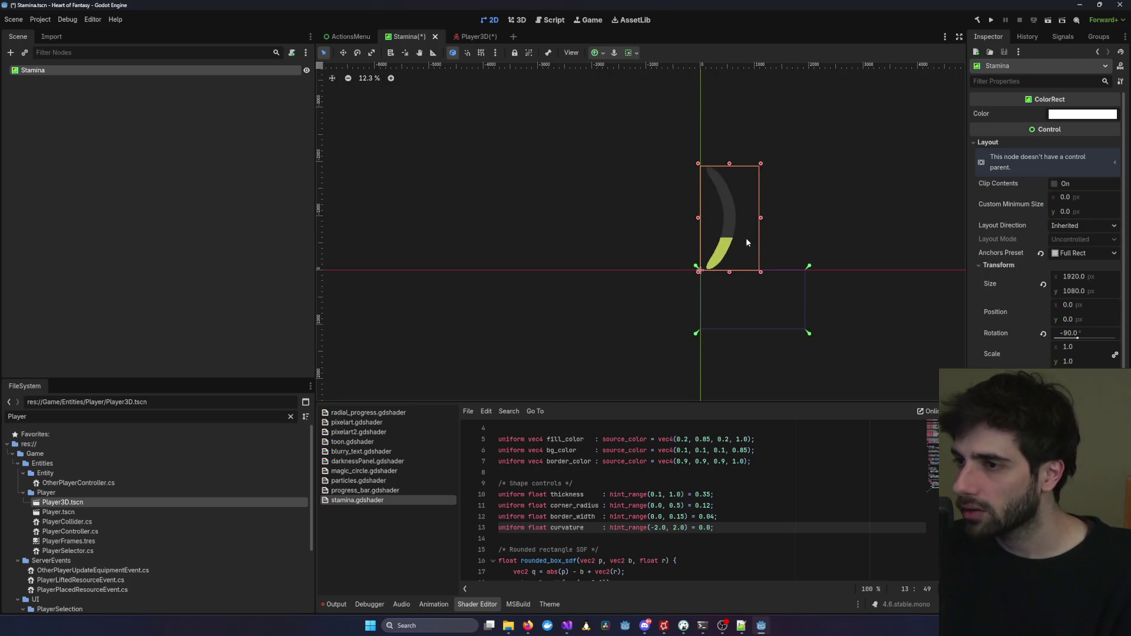
{"action": "left_click_drag", "start_coordinate": [737, 227], "coordinate": [627, 204]}
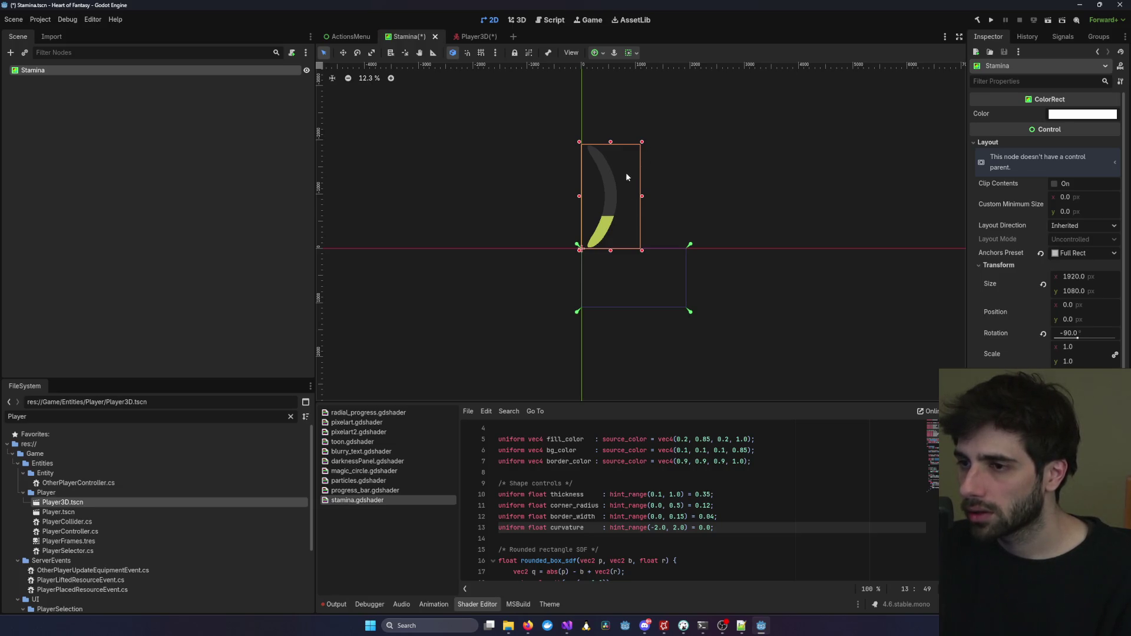
Move the Stamina rect down to about y 1920 and enlarge the shader code panel.
{"action": "left_click_drag", "start_coordinate": [613, 184], "coordinate": [613, 265]}
{"action": "key", "text": "Escape"}
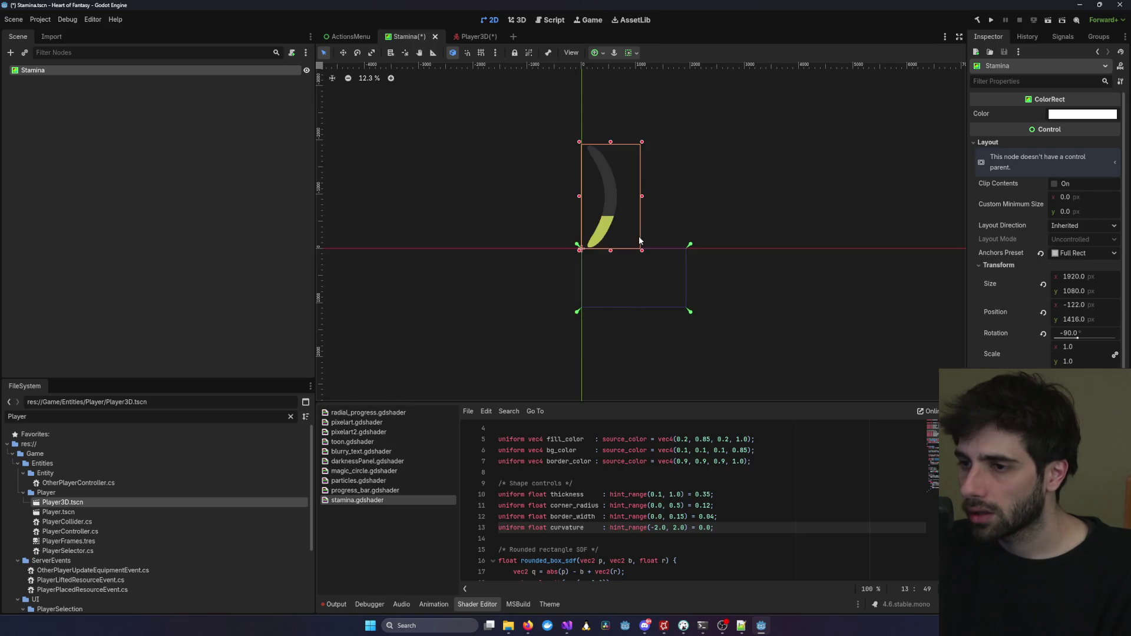
{"action": "left_click_drag", "start_coordinate": [613, 205], "coordinate": [615, 310]}
{"action": "key", "text": "ctrl+z"}
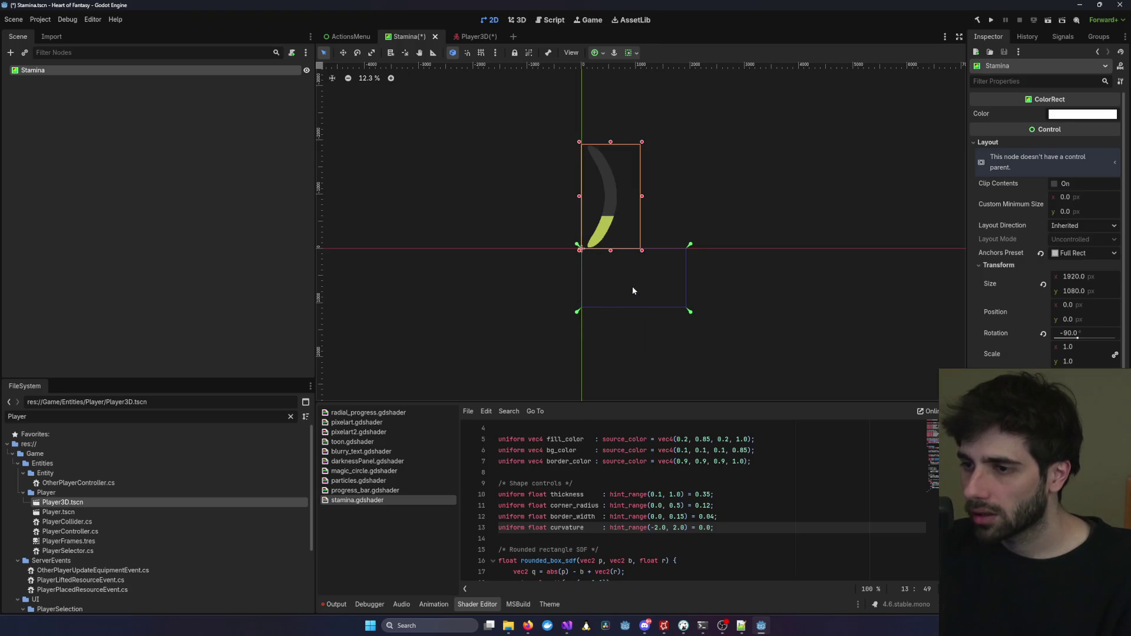
{"action": "left_click_drag", "start_coordinate": [615, 200], "coordinate": [616, 304]}
{"action": "scroll", "coordinate": [615, 300], "scroll_direction": "up", "scroll_amount": 8}
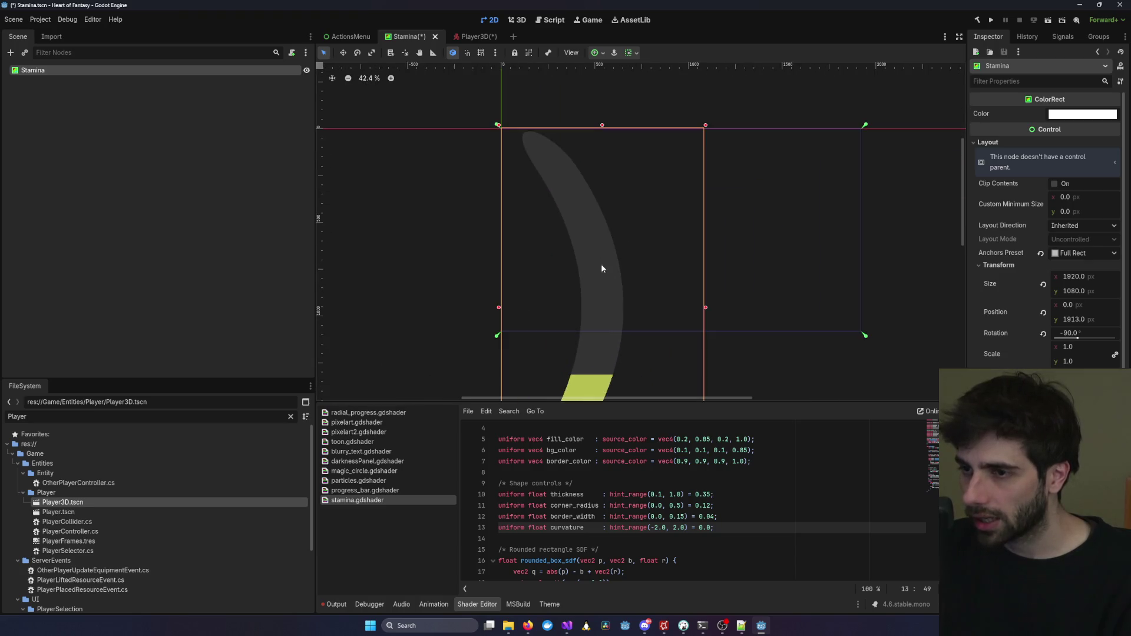
{"action": "scroll", "coordinate": [447, 237], "scroll_direction": "up", "scroll_amount": 4}
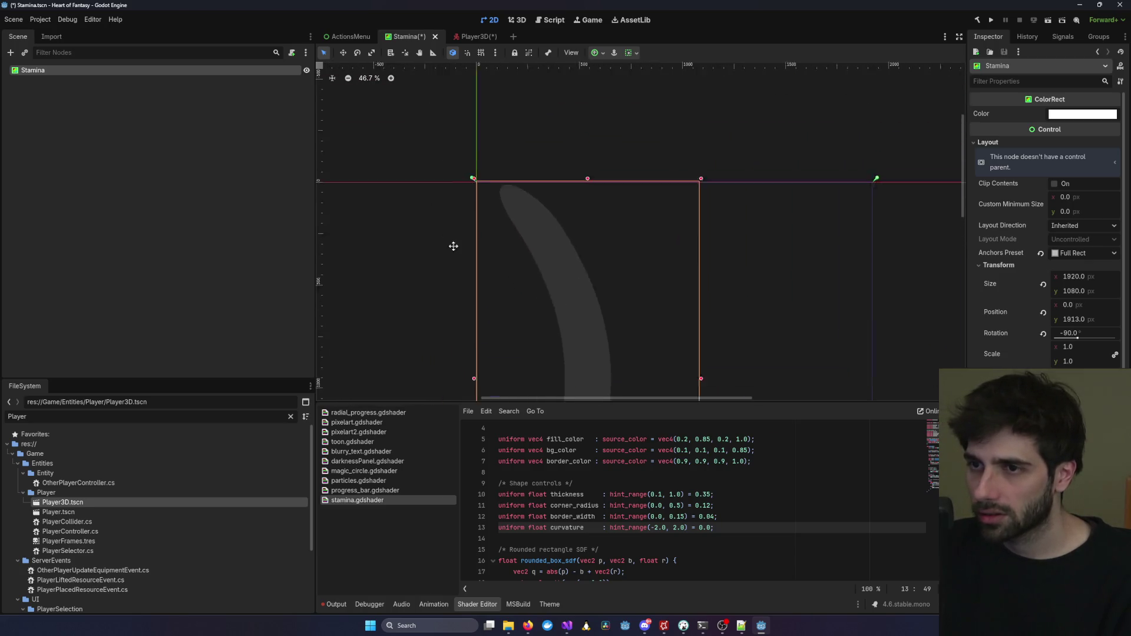
{"action": "left_click_drag", "start_coordinate": [561, 217], "coordinate": [562, 222]}
{"action": "scroll", "coordinate": [616, 242], "scroll_direction": "down", "scroll_amount": 2}
{"action": "scroll", "coordinate": [635, 255], "scroll_direction": "down", "scroll_amount": 11}
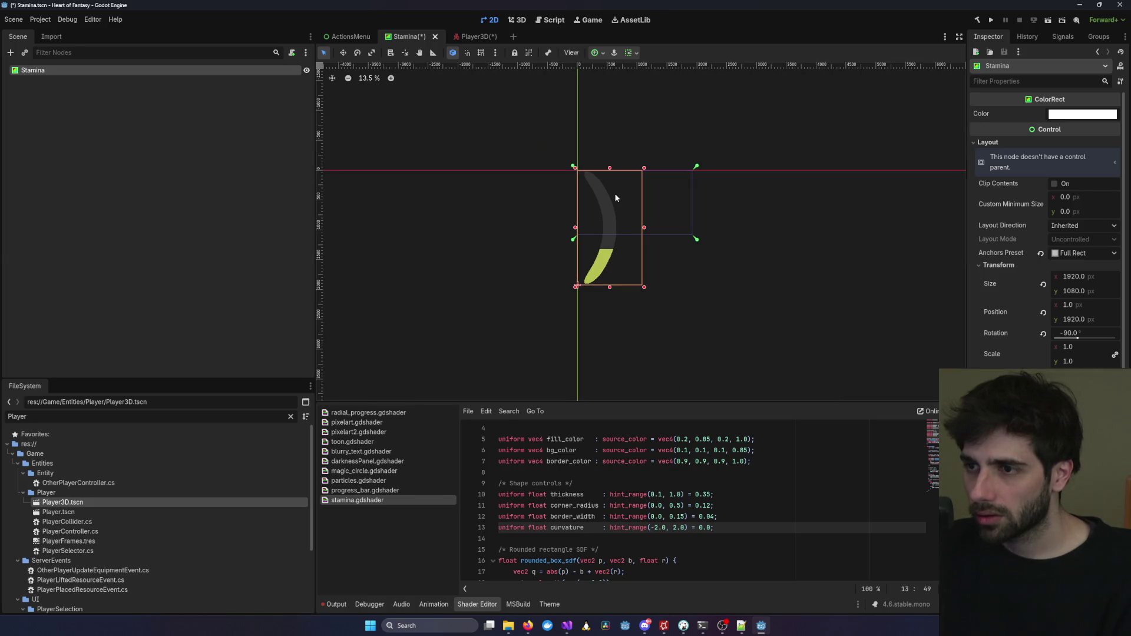
{"action": "scroll", "coordinate": [616, 198], "scroll_direction": "up", "scroll_amount": 4}
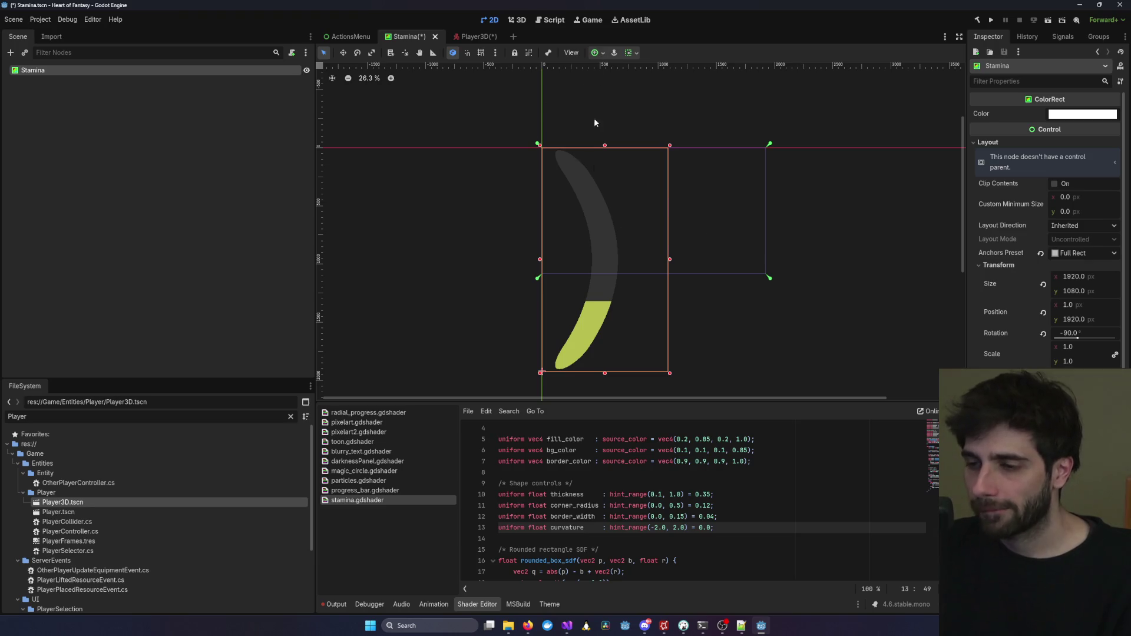
{"action": "left_click_drag", "start_coordinate": [597, 400], "coordinate": [597, 243]}
{"action": "scroll", "coordinate": [669, 367], "scroll_direction": "up", "scroll_amount": 1}
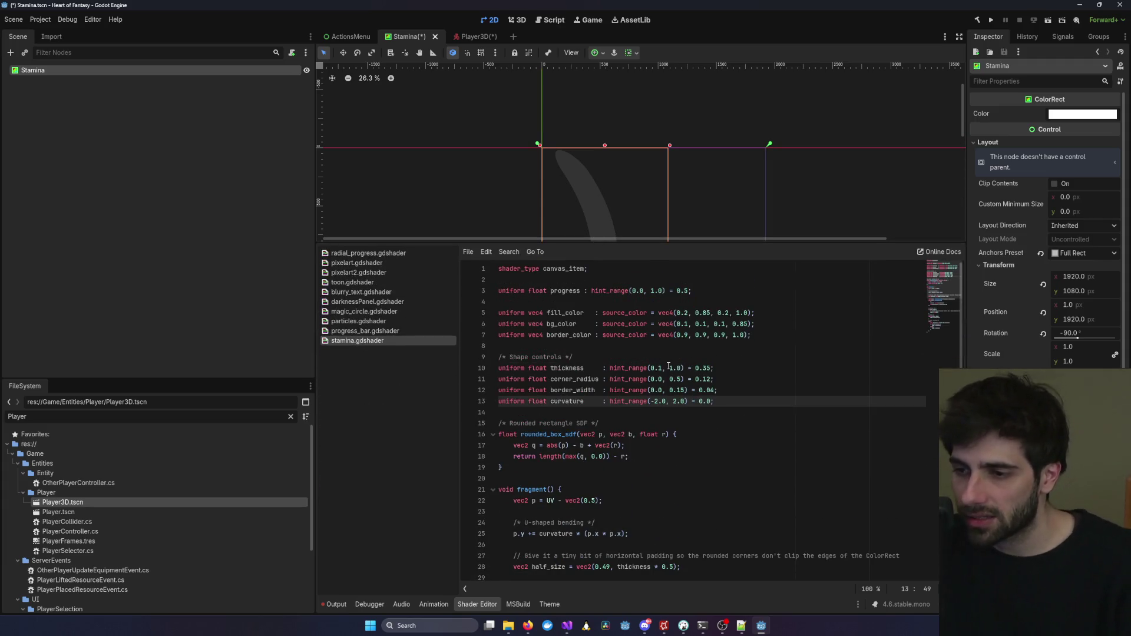
Save the Stamina scene and reapply the Full Rect anchor preset to the rect.
{"action": "scroll", "coordinate": [556, 325], "scroll_direction": "down", "scroll_amount": 7}
{"action": "scroll", "coordinate": [556, 324], "scroll_direction": "up", "scroll_amount": 5}
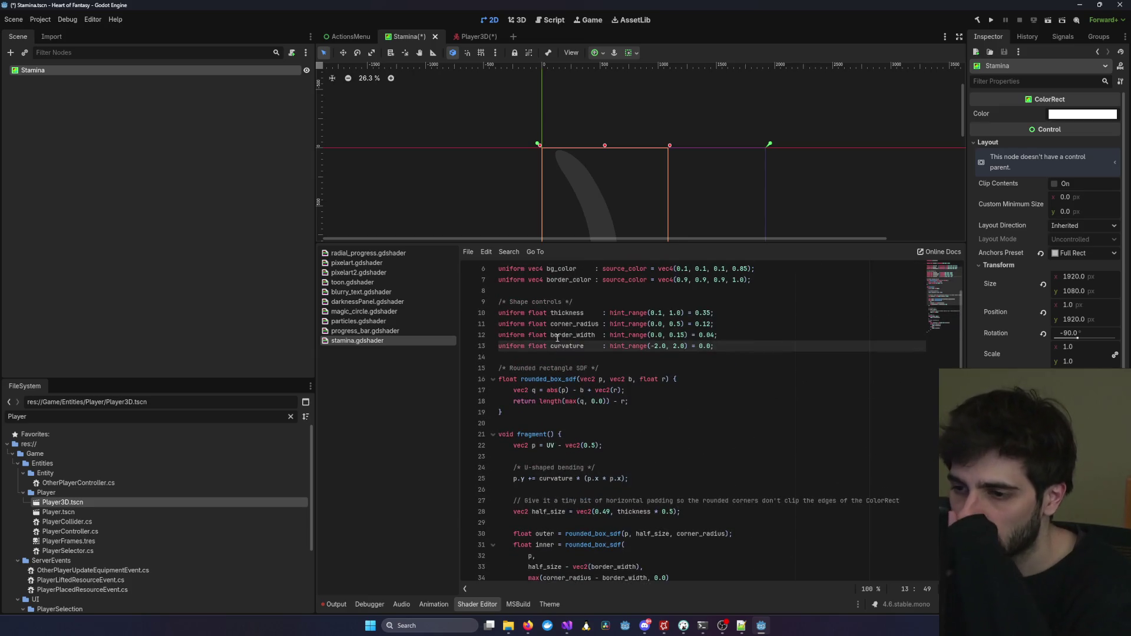
{"action": "scroll", "coordinate": [581, 383], "scroll_direction": "up", "scroll_amount": 2}
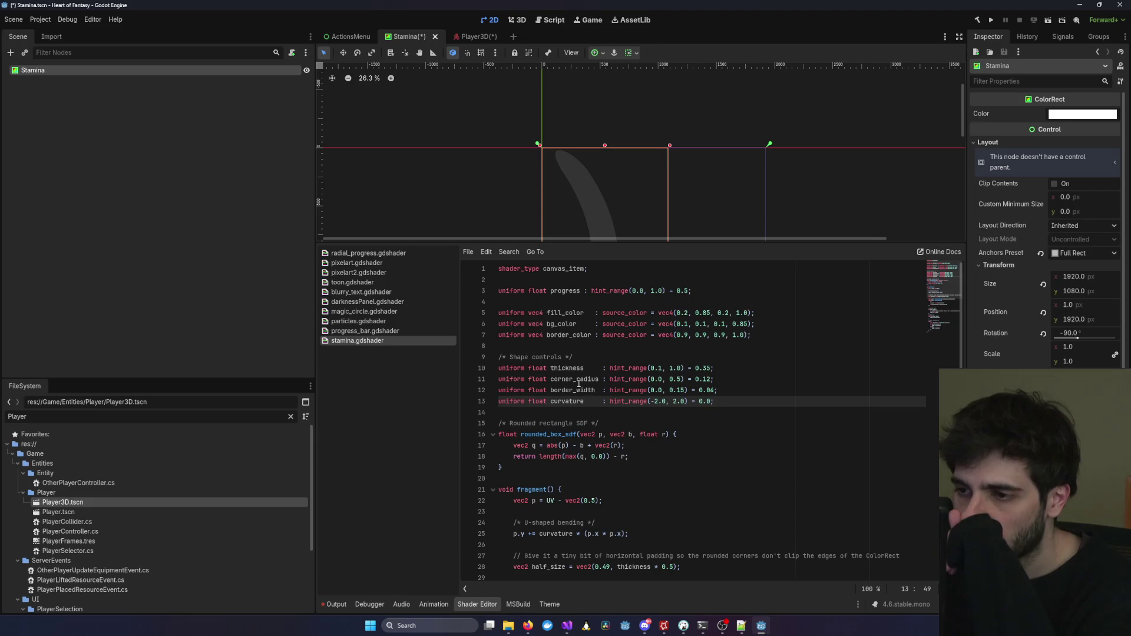
{"action": "scroll", "coordinate": [579, 383], "scroll_direction": "down", "scroll_amount": 8}
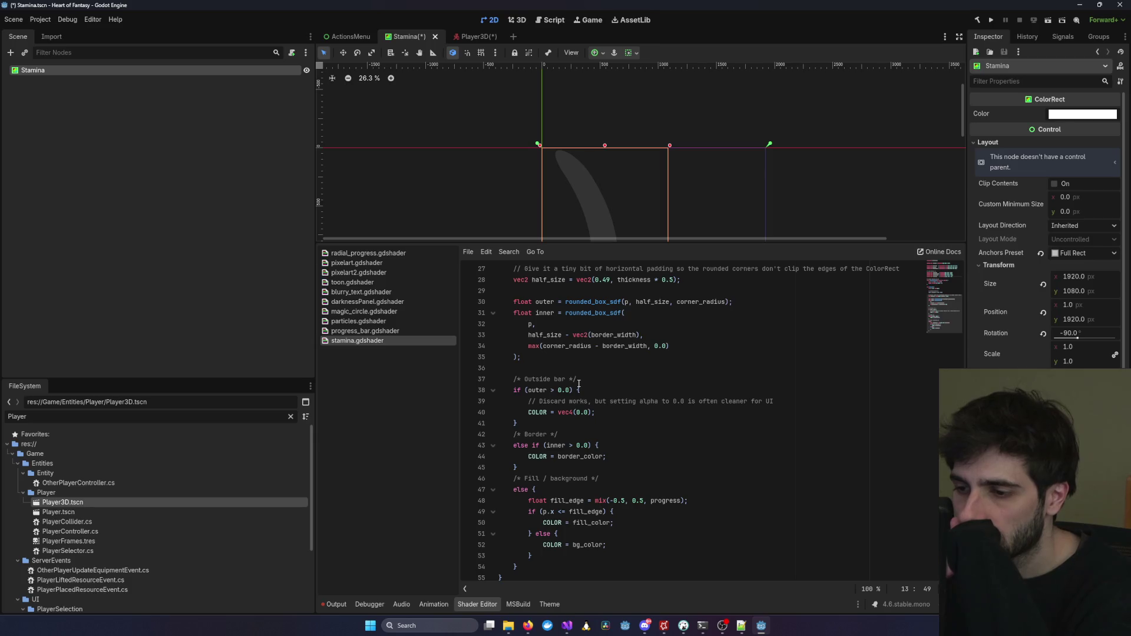
{"action": "scroll", "coordinate": [578, 383], "scroll_direction": "up", "scroll_amount": 5}
{"action": "key", "text": "ctrl+s"}
{"action": "left_click", "coordinate": [598, 52]}
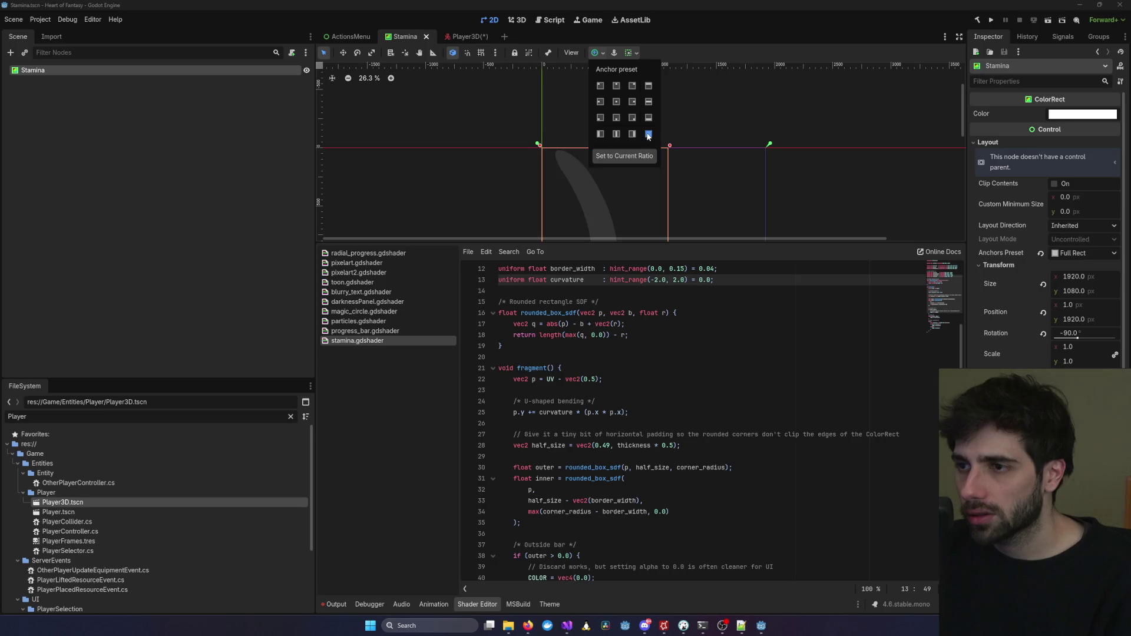
{"action": "left_click", "coordinate": [648, 135]}
Move the Stamina rect further down, undo an accidental resize, and save.
{"action": "scroll", "coordinate": [751, 148], "scroll_direction": "down", "scroll_amount": 5}
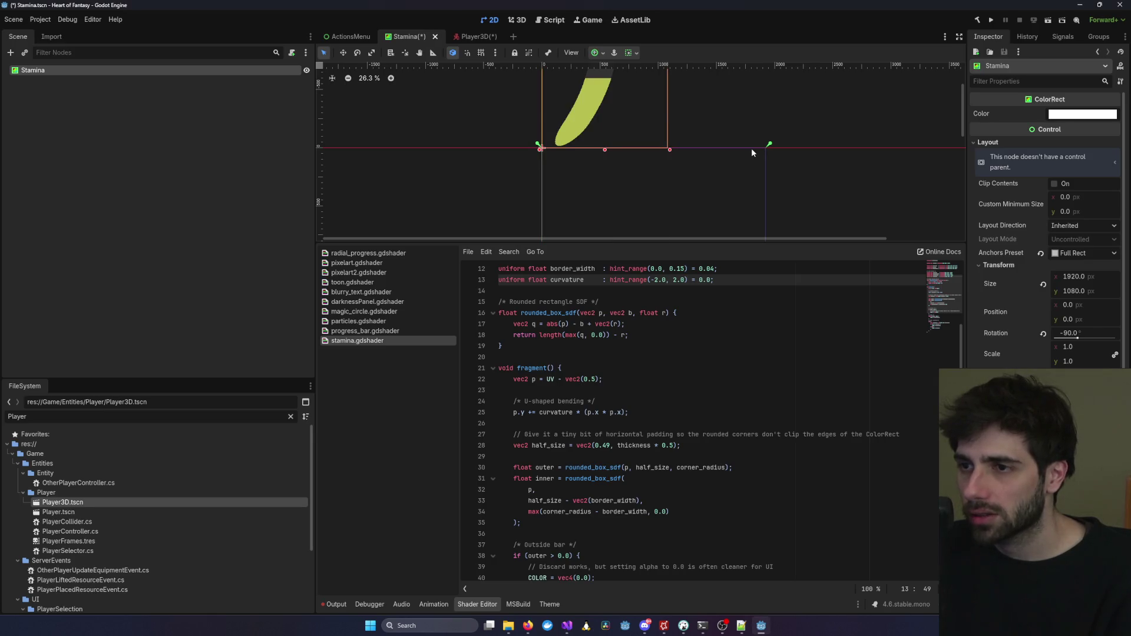
{"action": "left_click_drag", "start_coordinate": [709, 126], "coordinate": [706, 182]}
{"action": "scroll", "coordinate": [705, 185], "scroll_direction": "up", "scroll_amount": 4}
{"action": "scroll", "coordinate": [706, 183], "scroll_direction": "down", "scroll_amount": 2}
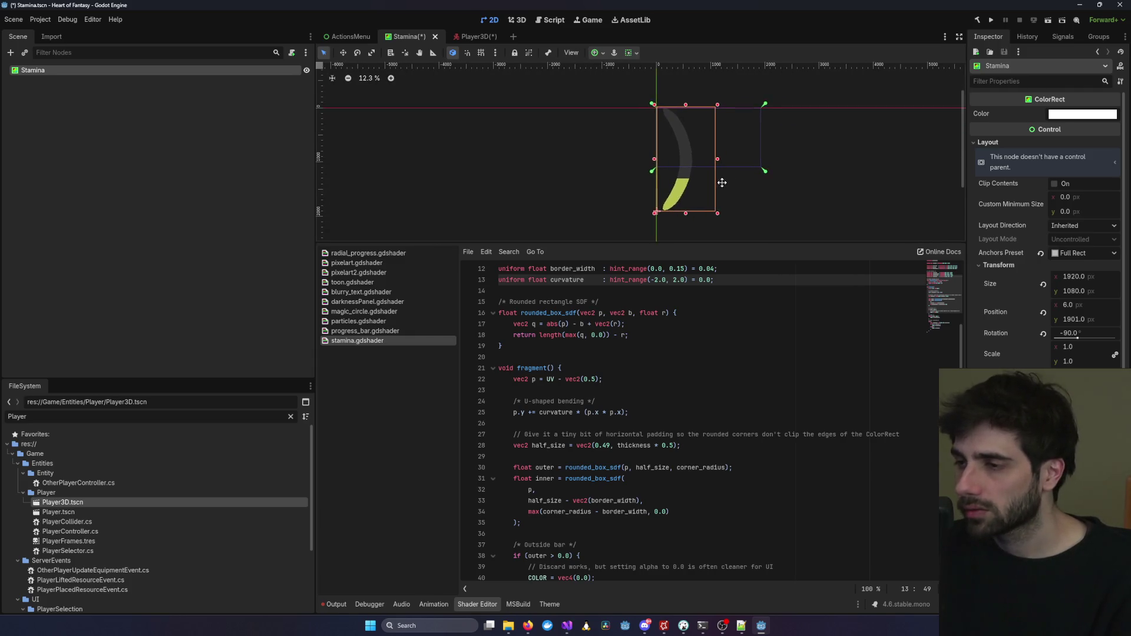
{"action": "left_click_drag", "start_coordinate": [720, 213], "coordinate": [683, 169]}
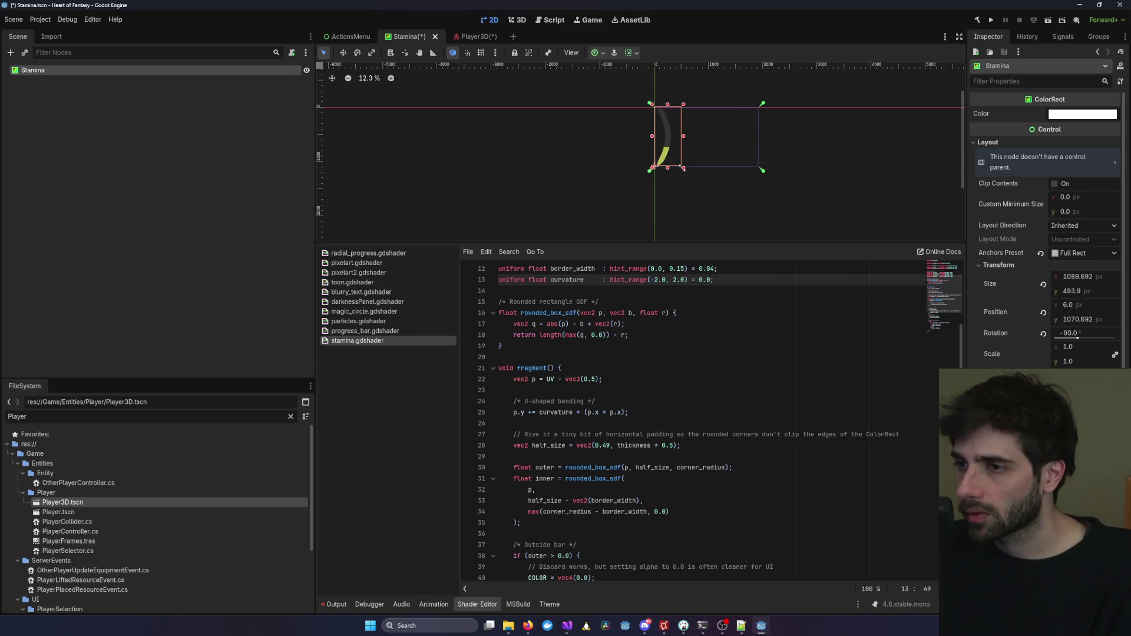
{"action": "key", "text": "ctrl+z"}
{"action": "key", "text": "ctrl+s"}
Hide the Stamina node from the canvas using its visibility toggle.
{"action": "scroll", "coordinate": [777, 212], "scroll_direction": "up", "scroll_amount": 3}
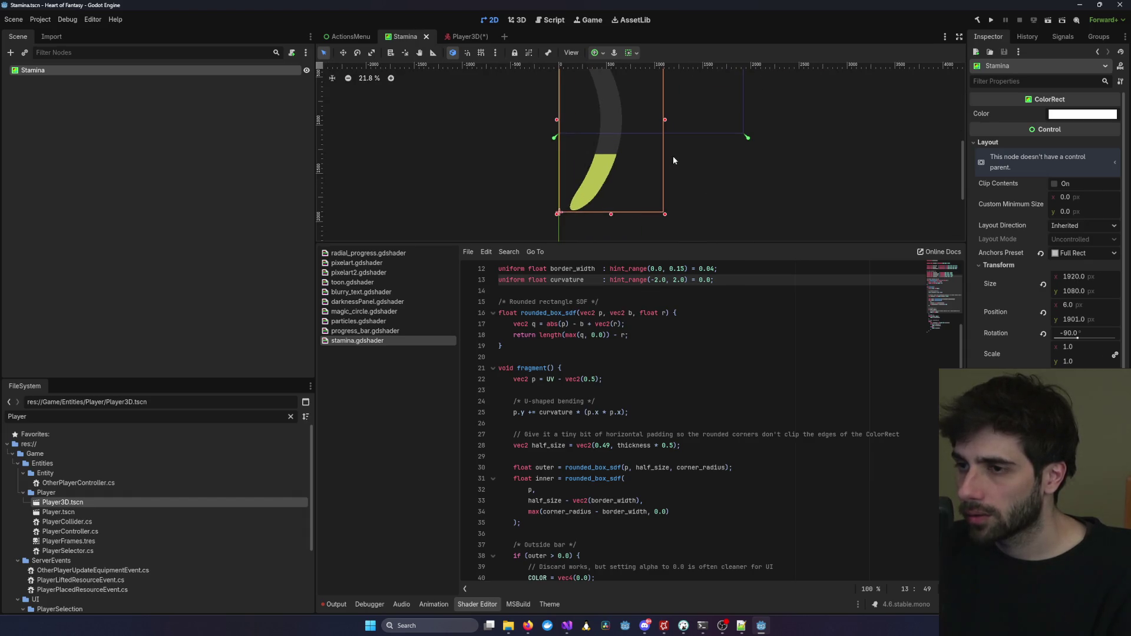
{"action": "scroll", "coordinate": [672, 159], "scroll_direction": "up", "scroll_amount": 1}
{"action": "left_click", "coordinate": [305, 71]}
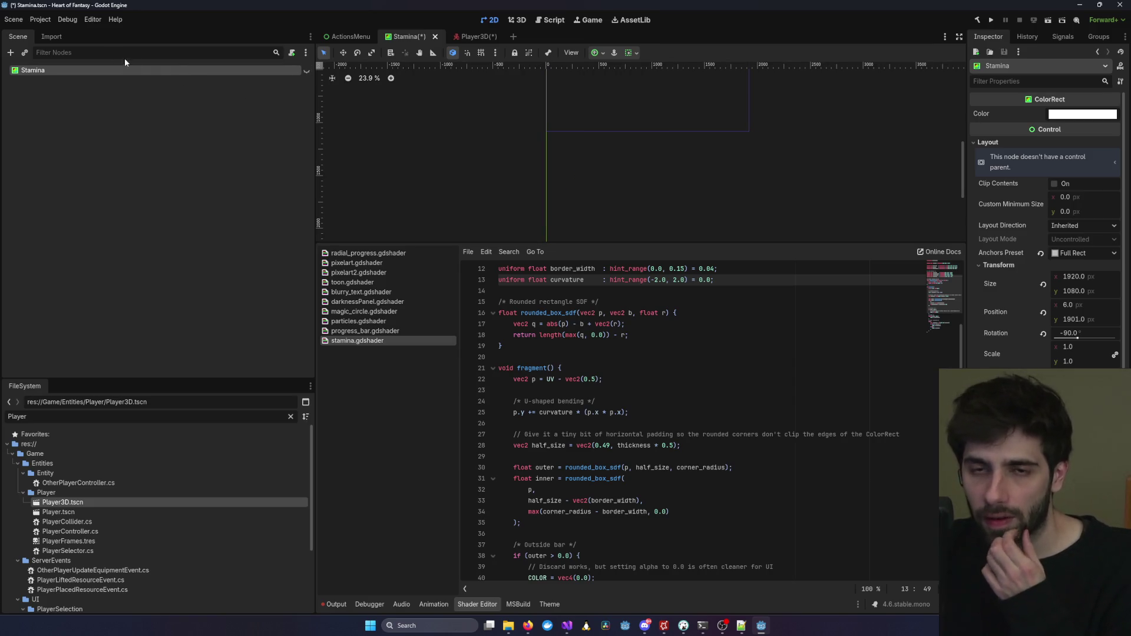
{"action": "left_click", "coordinate": [14, 53]}
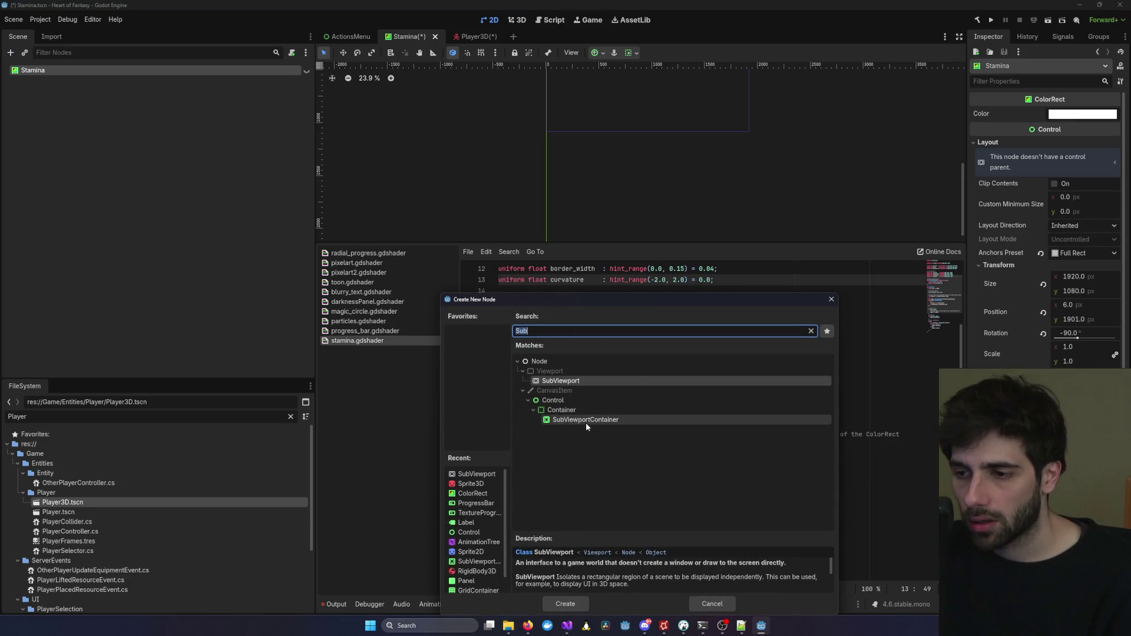
{"action": "type", "text": "Pr"}
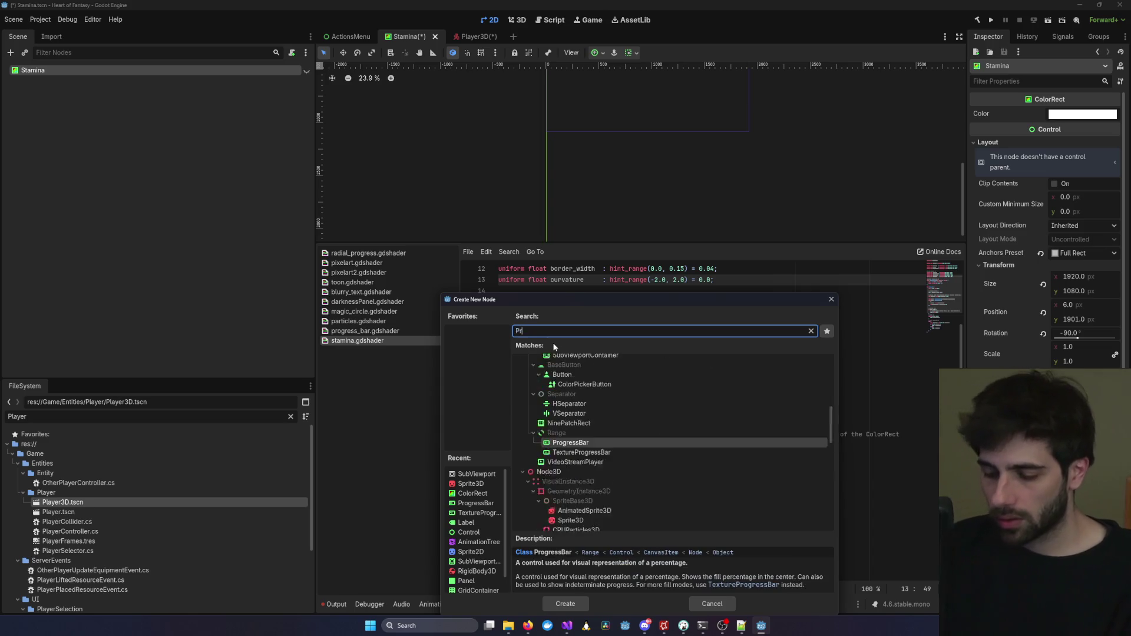
{"action": "type", "text": "ogress"}
{"action": "key", "text": "Return"}
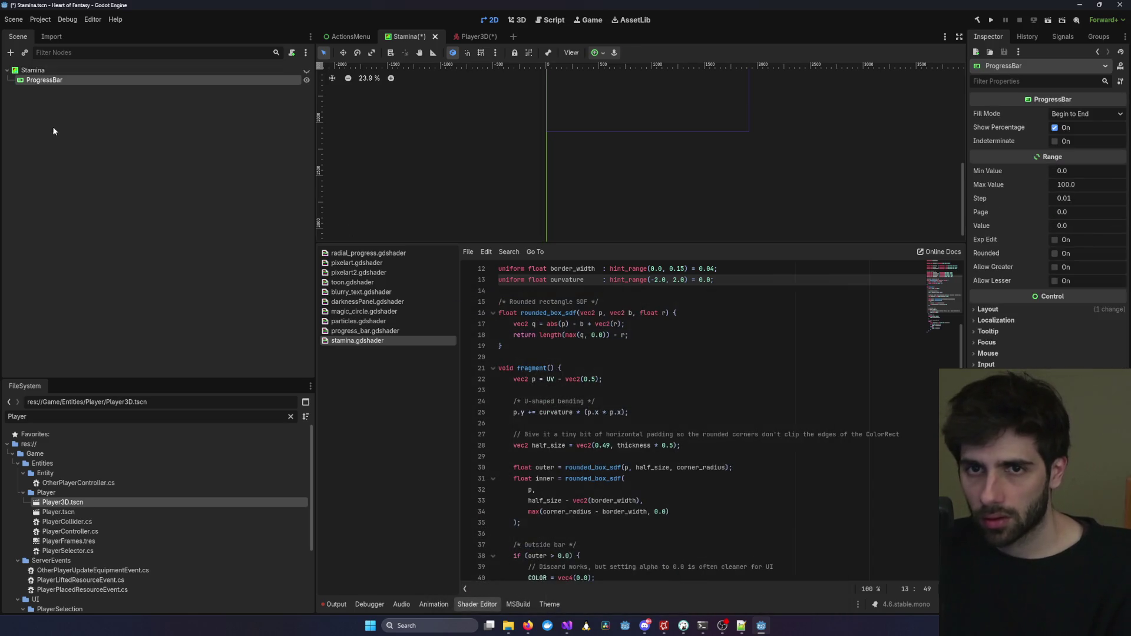
{"action": "key", "text": "ctrl+z"}
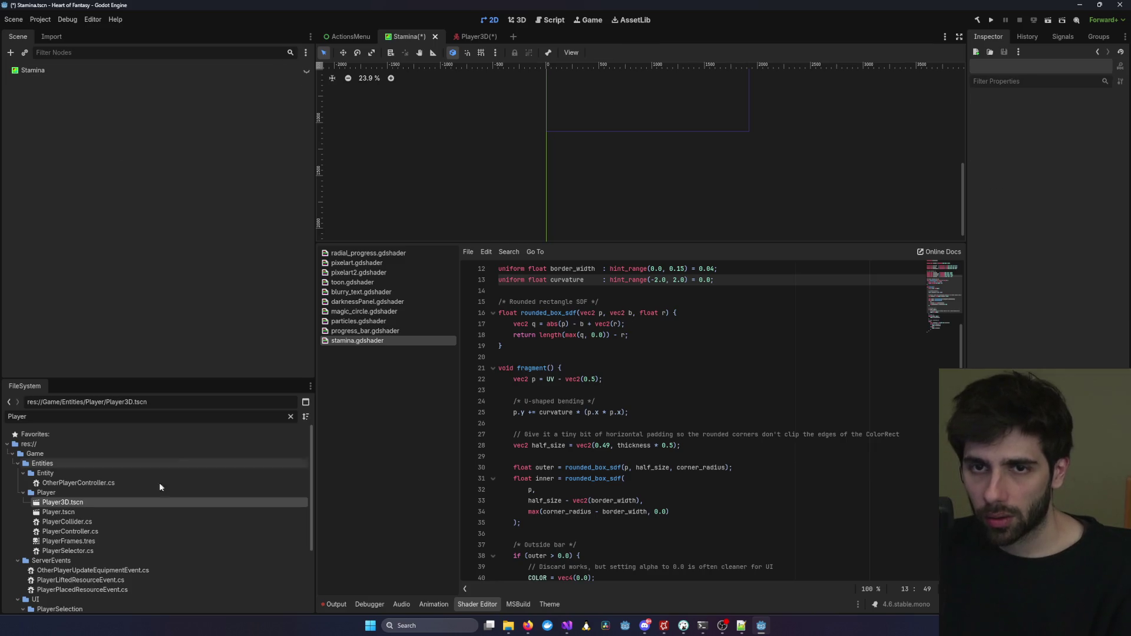
{"action": "scroll", "coordinate": [115, 531], "scroll_direction": "down", "scroll_amount": 3}
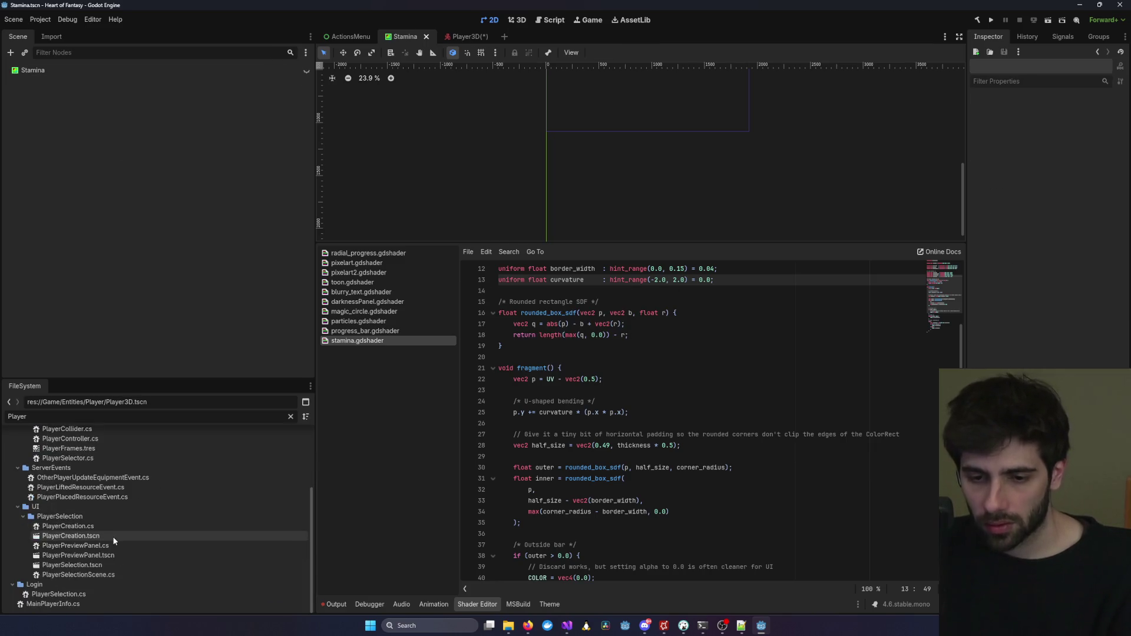
{"action": "scroll", "coordinate": [94, 525], "scroll_direction": "up", "scroll_amount": 2}
{"action": "left_click", "coordinate": [52, 420]}
{"action": "double_click", "coordinate": [52, 420]}
{"action": "scroll", "coordinate": [91, 484], "scroll_direction": "up", "scroll_amount": 5}
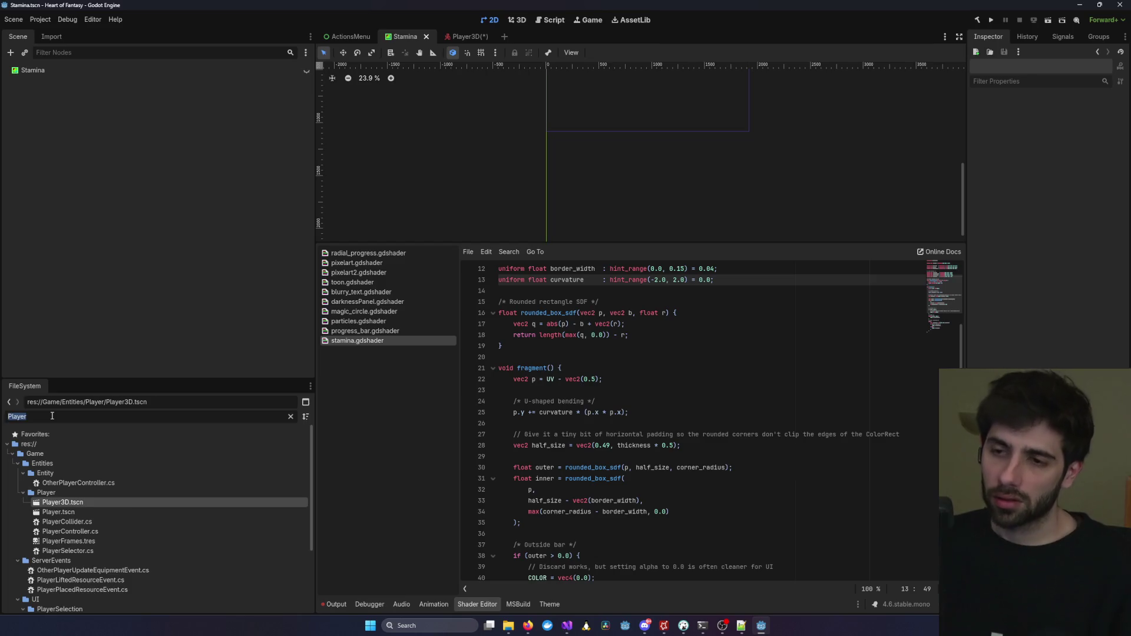
{"action": "scroll", "coordinate": [614, 126], "scroll_direction": "up", "scroll_amount": 3}
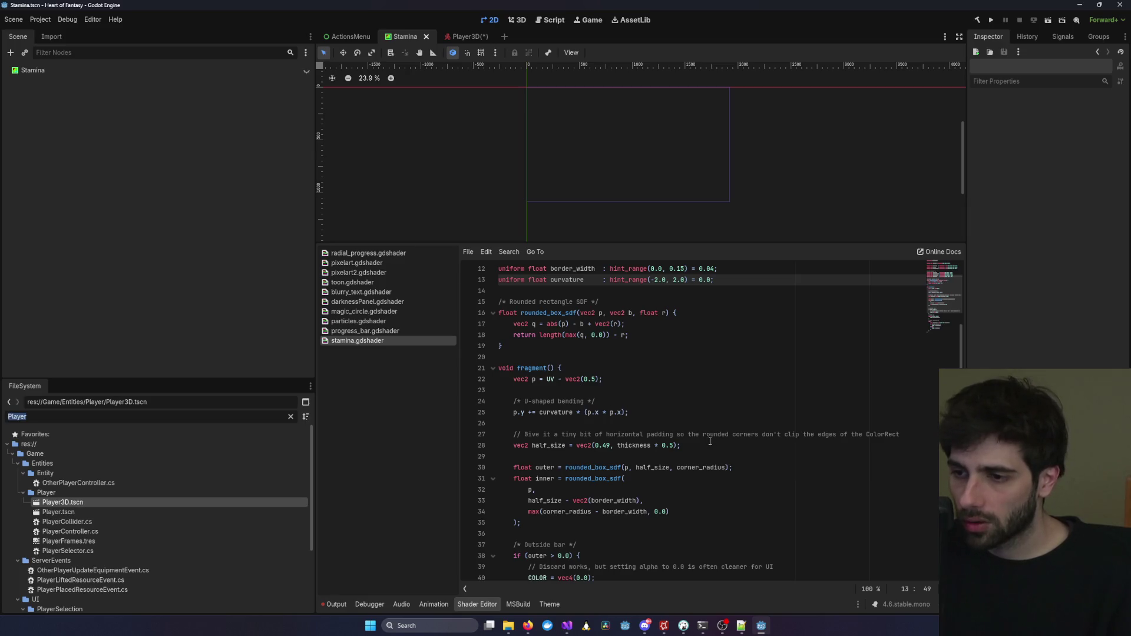
{"action": "scroll", "coordinate": [711, 441], "scroll_direction": "down", "scroll_amount": 5}
{"action": "scroll", "coordinate": [708, 442], "scroll_direction": "up", "scroll_amount": 5}
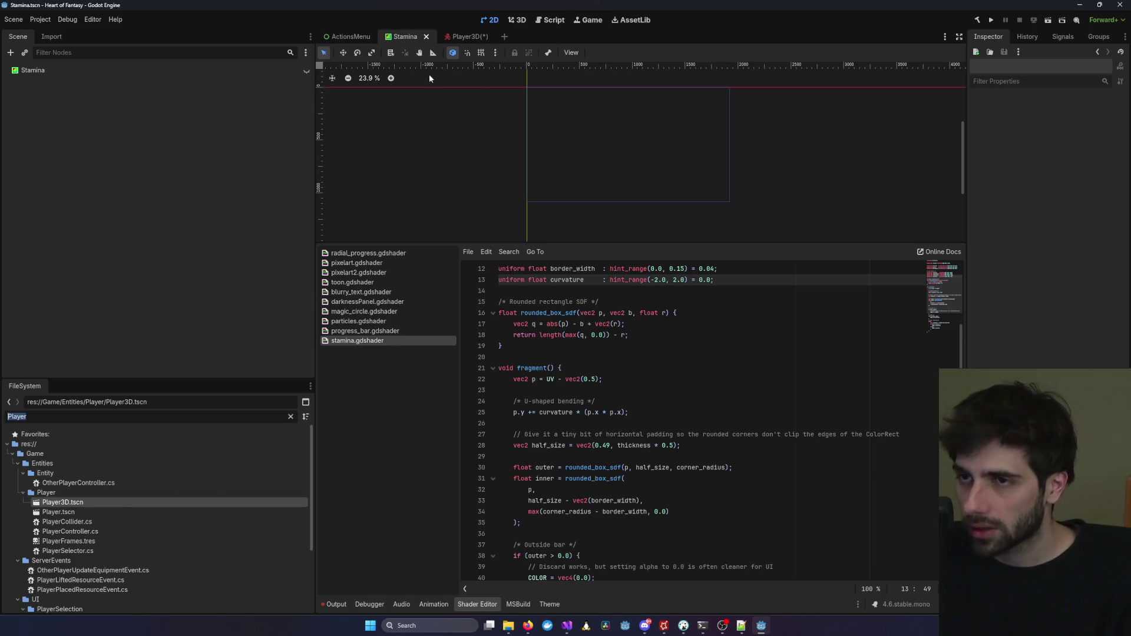
{"action": "left_click", "coordinate": [462, 36]}
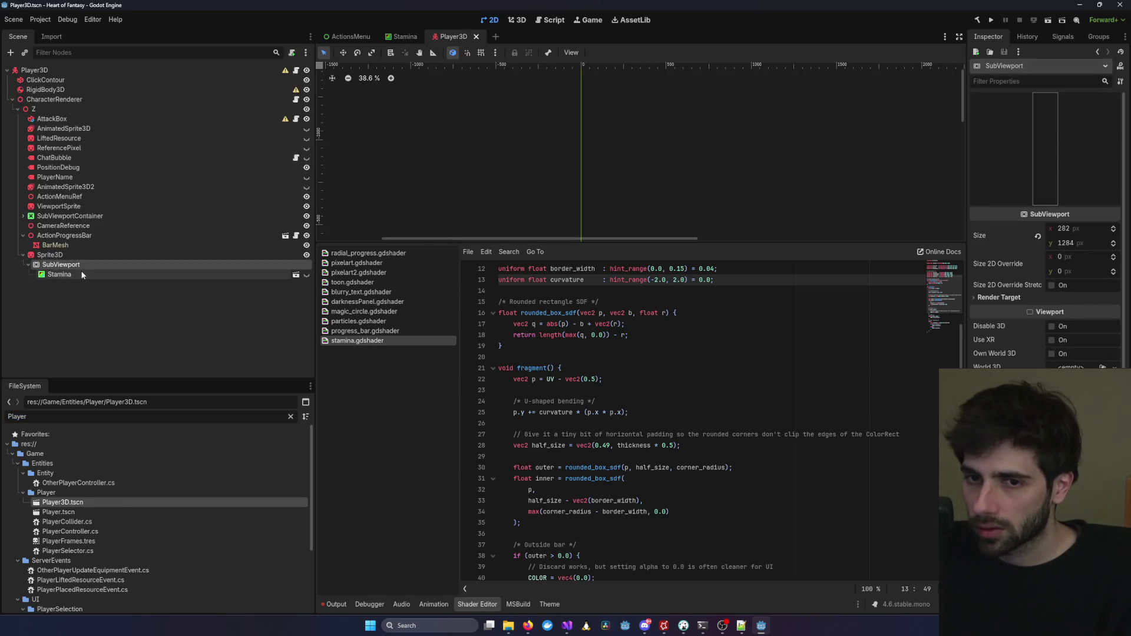
{"action": "left_click_drag", "start_coordinate": [513, 241], "coordinate": [513, 418]}
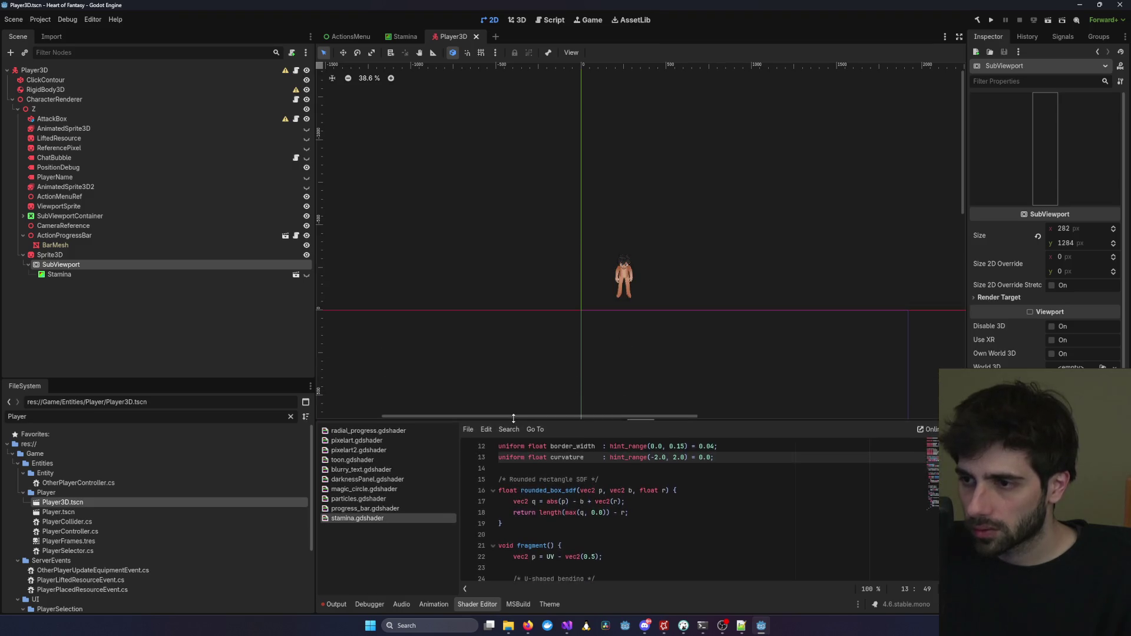
{"action": "left_click", "coordinate": [400, 36]}
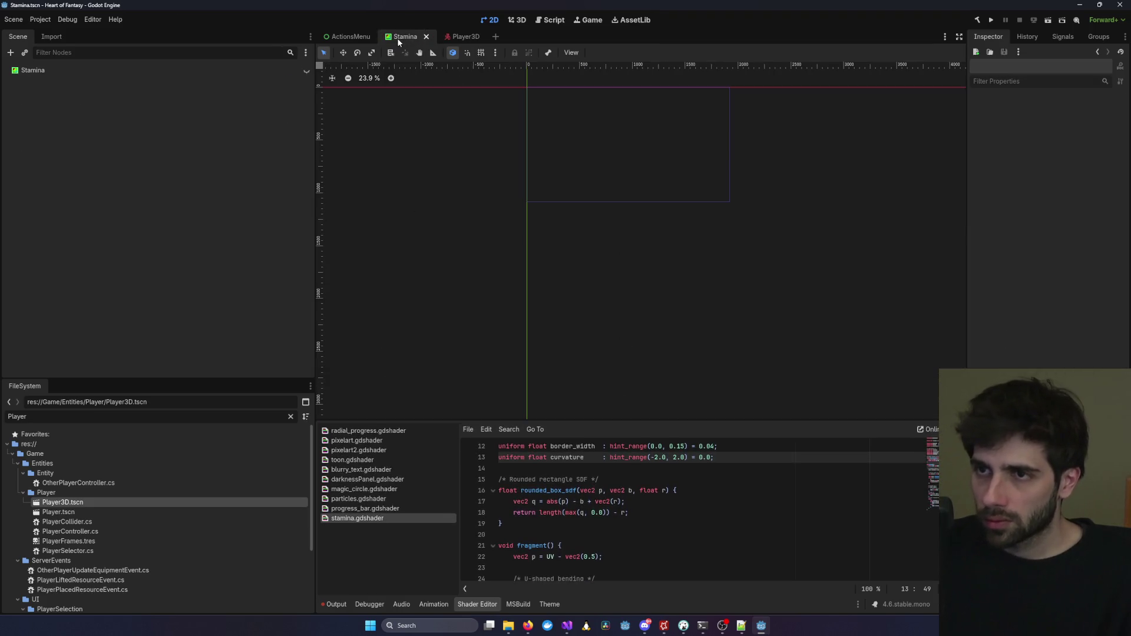
Filter FileSystem by 'Stamina' and create a new Progress scene in StaminaProgressBar.
{"action": "left_click", "coordinate": [73, 416]}
{"action": "key", "text": "ctrl+a"}
{"action": "key", "text": "BackSpace"}
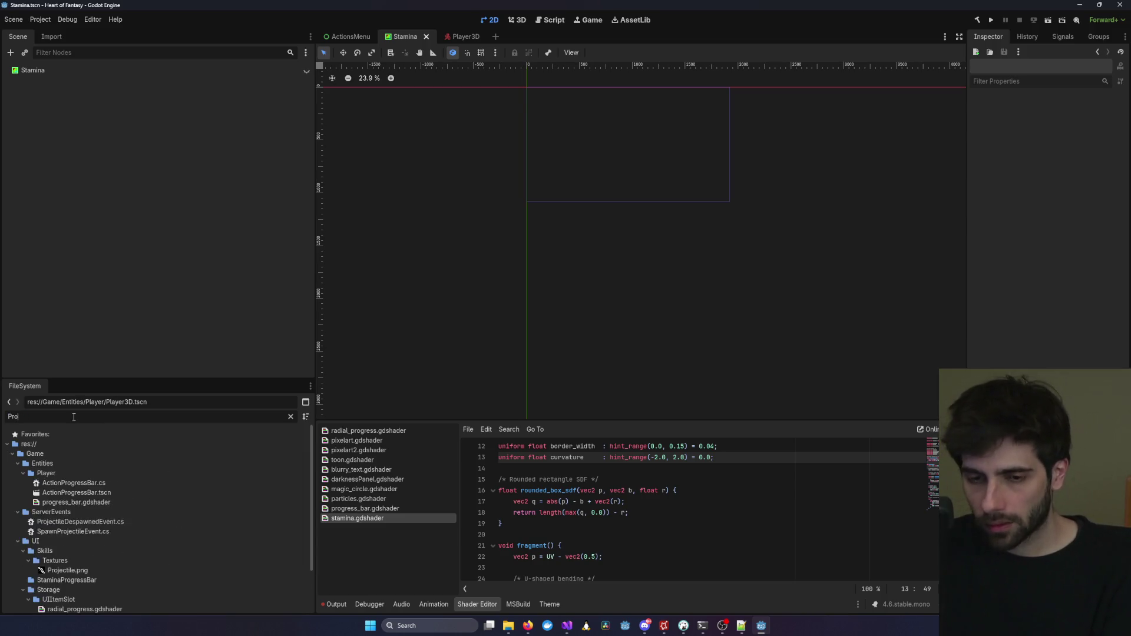
{"action": "type", "text": "Stamina"}
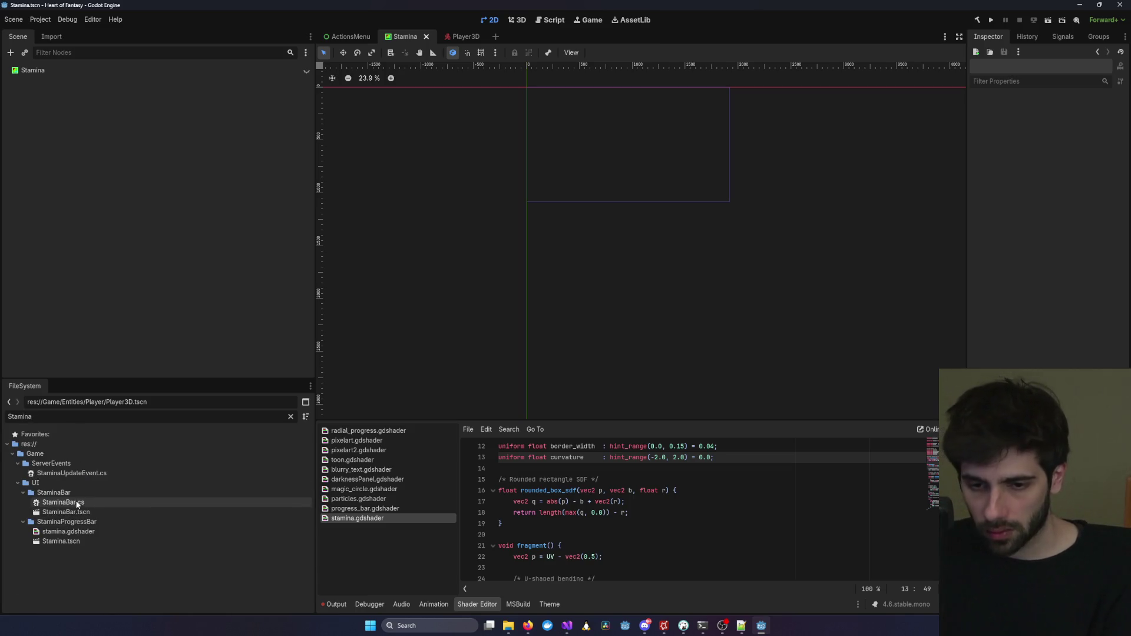
{"action": "left_click", "coordinate": [64, 521]}
{"action": "right_click", "coordinate": [75, 521]}
{"action": "mouse_move", "coordinate": [128, 458]}
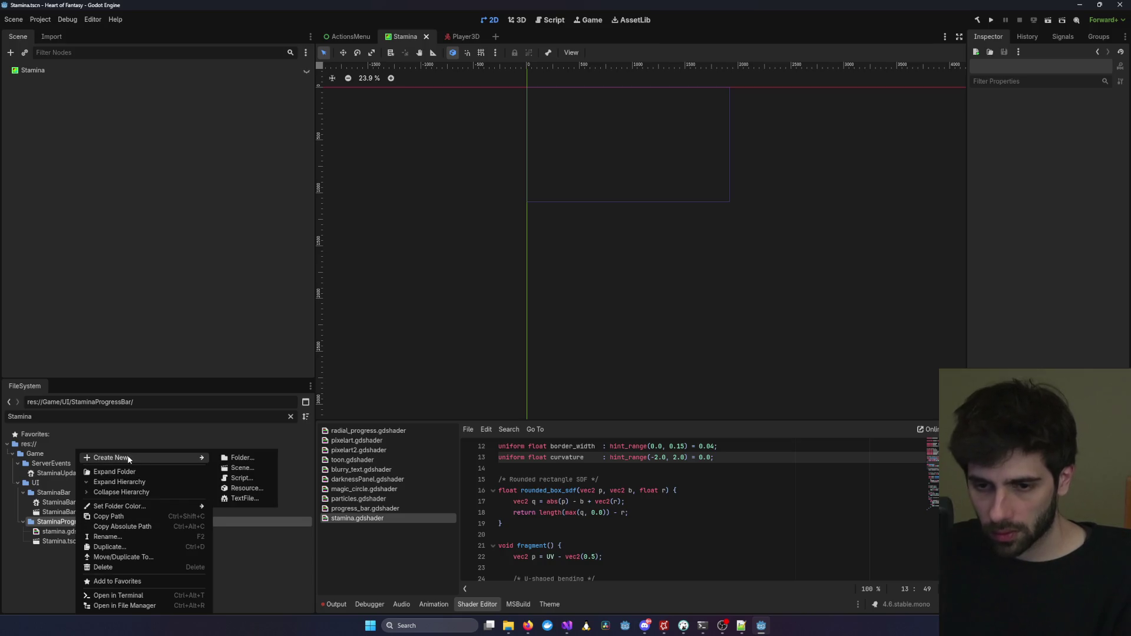
{"action": "left_click", "coordinate": [241, 468]}
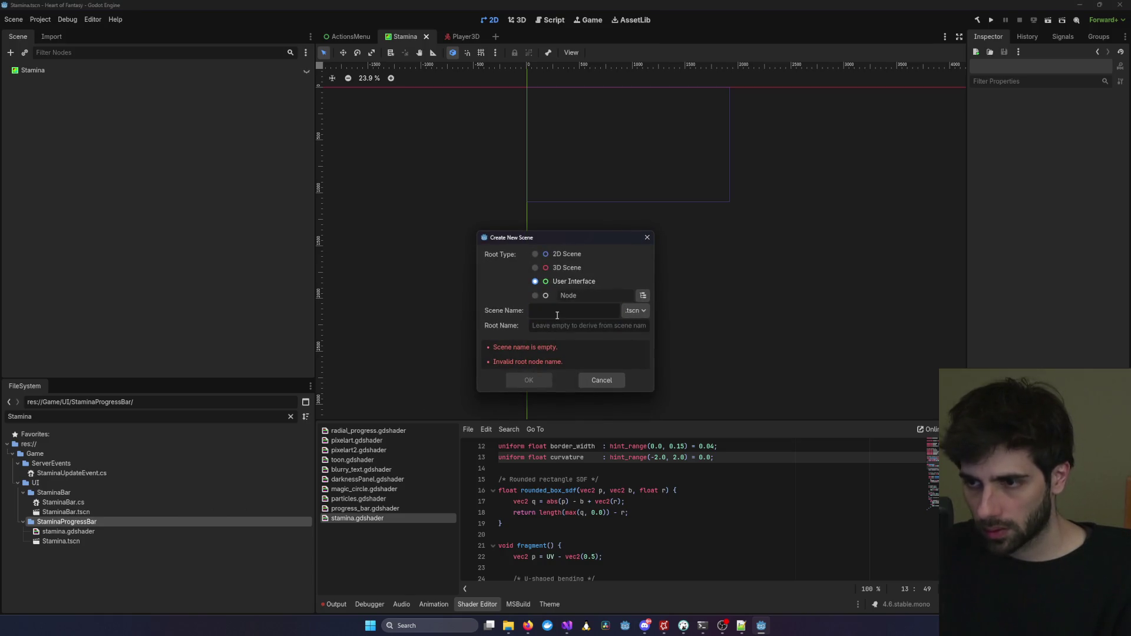
{"action": "type", "text": "Progres"}
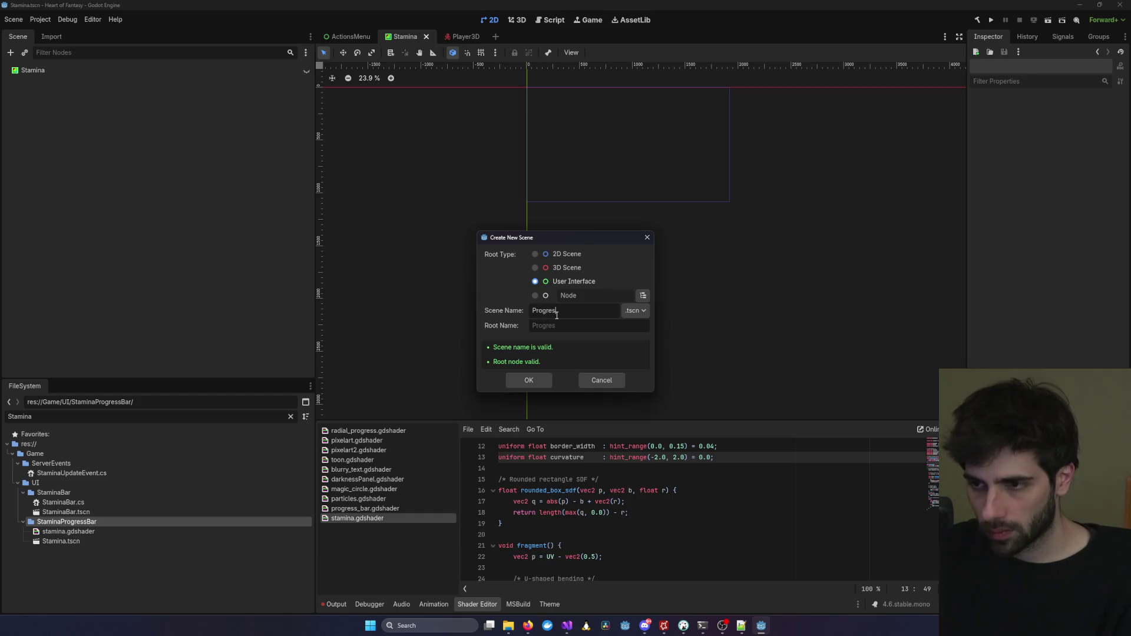
{"action": "type", "text": "s"}
{"action": "key", "text": "Return"}
Change the Progress root node's type to ProgressBar.
{"action": "right_click", "coordinate": [66, 71]}
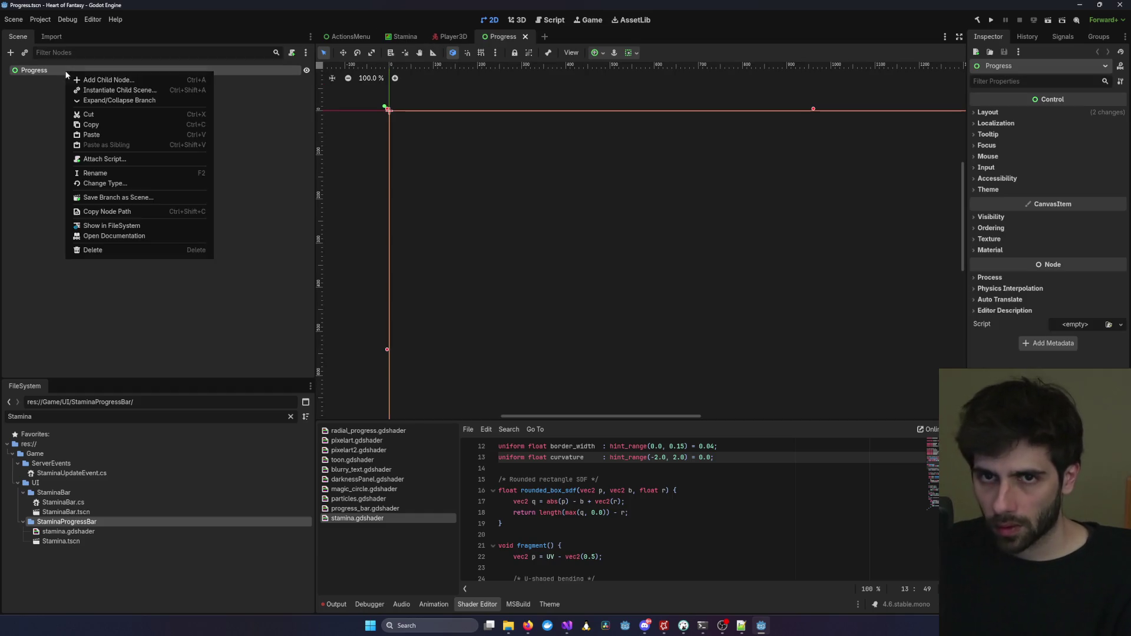
{"action": "left_click", "coordinate": [142, 183]}
{"action": "type", "text": "Progres"}
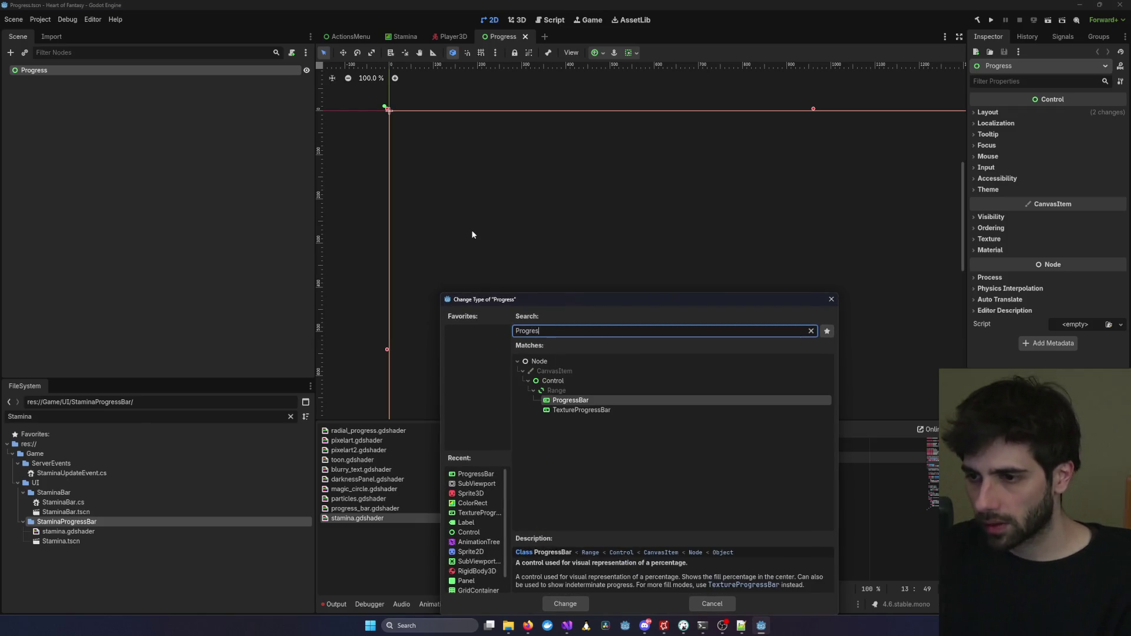
{"action": "key", "text": "Return"}
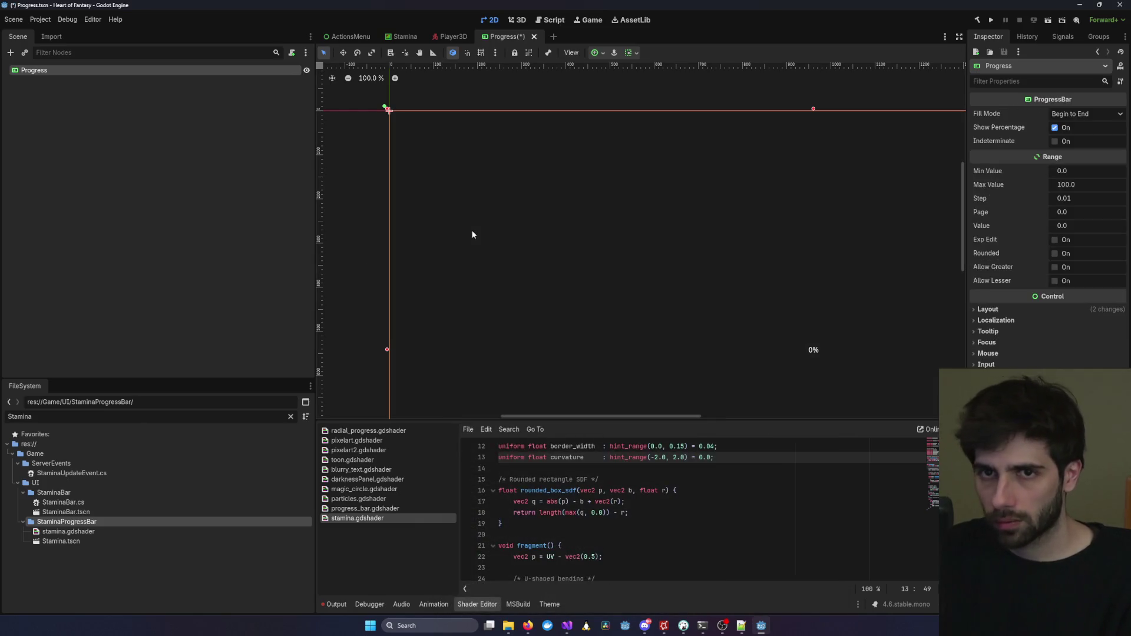
Shrink the ProgressBar rectangle, set its Value to 50, and save the Progress scene.
{"action": "key", "text": "f"}
{"action": "mouse_move", "coordinate": [804, 365]}
{"action": "left_mouse_down"}
{"action": "mouse_move", "coordinate": [772, 318]}
{"action": "mouse_move", "coordinate": [660, 232]}
{"action": "mouse_move", "coordinate": [609, 220]}
{"action": "mouse_move", "coordinate": [612, 208]}
{"action": "left_mouse_up"}
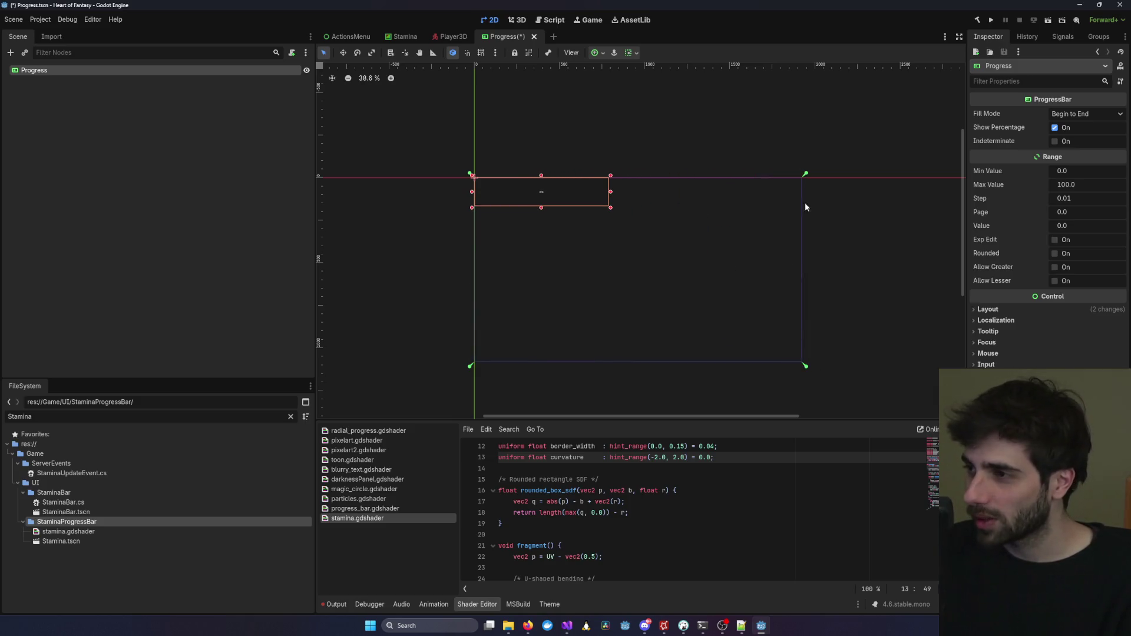
{"action": "left_click_drag", "start_coordinate": [1059, 229], "coordinate": [1080, 230]}
{"action": "left_click", "coordinate": [1060, 226]}
{"action": "type", "text": "50"}
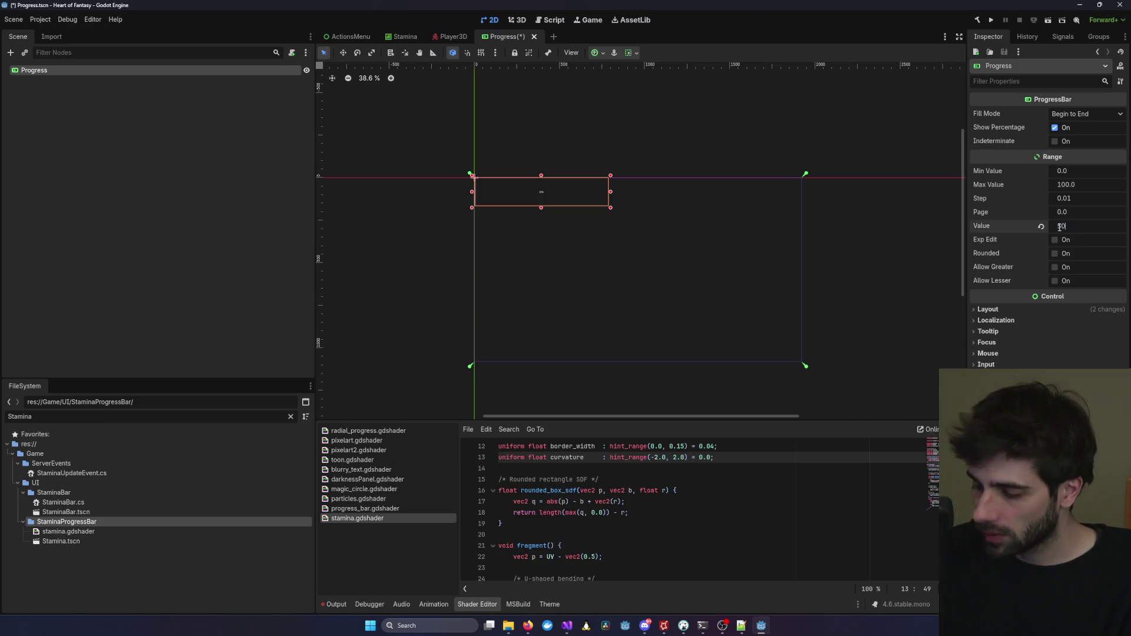
{"action": "key", "text": "Return"}
{"action": "key", "text": "ctrl+s"}
Set the ProgressBar's Max Value to 1 and its Value to 0.5.
{"action": "scroll", "coordinate": [559, 215], "scroll_direction": "up", "scroll_amount": 3}
{"action": "left_click_drag", "start_coordinate": [542, 215], "coordinate": [587, 239]}
{"action": "left_click_drag", "start_coordinate": [560, 226], "coordinate": [552, 228]}
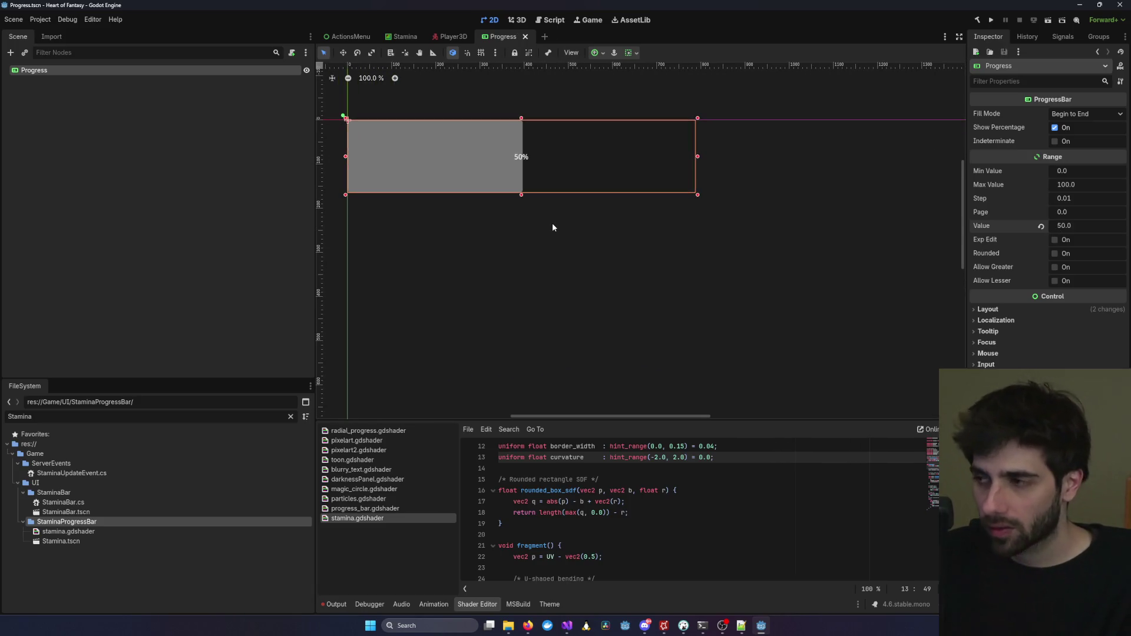
{"action": "left_click", "coordinate": [1088, 185]}
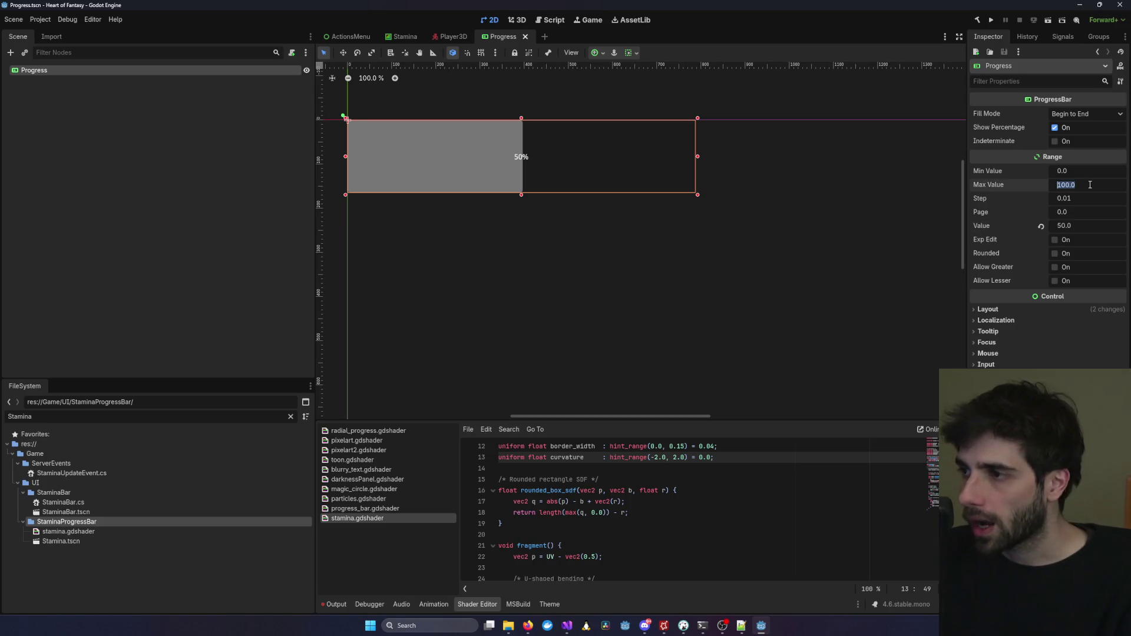
{"action": "type", "text": "1"}
{"action": "left_click", "coordinate": [1077, 226]}
{"action": "type", "text": "0"}
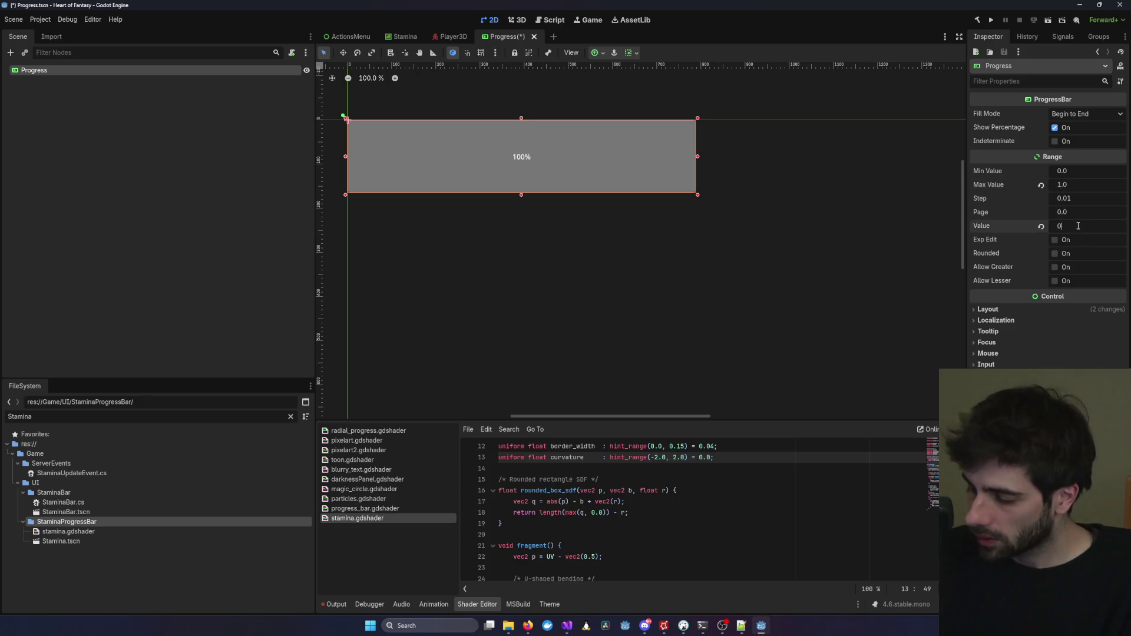
{"action": "type", "text": ".5"}
{"action": "key", "text": "Return"}
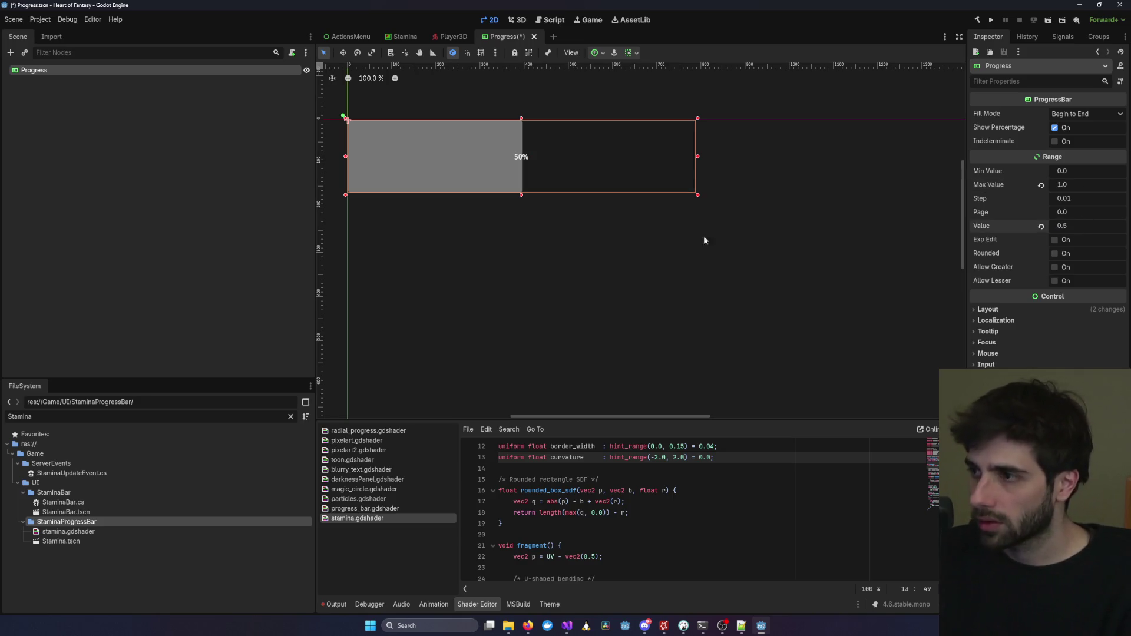
Select the Progress bar, frame it on the canvas, and save the Progress scene.
{"action": "left_click", "coordinate": [720, 309]}
{"action": "left_click", "coordinate": [177, 71]}
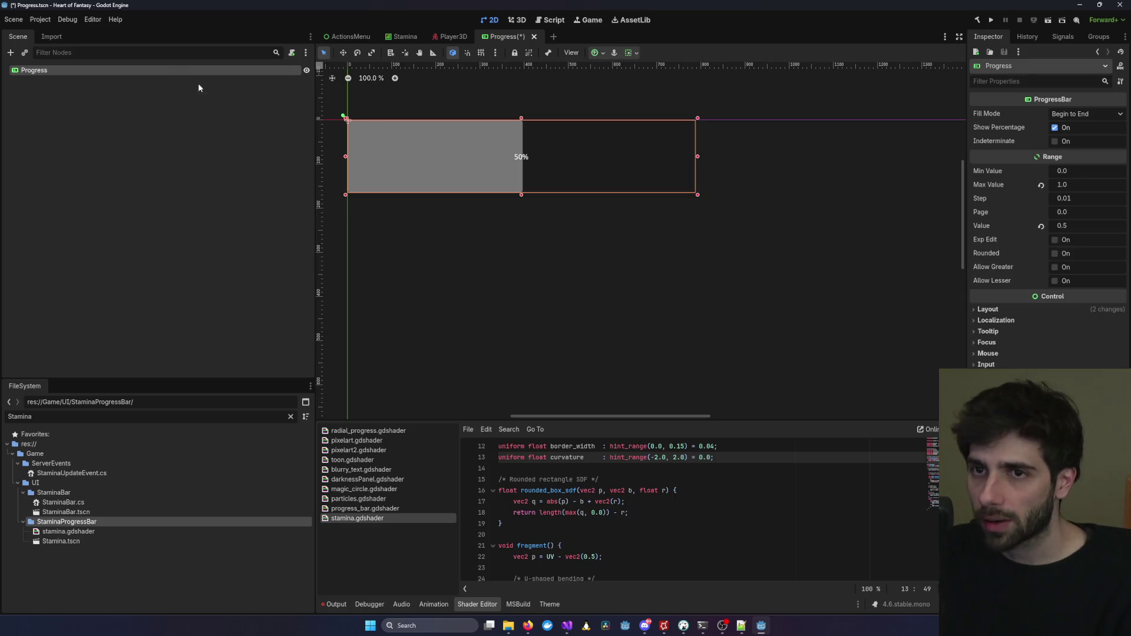
{"action": "scroll", "coordinate": [675, 252], "scroll_direction": "down", "scroll_amount": 5}
{"action": "scroll", "coordinate": [672, 255], "scroll_direction": "up", "scroll_amount": 5}
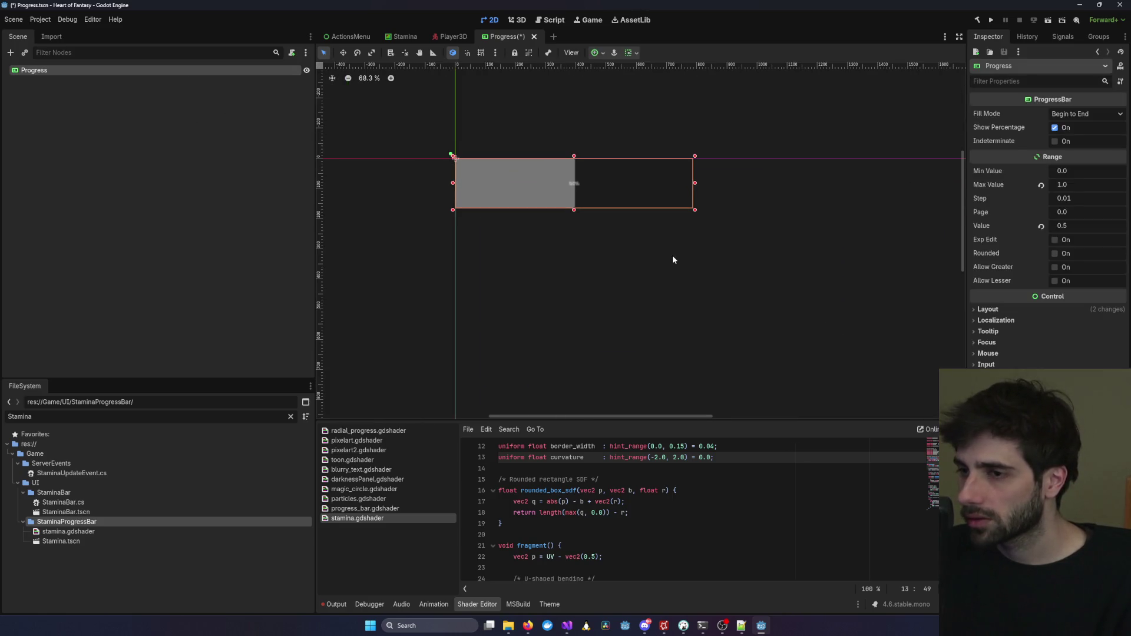
{"action": "scroll", "coordinate": [577, 246], "scroll_direction": "down", "scroll_amount": 5}
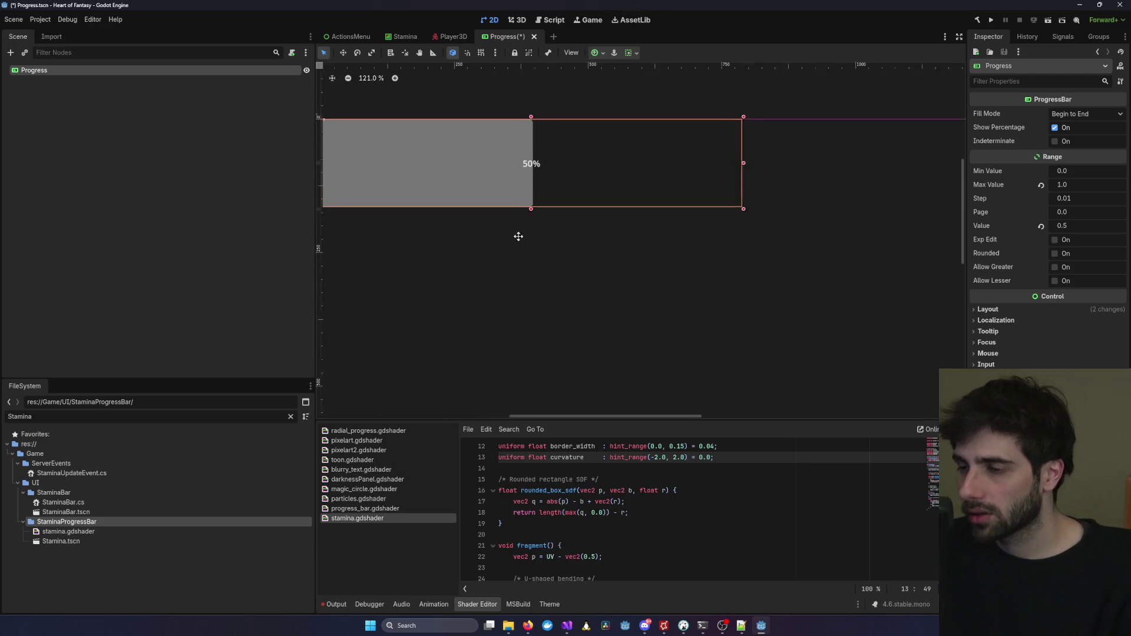
{"action": "mouse_move", "coordinate": [734, 330]}
{"action": "left_mouse_down"}
{"action": "mouse_move", "coordinate": [674, 280]}
{"action": "mouse_move", "coordinate": [805, 308]}
{"action": "left_mouse_up"}
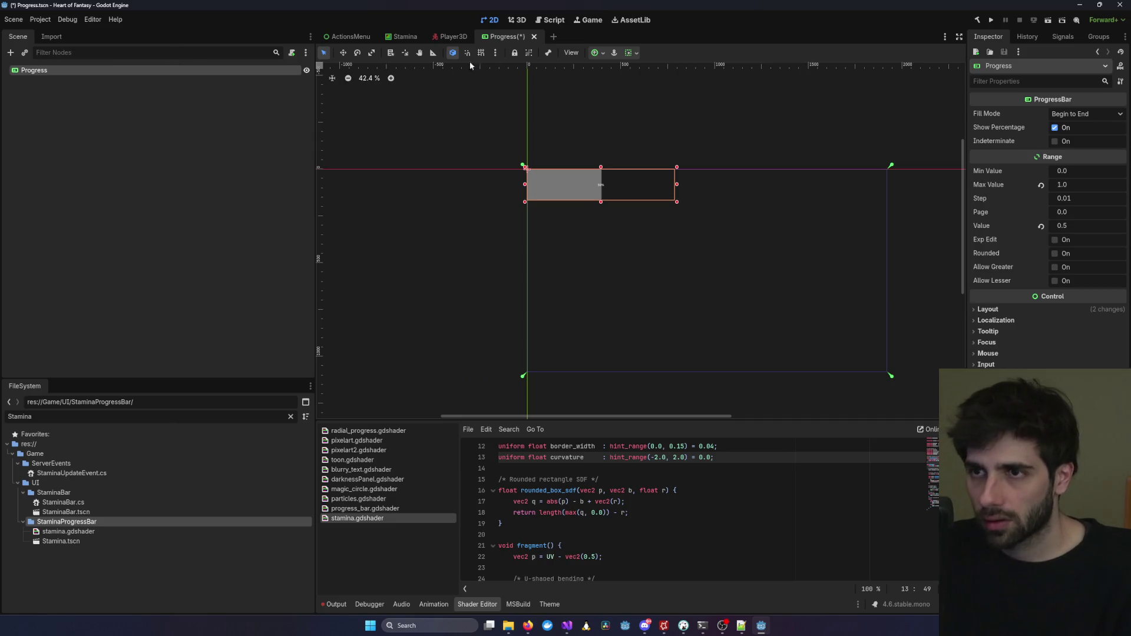
{"action": "key", "text": "ctrl+s"}
Apply the Full Rect anchor preset to the Progress bar, save, and return to Player3D.
{"action": "left_click", "coordinate": [602, 53]}
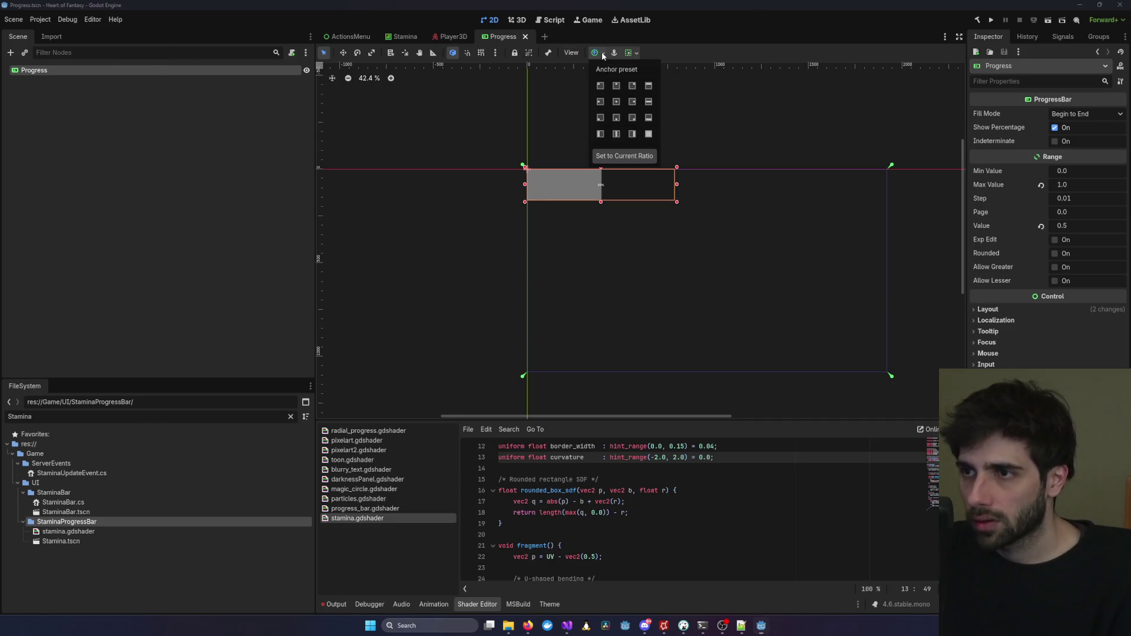
{"action": "left_click", "coordinate": [649, 134]}
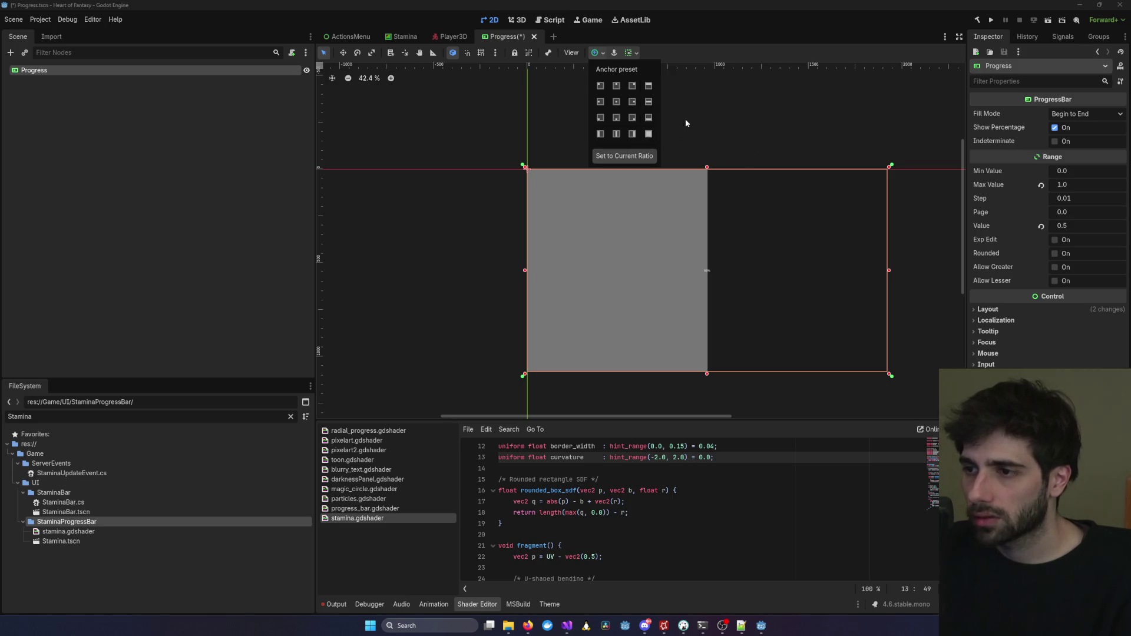
{"action": "key", "text": "ctrl+s"}
{"action": "left_click", "coordinate": [453, 37]}
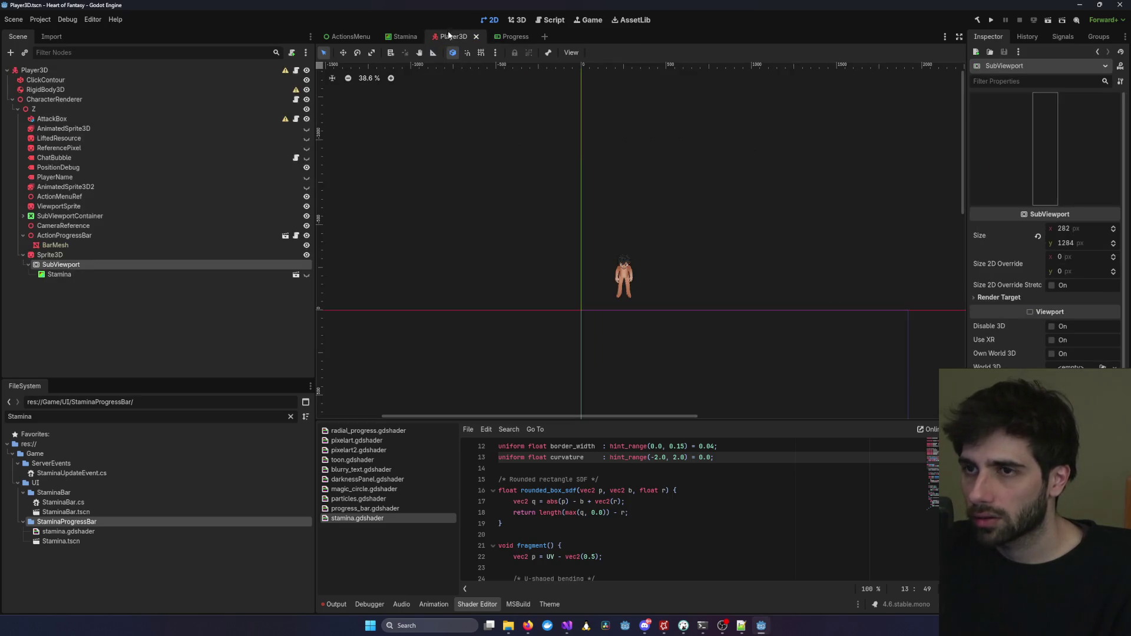
Inspect the Sprite3D and Stamina nodes and clear the Stamina filter in the FileSystem dock.
{"action": "left_click", "coordinate": [518, 19]}
{"action": "left_click", "coordinate": [662, 250]}
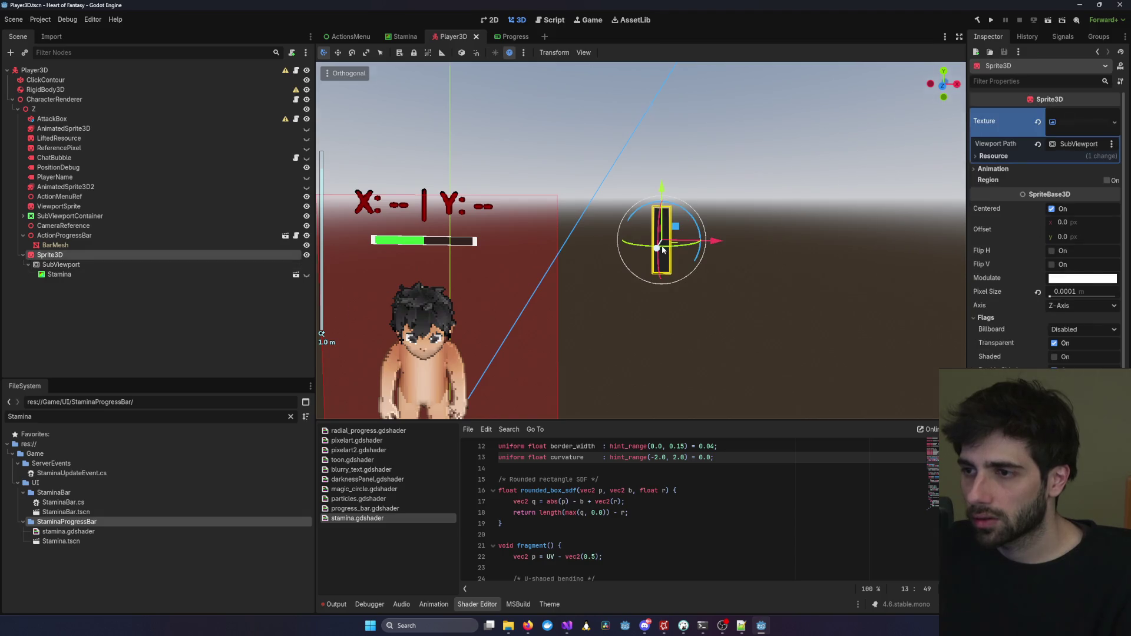
{"action": "scroll", "coordinate": [663, 250], "scroll_direction": "up", "scroll_amount": 5}
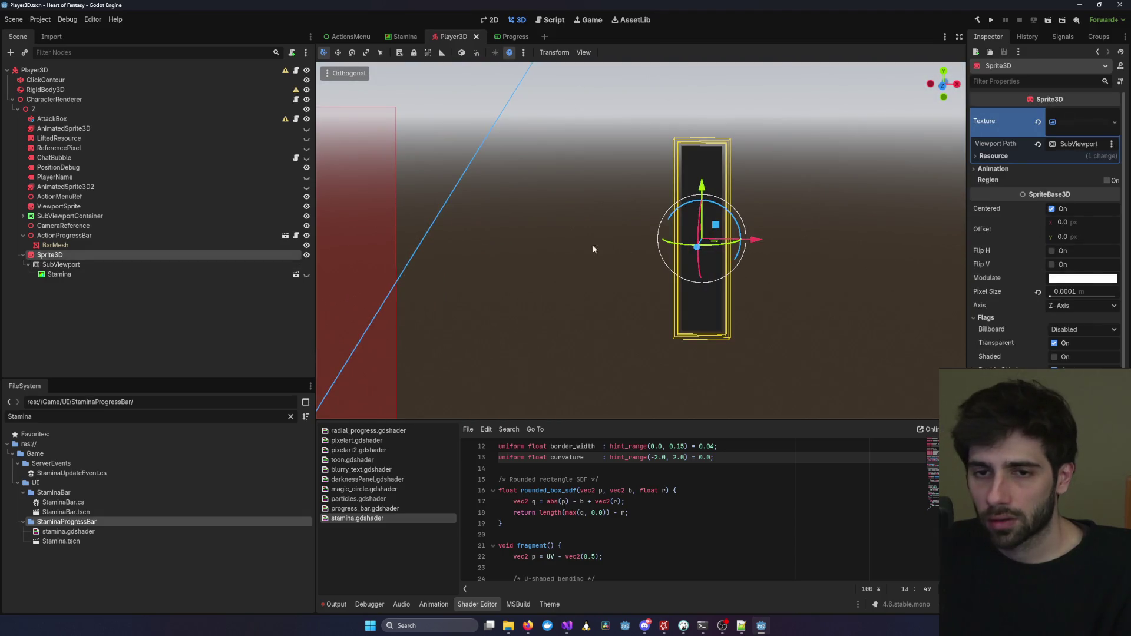
{"action": "left_click", "coordinate": [133, 276]}
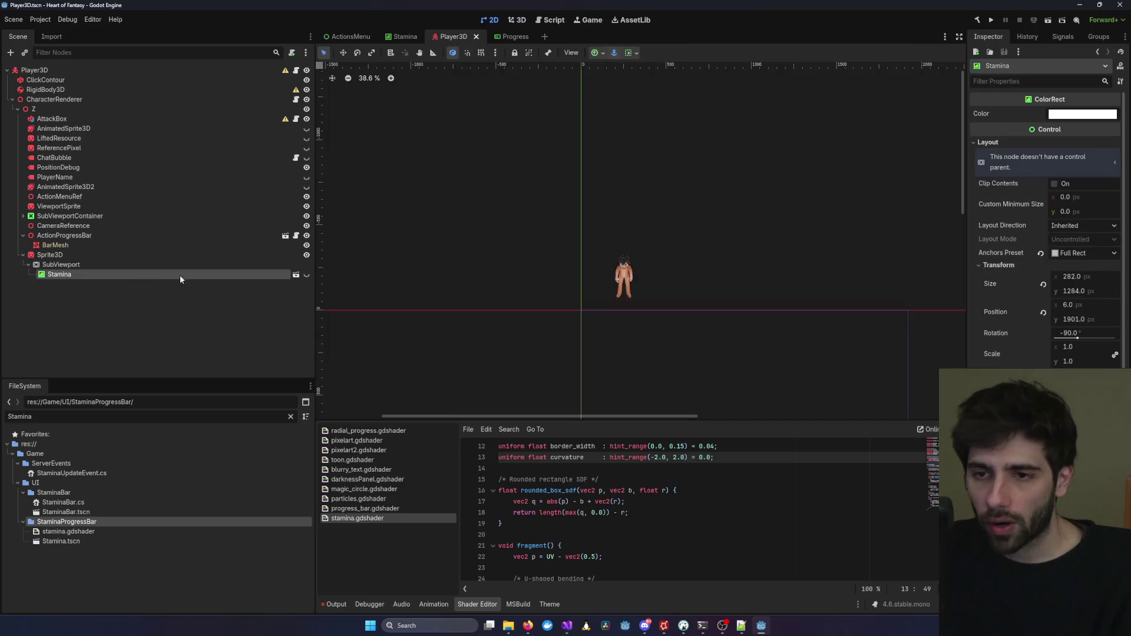
{"action": "left_click", "coordinate": [83, 541]}
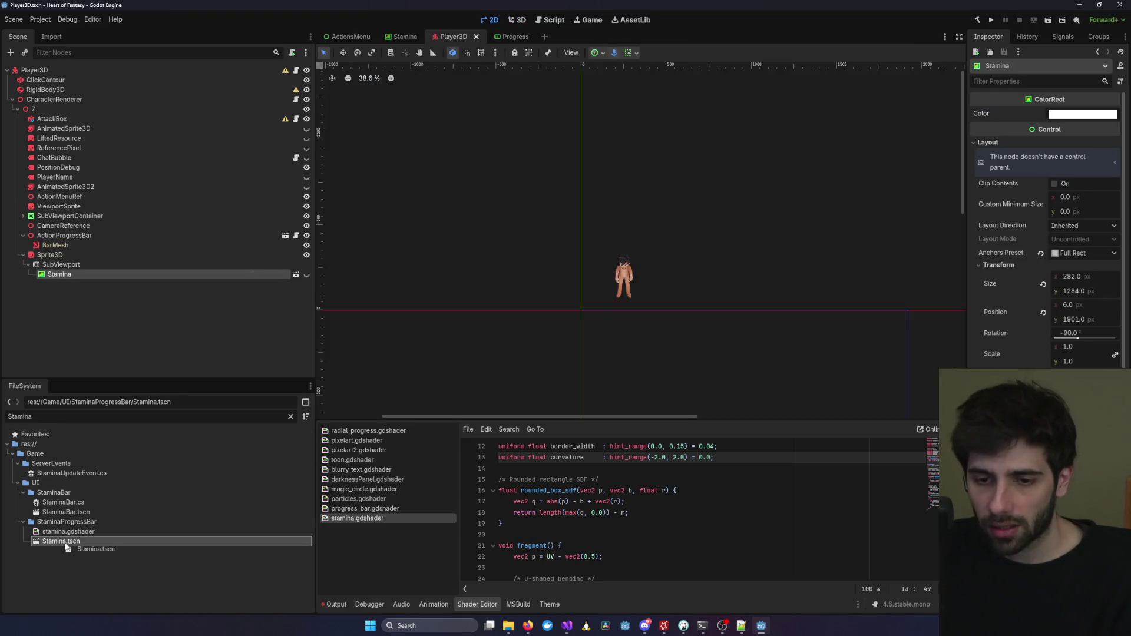
{"action": "left_click", "coordinate": [510, 37]}
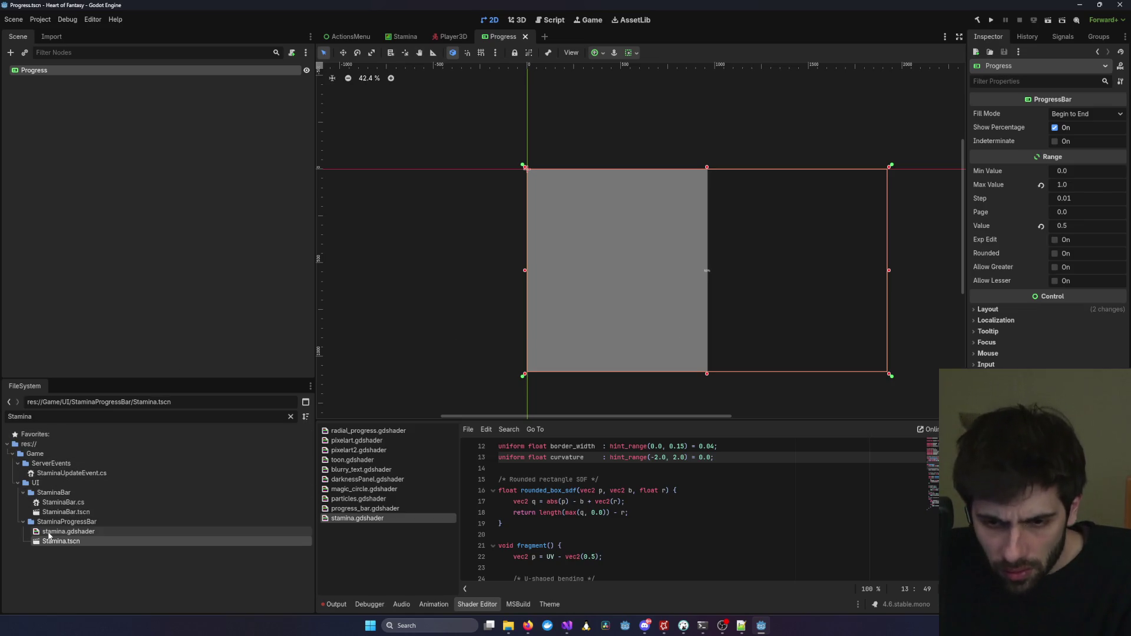
{"action": "left_click", "coordinate": [55, 415]}
{"action": "key", "text": "ctrl+a"}
{"action": "key", "text": "BackSpace"}
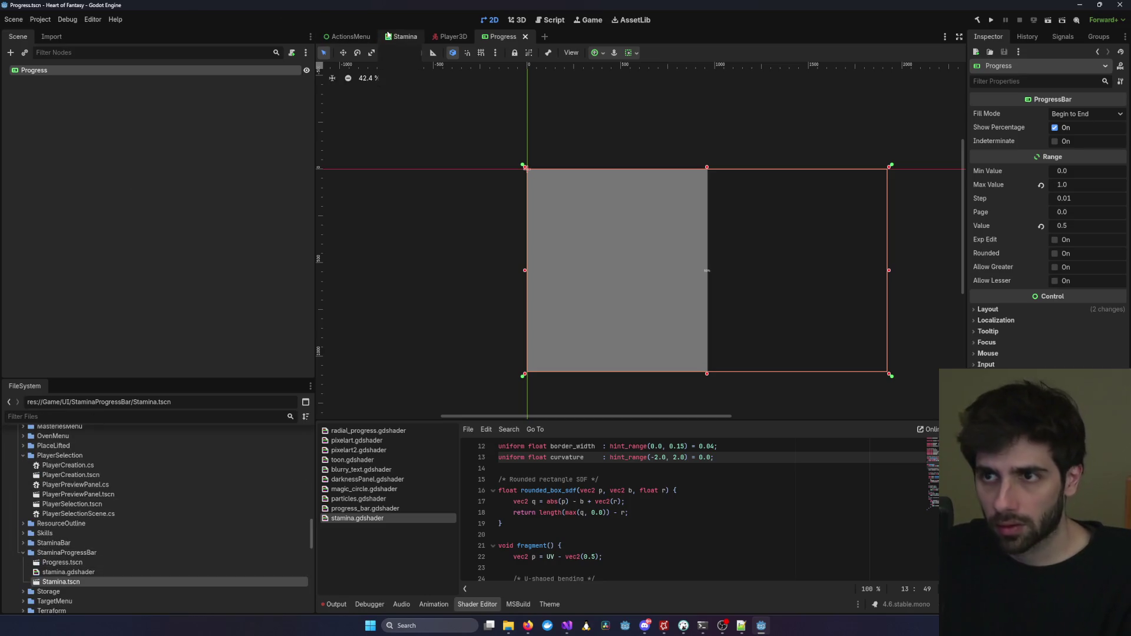
{"action": "left_click", "coordinate": [452, 37]}
Instance Progress.tscn under the SubViewport, deleting the accidental Stamina2 instance.
{"action": "mouse_move", "coordinate": [62, 582]}
{"action": "left_mouse_down"}
{"action": "mouse_move", "coordinate": [131, 348]}
{"action": "mouse_move", "coordinate": [64, 271]}
{"action": "left_mouse_up"}
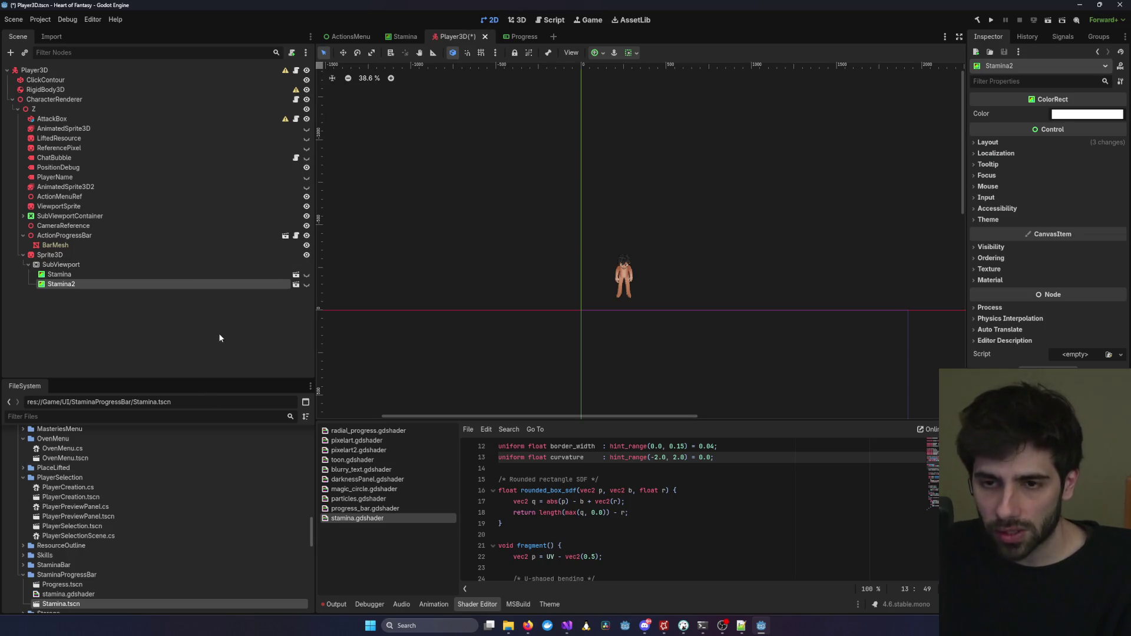
{"action": "key", "text": "Delete"}
{"action": "key", "text": "Return"}
{"action": "scroll", "coordinate": [133, 580], "scroll_direction": "down", "scroll_amount": 1}
{"action": "left_click", "coordinate": [70, 562]}
{"action": "left_click_drag", "start_coordinate": [71, 562], "coordinate": [94, 266]}
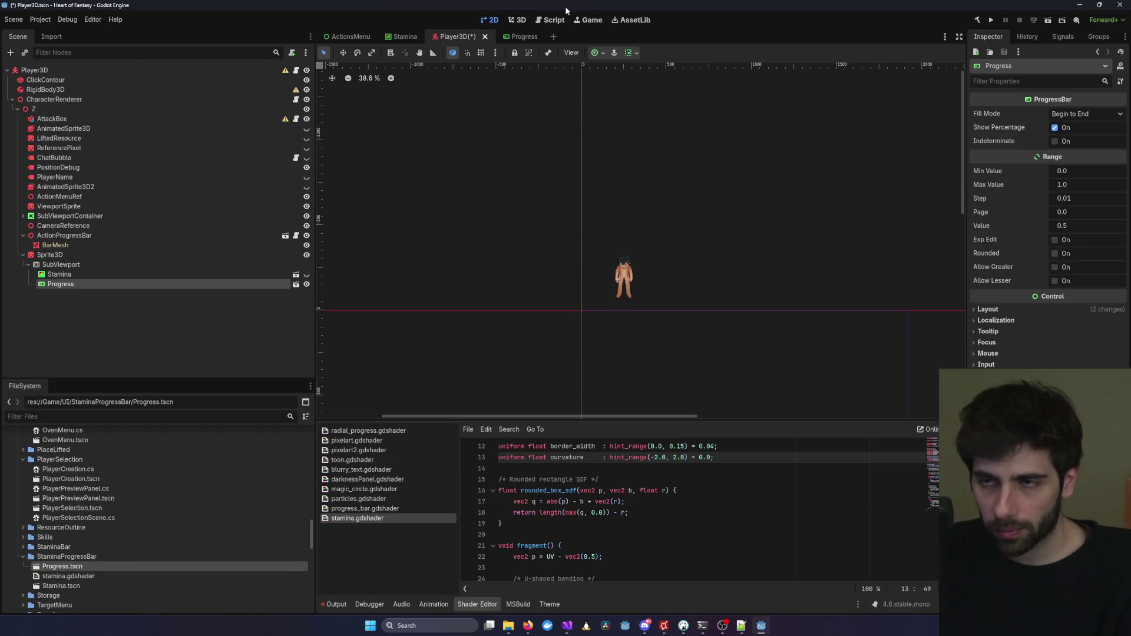
{"action": "left_click", "coordinate": [517, 20]}
{"action": "left_click", "coordinate": [677, 238]}
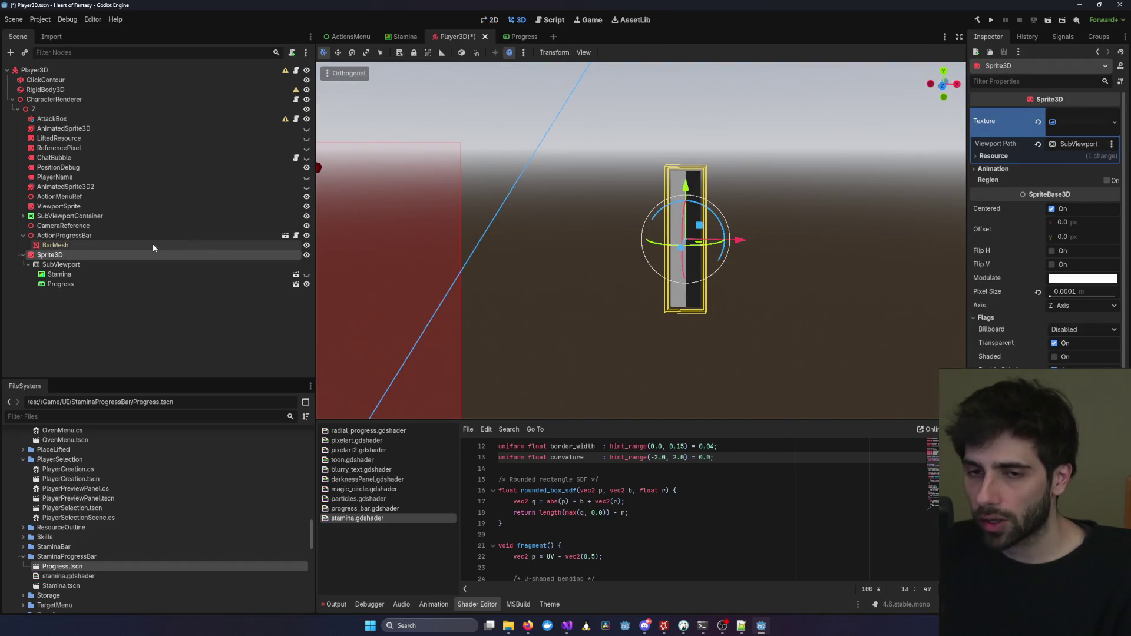
Select the Sprite3D and orbit and zoom the 3D view to inspect the stamina sprite.
{"action": "left_click", "coordinate": [137, 265]}
{"action": "left_click", "coordinate": [688, 268]}
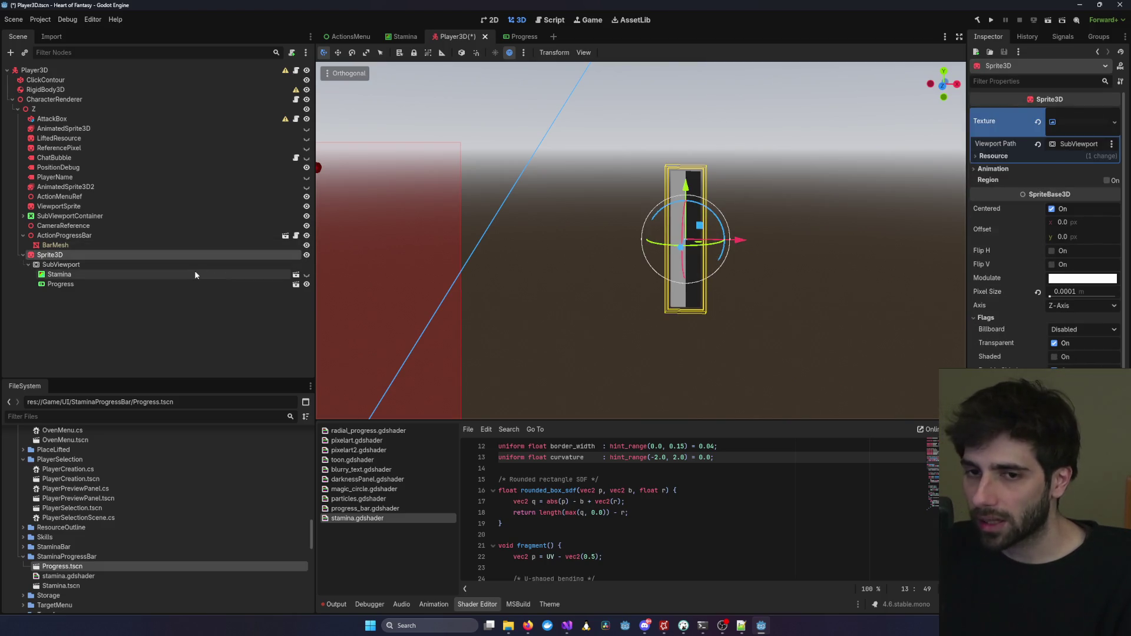
{"action": "left_click", "coordinate": [770, 291]}
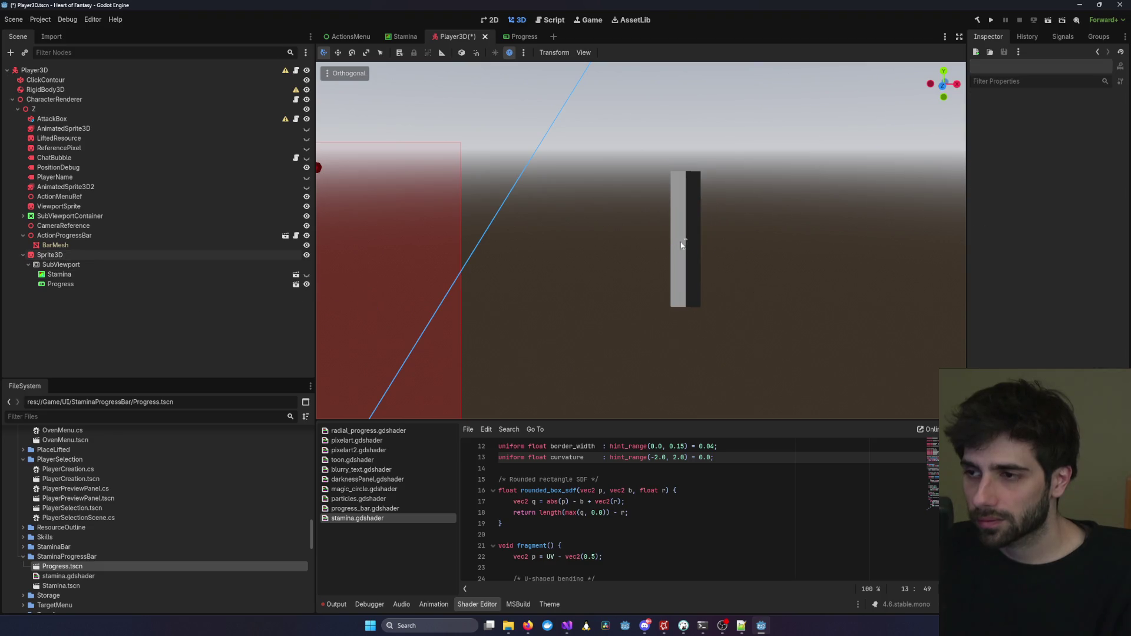
{"action": "left_click", "coordinate": [511, 37]}
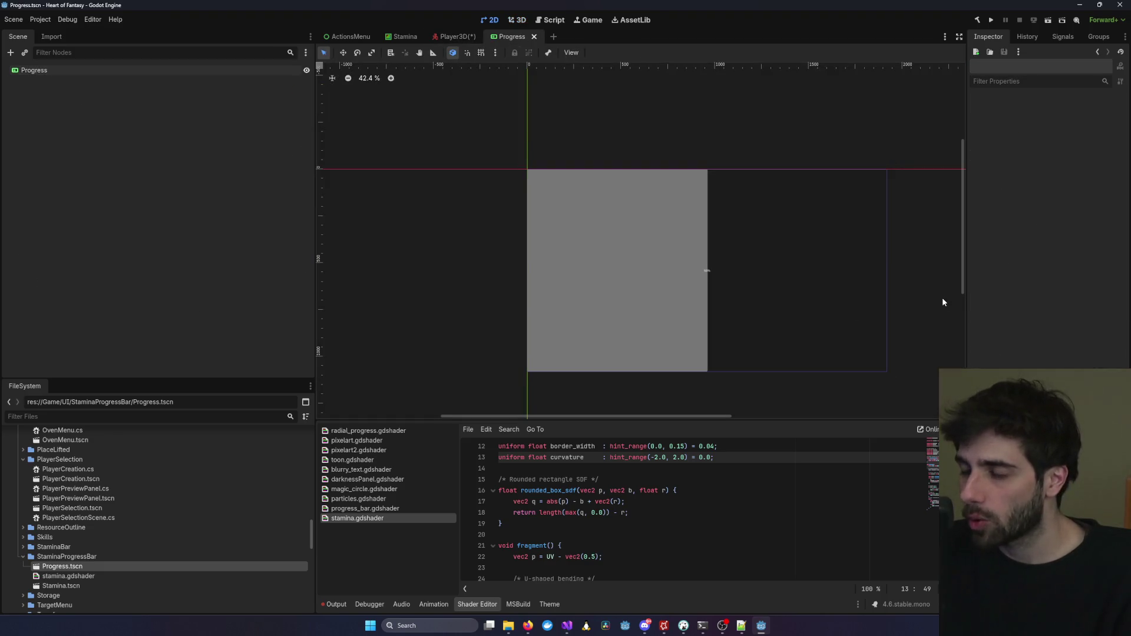
{"action": "left_click", "coordinate": [453, 37]}
{"action": "left_click", "coordinate": [766, 289]}
{"action": "left_click", "coordinate": [694, 285]}
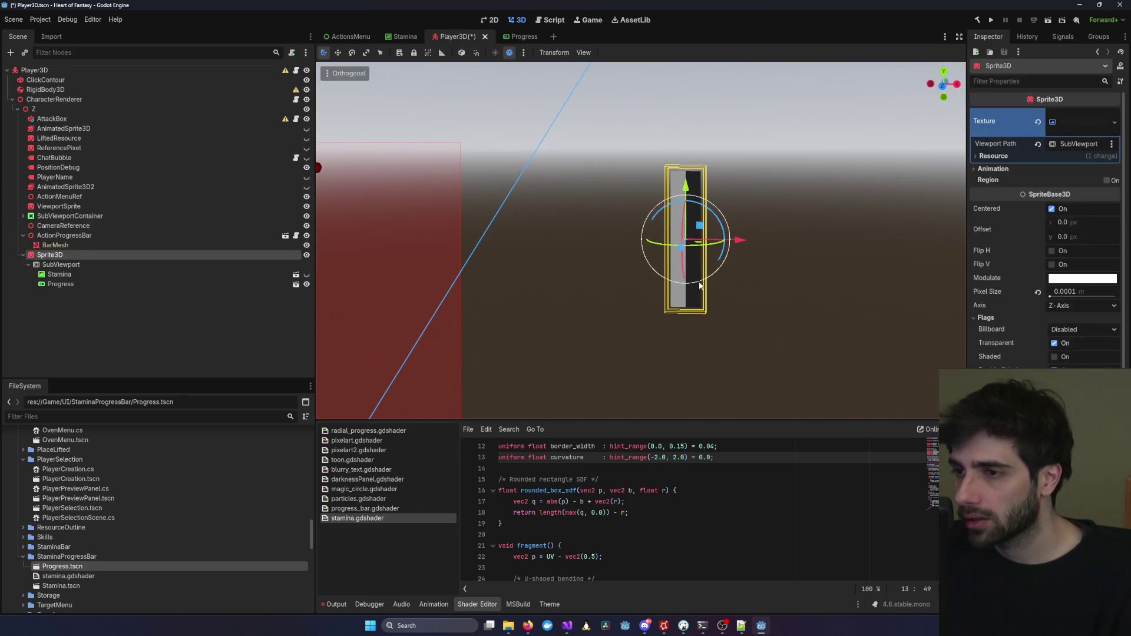
{"action": "mouse_move", "coordinate": [775, 305]}
{"action": "left_mouse_down"}
{"action": "mouse_move", "coordinate": [693, 305]}
{"action": "mouse_move", "coordinate": [788, 308]}
{"action": "mouse_move", "coordinate": [614, 316]}
{"action": "left_mouse_up"}
{"action": "scroll", "coordinate": [686, 315], "scroll_direction": "up", "scroll_amount": 5}
{"action": "scroll", "coordinate": [686, 315], "scroll_direction": "up", "scroll_amount": 1}
{"action": "left_click", "coordinate": [682, 314]}
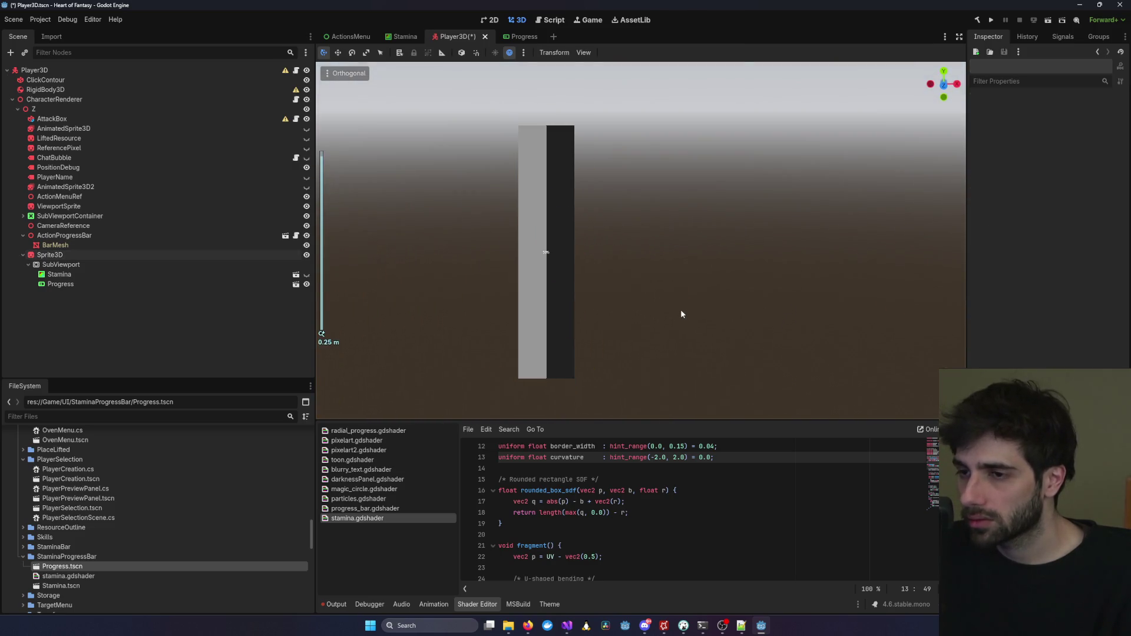
{"action": "left_click", "coordinate": [566, 291]}
{"action": "scroll", "coordinate": [565, 291], "scroll_direction": "down", "scroll_amount": 3}
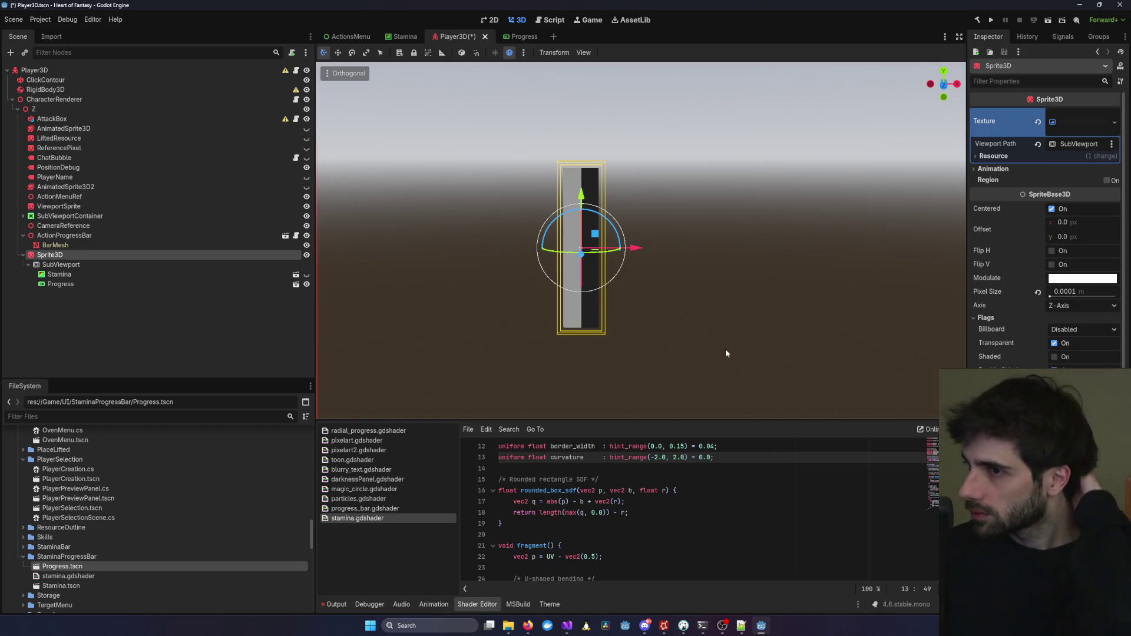
{"action": "scroll", "coordinate": [665, 353], "scroll_direction": "down", "scroll_amount": 3}
Shift the sprite sideways toward the player and set its Billboard mode to Enabled.
{"action": "left_click_drag", "start_coordinate": [643, 246], "coordinate": [537, 246]}
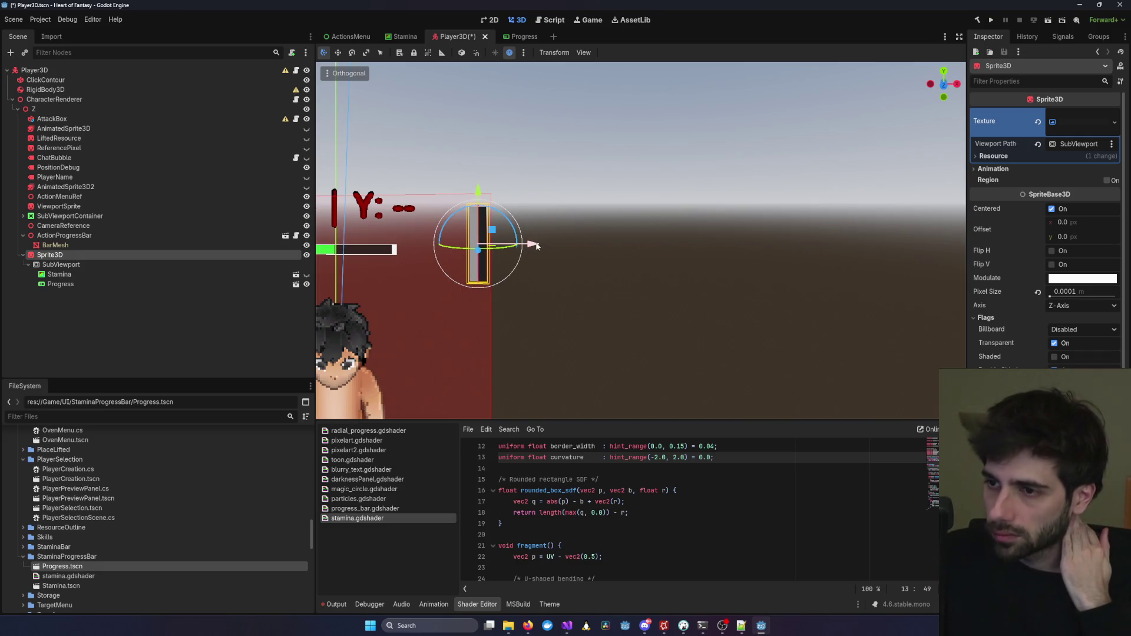
{"action": "scroll", "coordinate": [1022, 277], "scroll_direction": "down", "scroll_amount": 2}
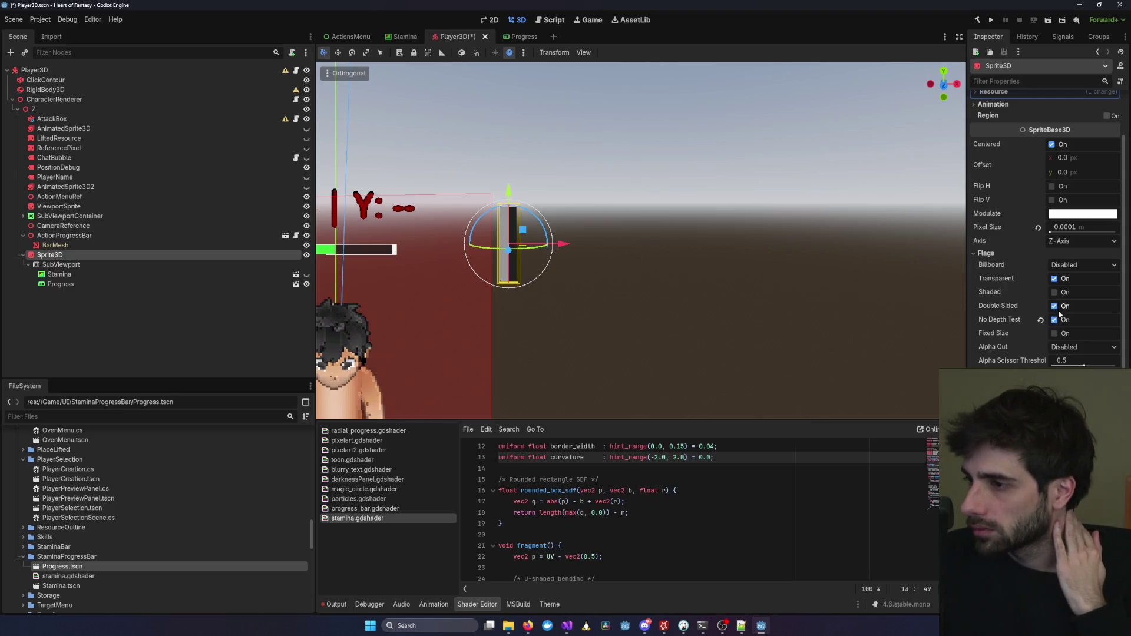
{"action": "left_click", "coordinate": [1069, 272]}
{"action": "left_click", "coordinate": [1070, 294]}
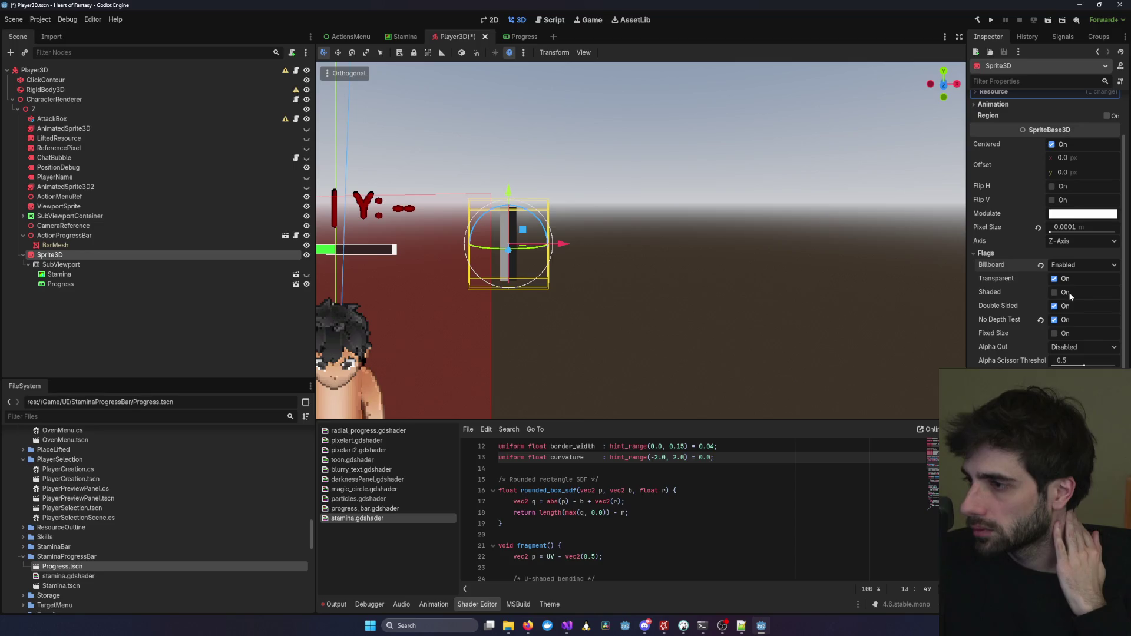
{"action": "scroll", "coordinate": [708, 312], "scroll_direction": "up", "scroll_amount": 3}
{"action": "scroll", "coordinate": [629, 303], "scroll_direction": "up", "scroll_amount": 2}
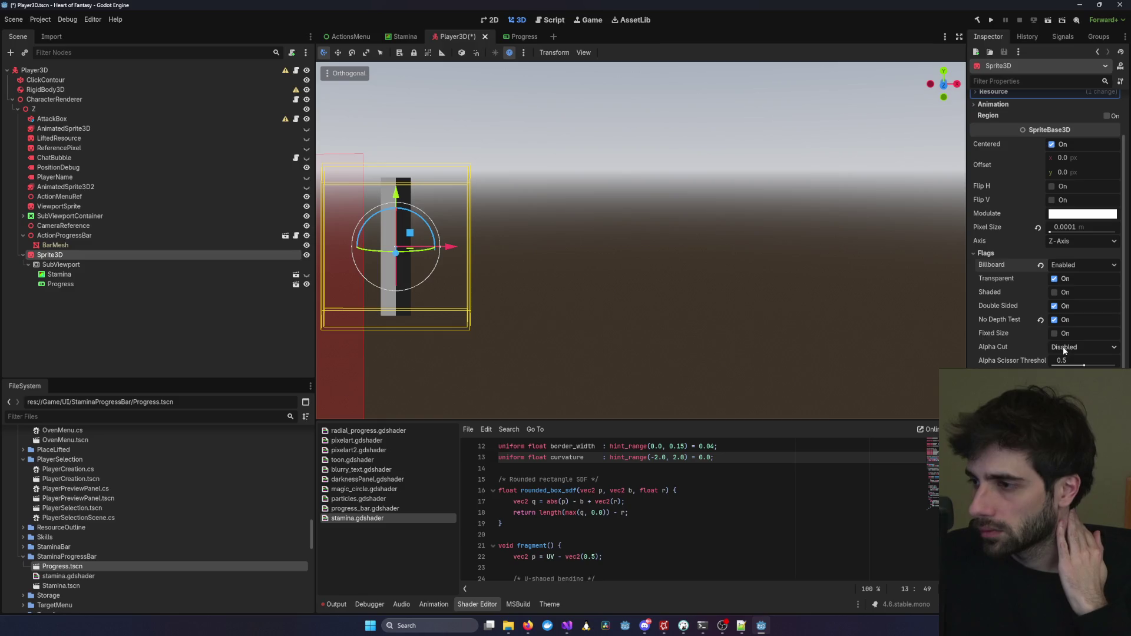
Move the sprite down beside the player, then check the Progress scene.
{"action": "left_click", "coordinate": [643, 338]}
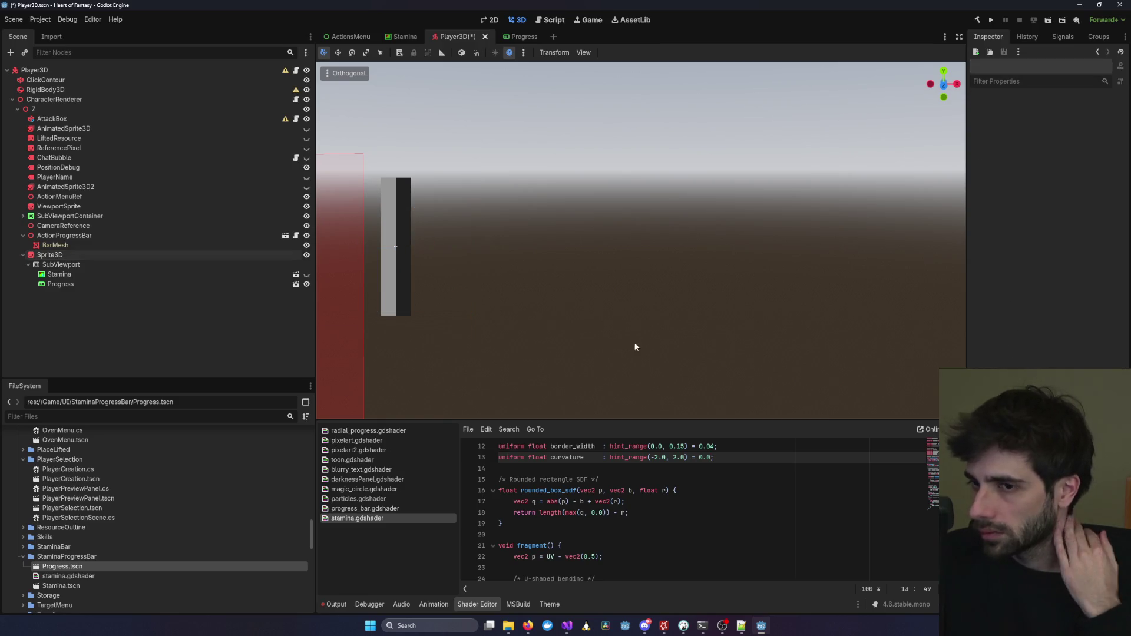
{"action": "scroll", "coordinate": [643, 335], "scroll_direction": "down", "scroll_amount": 3}
{"action": "left_click", "coordinate": [592, 242]}
{"action": "mouse_move", "coordinate": [589, 244]}
{"action": "left_mouse_down"}
{"action": "mouse_move", "coordinate": [563, 279]}
{"action": "mouse_move", "coordinate": [560, 265]}
{"action": "left_mouse_up"}
{"action": "scroll", "coordinate": [561, 265], "scroll_direction": "up", "scroll_amount": 6}
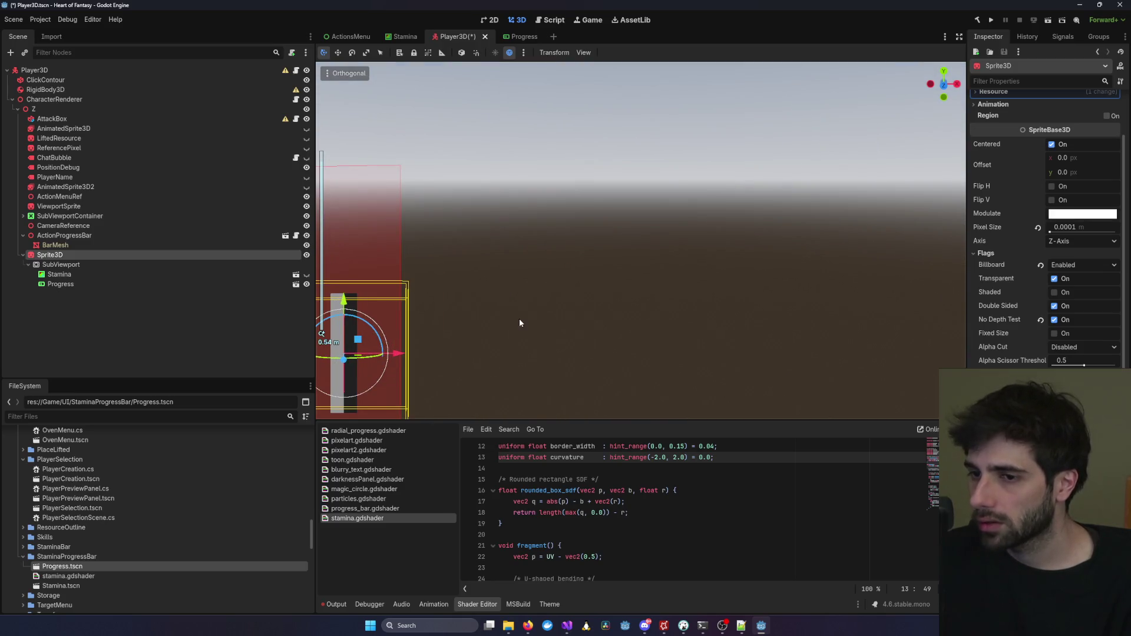
{"action": "left_click", "coordinate": [535, 264]}
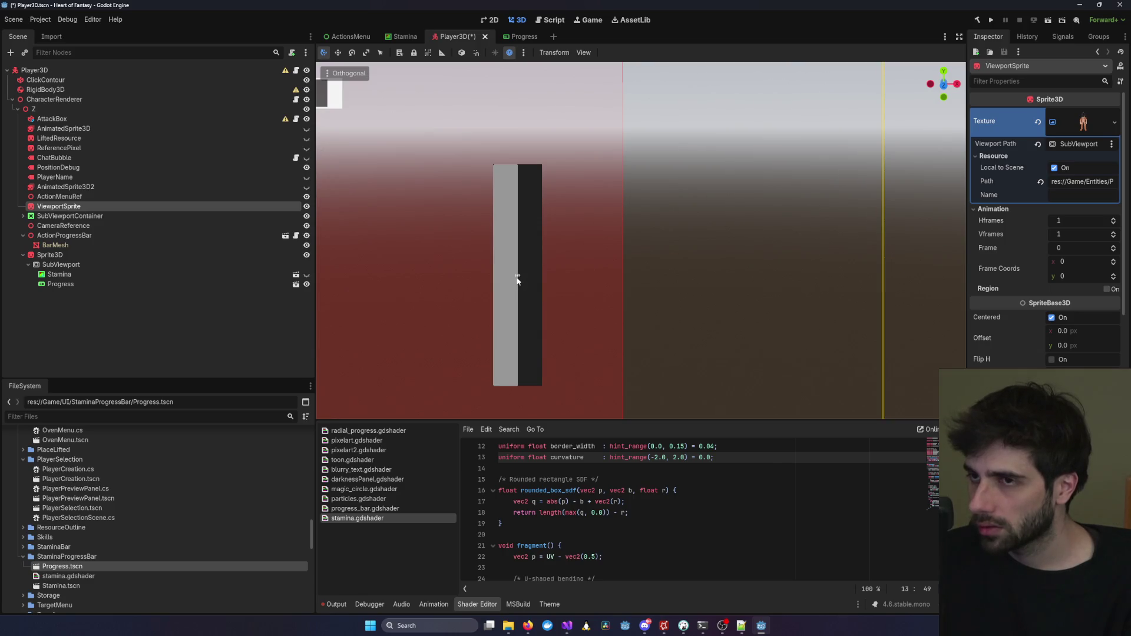
{"action": "left_click", "coordinate": [521, 36]}
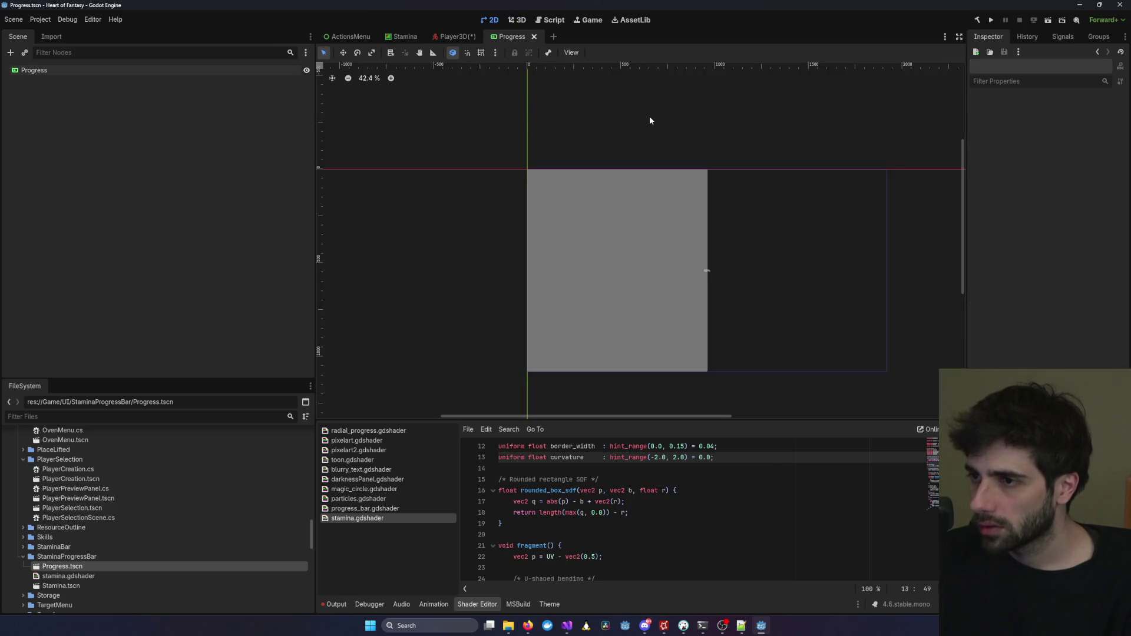
{"action": "left_click", "coordinate": [460, 36]}
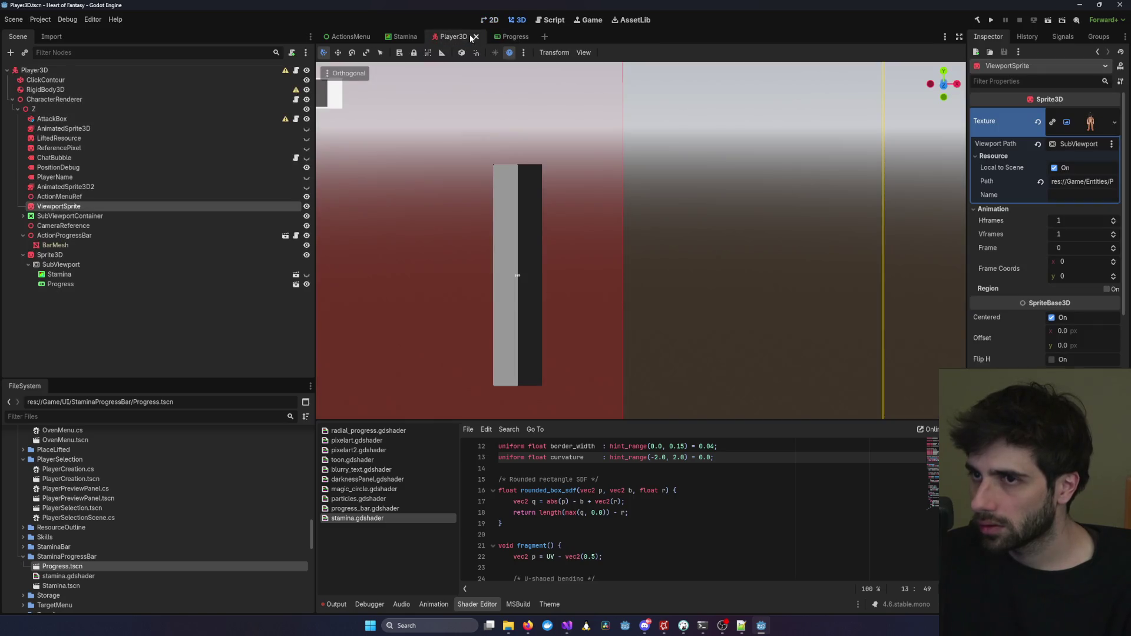
Save Player3D, select its Progress and SubViewport nodes, and check the Progress scene's ProgressBar.
{"action": "key", "text": "ctrl+s"}
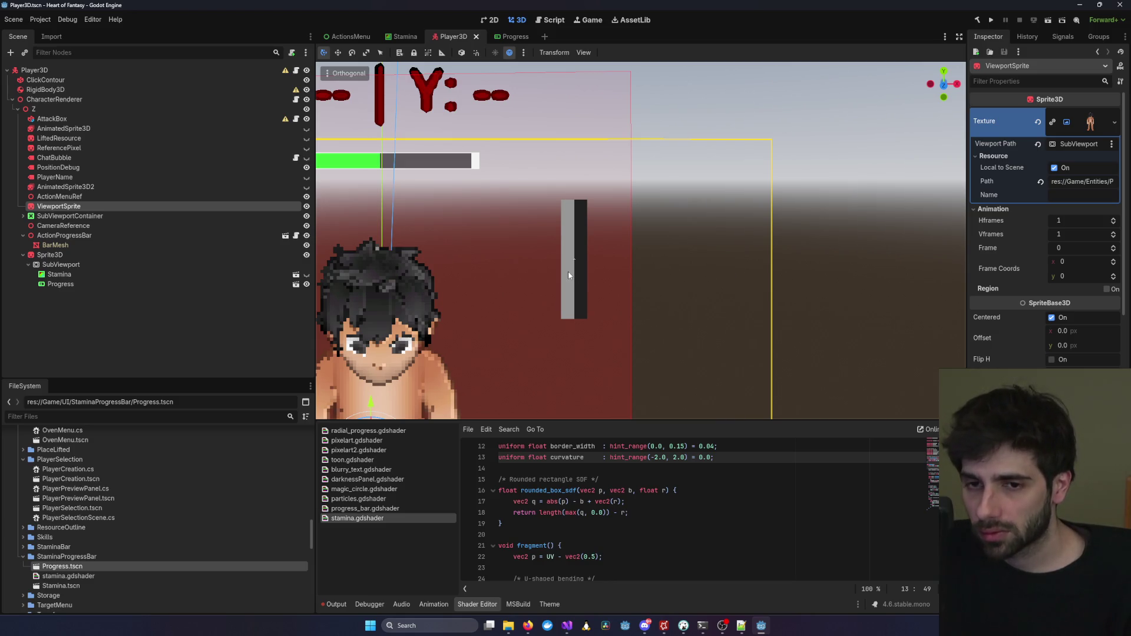
{"action": "left_click", "coordinate": [109, 285]}
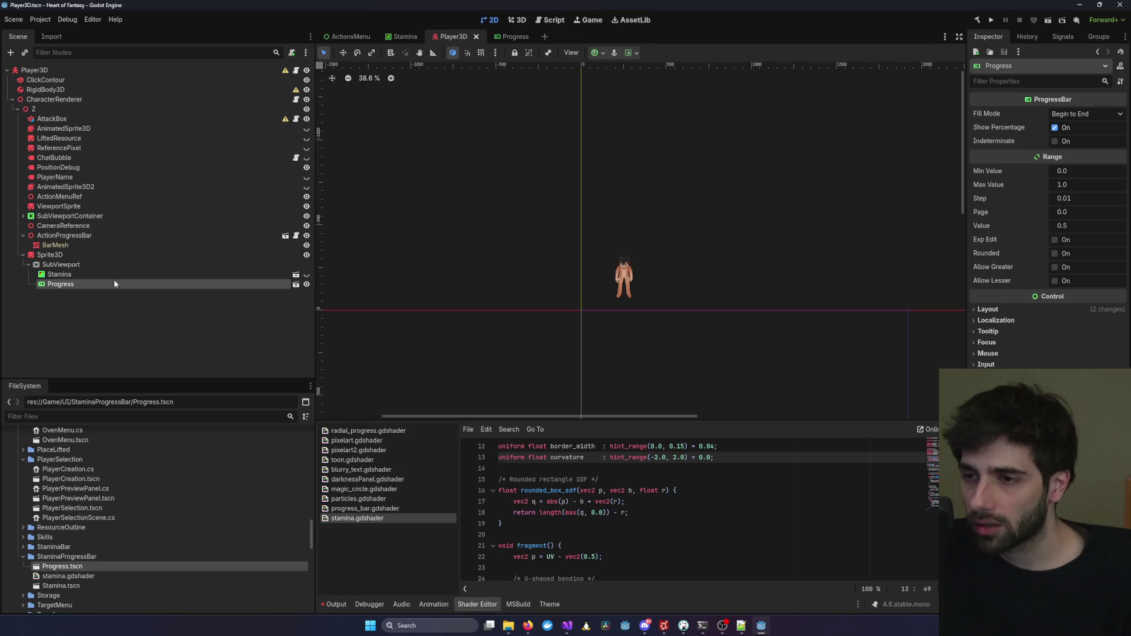
{"action": "left_click", "coordinate": [121, 266]}
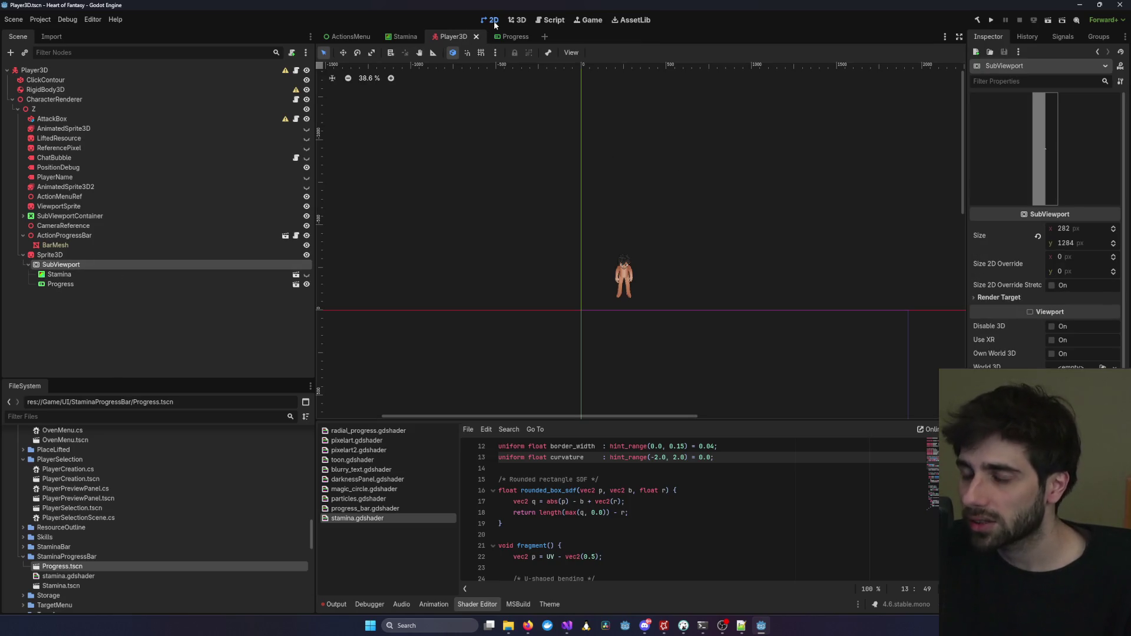
{"action": "left_click", "coordinate": [501, 35]}
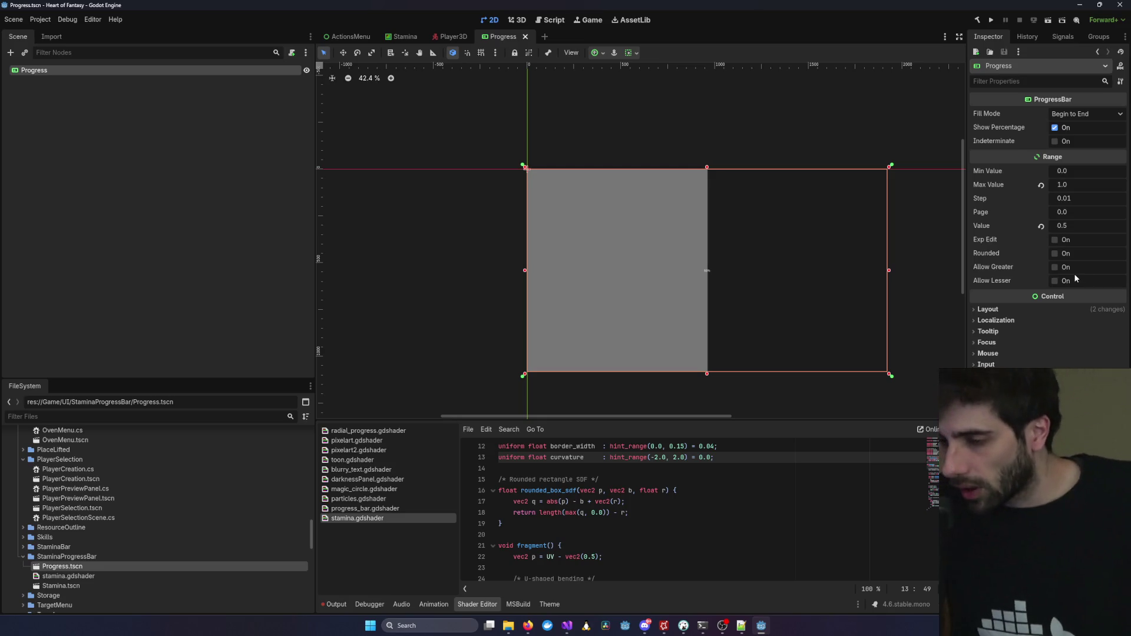
{"action": "left_click", "coordinate": [735, 126]}
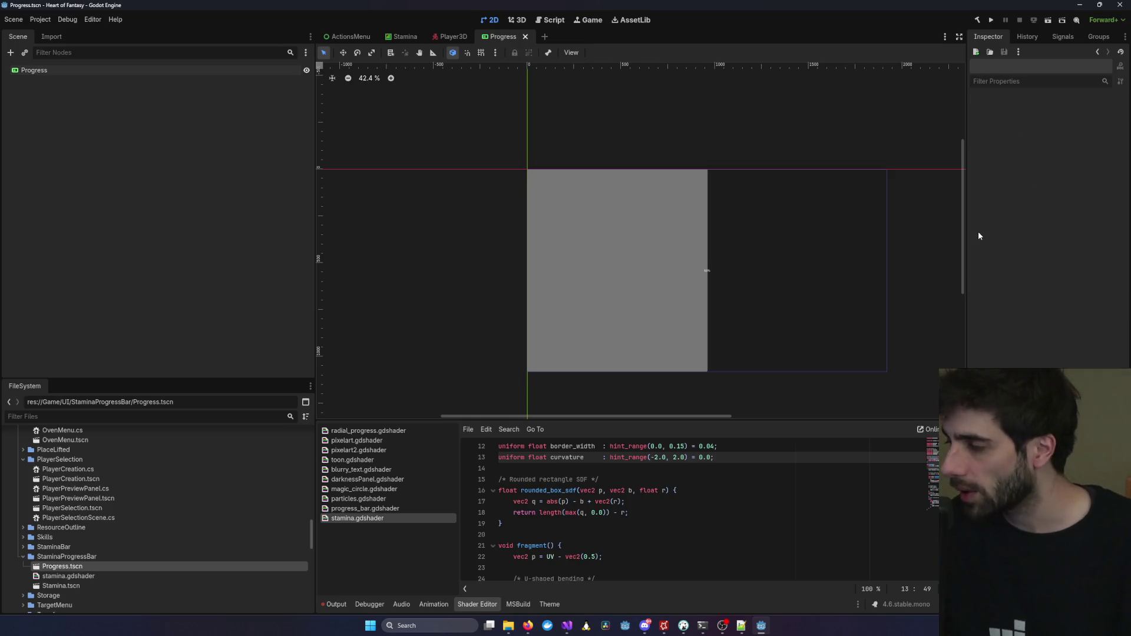
{"action": "left_click", "coordinate": [453, 37]}
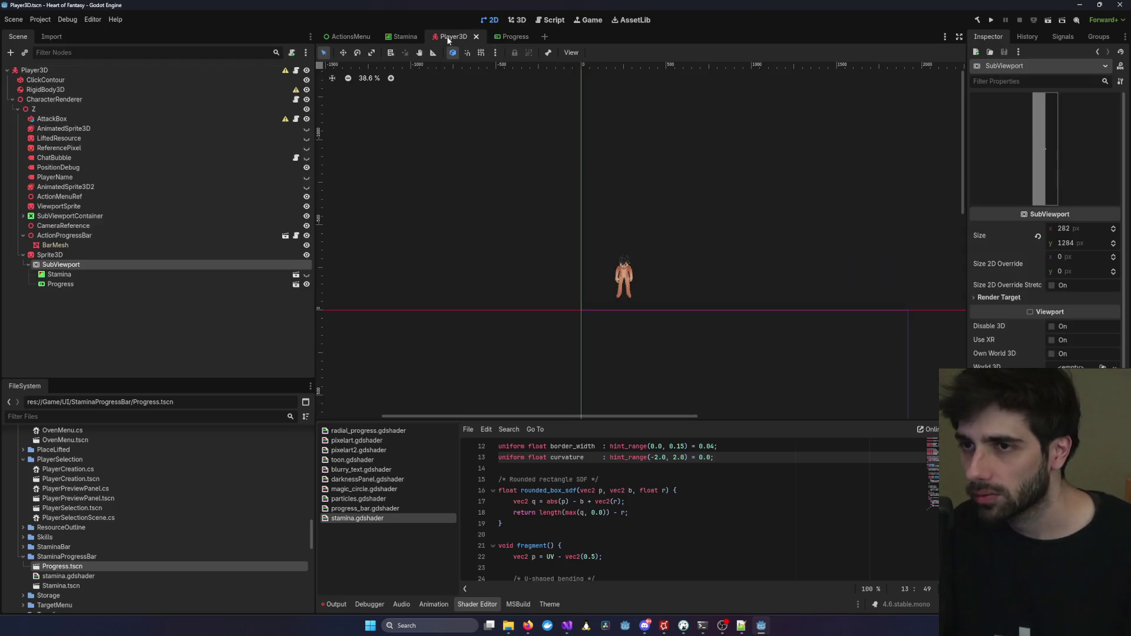
Look over the Stamina scene, then switch to the Progress scene tab.
{"action": "left_click", "coordinate": [405, 37]}
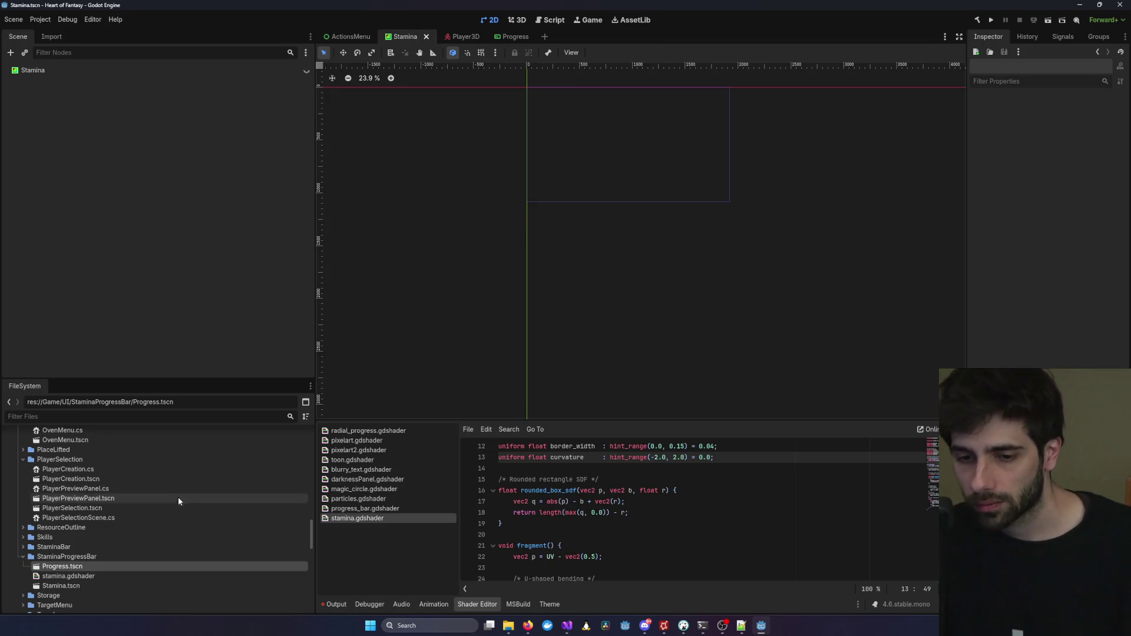
{"action": "scroll", "coordinate": [174, 513], "scroll_direction": "down", "scroll_amount": 3}
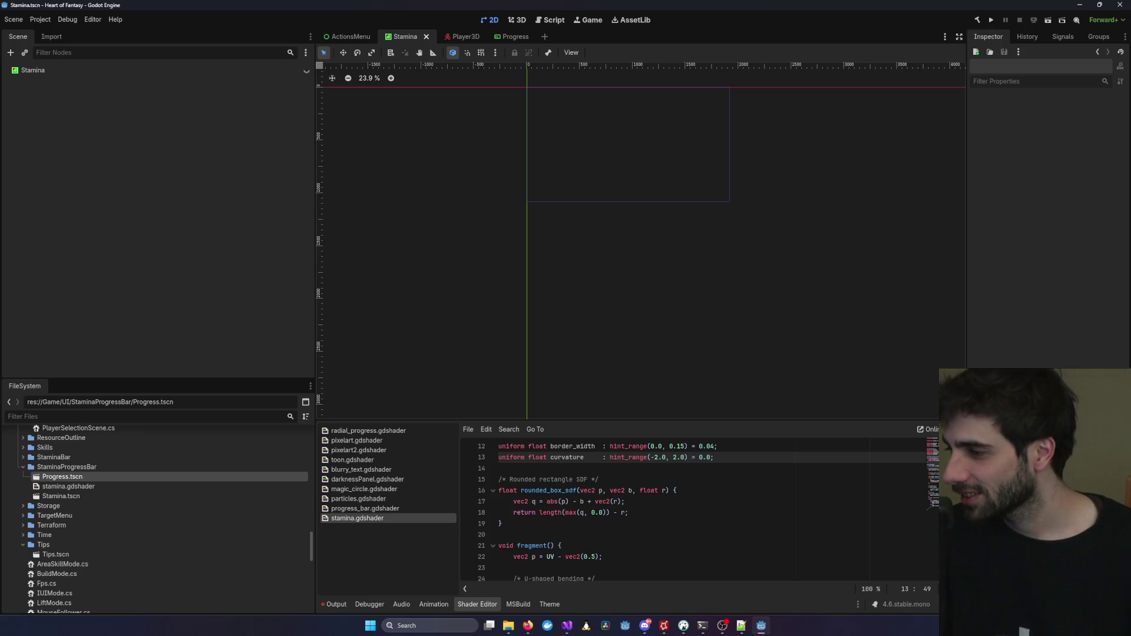
{"action": "key", "text": "alt+Tab"}
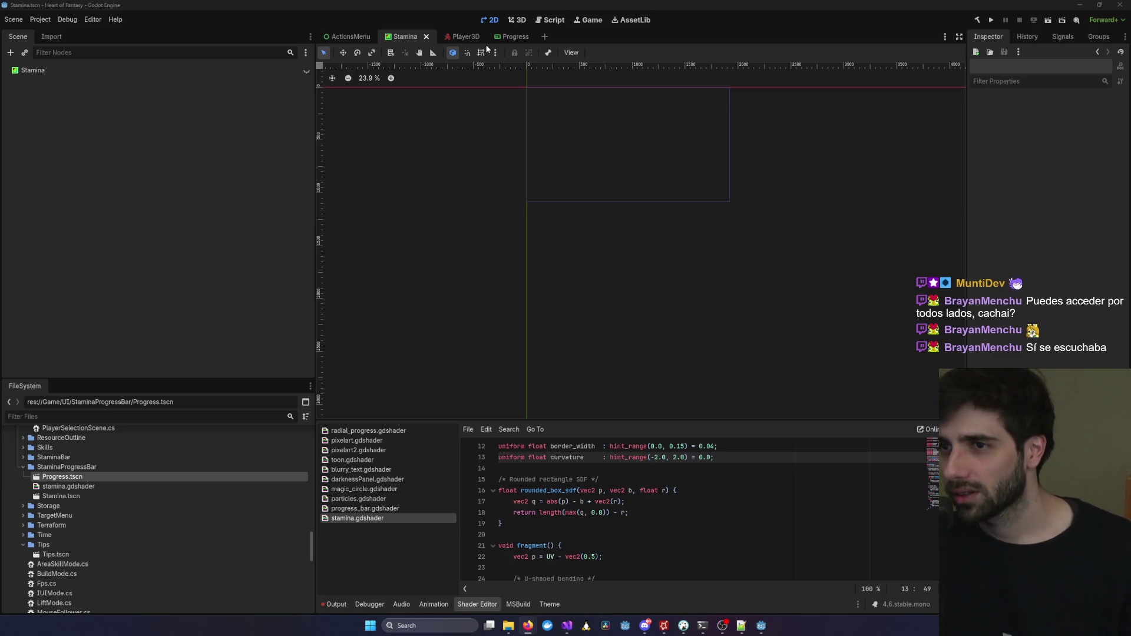
{"action": "left_click", "coordinate": [507, 36]}
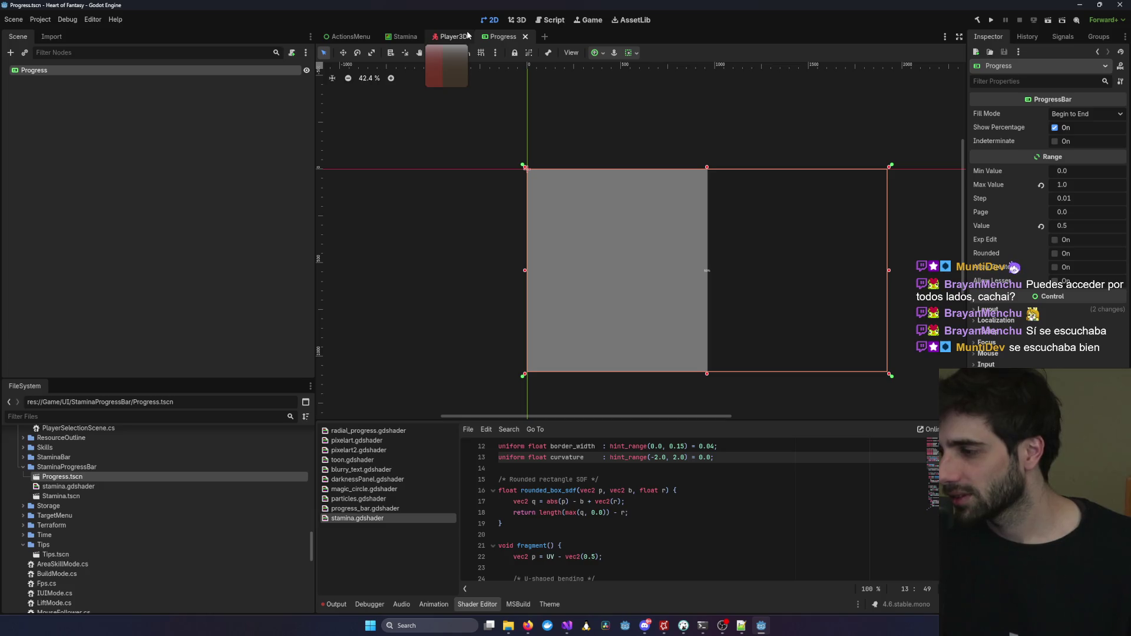
Open the Stamina scene and align the rectangle's top-left corner with the origin.
{"action": "left_click", "coordinate": [455, 37]}
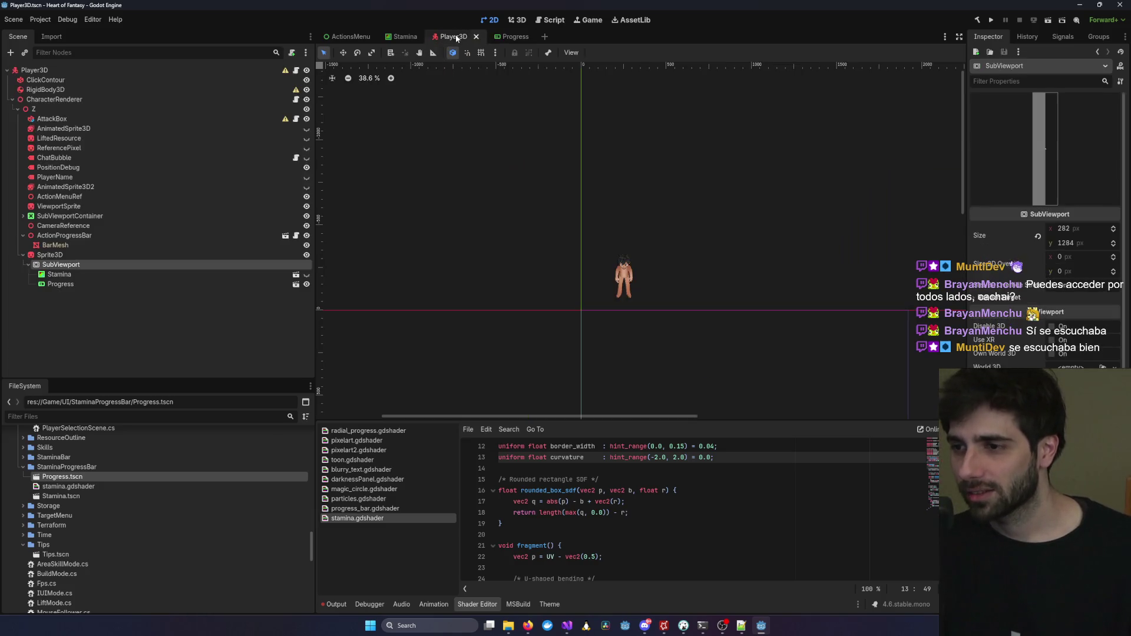
{"action": "left_click", "coordinate": [404, 37]}
{"action": "left_click", "coordinate": [512, 37]}
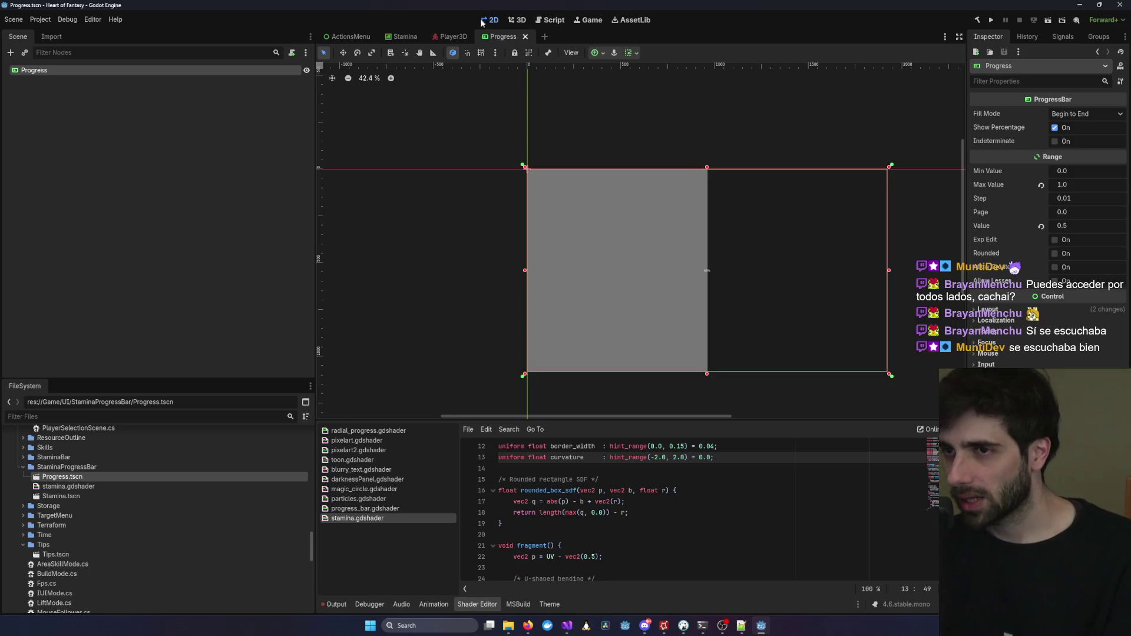
{"action": "key", "text": "ctrl+shift+Tab"}
{"action": "key", "text": "ctrl+shift+Tab"}
{"action": "left_click_drag", "start_coordinate": [618, 235], "coordinate": [620, 237]}
{"action": "scroll", "coordinate": [620, 237], "scroll_direction": "up", "scroll_amount": 8}
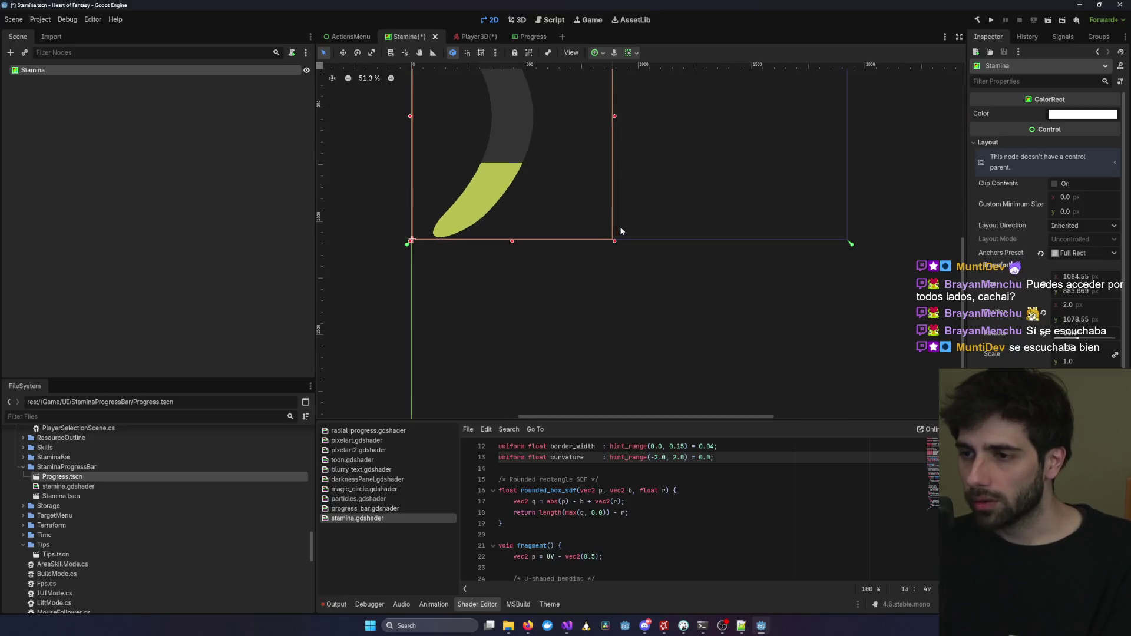
{"action": "scroll", "coordinate": [620, 231], "scroll_direction": "up", "scroll_amount": 8}
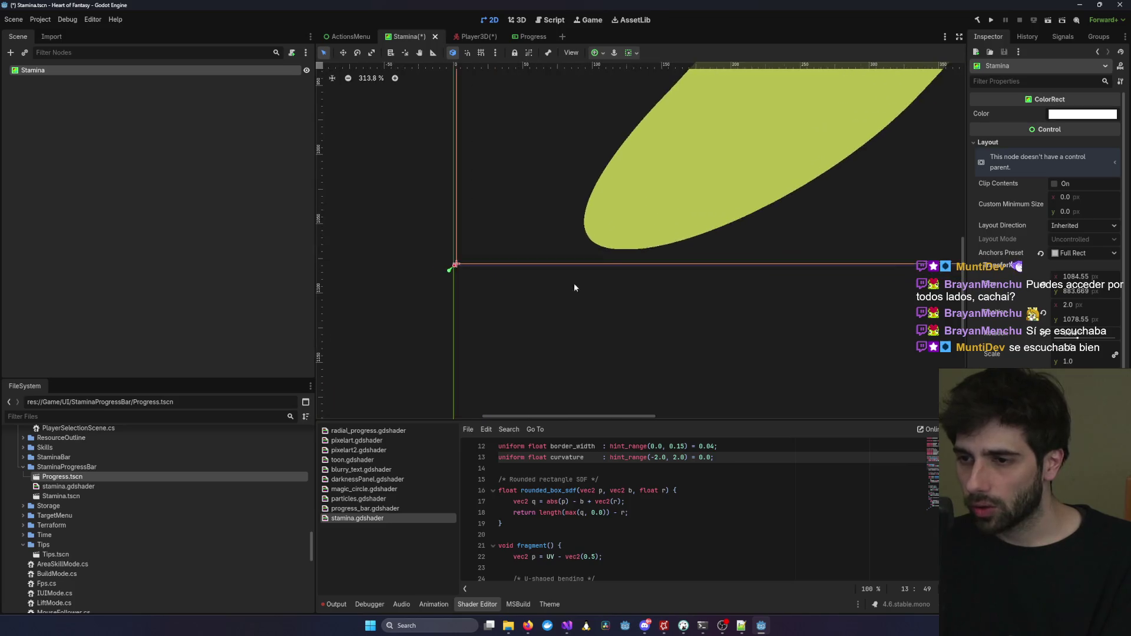
{"action": "scroll", "coordinate": [577, 288], "scroll_direction": "up", "scroll_amount": 5}
{"action": "left_click_drag", "start_coordinate": [564, 256], "coordinate": [557, 259]}
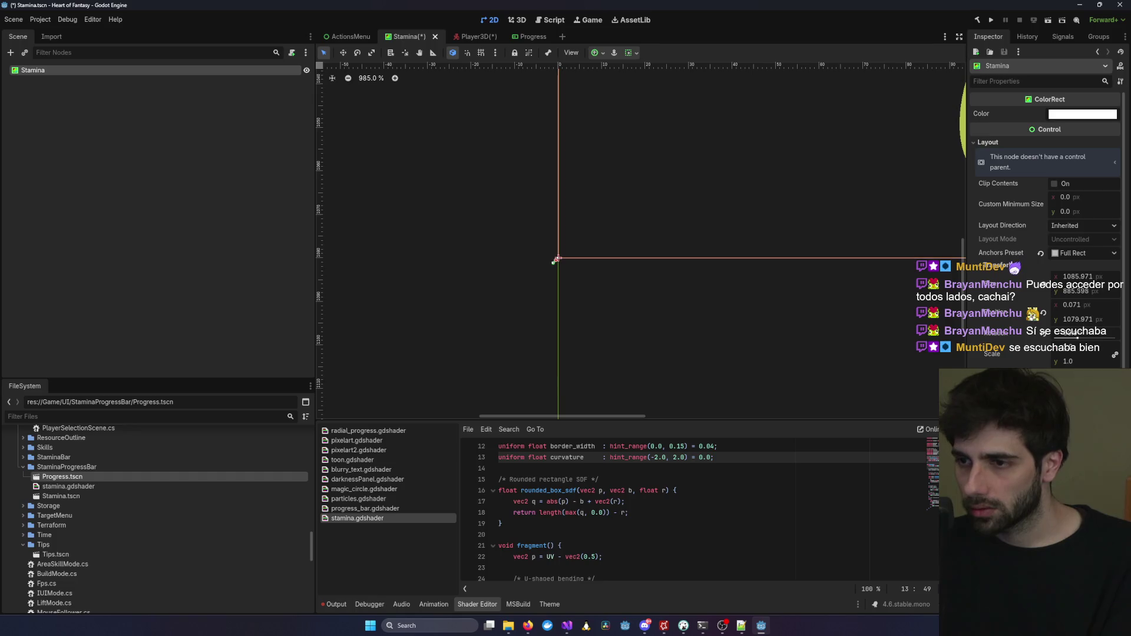
Stretch the rectangle's bottom-right corner out to roughly 1920 by 1080.
{"action": "scroll", "coordinate": [696, 270], "scroll_direction": "down", "scroll_amount": 6}
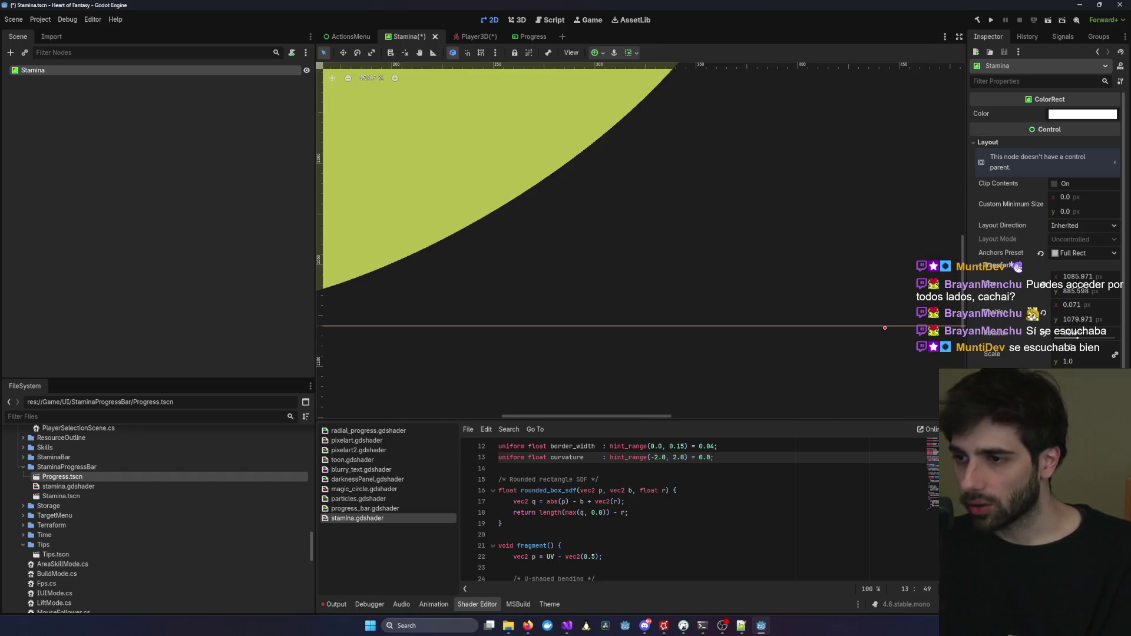
{"action": "scroll", "coordinate": [880, 298], "scroll_direction": "down", "scroll_amount": 6}
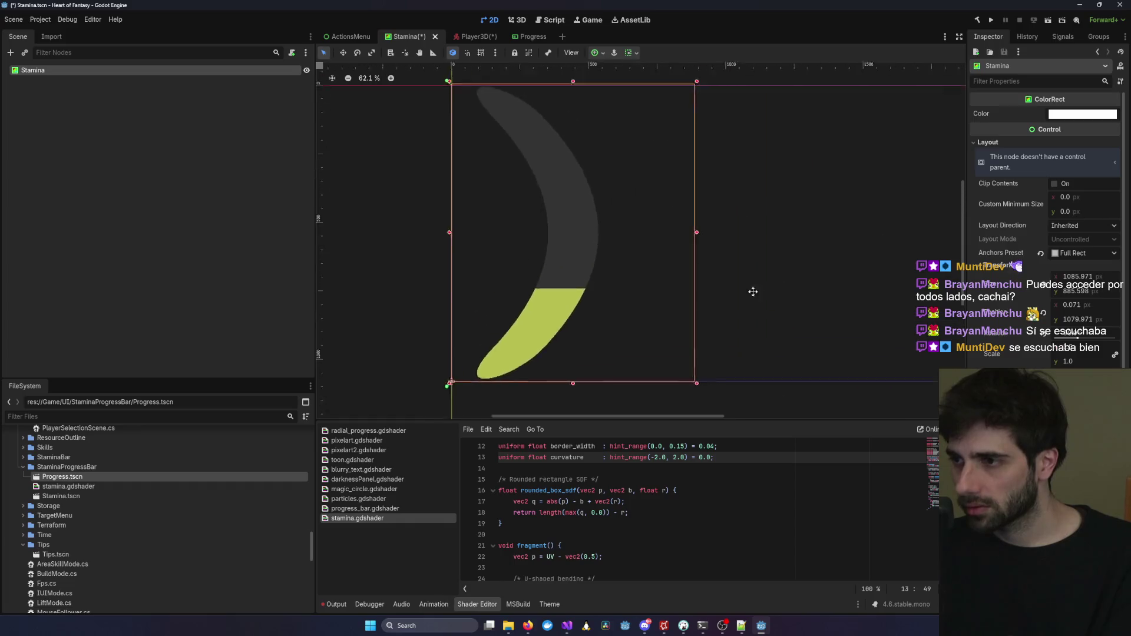
{"action": "mouse_move", "coordinate": [645, 410]}
{"action": "left_mouse_down"}
{"action": "mouse_move", "coordinate": [957, 411]}
{"action": "mouse_move", "coordinate": [818, 322]}
{"action": "left_mouse_up"}
{"action": "scroll", "coordinate": [818, 322], "scroll_direction": "up", "scroll_amount": 20}
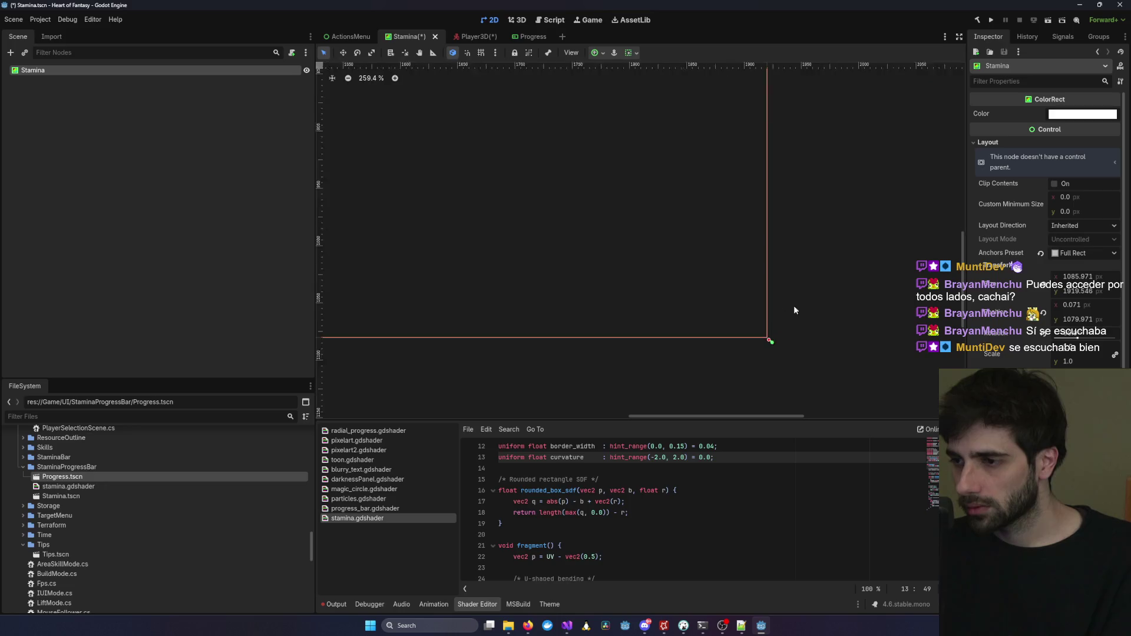
{"action": "left_click_drag", "start_coordinate": [687, 316], "coordinate": [693, 317]}
{"action": "scroll", "coordinate": [765, 256], "scroll_direction": "down", "scroll_amount": 6}
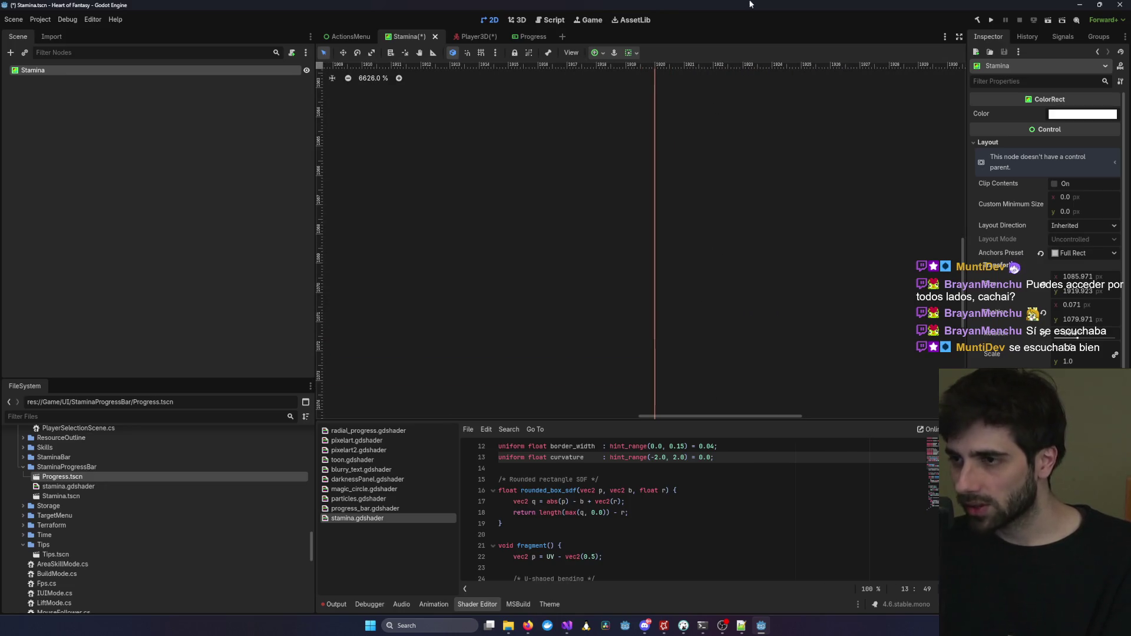
{"action": "scroll", "coordinate": [713, 170], "scroll_direction": "down", "scroll_amount": 9}
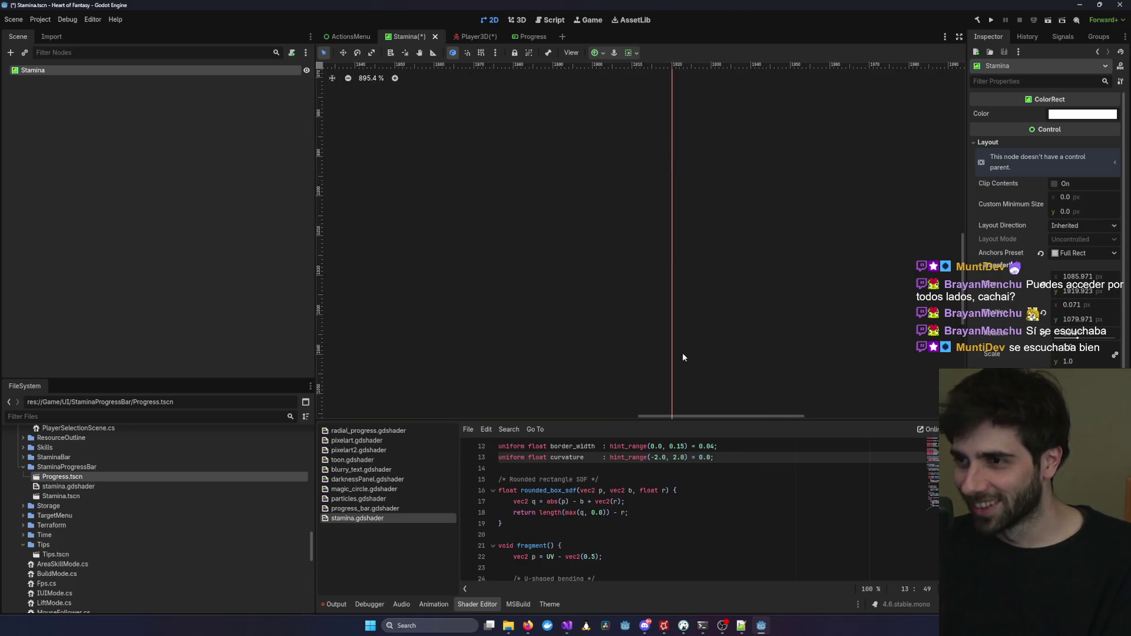
{"action": "scroll", "coordinate": [701, 124], "scroll_direction": "down", "scroll_amount": 2}
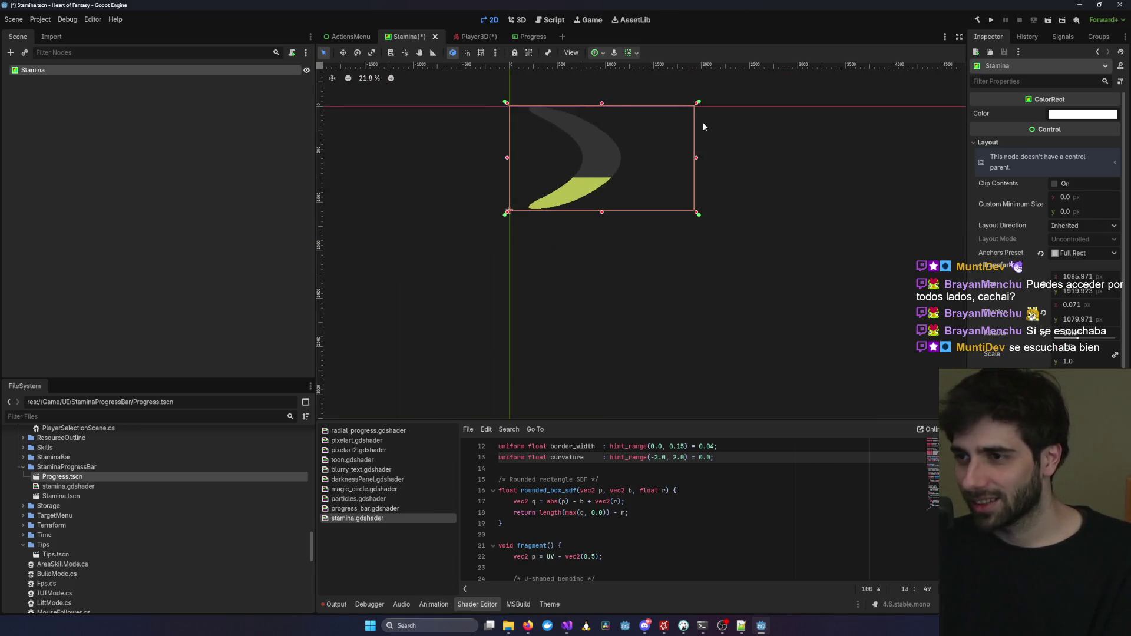
{"action": "scroll", "coordinate": [690, 171], "scroll_direction": "up", "scroll_amount": 5}
{"action": "scroll", "coordinate": [666, 248], "scroll_direction": "up", "scroll_amount": 9}
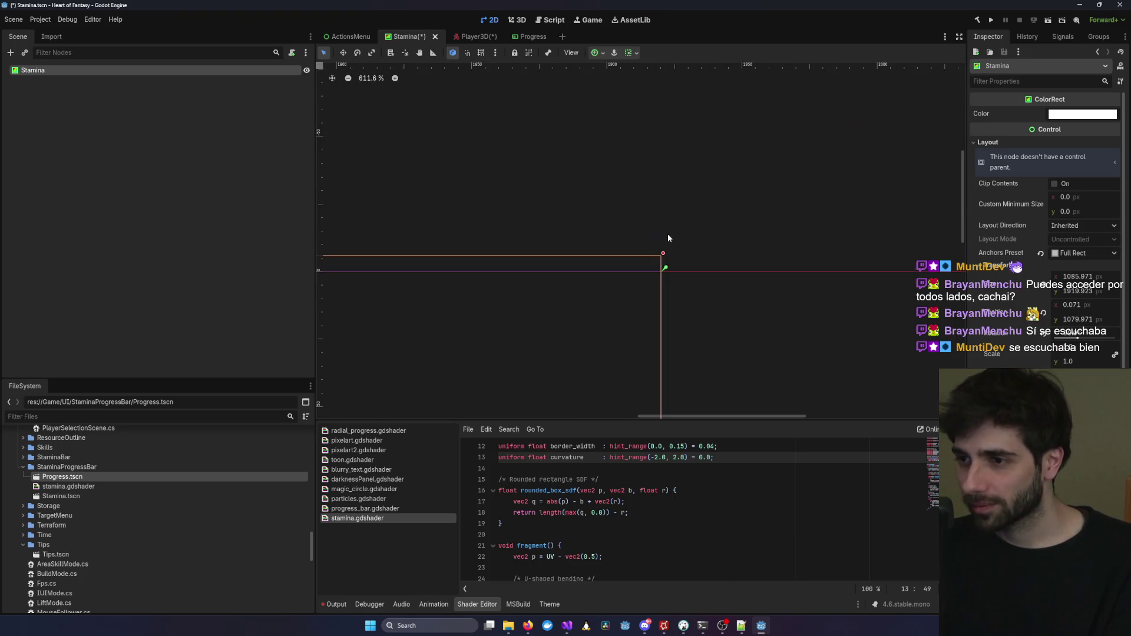
{"action": "left_click_drag", "start_coordinate": [645, 259], "coordinate": [638, 327]}
{"action": "scroll", "coordinate": [644, 338], "scroll_direction": "up", "scroll_amount": 5}
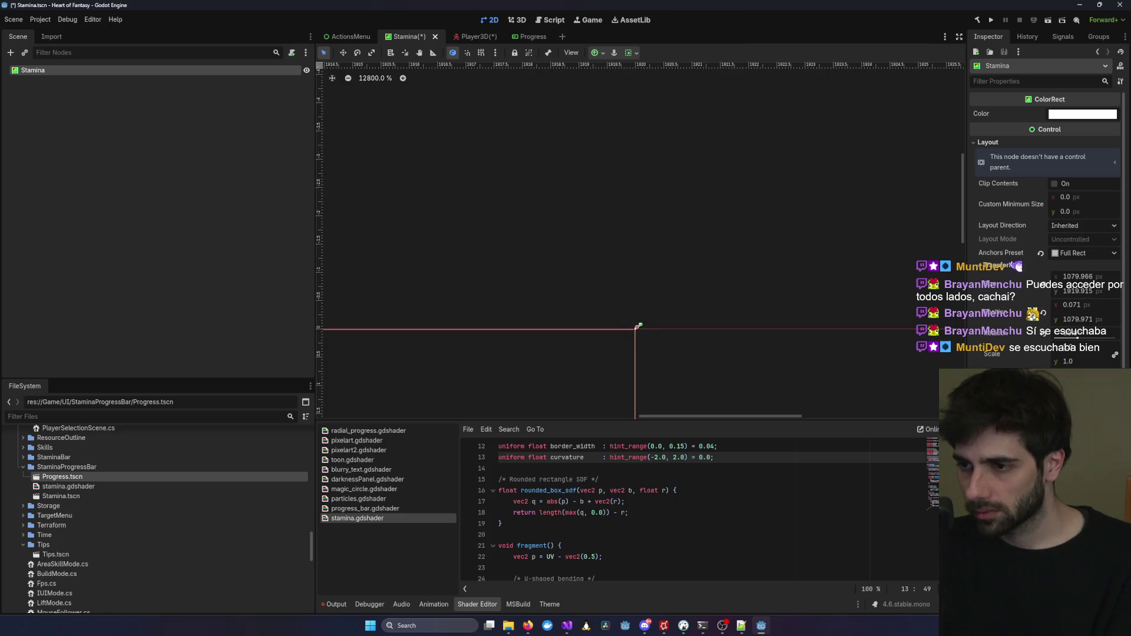
Save the Stamina scene, reselect the crescent rectangle, and go back to Player3D.
{"action": "left_click", "coordinate": [698, 275]}
{"action": "key", "text": "ctrl+s"}
{"action": "scroll", "coordinate": [554, 249], "scroll_direction": "down", "scroll_amount": 7}
{"action": "scroll", "coordinate": [527, 298], "scroll_direction": "down", "scroll_amount": 11}
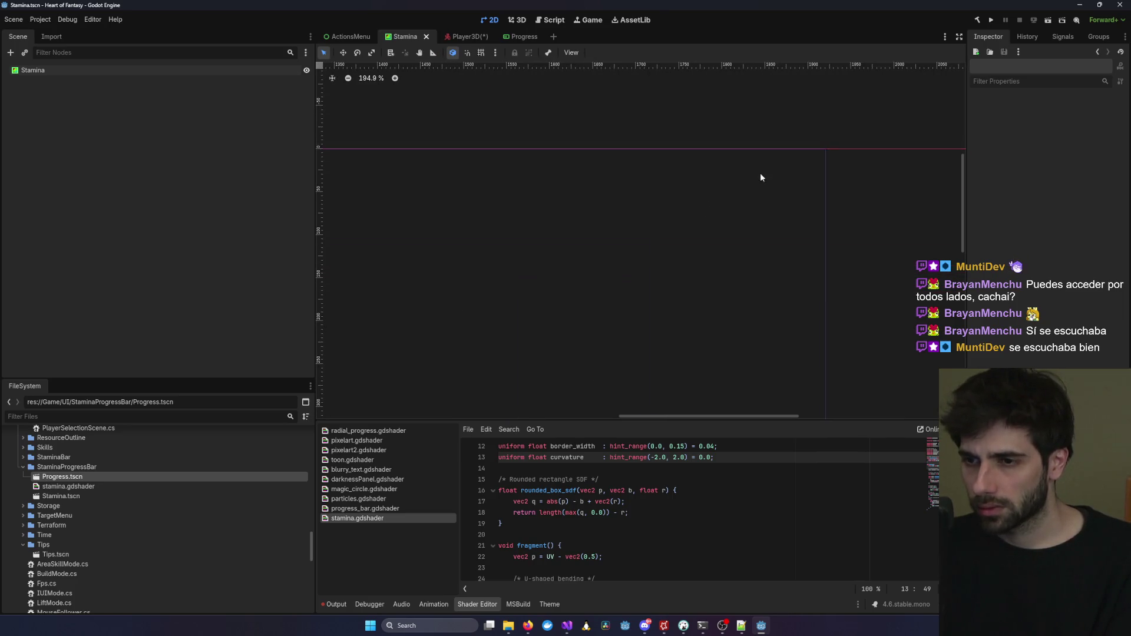
{"action": "left_click", "coordinate": [481, 261]}
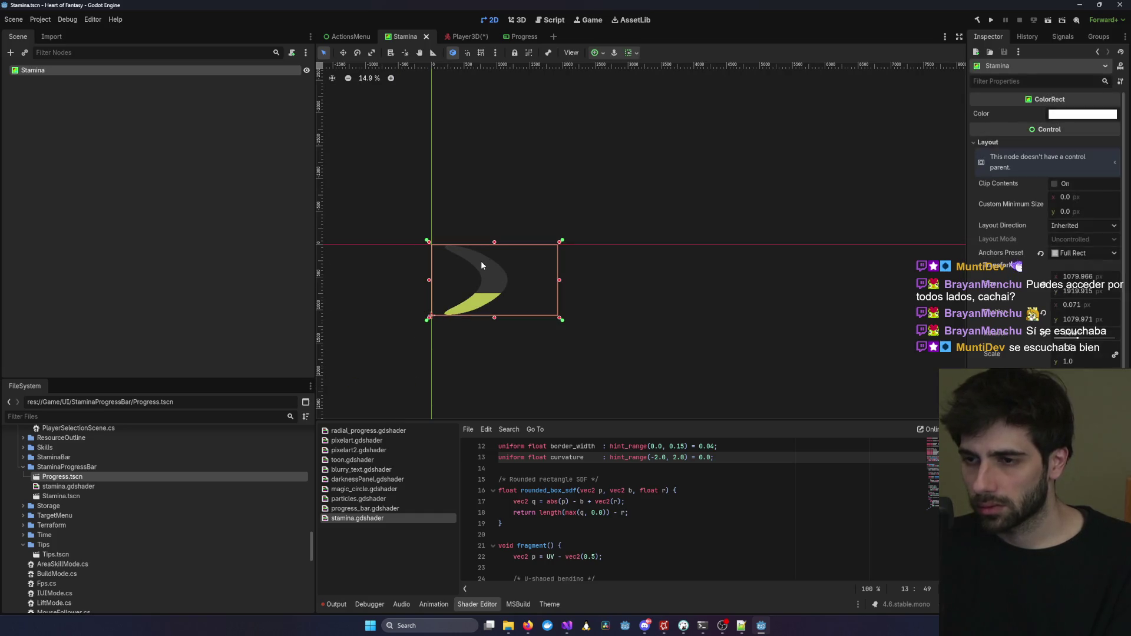
{"action": "scroll", "coordinate": [480, 261], "scroll_direction": "up", "scroll_amount": 4}
{"action": "left_click", "coordinate": [478, 37]}
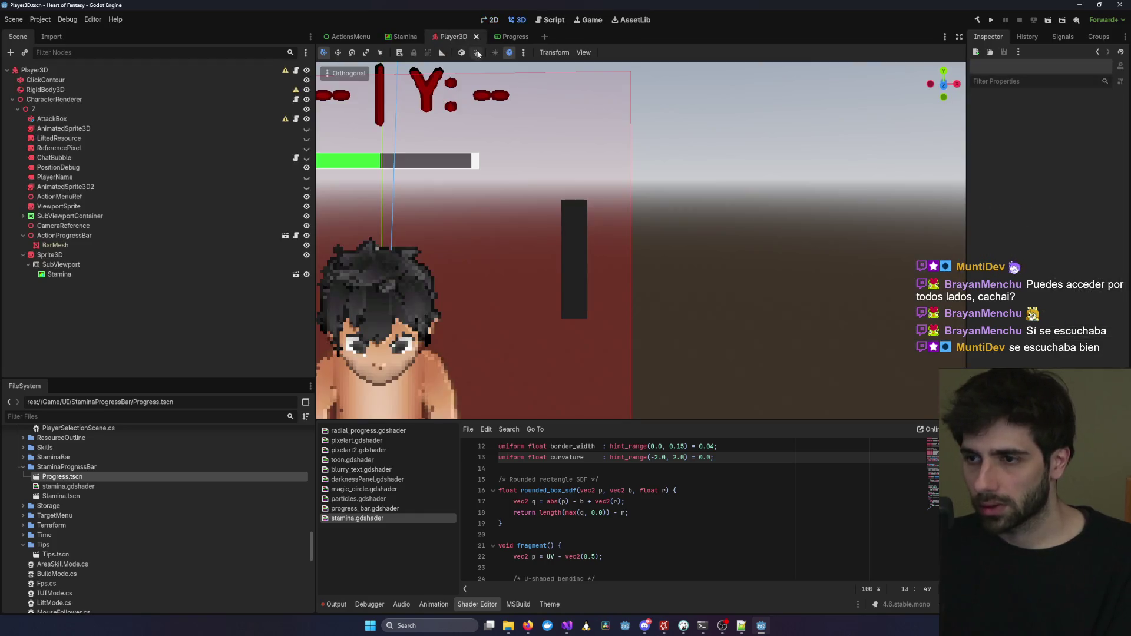
Frame the ViewportSprite, then give the Stamina rect the Full Rect anchor preset.
{"action": "left_click", "coordinate": [574, 239]}
{"action": "key", "text": "f"}
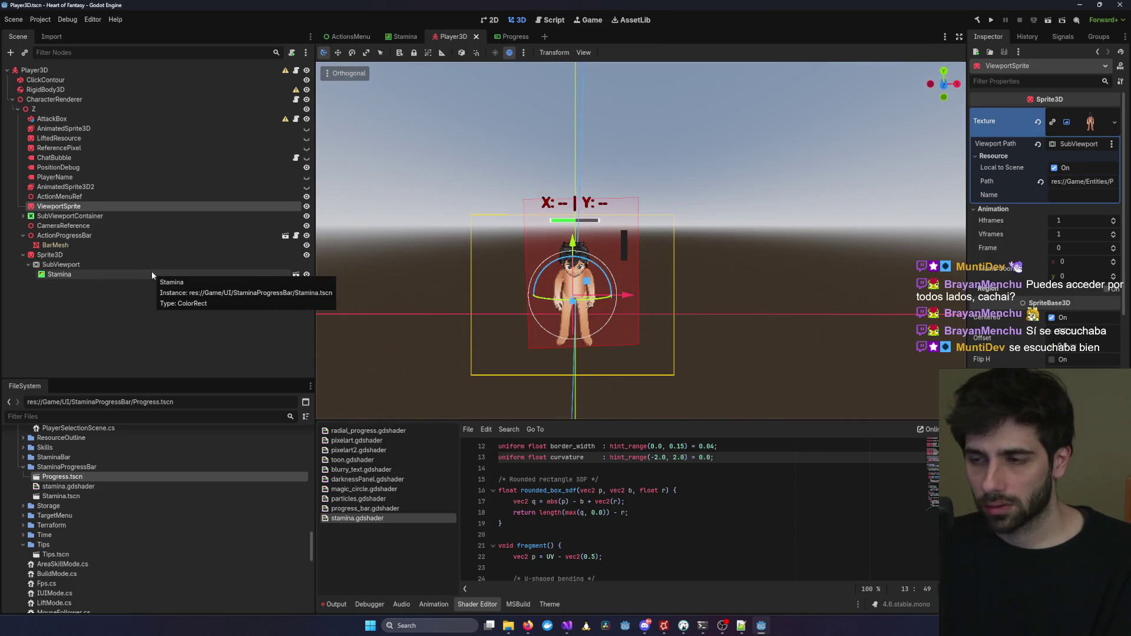
{"action": "left_click", "coordinate": [209, 264]}
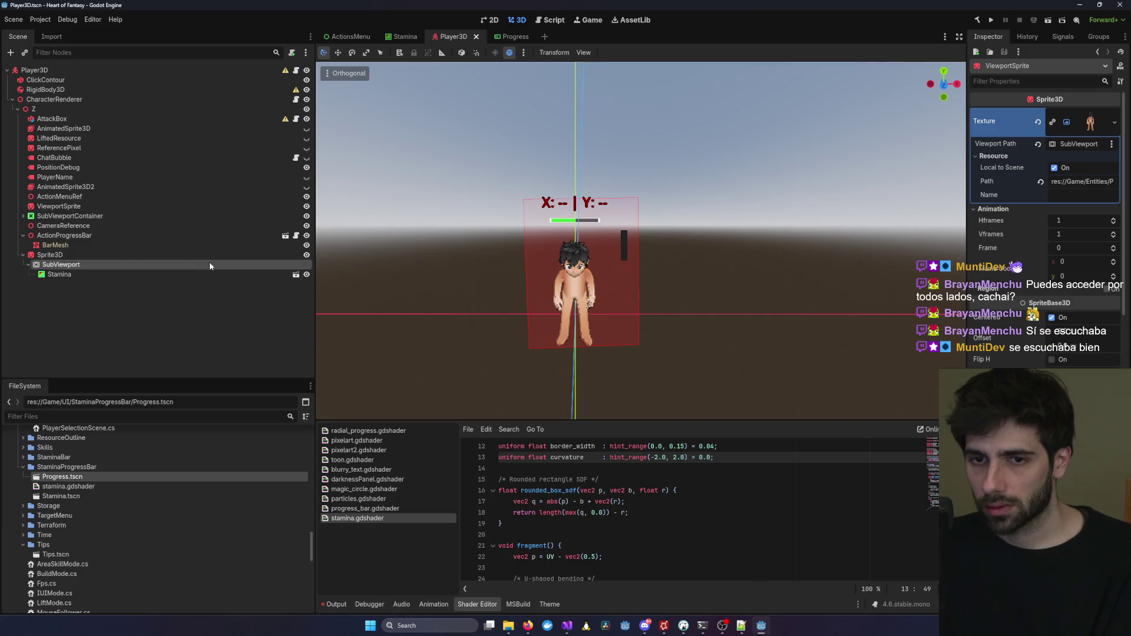
{"action": "left_click", "coordinate": [217, 273]}
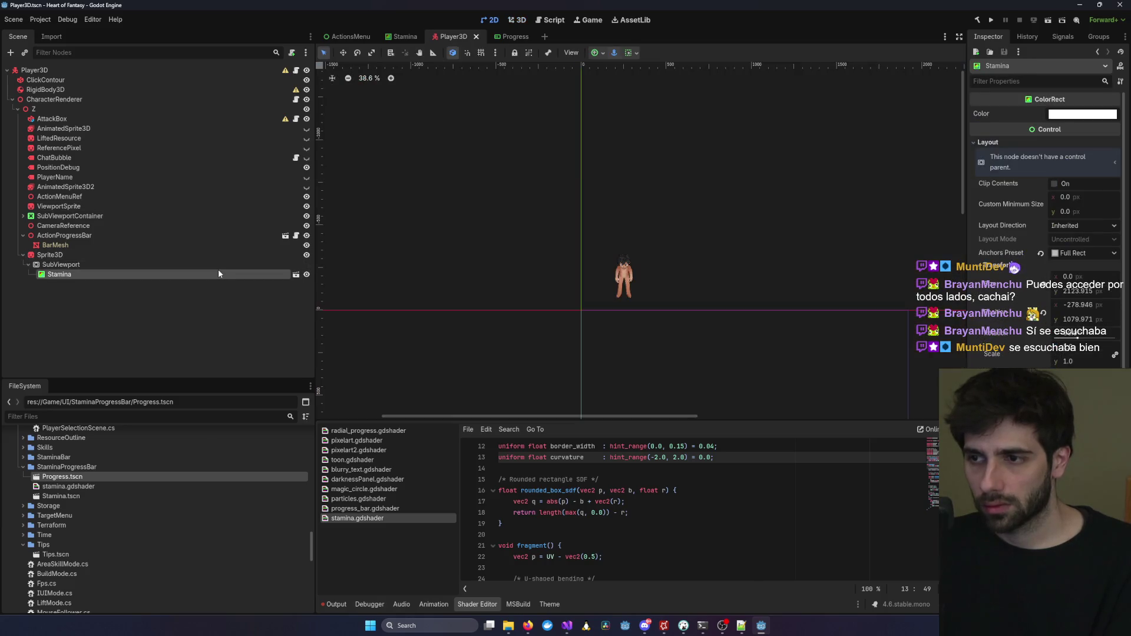
{"action": "left_click", "coordinate": [406, 37]}
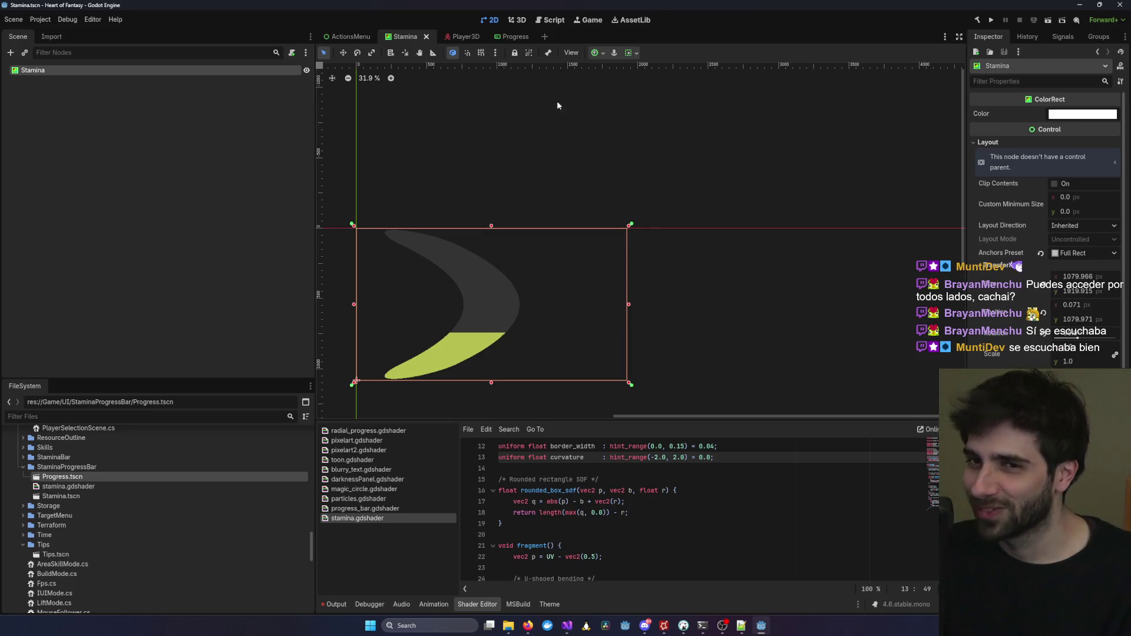
{"action": "left_click", "coordinate": [600, 54]}
{"action": "left_click", "coordinate": [648, 134]}
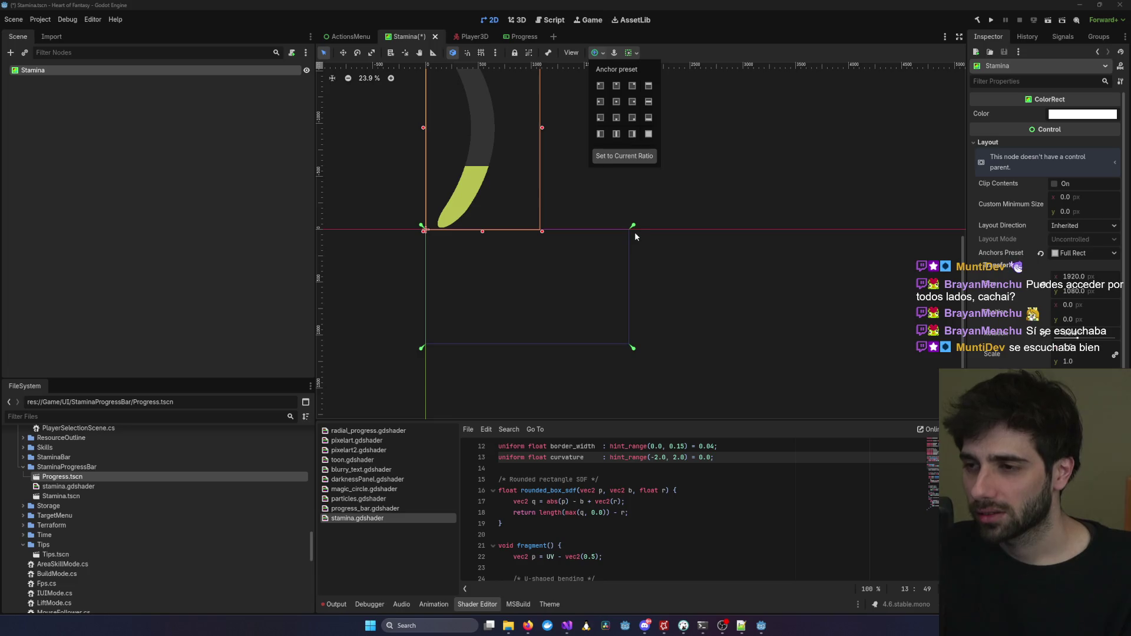
{"action": "left_click", "coordinate": [475, 39]}
{"action": "left_click", "coordinate": [475, 39]}
In Player3D's 3D view, inspect the sprite nodes and toggle the Stamina node's visibility.
{"action": "left_click", "coordinate": [502, 39]}
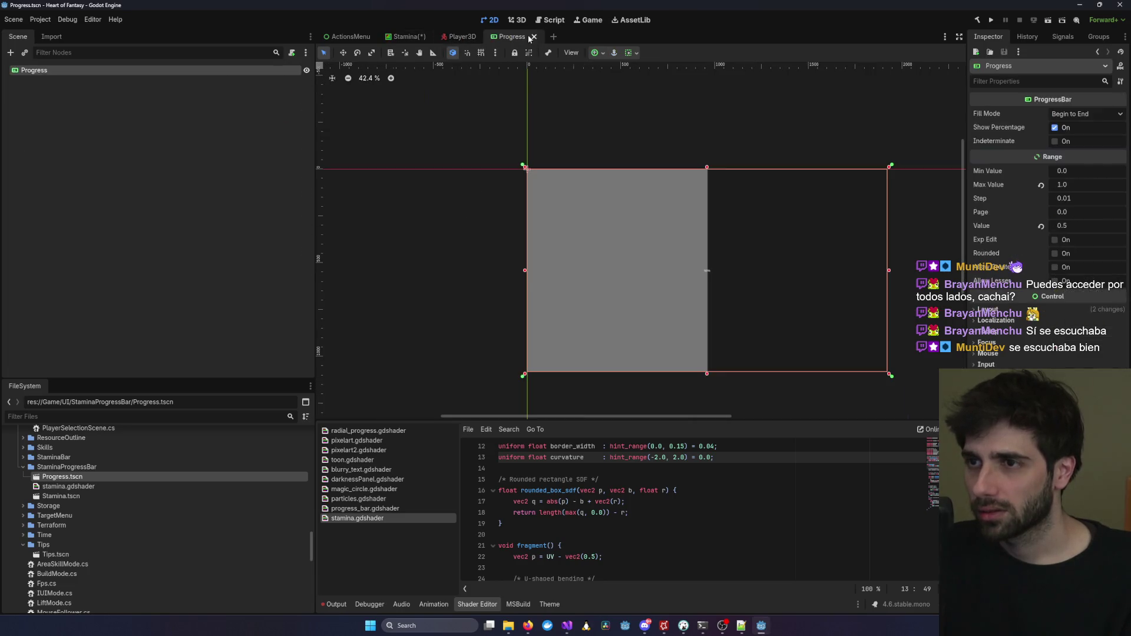
{"action": "mouse_move", "coordinate": [472, 38]}
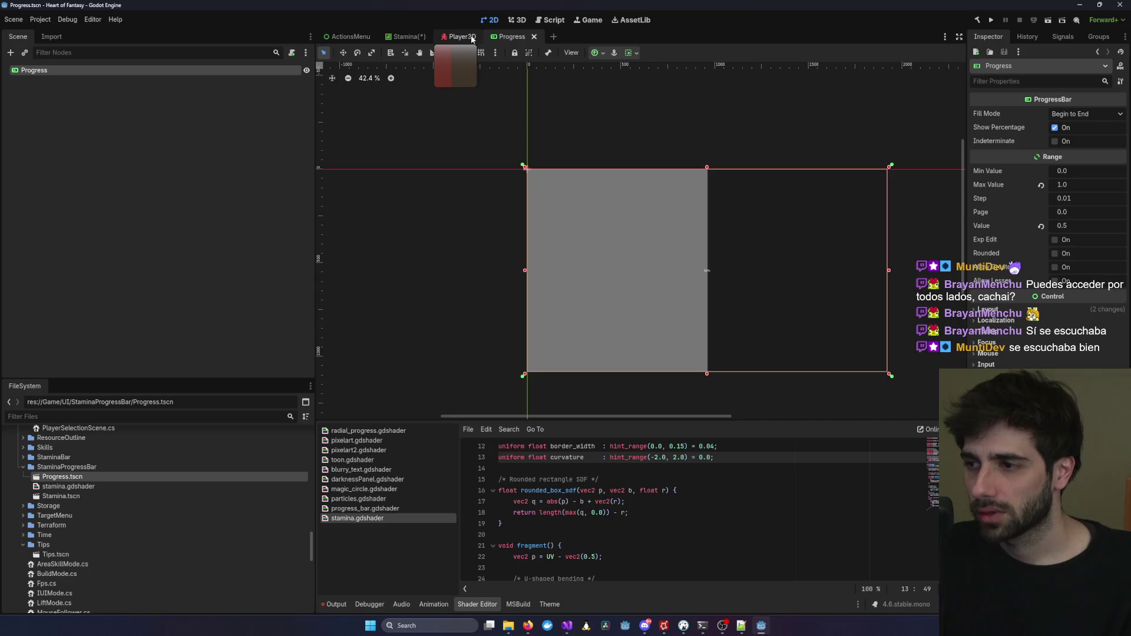
{"action": "left_click", "coordinate": [457, 39]}
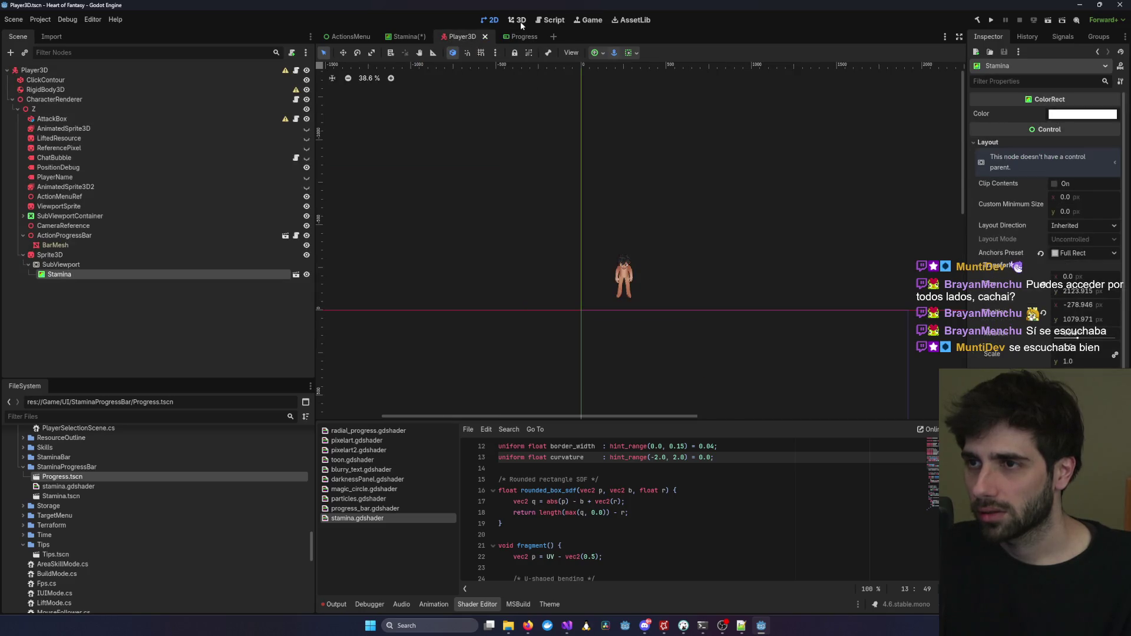
{"action": "left_click", "coordinate": [518, 21]}
{"action": "left_click", "coordinate": [622, 253]}
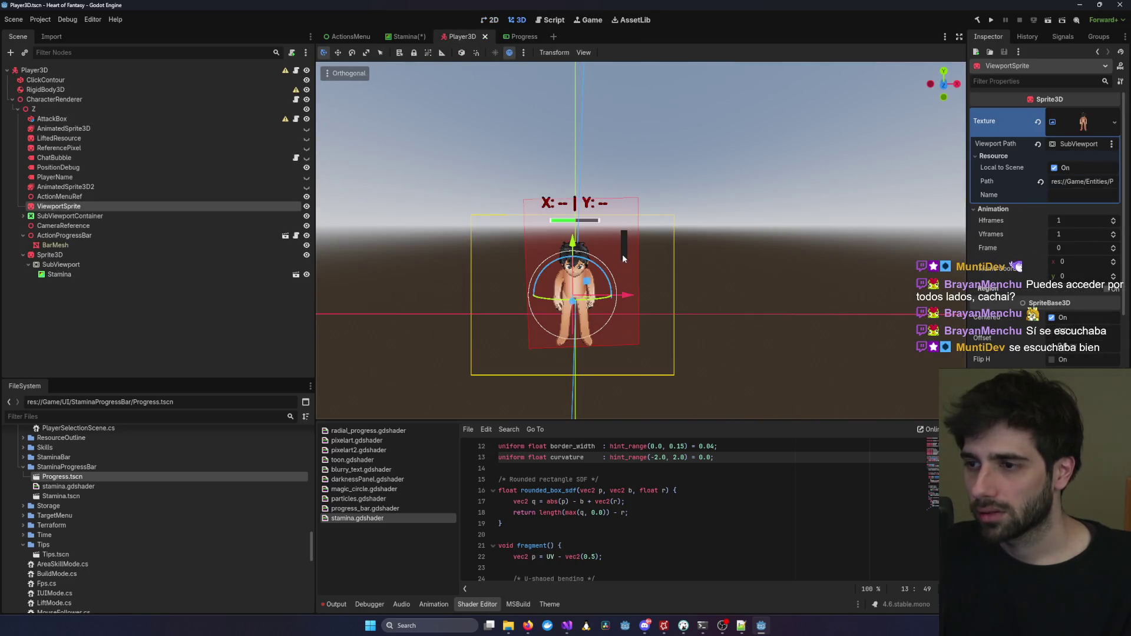
{"action": "left_click", "coordinate": [266, 273]}
{"action": "left_click", "coordinate": [243, 257]}
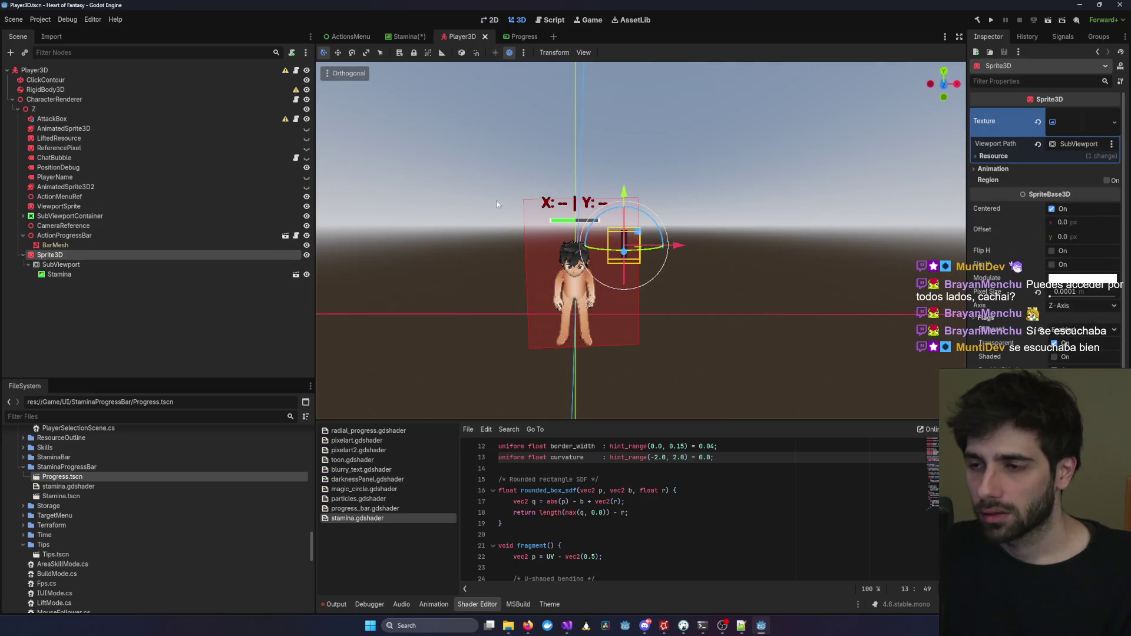
{"action": "left_click", "coordinate": [306, 274]}
{"action": "scroll", "coordinate": [587, 250], "scroll_direction": "up", "scroll_amount": 6}
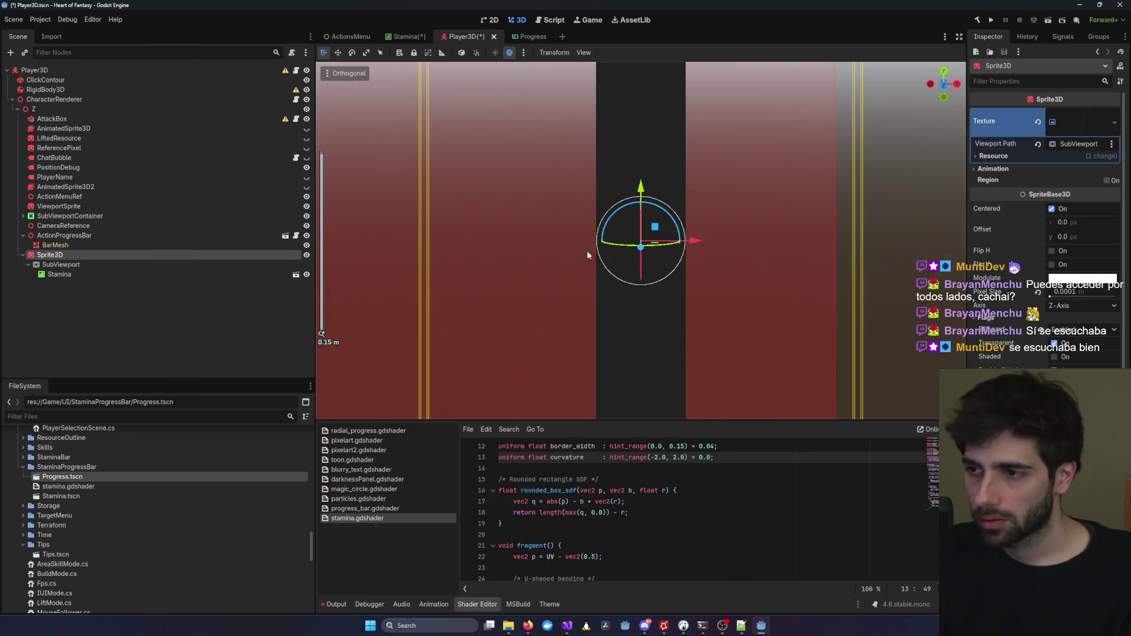
{"action": "scroll", "coordinate": [587, 250], "scroll_direction": "down", "scroll_amount": 3}
{"action": "left_click", "coordinate": [154, 265]}
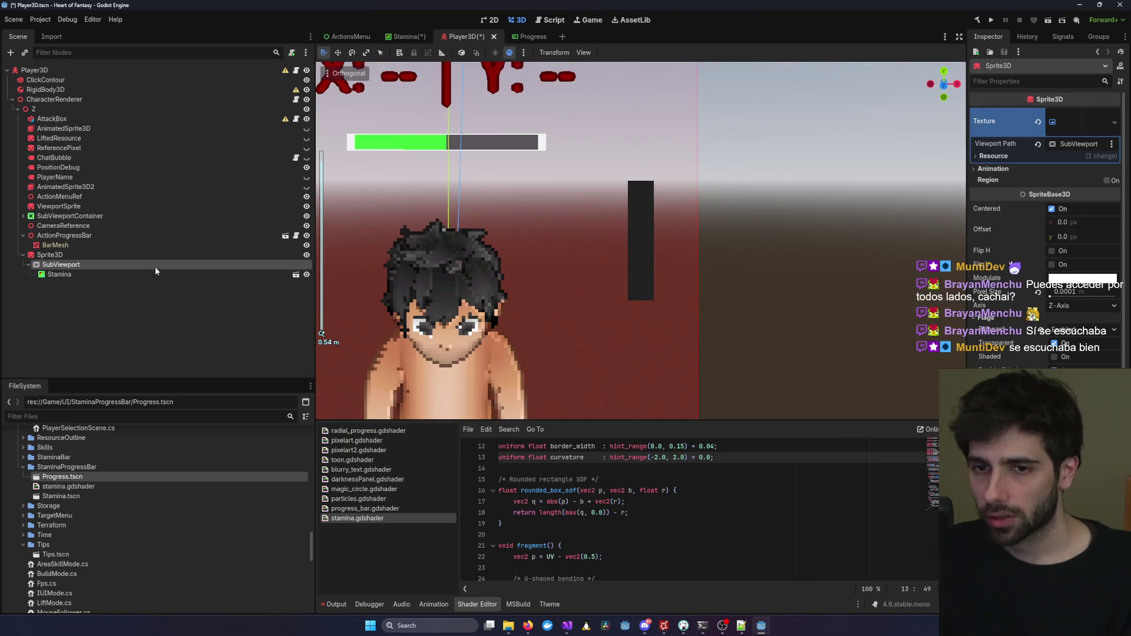
Widen the SubViewport to 1136 px, save the Stamina scene, and return to Player3D.
{"action": "left_click_drag", "start_coordinate": [1068, 234], "coordinate": [1120, 243]}
{"action": "left_click", "coordinate": [531, 37]}
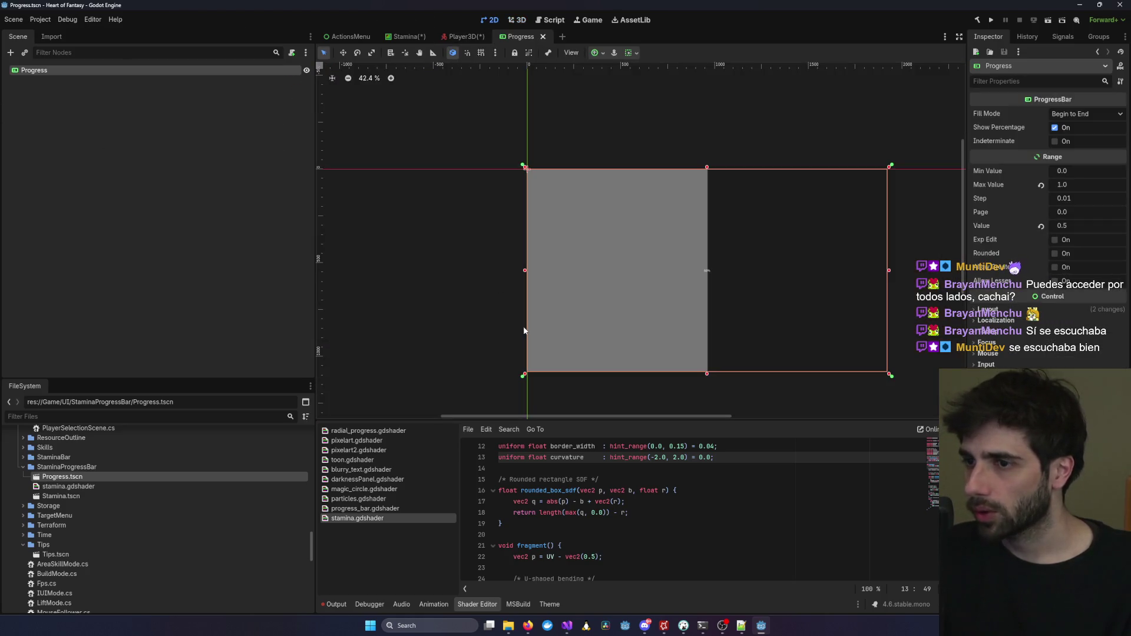
{"action": "left_click", "coordinate": [419, 37]}
{"action": "key", "text": "ctrl+s"}
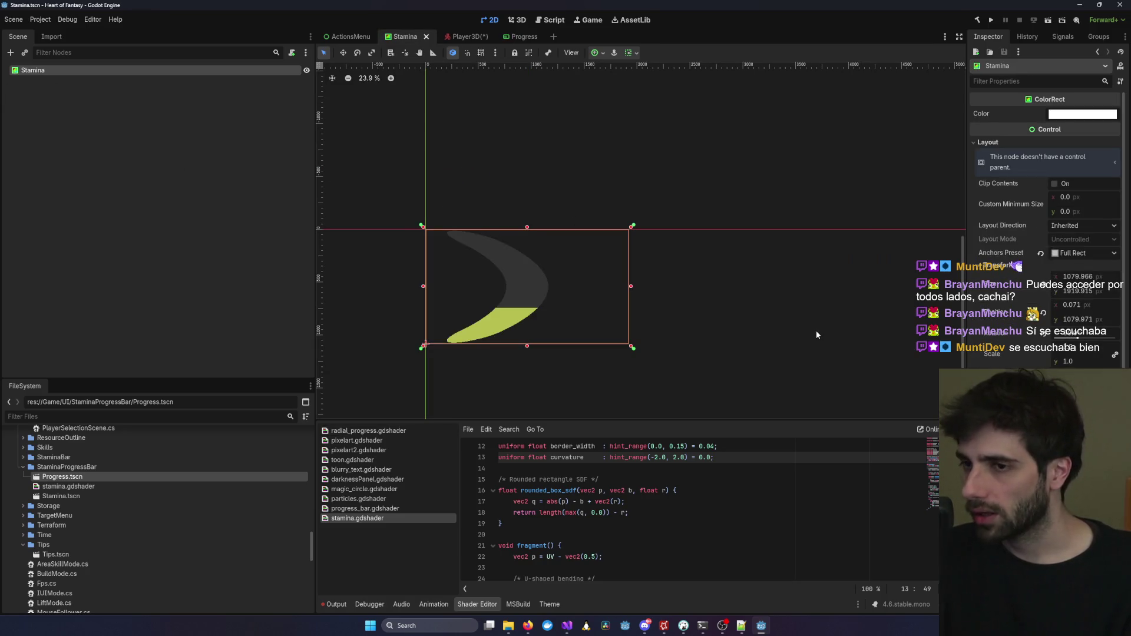
{"action": "left_click", "coordinate": [468, 38]}
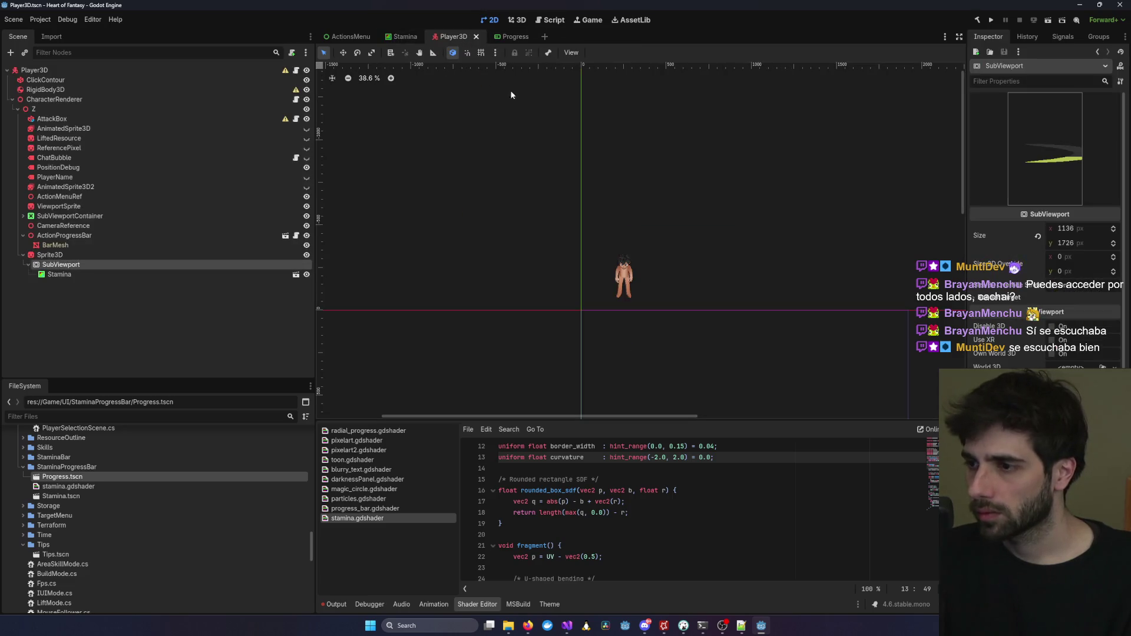
Shorten the Player3D SubViewport height to about 1075 px.
{"action": "left_click", "coordinate": [517, 20]}
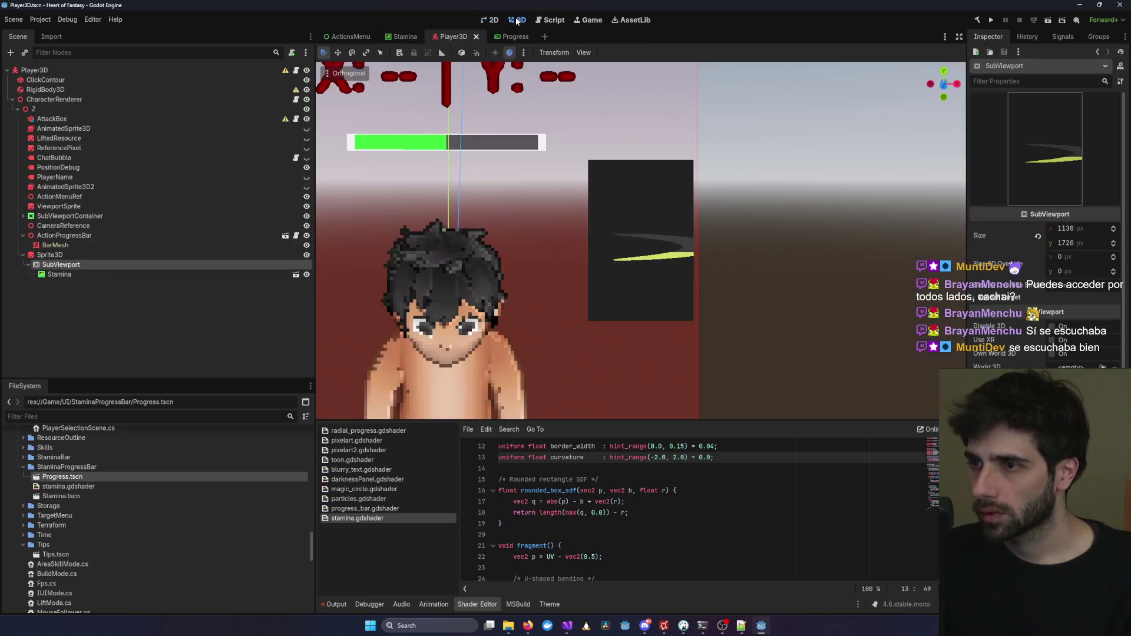
{"action": "left_click", "coordinate": [641, 255]}
{"action": "left_click", "coordinate": [61, 264]}
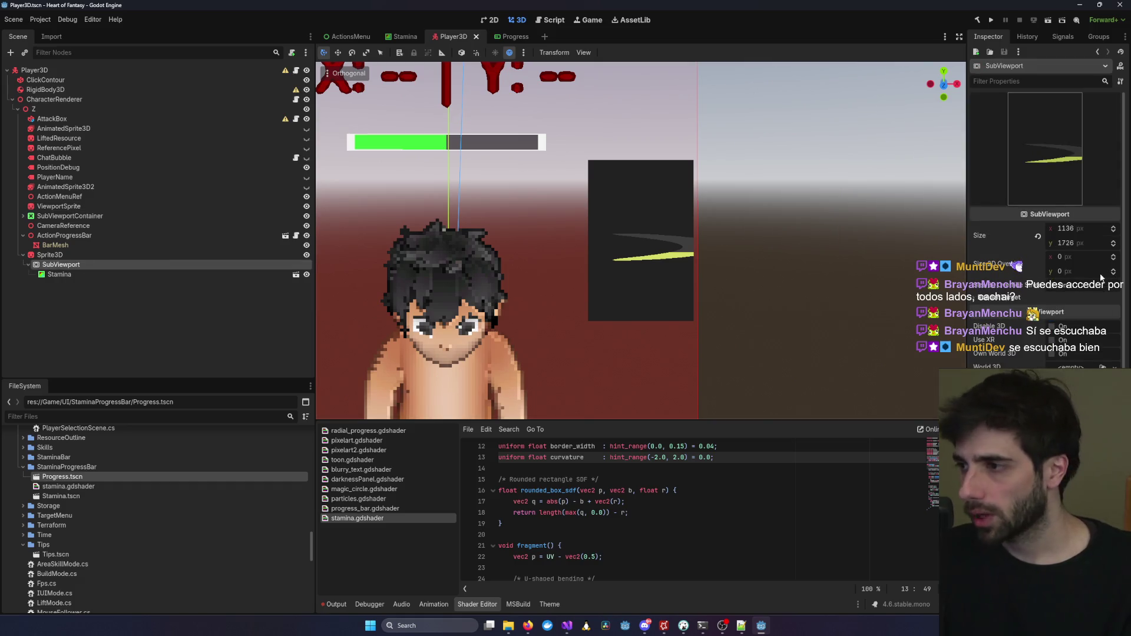
{"action": "mouse_move", "coordinate": [1081, 243]}
{"action": "left_mouse_down"}
{"action": "mouse_move", "coordinate": [1057, 243]}
{"action": "mouse_move", "coordinate": [1114, 233]}
{"action": "mouse_move", "coordinate": [1054, 234]}
{"action": "left_mouse_up"}
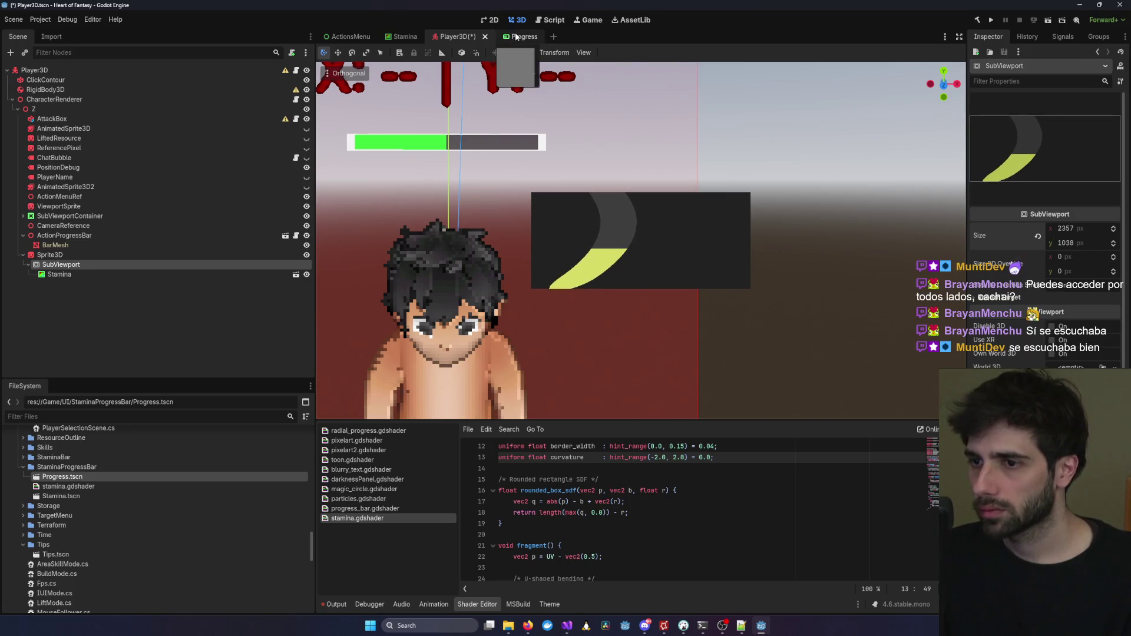
Shrink the Stamina crescent ColorRect to a small top-left rectangle and save the scene.
{"action": "left_click", "coordinate": [516, 36]}
{"action": "left_click", "coordinate": [405, 36]}
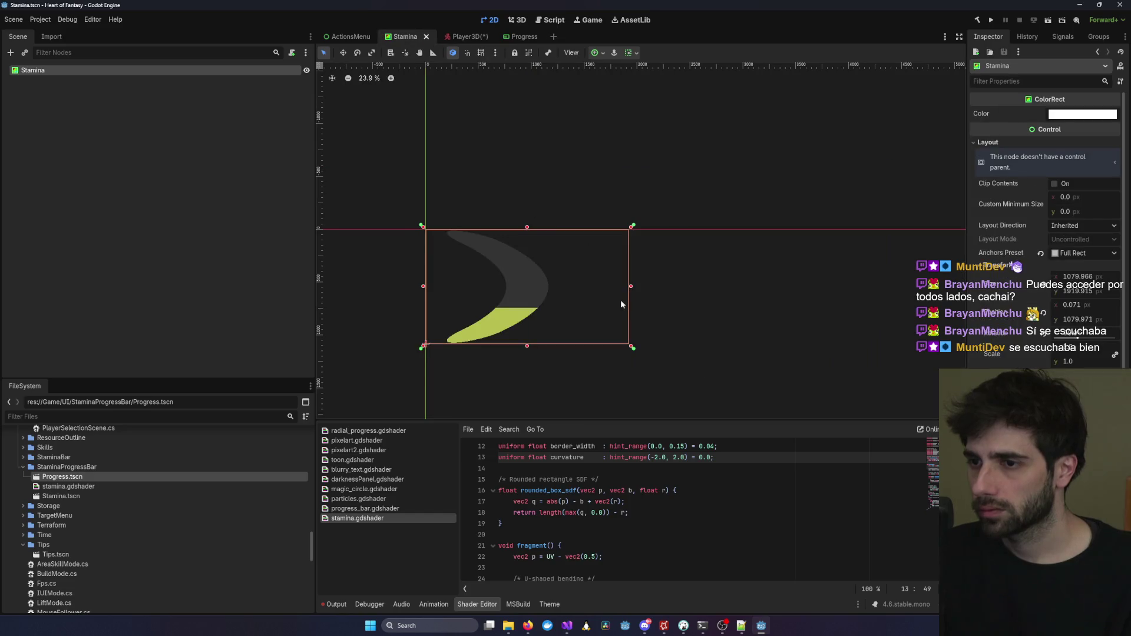
{"action": "left_click", "coordinate": [631, 347]}
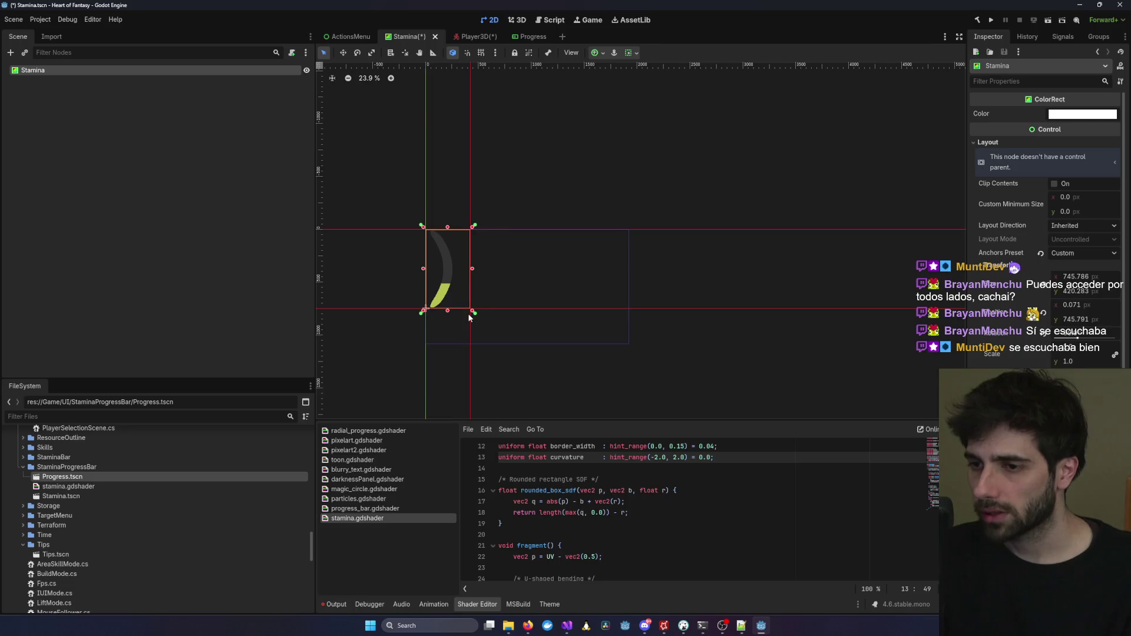
{"action": "key", "text": "ctrl+s"}
Narrow the Player3D SubViewport so it measures about 1793 × 1038 px.
{"action": "left_click", "coordinate": [470, 36]}
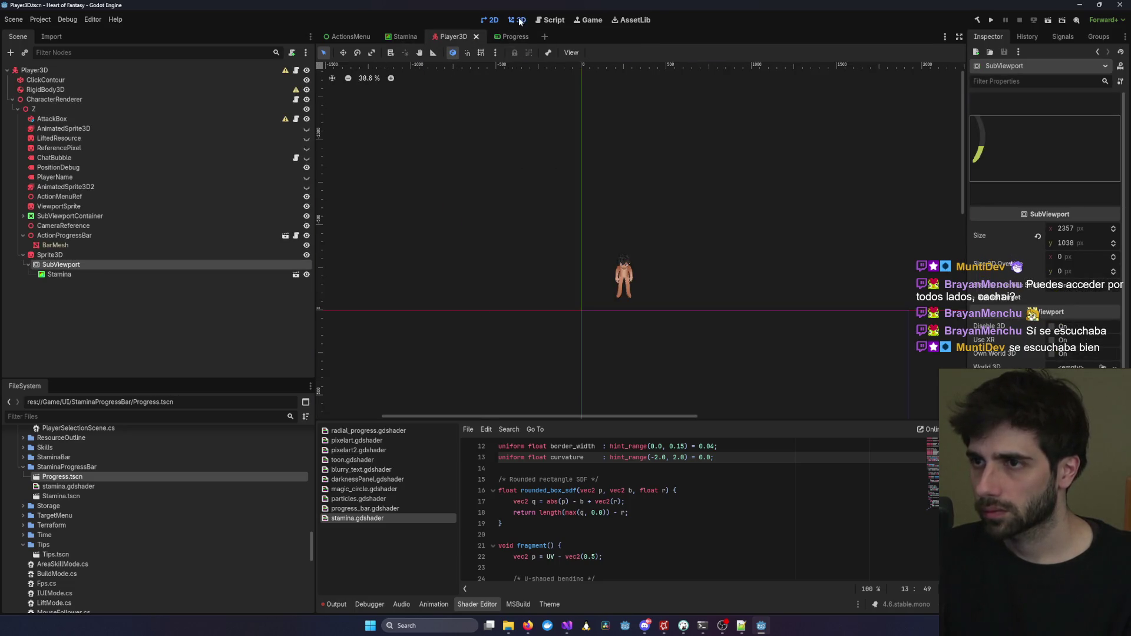
{"action": "left_click", "coordinate": [517, 20]}
{"action": "left_click", "coordinate": [570, 259]}
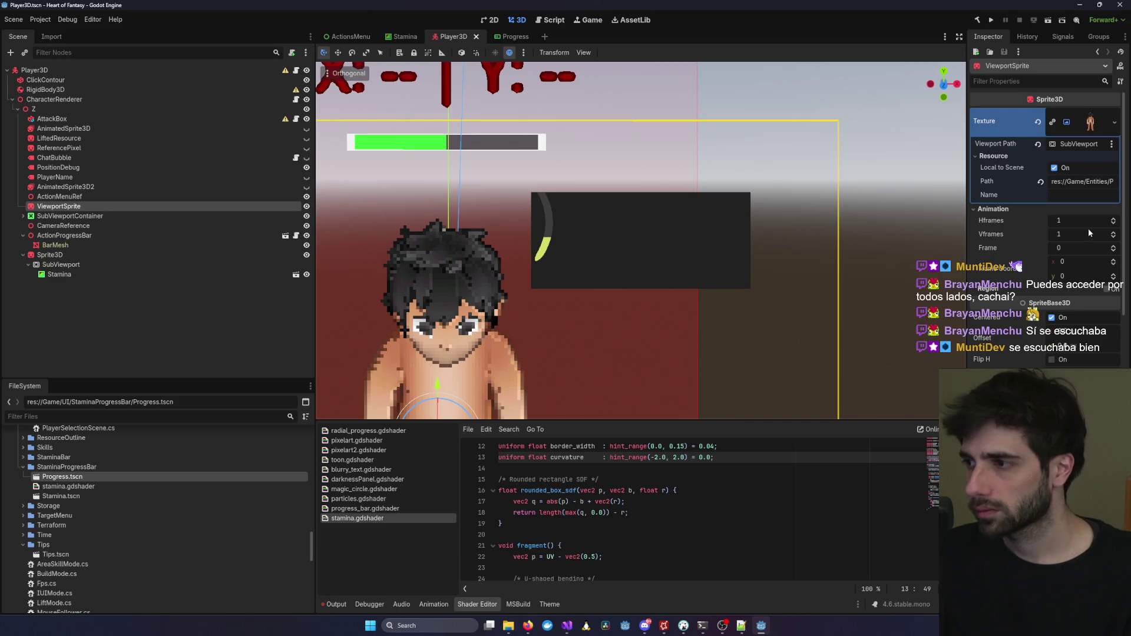
{"action": "left_click", "coordinate": [61, 264]}
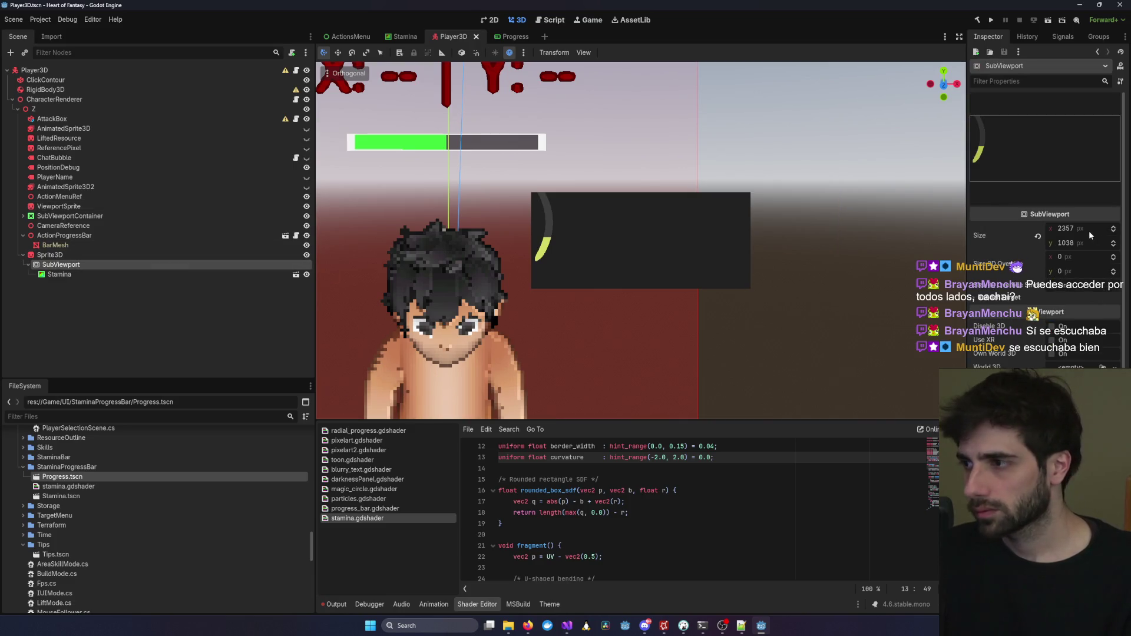
{"action": "left_click_drag", "start_coordinate": [1066, 228], "coordinate": [1051, 228]}
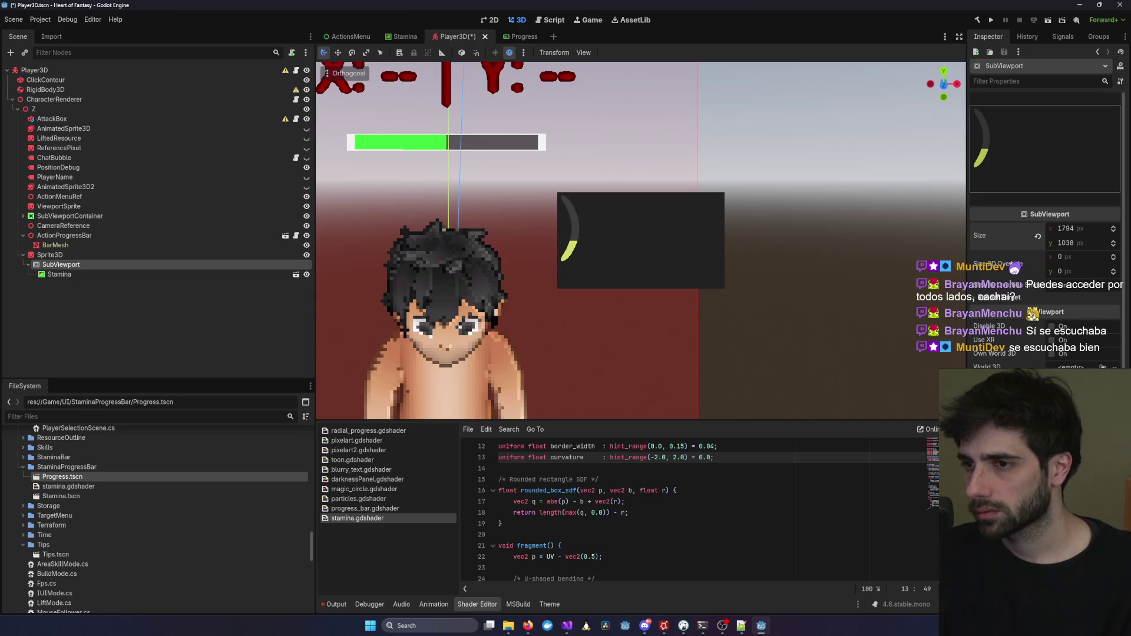
{"action": "left_click", "coordinate": [520, 37]}
{"action": "left_click", "coordinate": [442, 36]}
{"action": "left_click", "coordinate": [520, 37]}
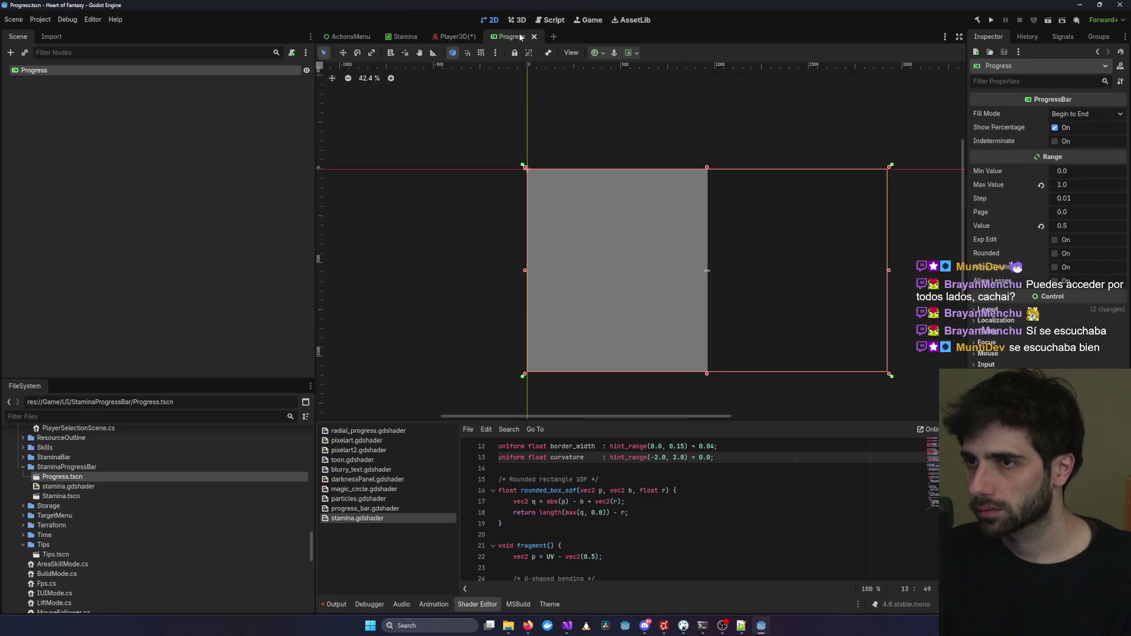
{"action": "left_click", "coordinate": [455, 37]}
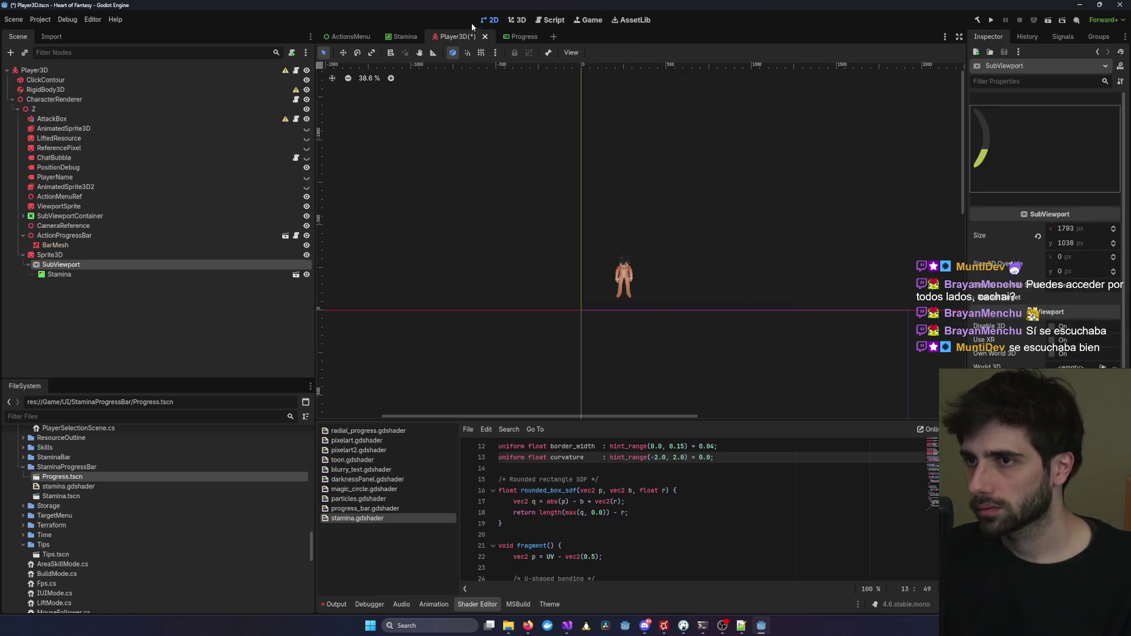
{"action": "left_click", "coordinate": [516, 20]}
{"action": "mouse_move", "coordinate": [1114, 243]}
{"action": "left_mouse_down"}
{"action": "mouse_move", "coordinate": [1034, 229]}
{"action": "mouse_move", "coordinate": [1093, 243]}
{"action": "mouse_move", "coordinate": [1083, 243]}
{"action": "left_mouse_up"}
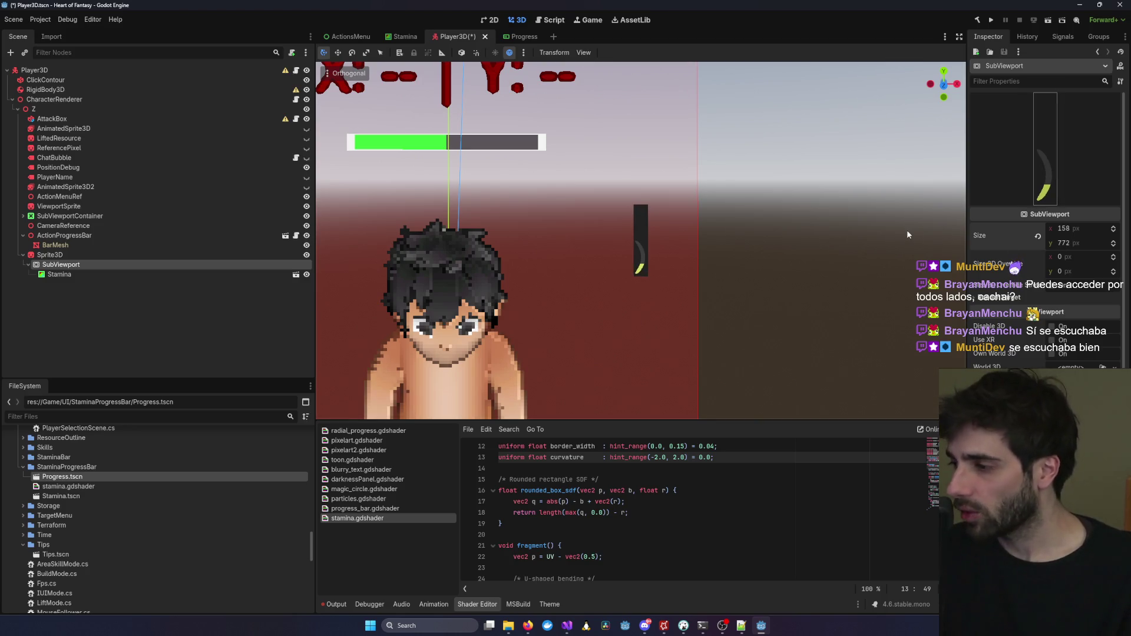
{"action": "left_click", "coordinate": [521, 37]}
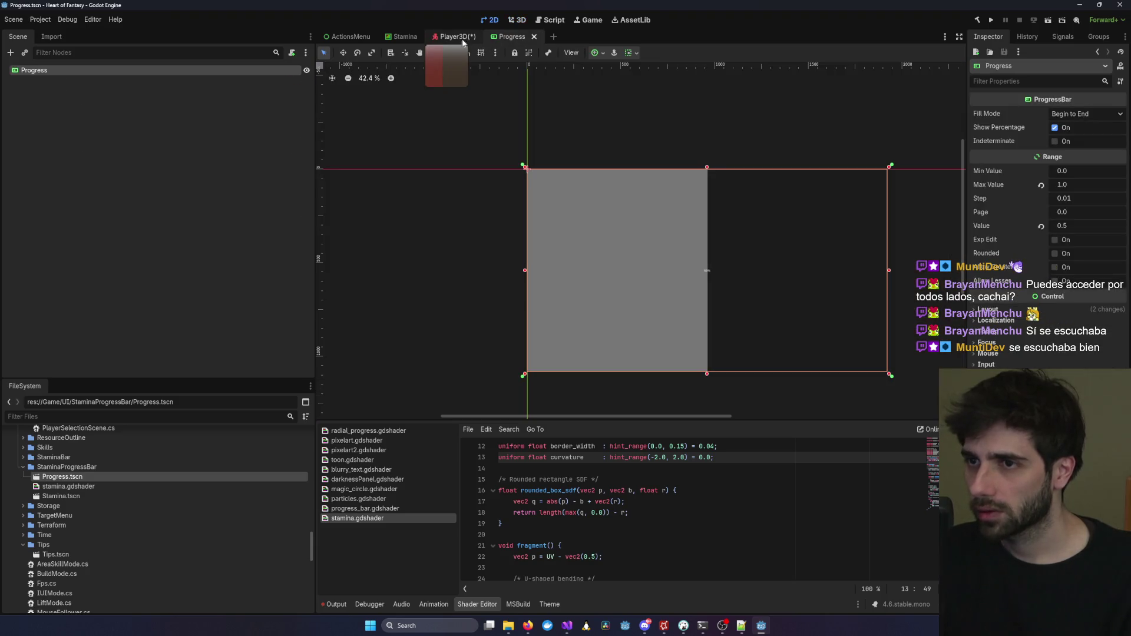
{"action": "left_click", "coordinate": [454, 37]}
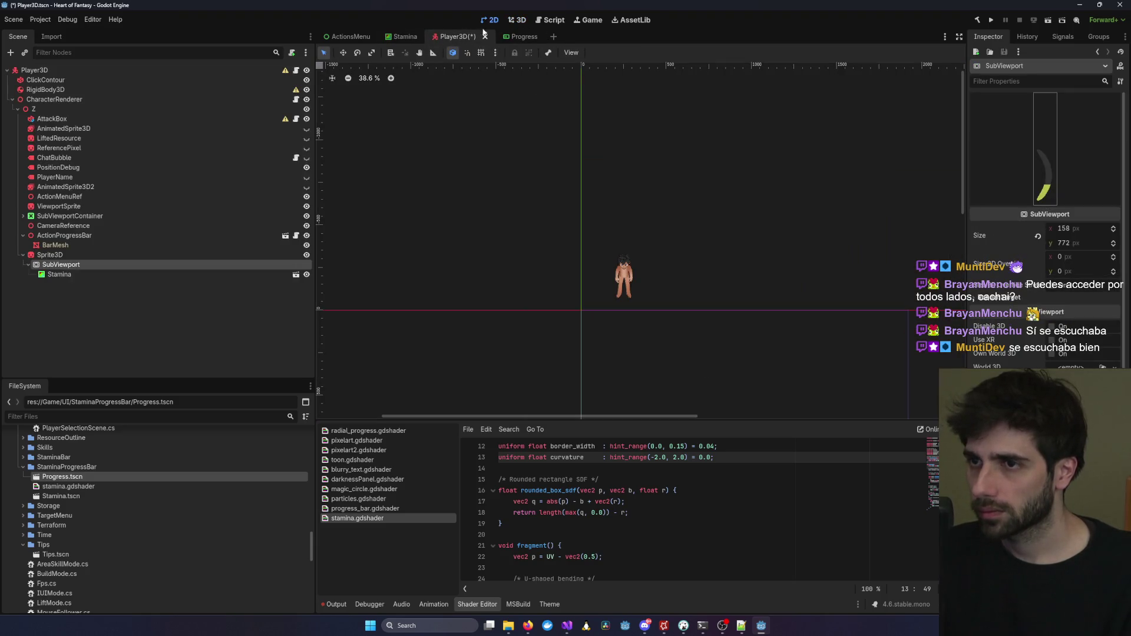
{"action": "left_click", "coordinate": [518, 20]}
{"action": "scroll", "coordinate": [710, 242], "scroll_direction": "up", "scroll_amount": 5}
{"action": "scroll", "coordinate": [642, 282], "scroll_direction": "down", "scroll_amount": 2}
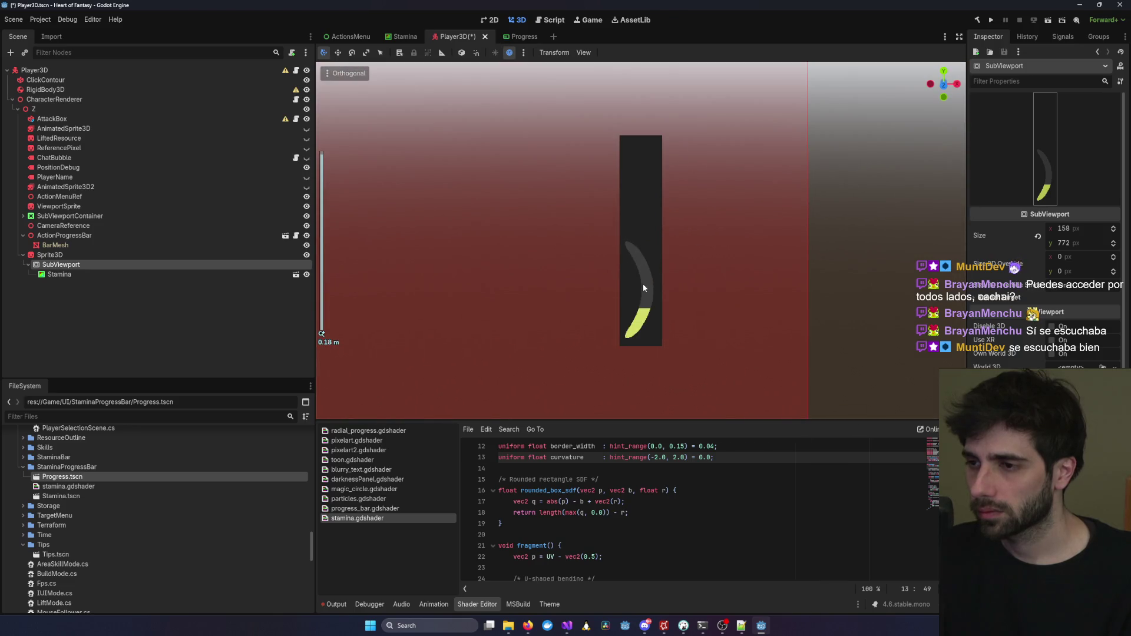
{"action": "mouse_move", "coordinate": [620, 296]}
{"action": "left_mouse_down"}
{"action": "mouse_move", "coordinate": [767, 180]}
{"action": "mouse_move", "coordinate": [607, 250]}
{"action": "left_mouse_up"}
{"action": "scroll", "coordinate": [530, 253], "scroll_direction": "down", "scroll_amount": 4}
{"action": "mouse_move", "coordinate": [505, 253]}
{"action": "left_mouse_down"}
{"action": "mouse_move", "coordinate": [710, 248]}
{"action": "mouse_move", "coordinate": [550, 249]}
{"action": "mouse_move", "coordinate": [741, 266]}
{"action": "left_mouse_up"}
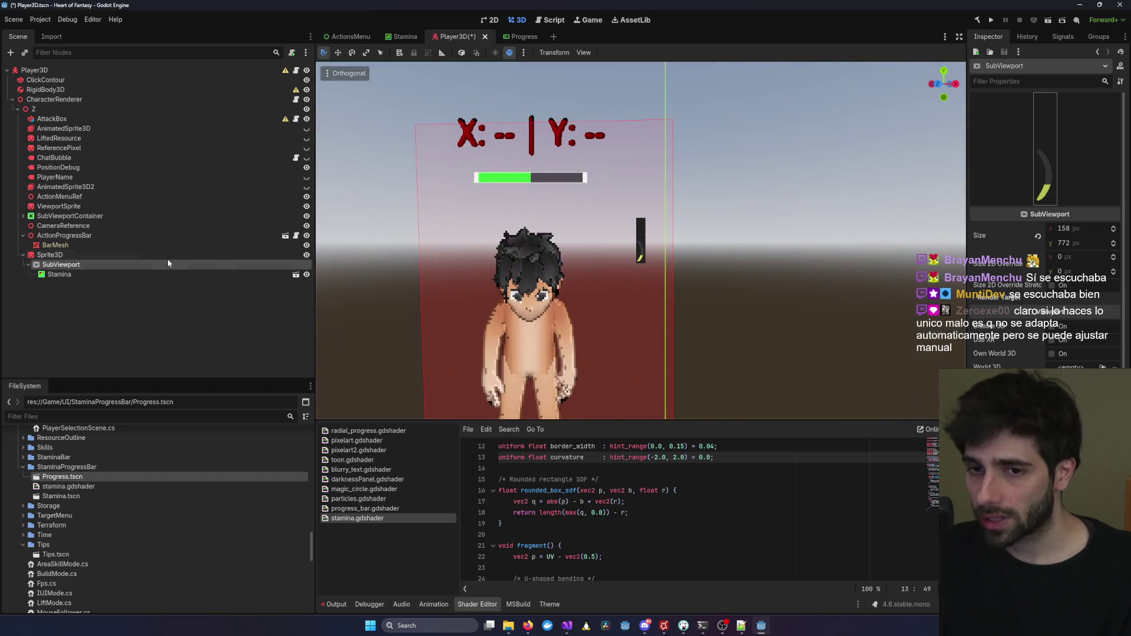
{"action": "left_click", "coordinate": [132, 254]}
{"action": "left_click", "coordinate": [168, 197]}
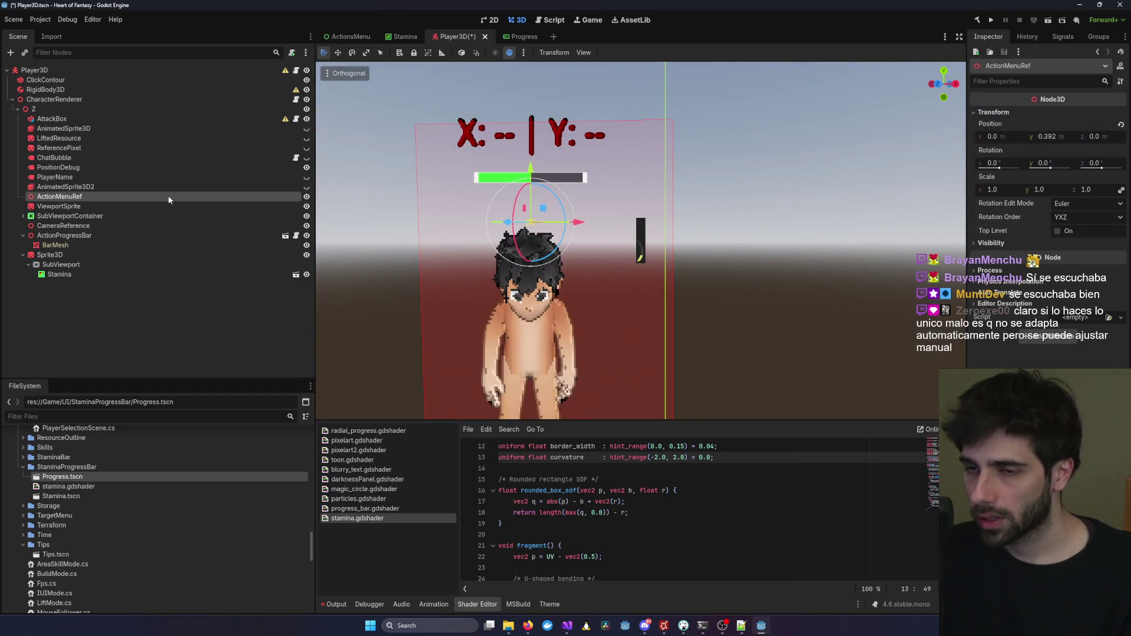
{"action": "left_click", "coordinate": [86, 253]}
{"action": "scroll", "coordinate": [567, 227], "scroll_direction": "down", "scroll_amount": 4}
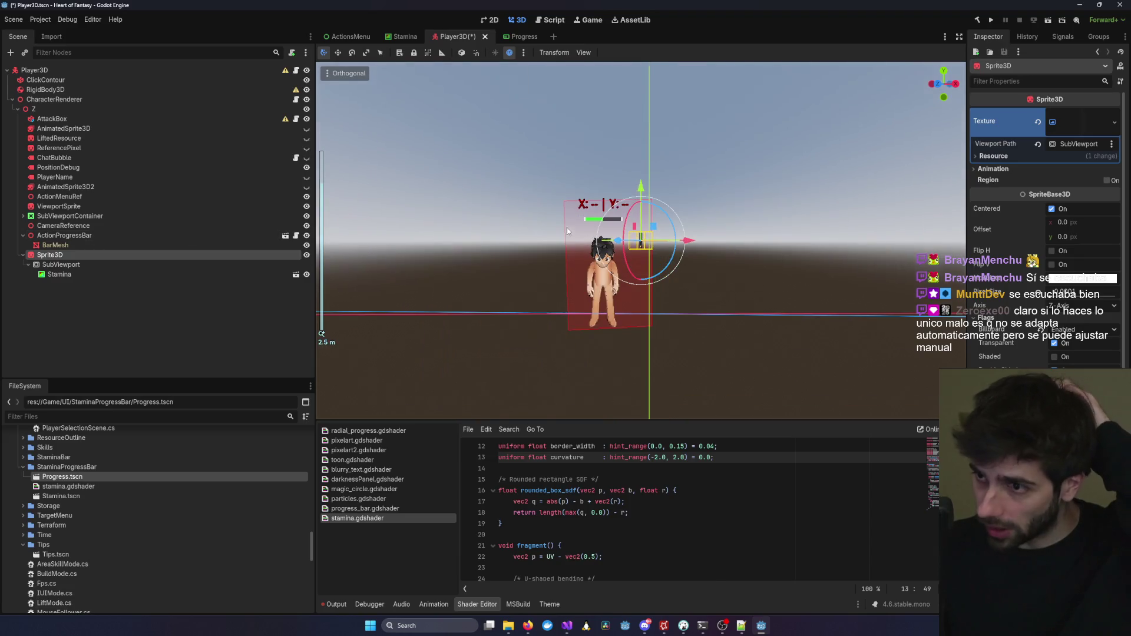
{"action": "scroll", "coordinate": [512, 224], "scroll_direction": "up", "scroll_amount": 3}
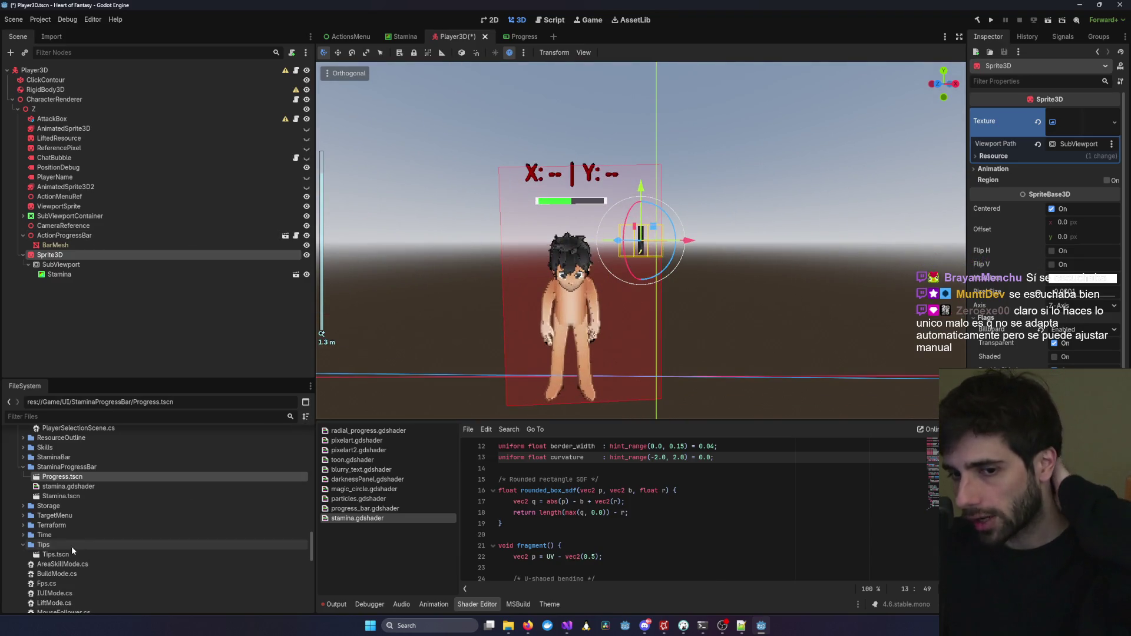
{"action": "scroll", "coordinate": [566, 247], "scroll_direction": "up", "scroll_amount": 4}
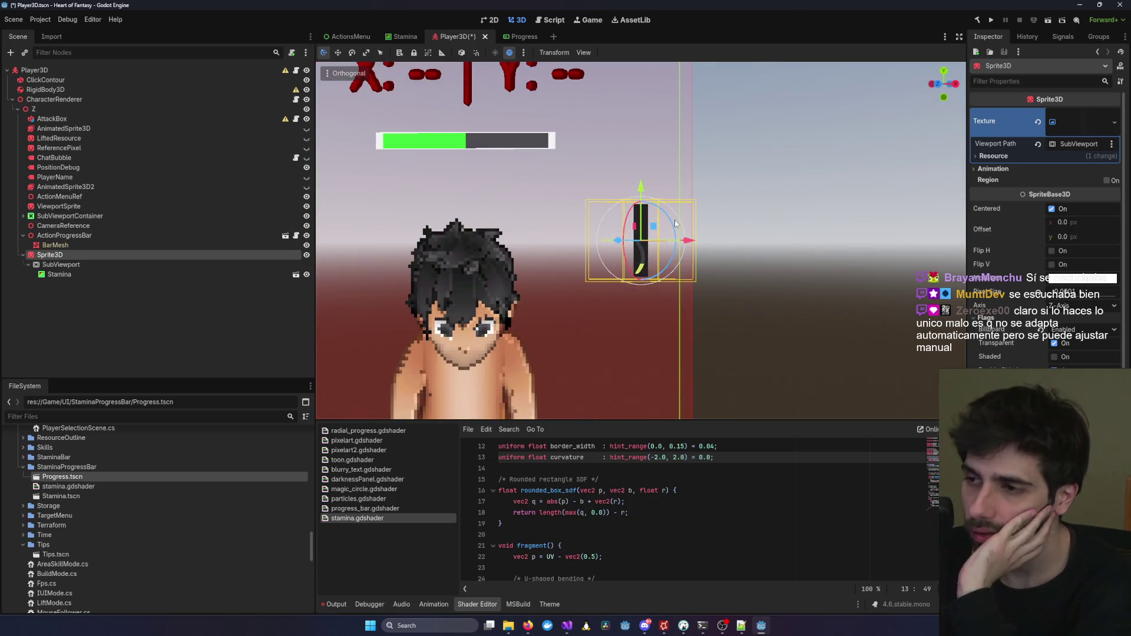
{"action": "scroll", "coordinate": [669, 223], "scroll_direction": "up", "scroll_amount": 5}
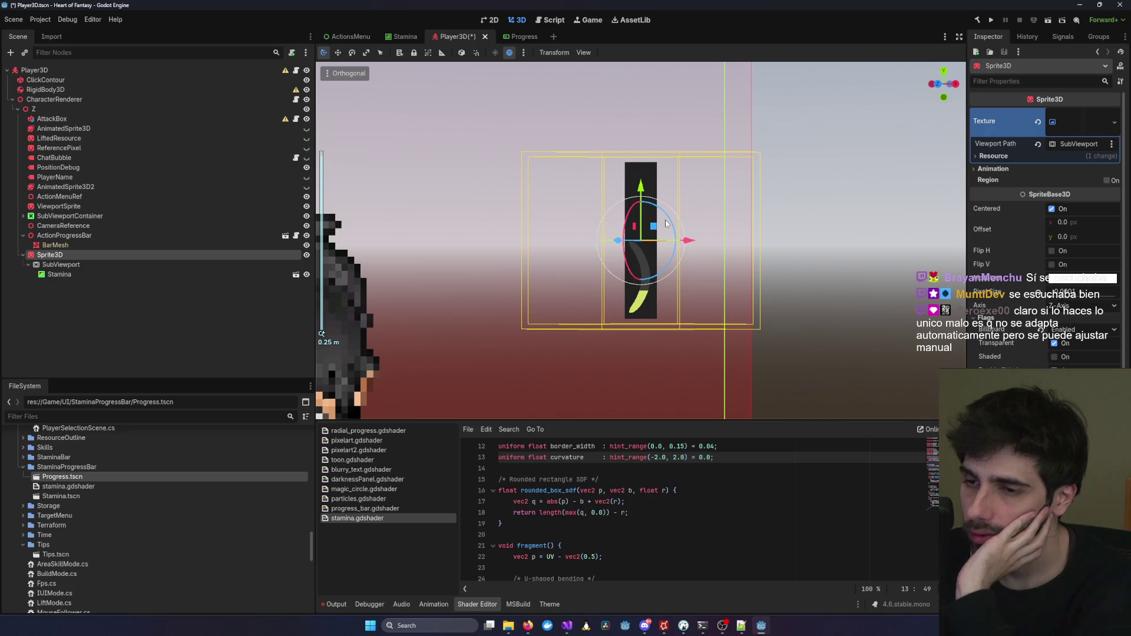
{"action": "scroll", "coordinate": [655, 226], "scroll_direction": "down", "scroll_amount": 4}
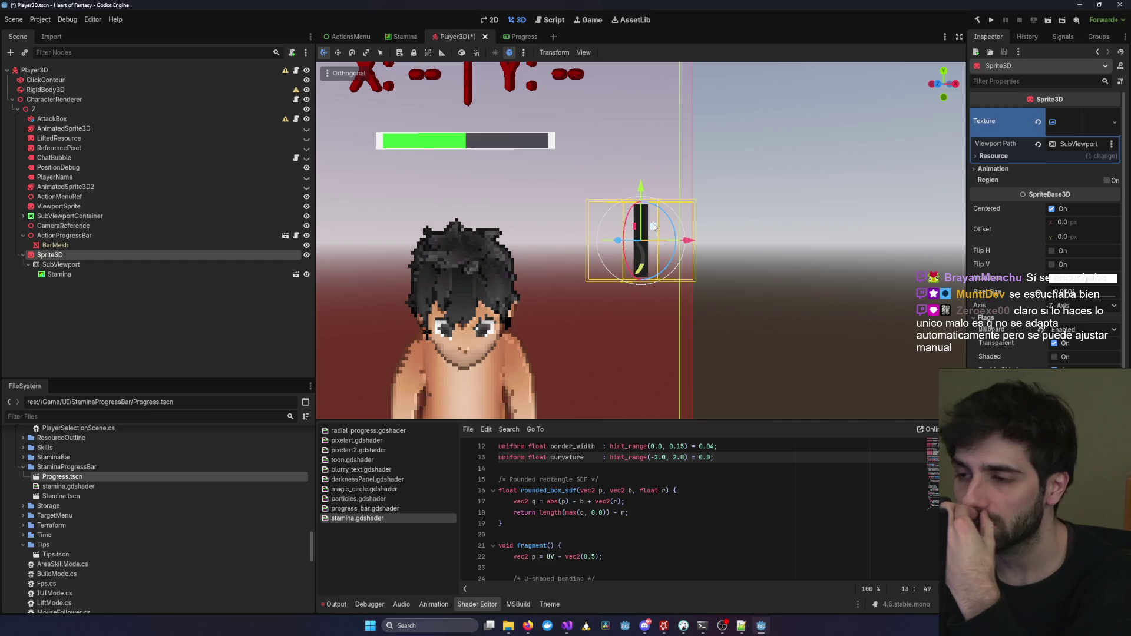
{"action": "scroll", "coordinate": [653, 225], "scroll_direction": "down", "scroll_amount": 5}
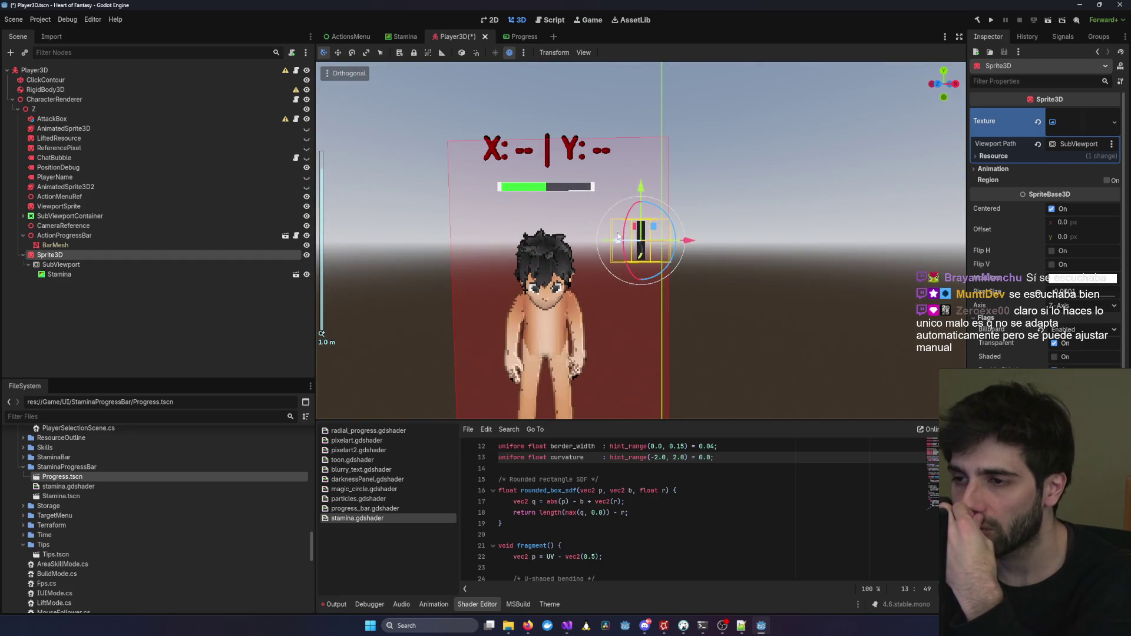
{"action": "mouse_move", "coordinate": [515, 234]}
{"action": "left_mouse_down"}
{"action": "mouse_move", "coordinate": [480, 228]}
{"action": "mouse_move", "coordinate": [706, 182]}
{"action": "mouse_move", "coordinate": [574, 140]}
{"action": "mouse_move", "coordinate": [434, 240]}
{"action": "mouse_move", "coordinate": [520, 258]}
{"action": "mouse_move", "coordinate": [743, 246]}
{"action": "mouse_move", "coordinate": [679, 245]}
{"action": "left_mouse_up"}
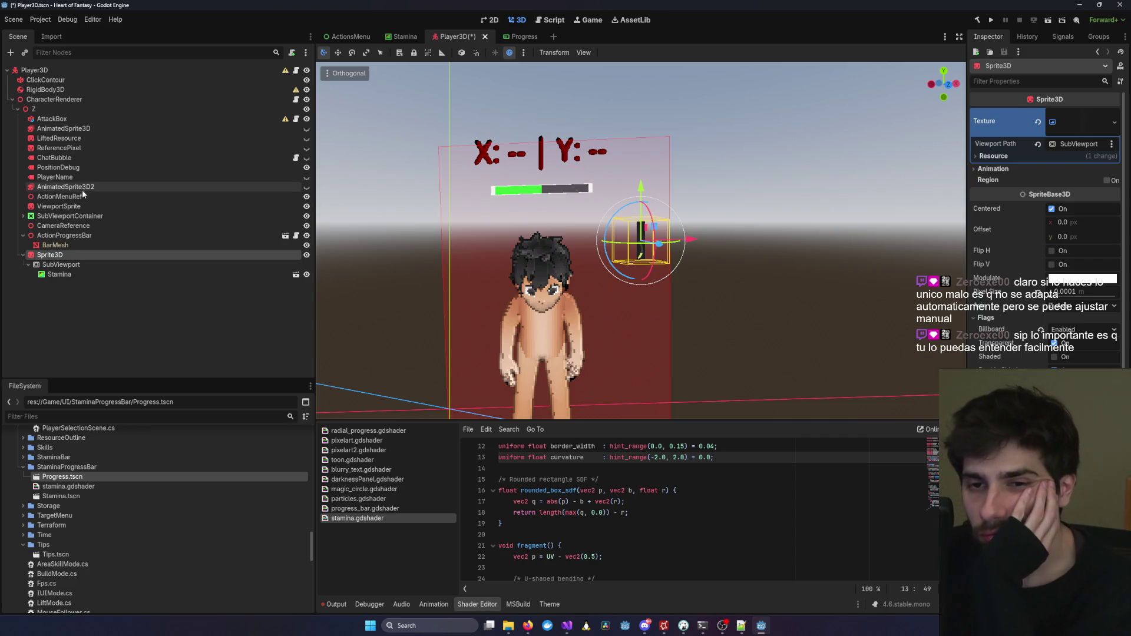
{"action": "left_click", "coordinate": [87, 265]}
{"action": "left_click", "coordinate": [90, 254]}
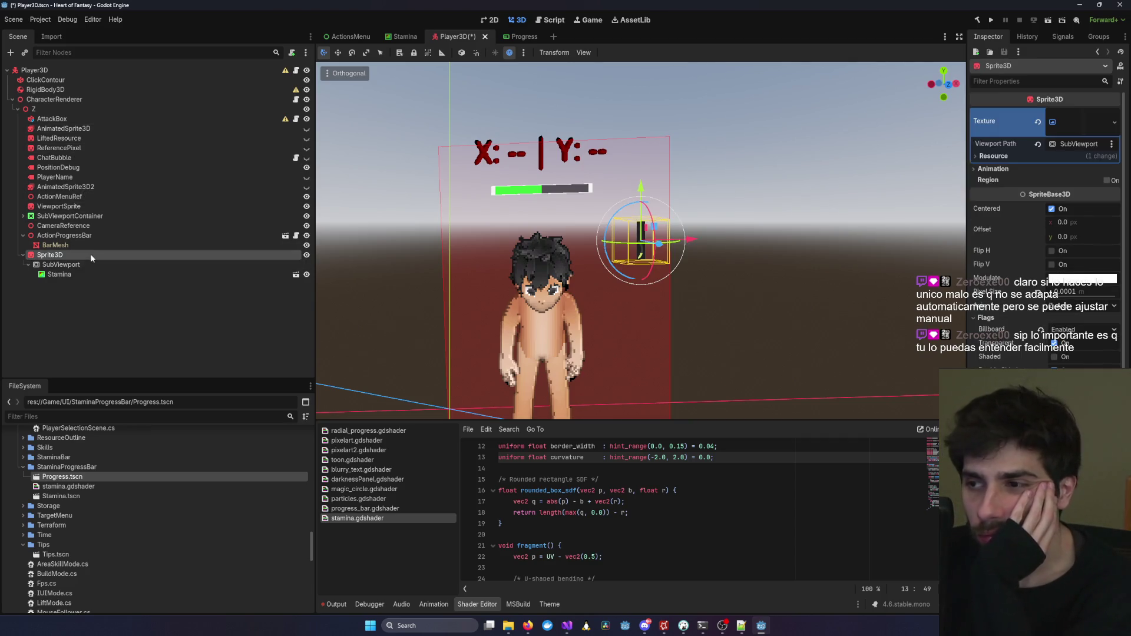
{"action": "key", "text": "KP_6"}
{"action": "key", "text": "KP_6"}
{"action": "key", "text": "KP_6"}
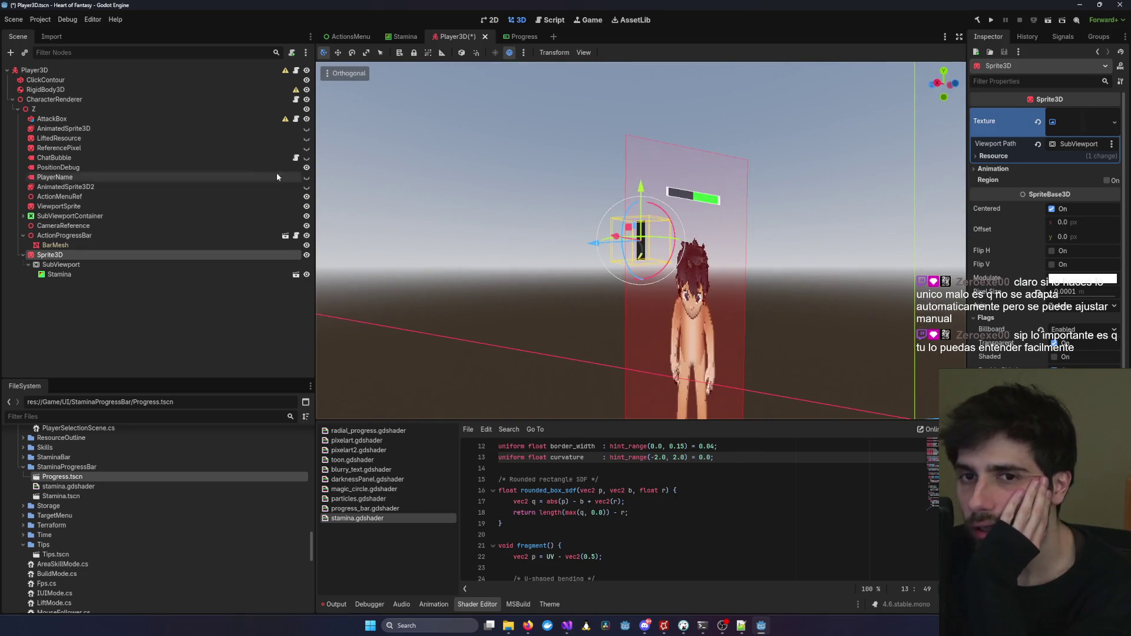
{"action": "key", "text": "KP_6"}
{"action": "key", "text": "KP_6"}
{"action": "key", "text": "KP_6"}
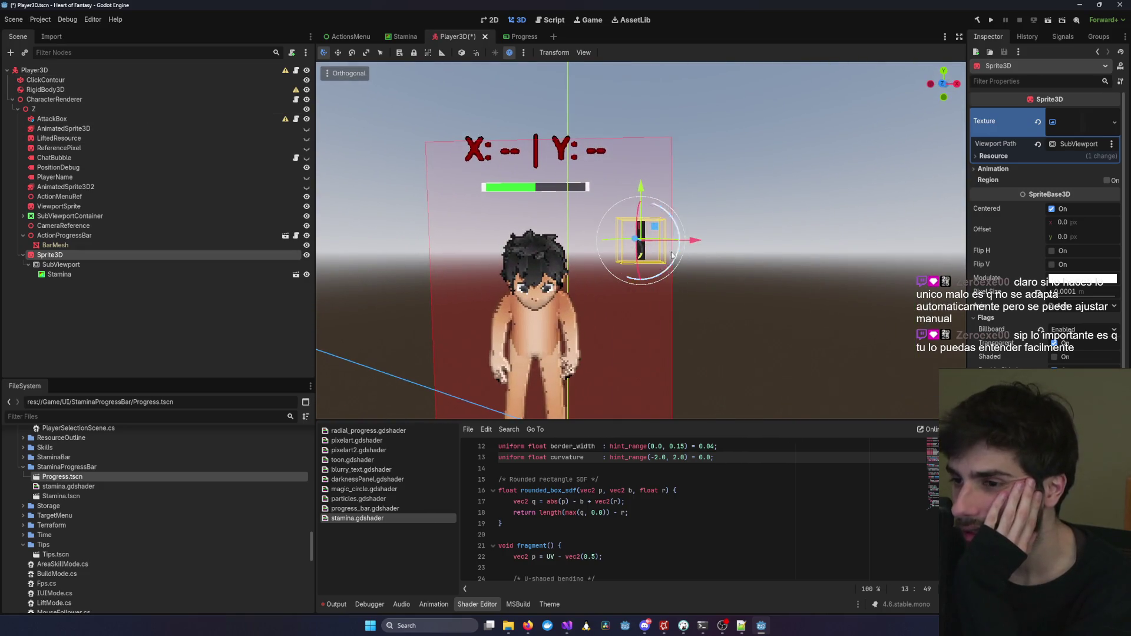
{"action": "left_click", "coordinate": [118, 268]}
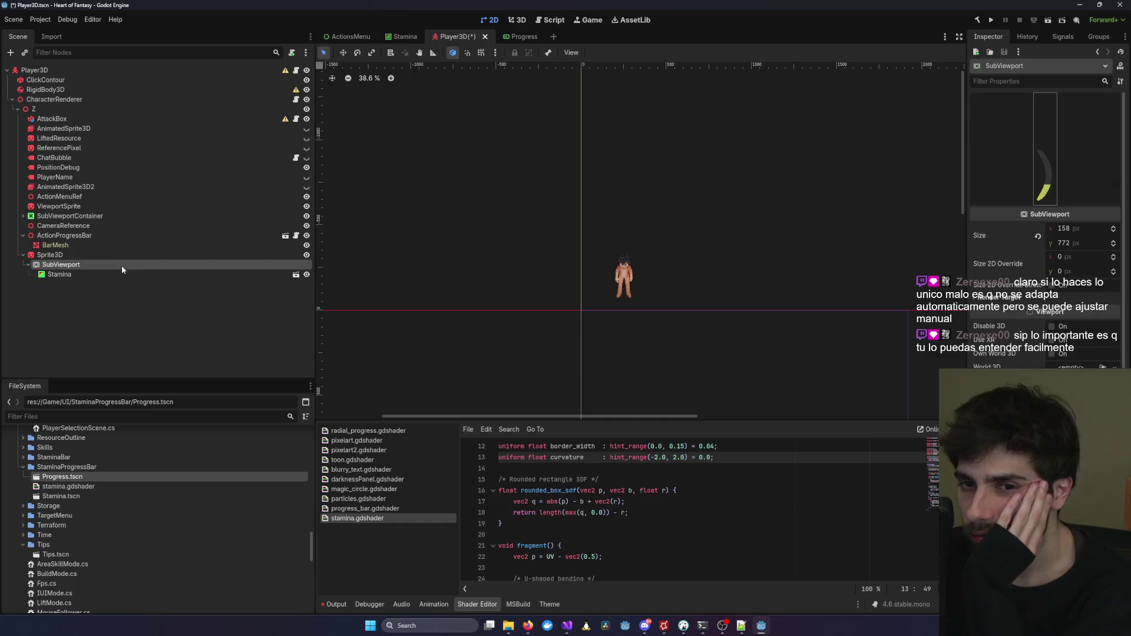
{"action": "left_click", "coordinate": [126, 254]}
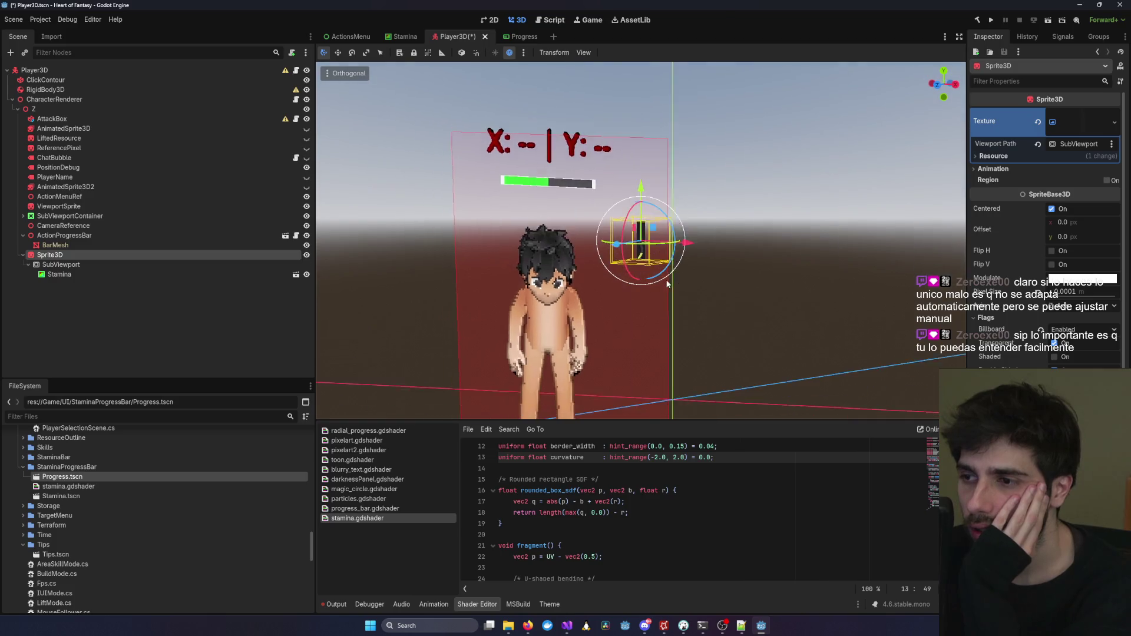
{"action": "left_click", "coordinate": [62, 264]}
{"action": "left_click", "coordinate": [80, 257]}
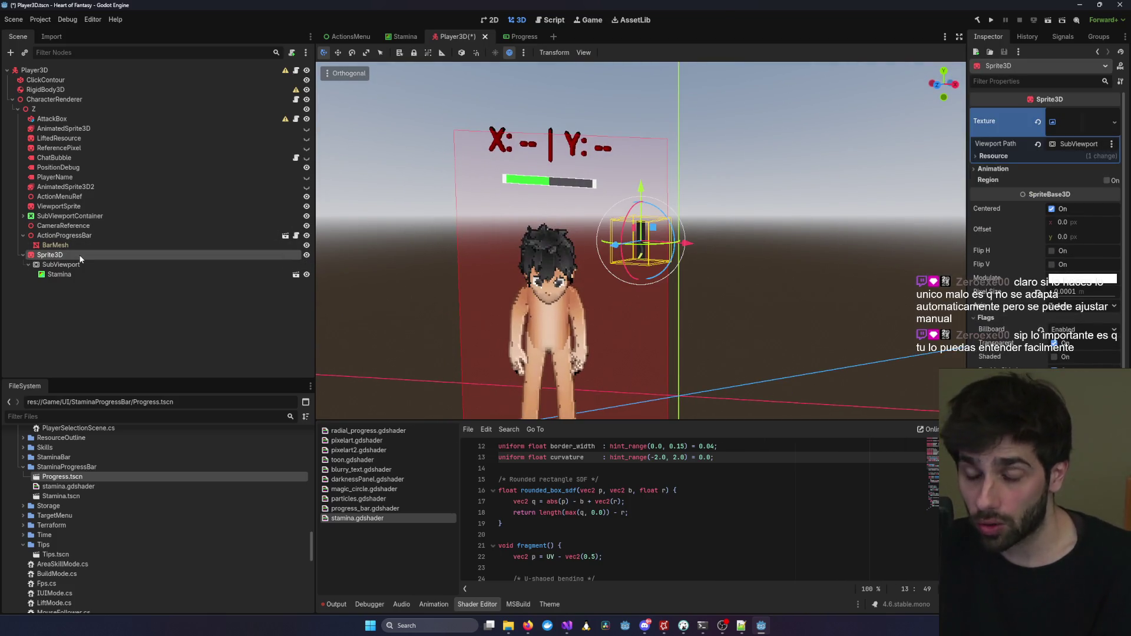
{"action": "key", "text": "Delete"}
Delete the Sprite3D node with its children and save the Player3D scene.
{"action": "key", "text": "Return"}
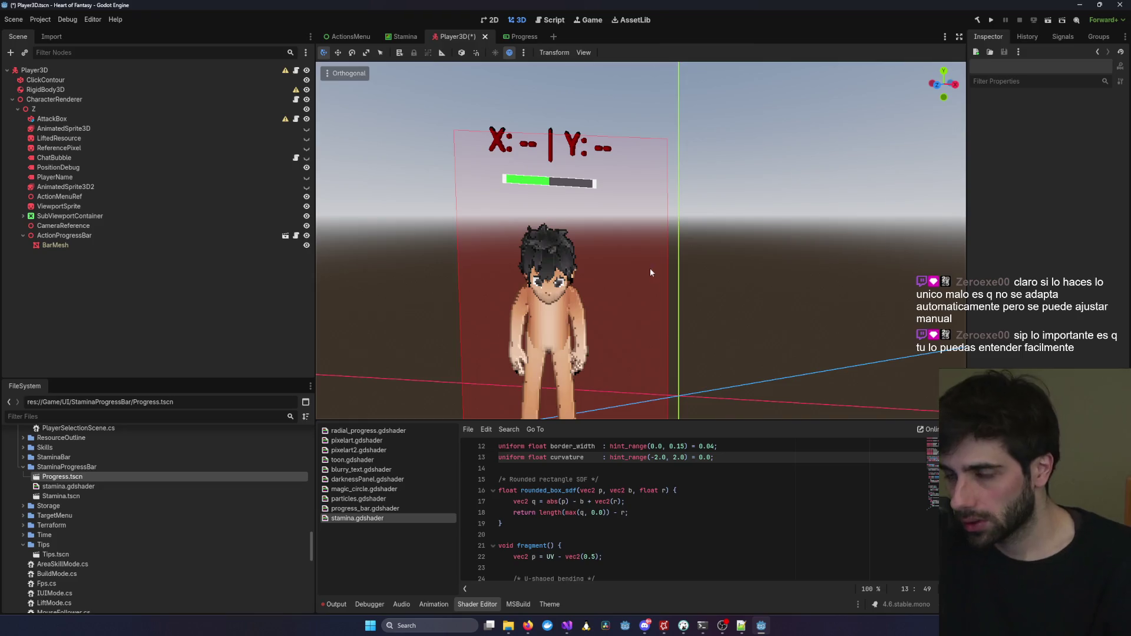
{"action": "key", "text": "ctrl+s"}
{"action": "scroll", "coordinate": [553, 98], "scroll_direction": "down", "scroll_amount": 5}
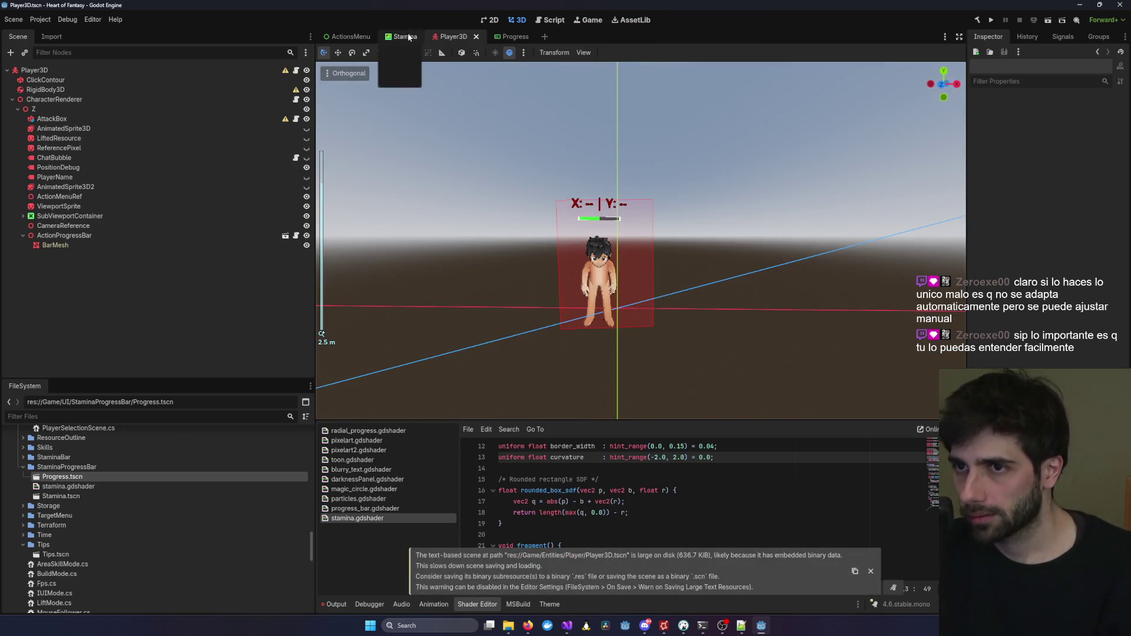
Delete Progress.tscn from the FileSystem and close its tab without saving.
{"action": "left_click", "coordinate": [509, 37]}
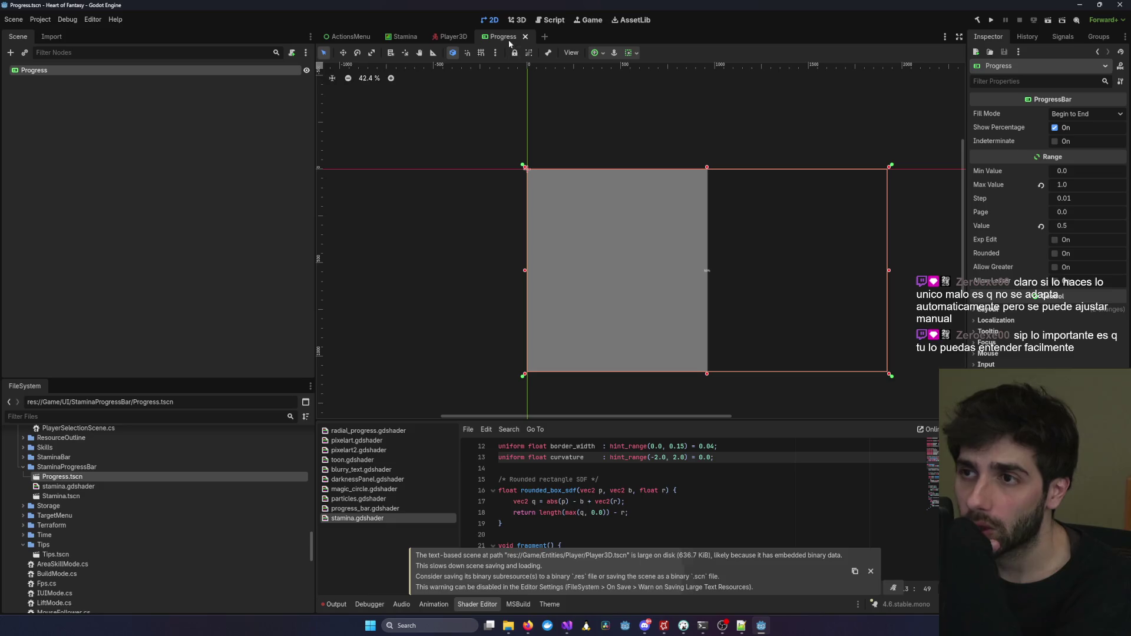
{"action": "left_click", "coordinate": [348, 37]}
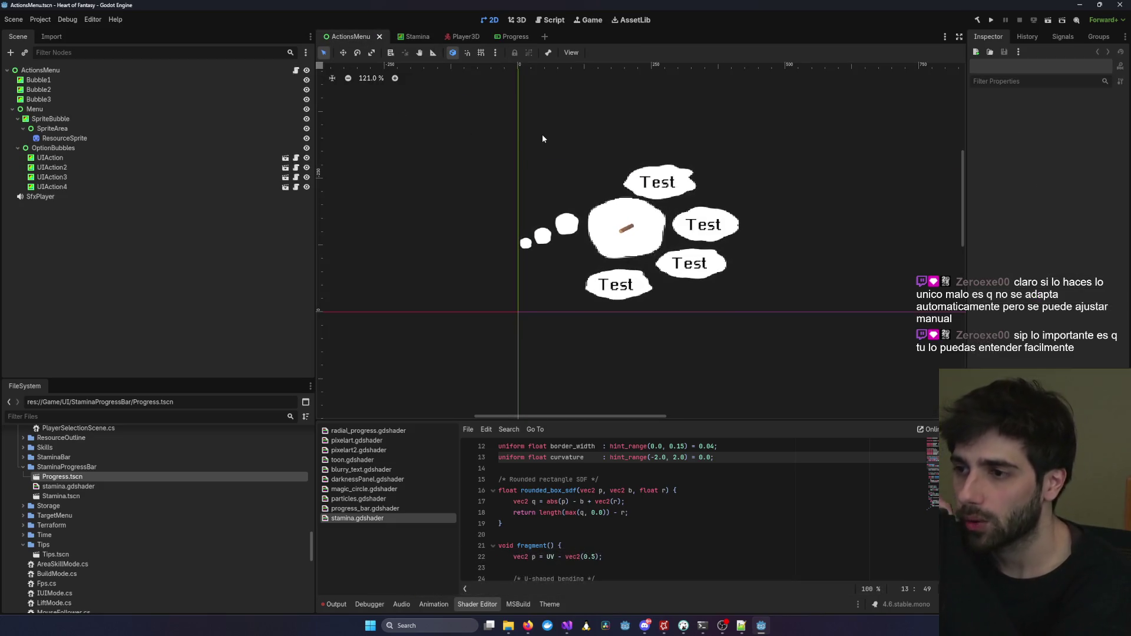
{"action": "left_click", "coordinate": [406, 38]}
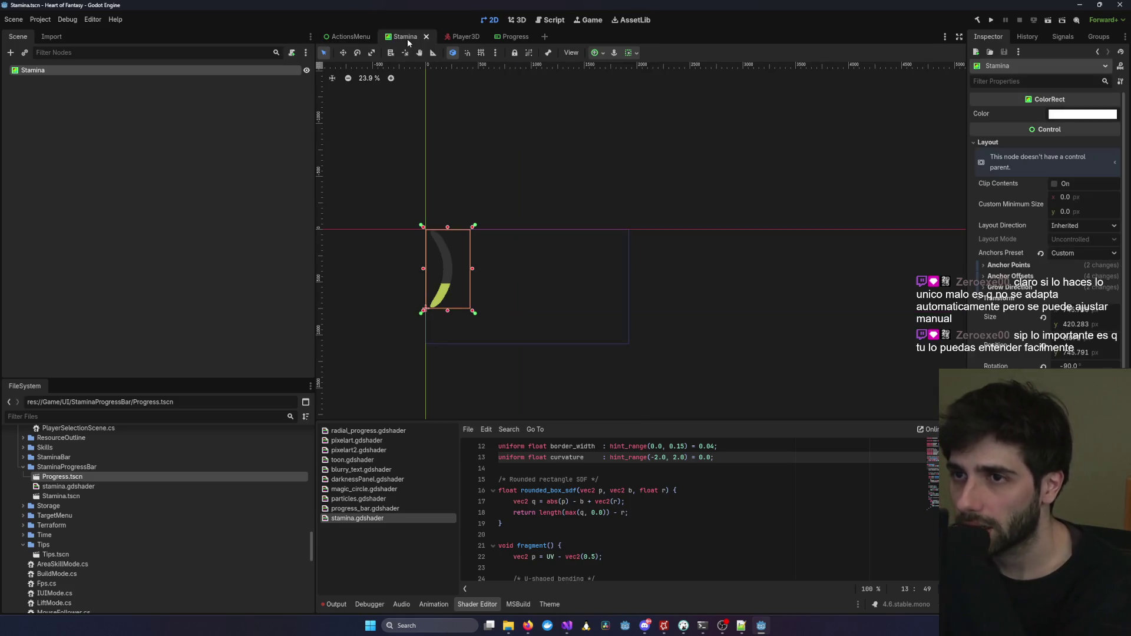
{"action": "left_click", "coordinate": [510, 37]}
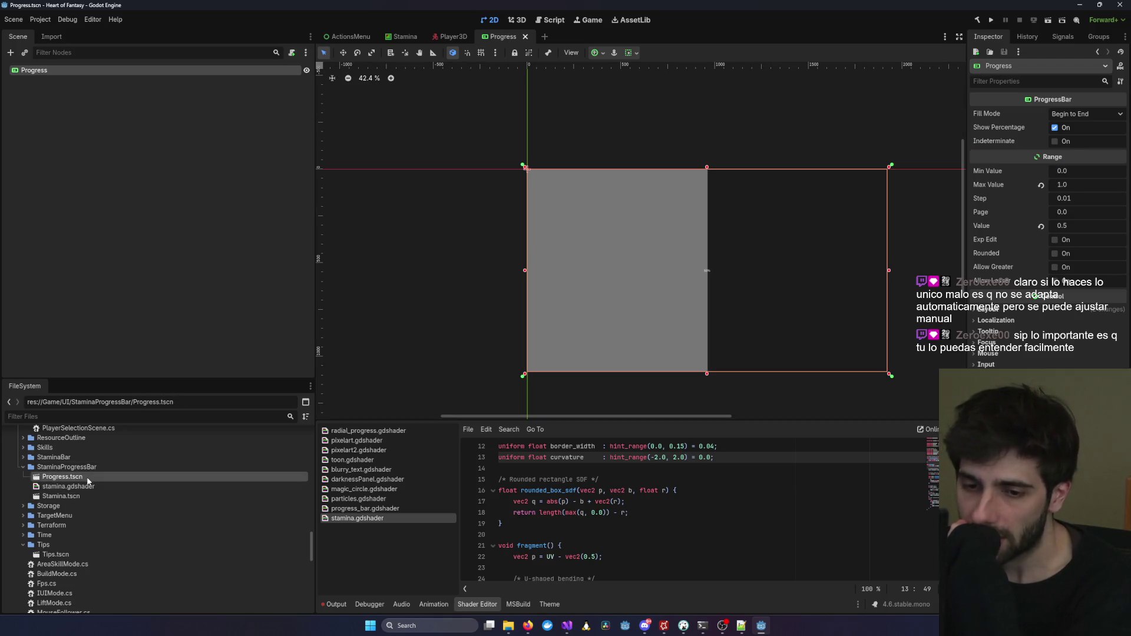
{"action": "key", "text": "Delete"}
{"action": "key", "text": "Return"}
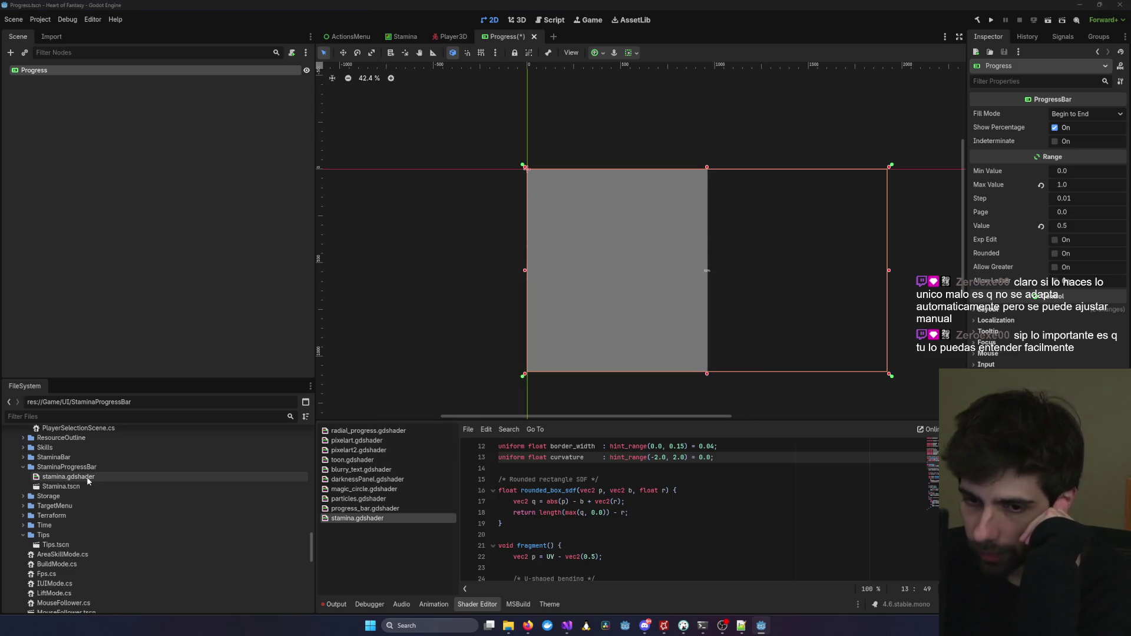
{"action": "left_click", "coordinate": [534, 36]}
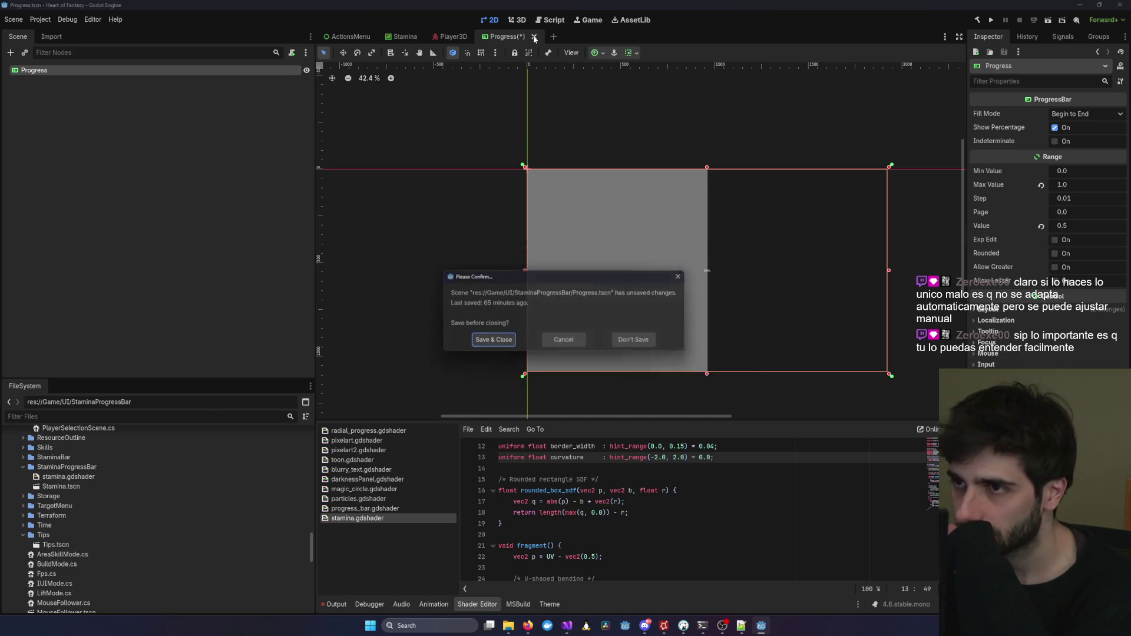
{"action": "left_click", "coordinate": [632, 342]}
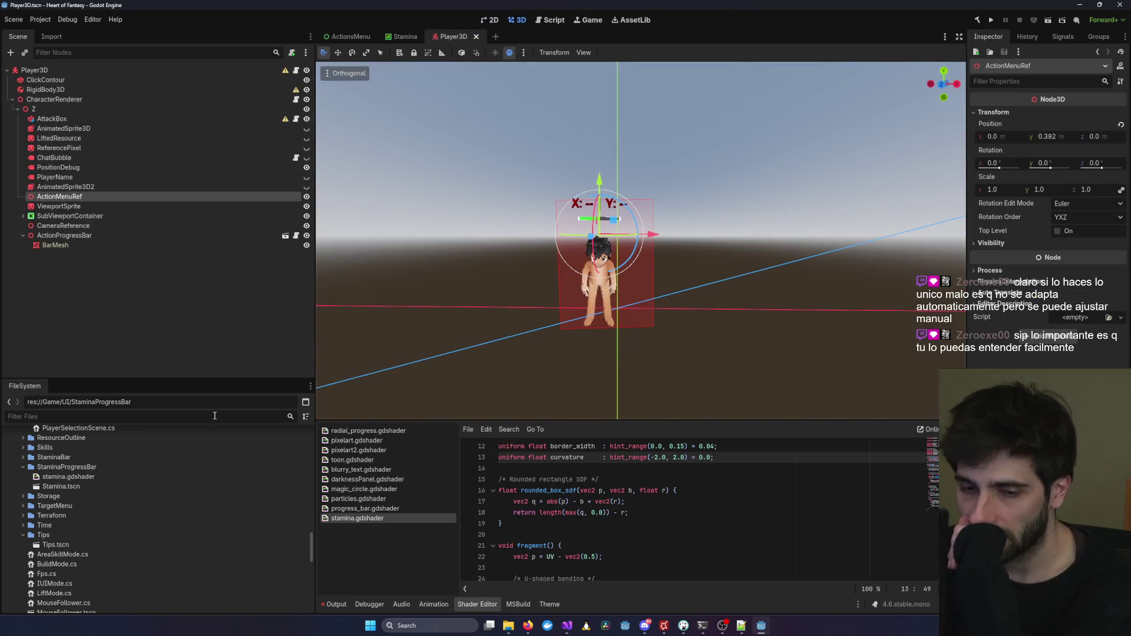
Open Stamina.tscn from the FileSystem and save it.
{"action": "scroll", "coordinate": [66, 495], "scroll_direction": "up", "scroll_amount": 3}
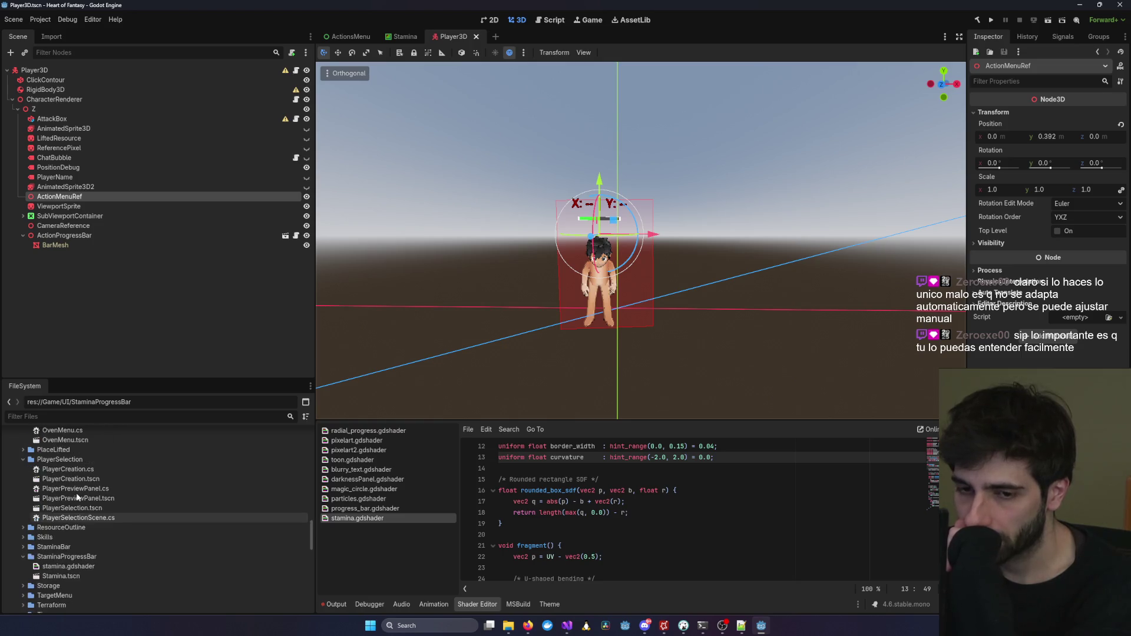
{"action": "scroll", "coordinate": [77, 498], "scroll_direction": "down", "scroll_amount": 3}
{"action": "double_click", "coordinate": [87, 485]}
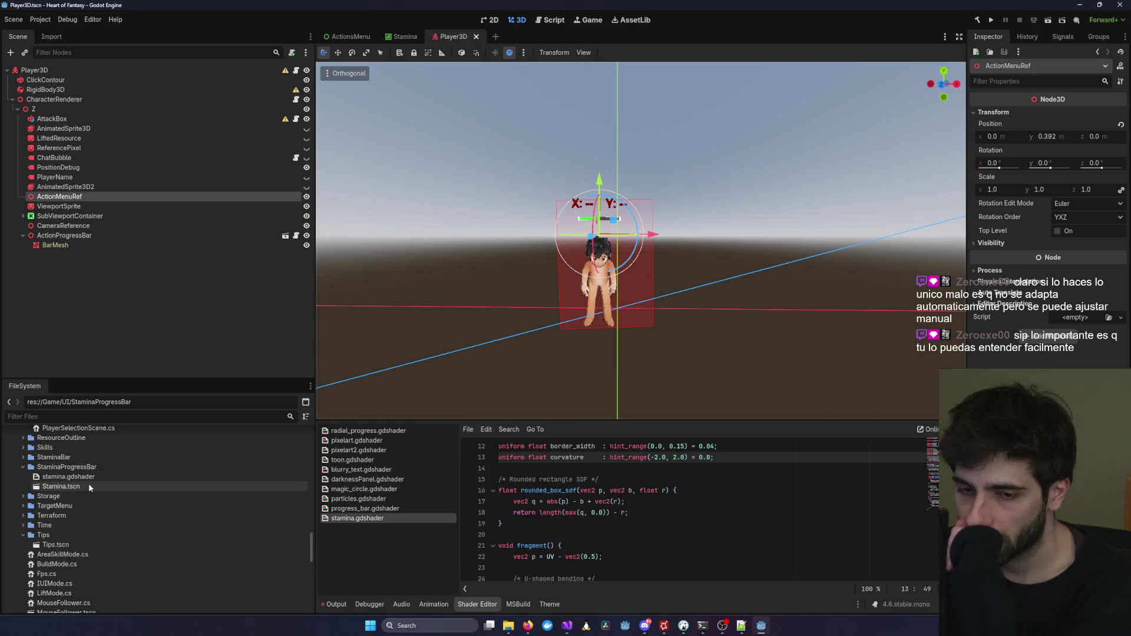
{"action": "scroll", "coordinate": [407, 318], "scroll_direction": "up", "scroll_amount": 4}
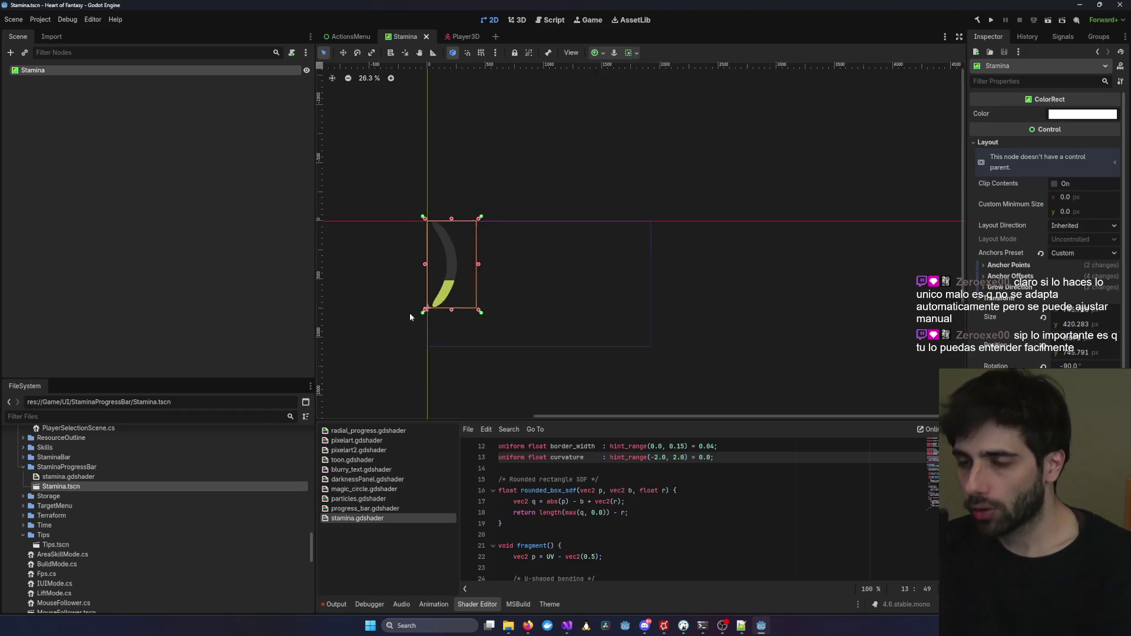
{"action": "key", "text": "ctrl+s"}
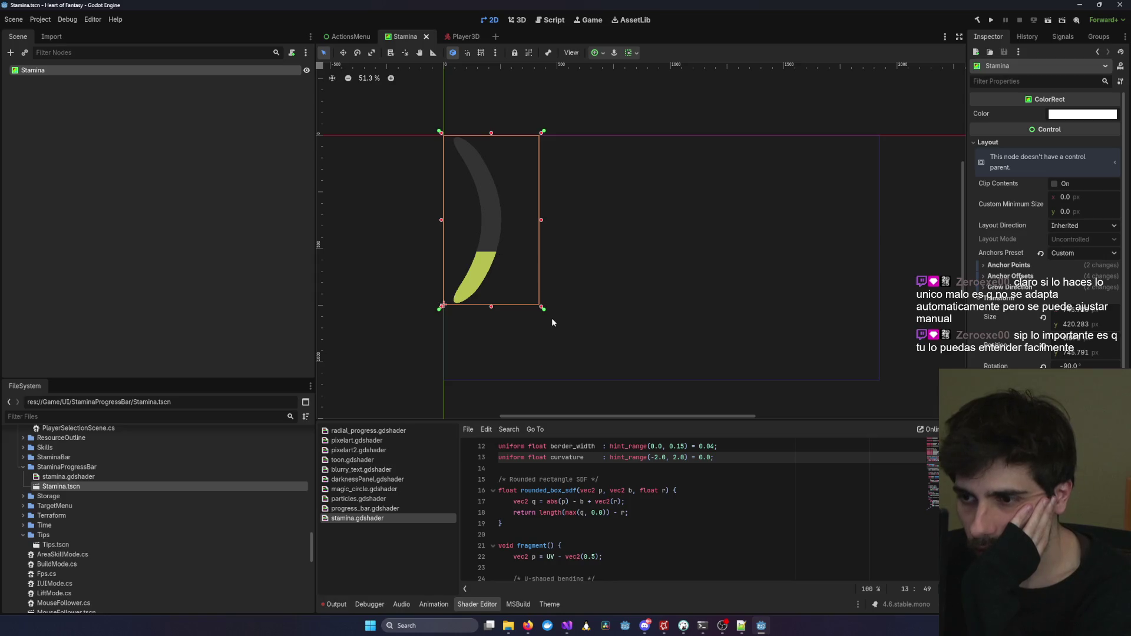
Resize the Stamina crescent rect to about 414 px and save the scene.
{"action": "left_click_drag", "start_coordinate": [543, 308], "coordinate": [496, 256]}
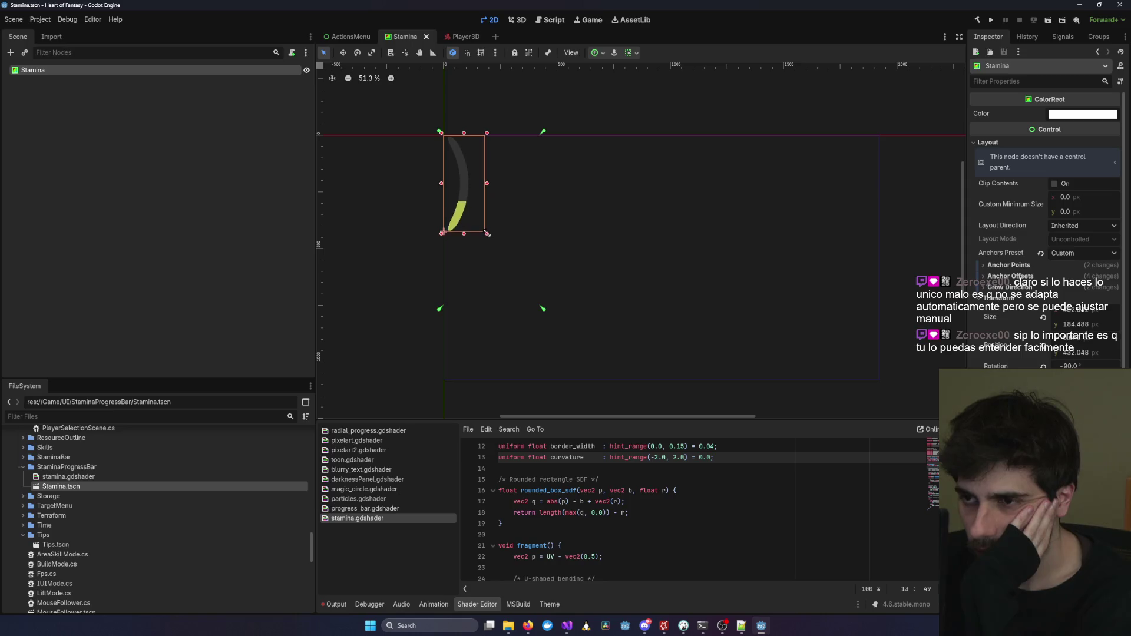
{"action": "mouse_move", "coordinate": [487, 231]}
{"action": "left_mouse_down"}
{"action": "mouse_move", "coordinate": [533, 301]}
{"action": "mouse_move", "coordinate": [498, 267]}
{"action": "mouse_move", "coordinate": [537, 306]}
{"action": "left_mouse_up"}
{"action": "scroll", "coordinate": [547, 310], "scroll_direction": "up", "scroll_amount": 8}
{"action": "scroll", "coordinate": [536, 309], "scroll_direction": "up", "scroll_amount": 9}
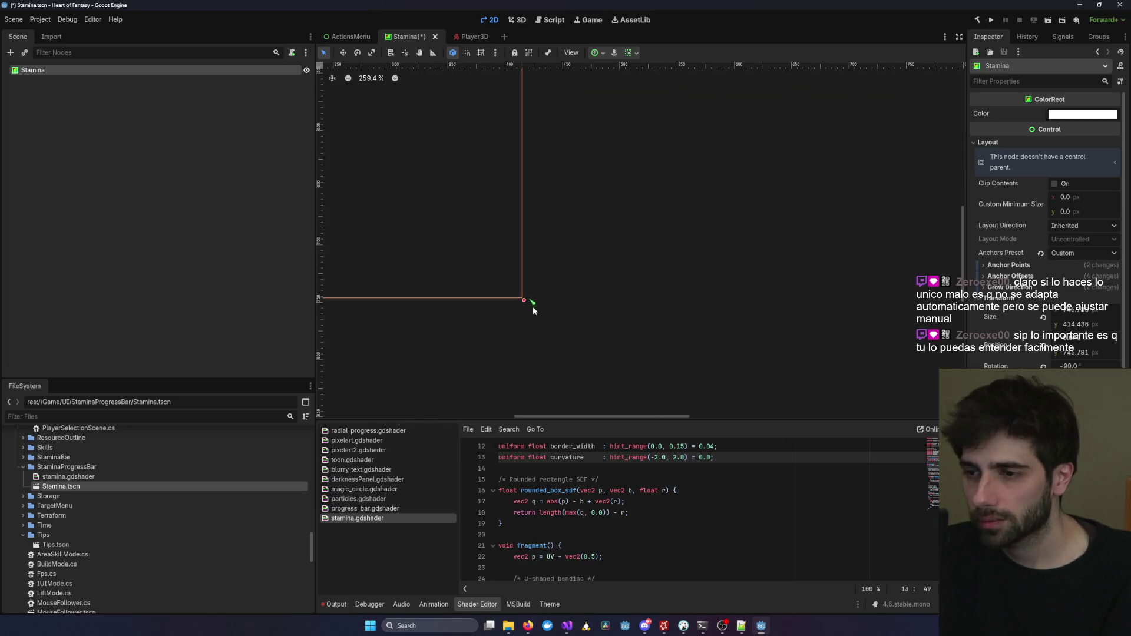
{"action": "scroll", "coordinate": [618, 287], "scroll_direction": "down", "scroll_amount": 15}
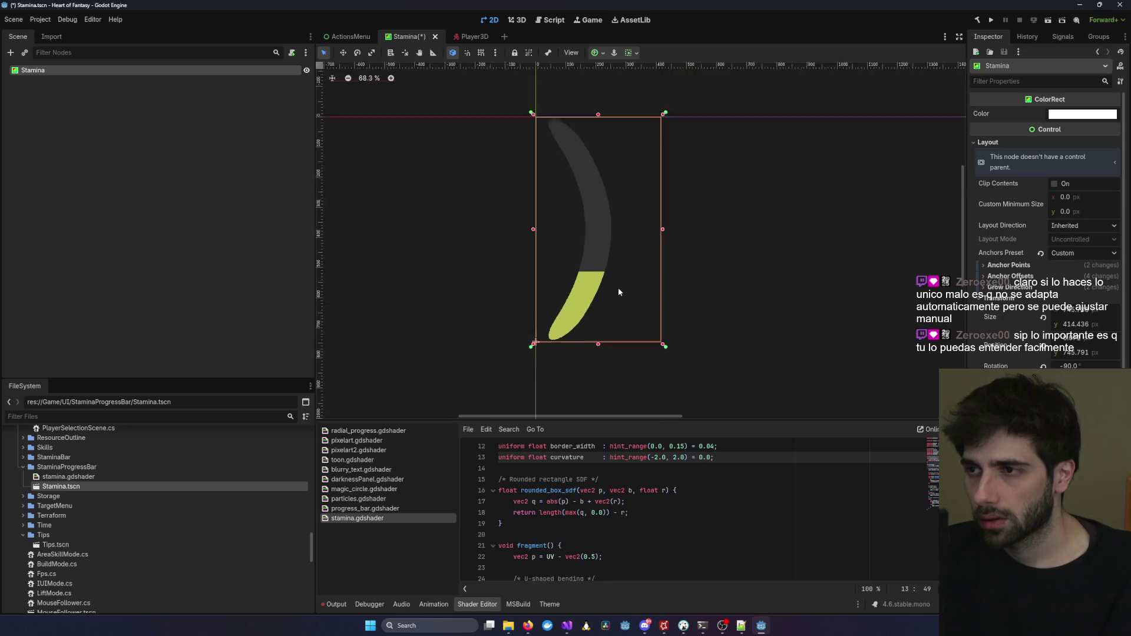
{"action": "key", "text": "ctrl+s"}
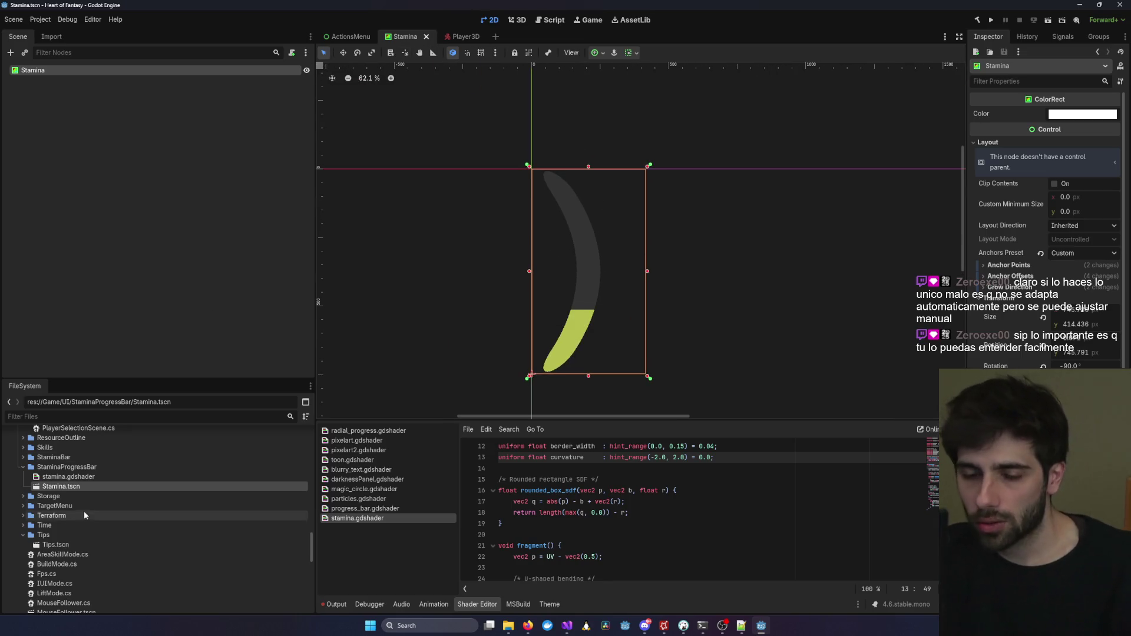
Open the UI.tscn scene.
{"action": "scroll", "coordinate": [79, 513], "scroll_direction": "down", "scroll_amount": 5}
{"action": "left_click", "coordinate": [67, 474]}
{"action": "double_click", "coordinate": [69, 481]}
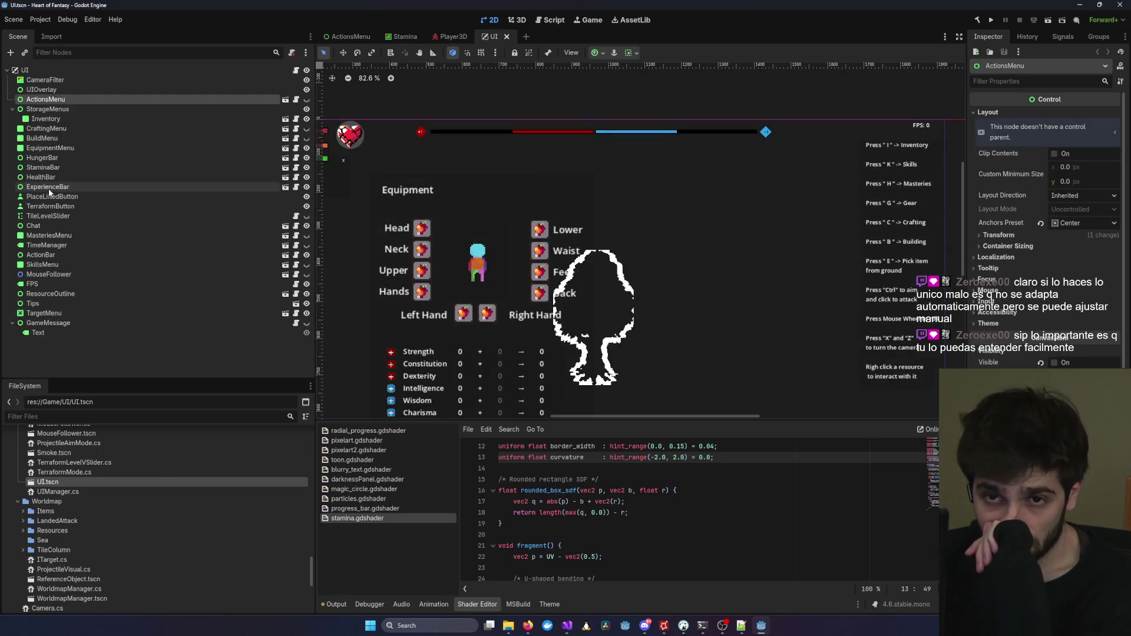
Open the StaminaBar scene from its FileSystem folder.
{"action": "scroll", "coordinate": [44, 514], "scroll_direction": "up", "scroll_amount": 3}
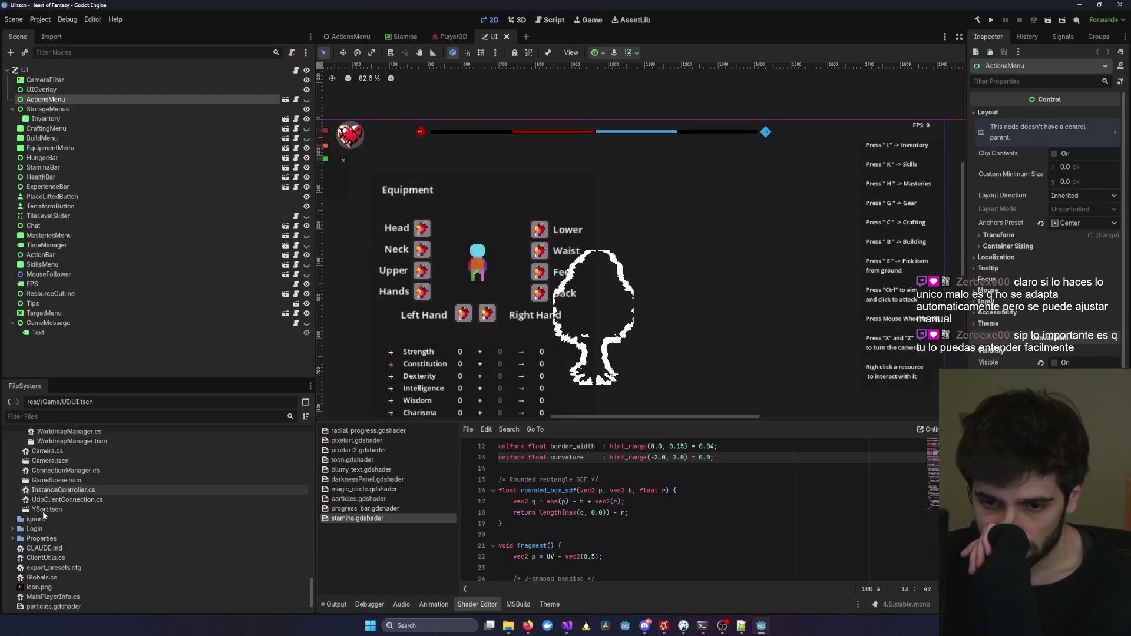
{"action": "scroll", "coordinate": [52, 532], "scroll_direction": "down", "scroll_amount": 4}
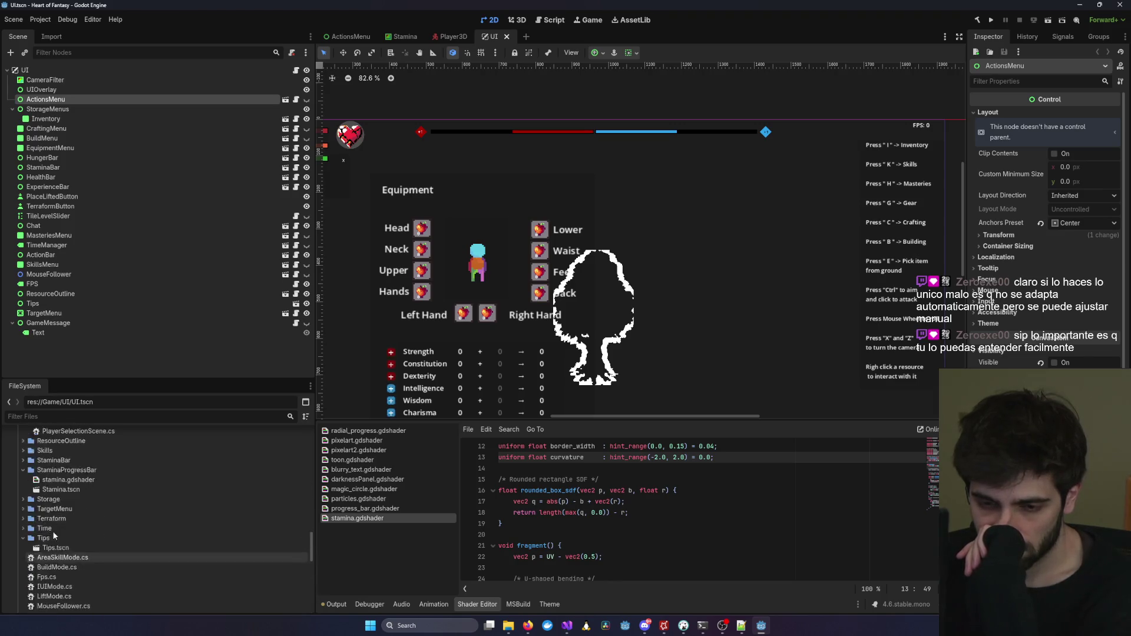
{"action": "scroll", "coordinate": [47, 530], "scroll_direction": "up", "scroll_amount": 10}
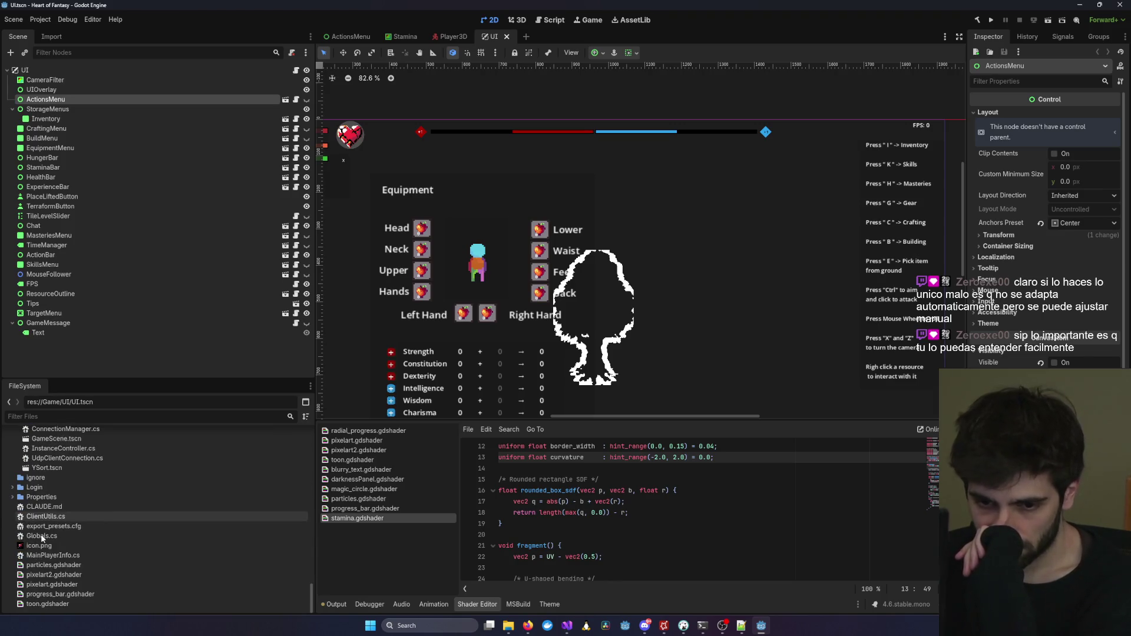
{"action": "left_click", "coordinate": [23, 483]}
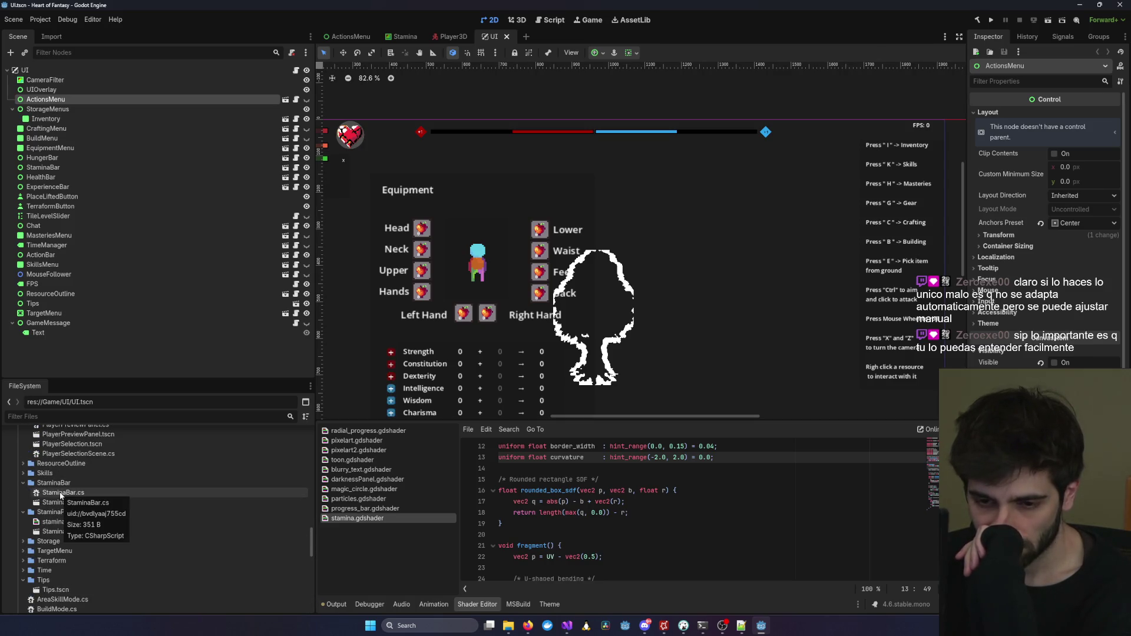
{"action": "double_click", "coordinate": [68, 502]}
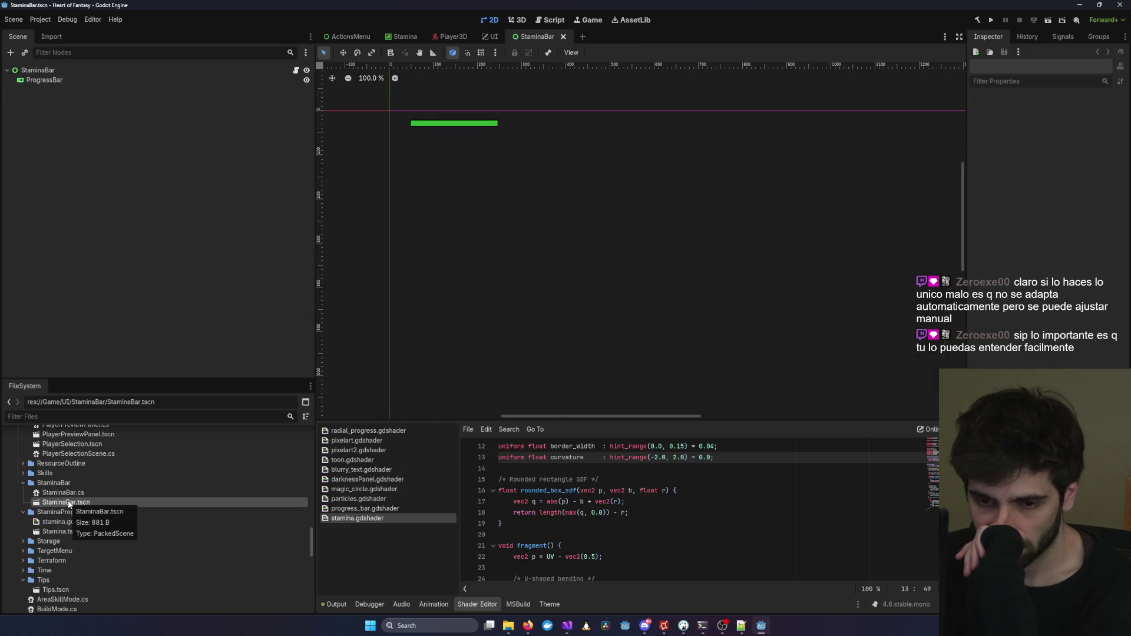
Drag Stamina.tscn onto the UI scene canvas as a new node.
{"action": "double_click", "coordinate": [53, 483]}
{"action": "left_click", "coordinate": [62, 512]}
{"action": "left_click", "coordinate": [491, 37]}
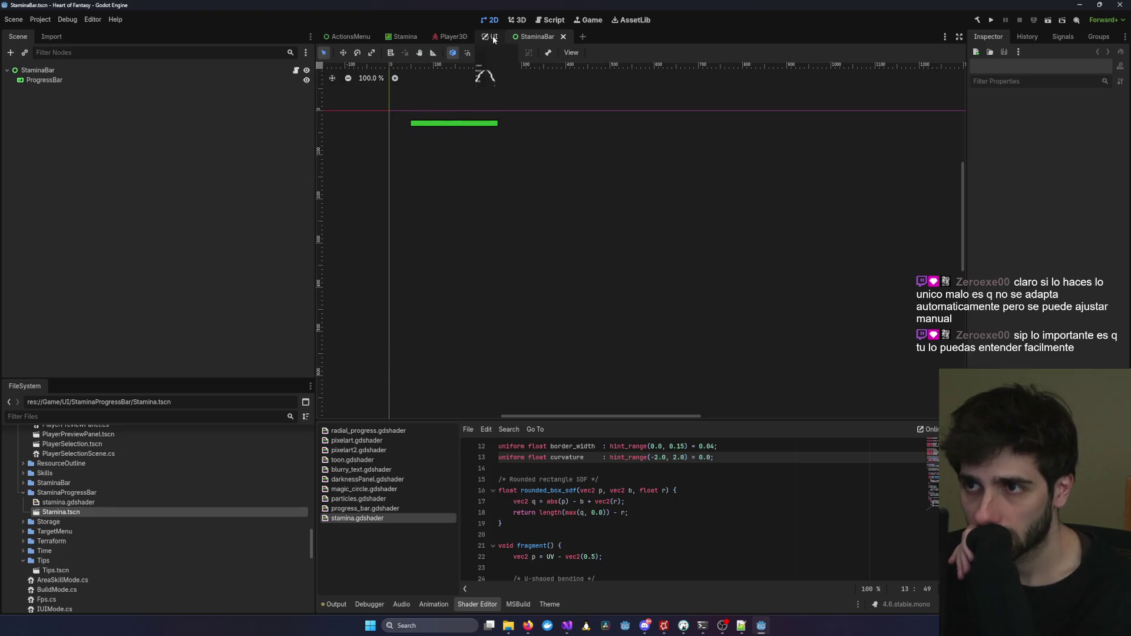
{"action": "left_click_drag", "start_coordinate": [73, 514], "coordinate": [561, 370]}
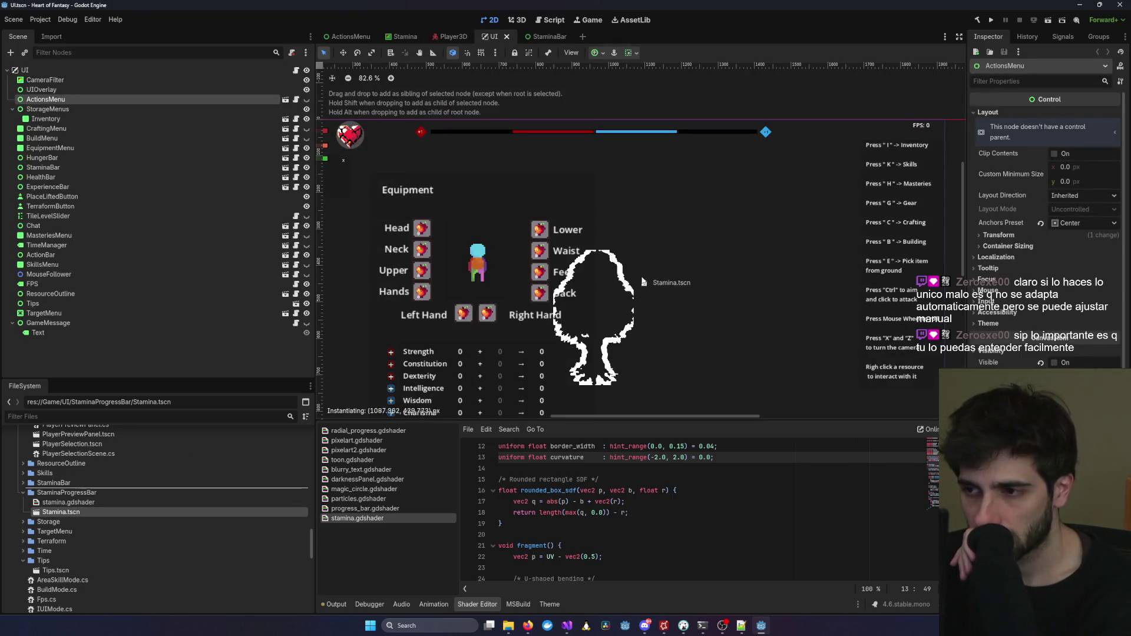
{"action": "left_click_drag", "start_coordinate": [662, 275], "coordinate": [665, 277]}
Shrink the Stamina node into a narrow bar beside the silhouette, then save and run.
{"action": "scroll", "coordinate": [697, 302], "scroll_direction": "down", "scroll_amount": 5}
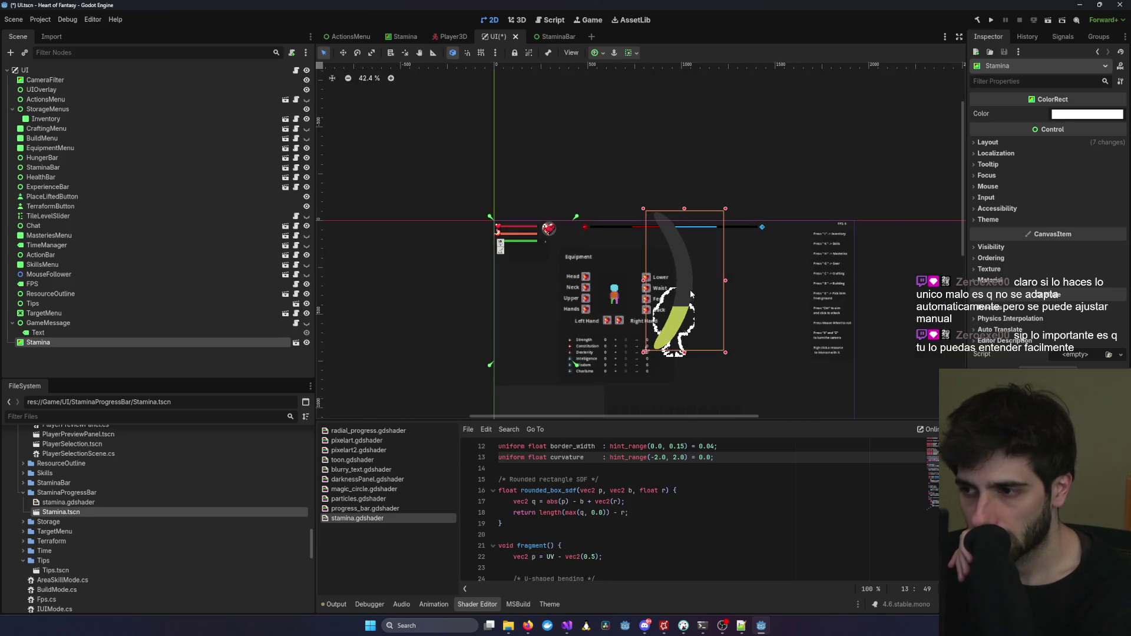
{"action": "left_click_drag", "start_coordinate": [726, 352], "coordinate": [654, 282]}
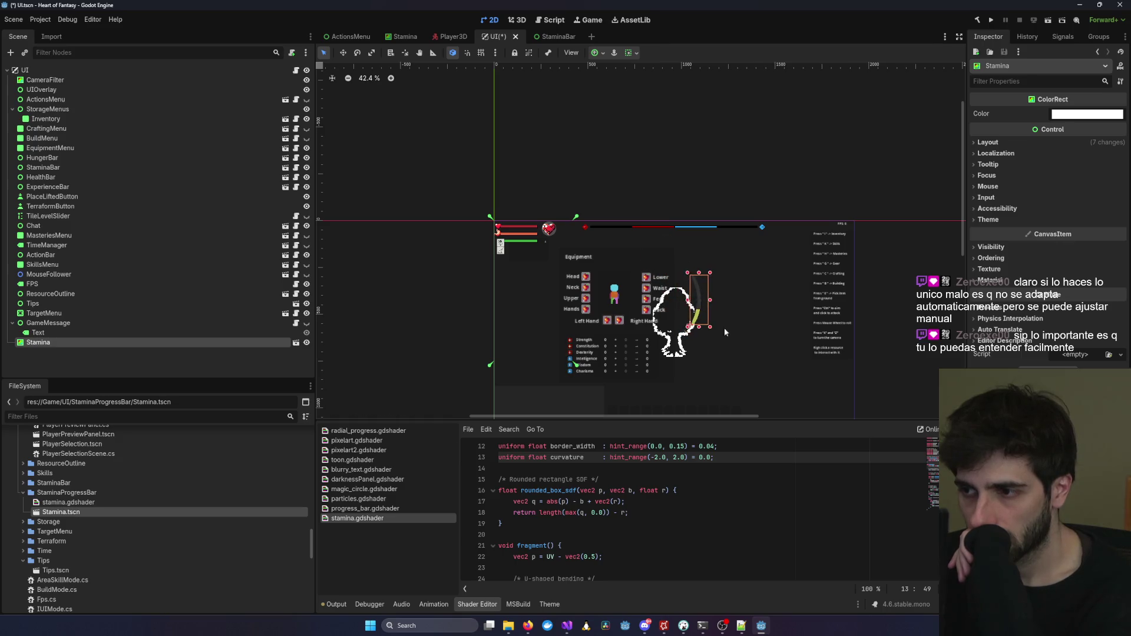
{"action": "scroll", "coordinate": [741, 331], "scroll_direction": "up", "scroll_amount": 9}
{"action": "mouse_move", "coordinate": [595, 258]}
{"action": "left_mouse_down"}
{"action": "mouse_move", "coordinate": [642, 270]}
{"action": "mouse_move", "coordinate": [635, 277]}
{"action": "left_mouse_up"}
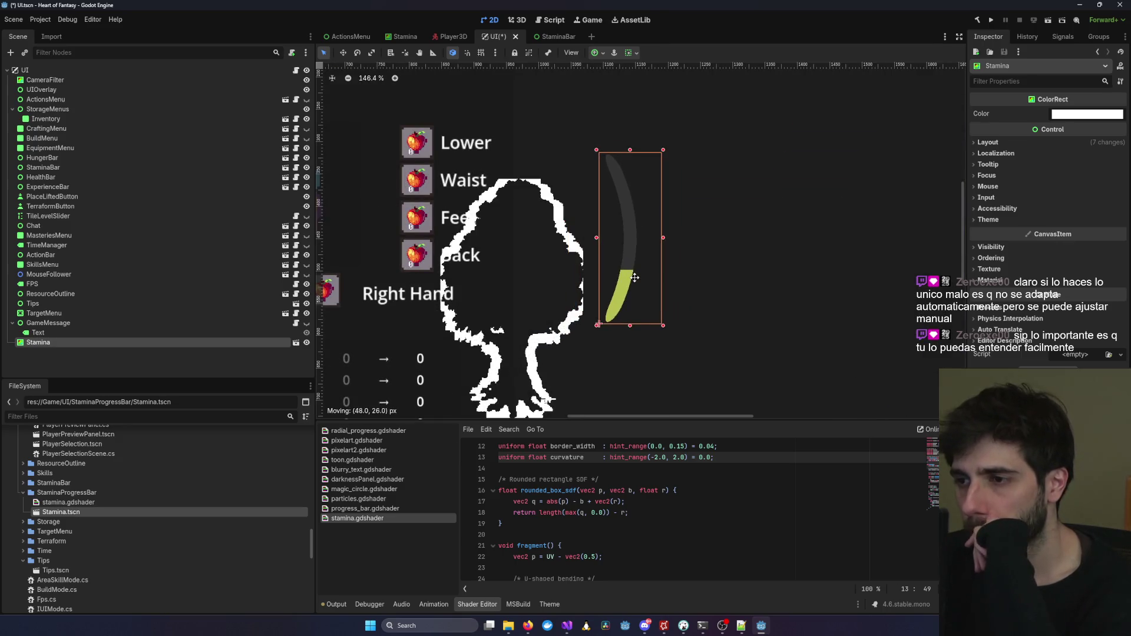
{"action": "scroll", "coordinate": [626, 294], "scroll_direction": "down", "scroll_amount": 3}
{"action": "scroll", "coordinate": [625, 295], "scroll_direction": "up", "scroll_amount": 3}
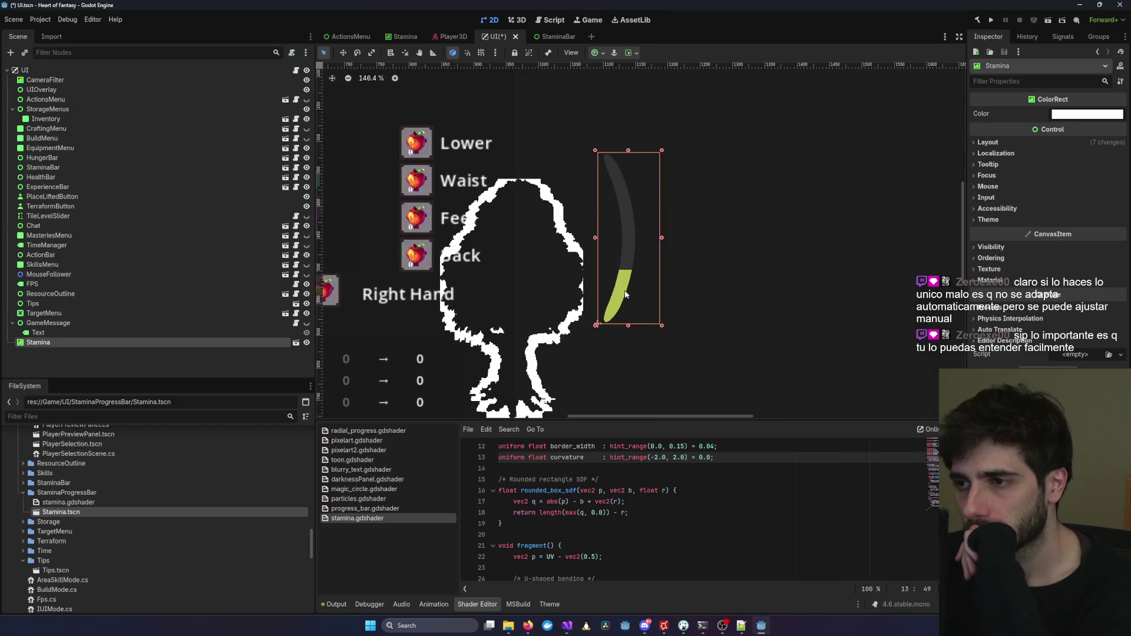
{"action": "left_click", "coordinate": [634, 334]}
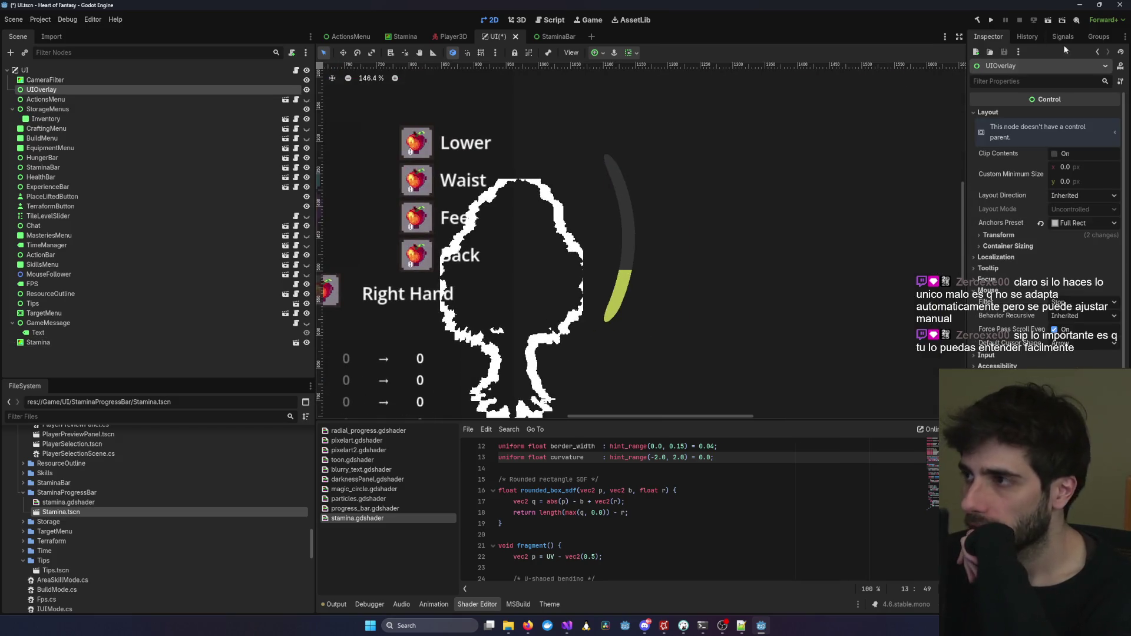
{"action": "left_click", "coordinate": [992, 20]}
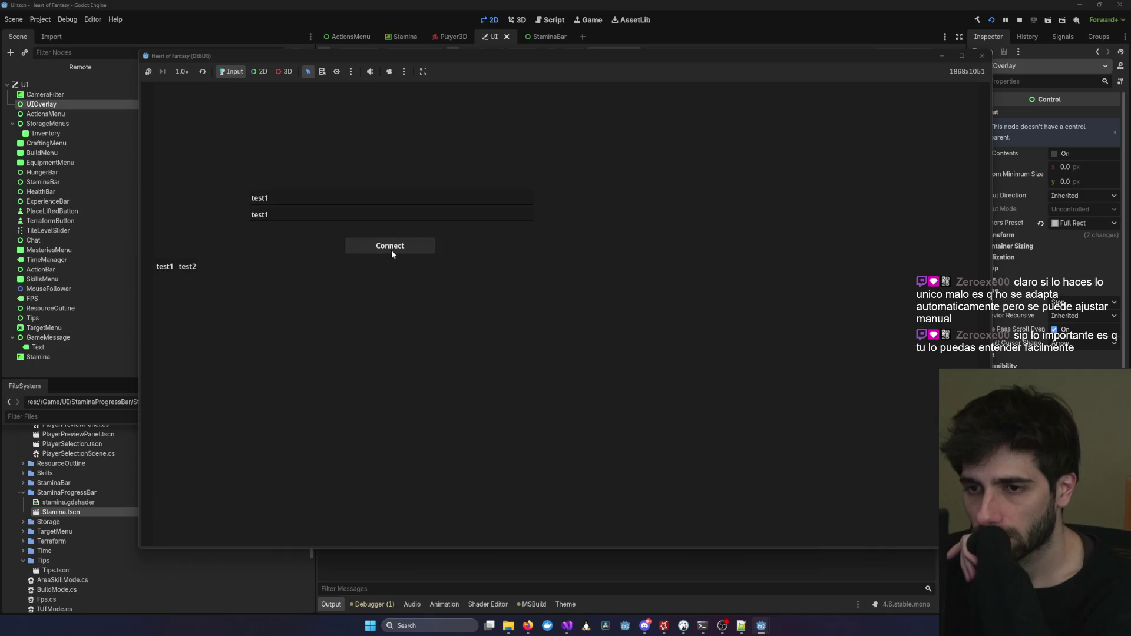
Connect, choose the existing test character, and press Play to enter the world.
{"action": "left_click", "coordinate": [388, 251]}
{"action": "left_click", "coordinate": [281, 322]}
{"action": "left_click", "coordinate": [567, 483]}
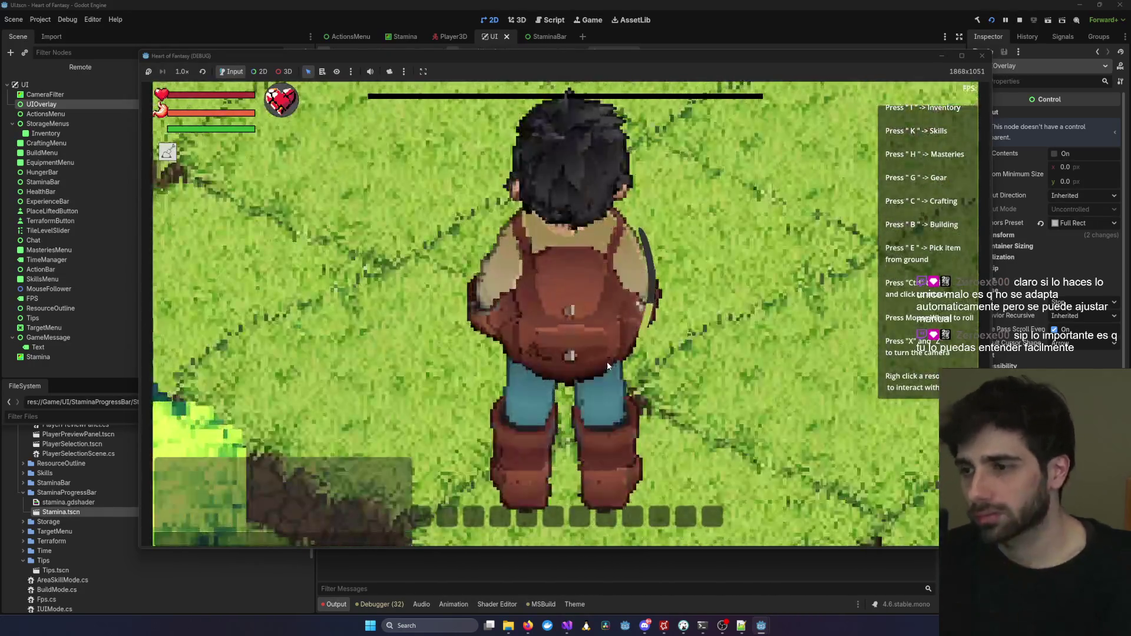
Walk the character with W, D and S while zooming to check the stamina arc.
{"action": "key", "text": "w"}
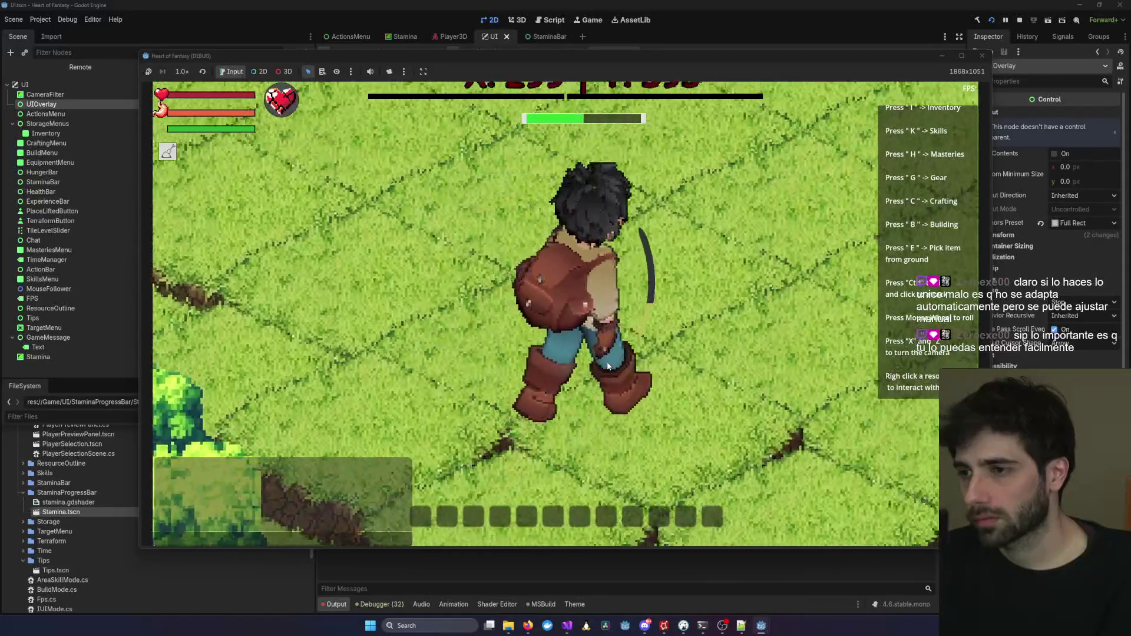
{"action": "scroll", "coordinate": [607, 365], "scroll_direction": "down", "scroll_amount": 3}
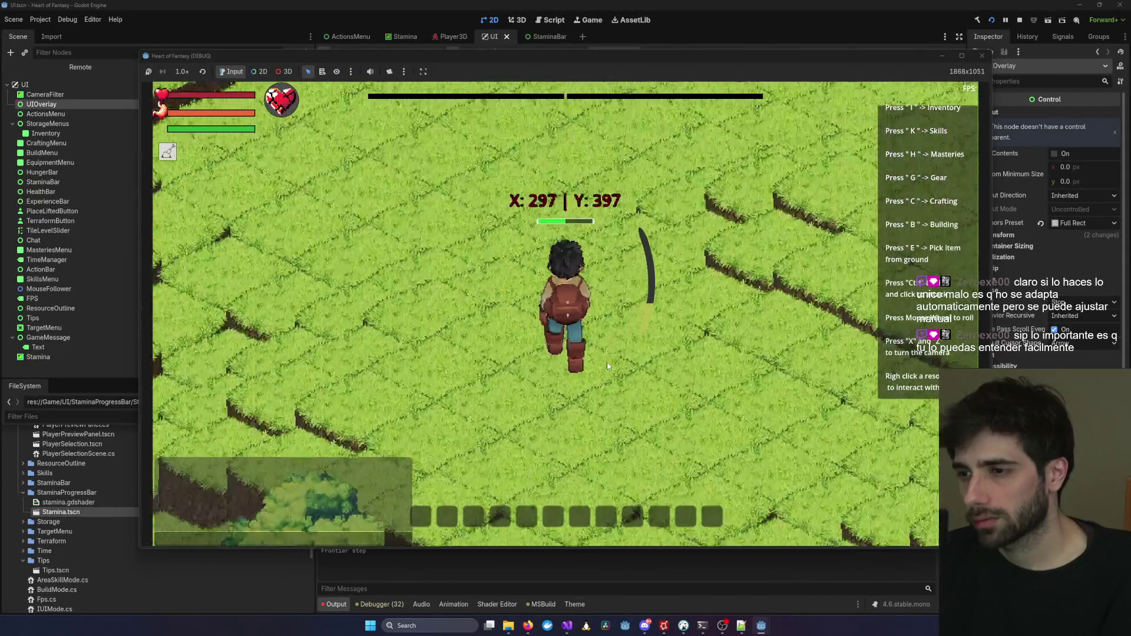
{"action": "scroll", "coordinate": [608, 366], "scroll_direction": "down", "scroll_amount": 6}
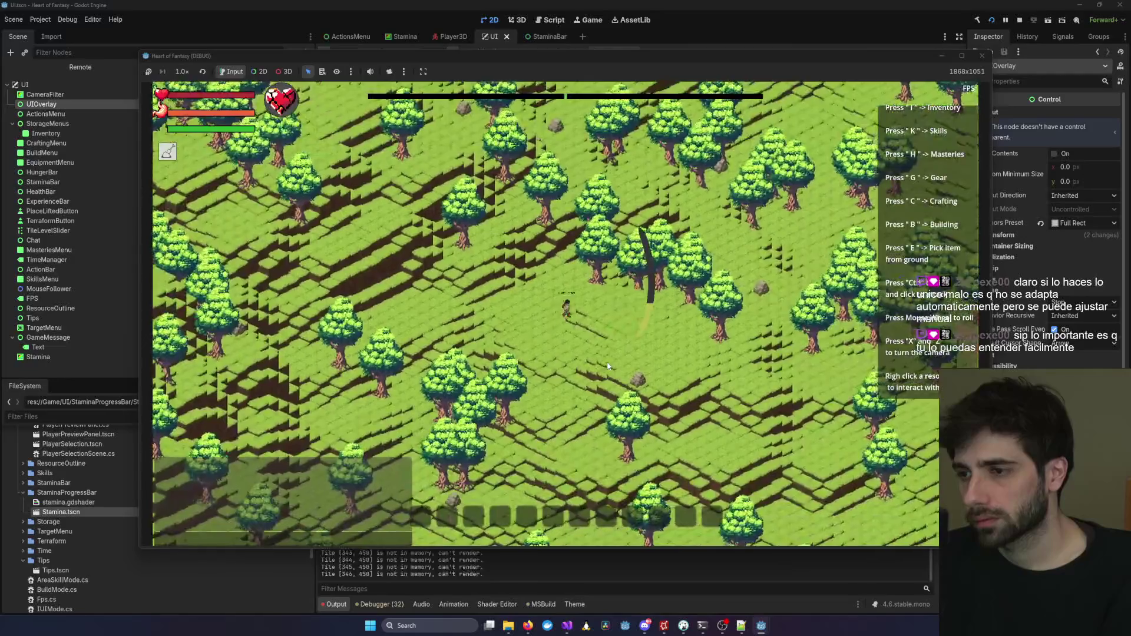
{"action": "scroll", "coordinate": [607, 366], "scroll_direction": "up", "scroll_amount": 8}
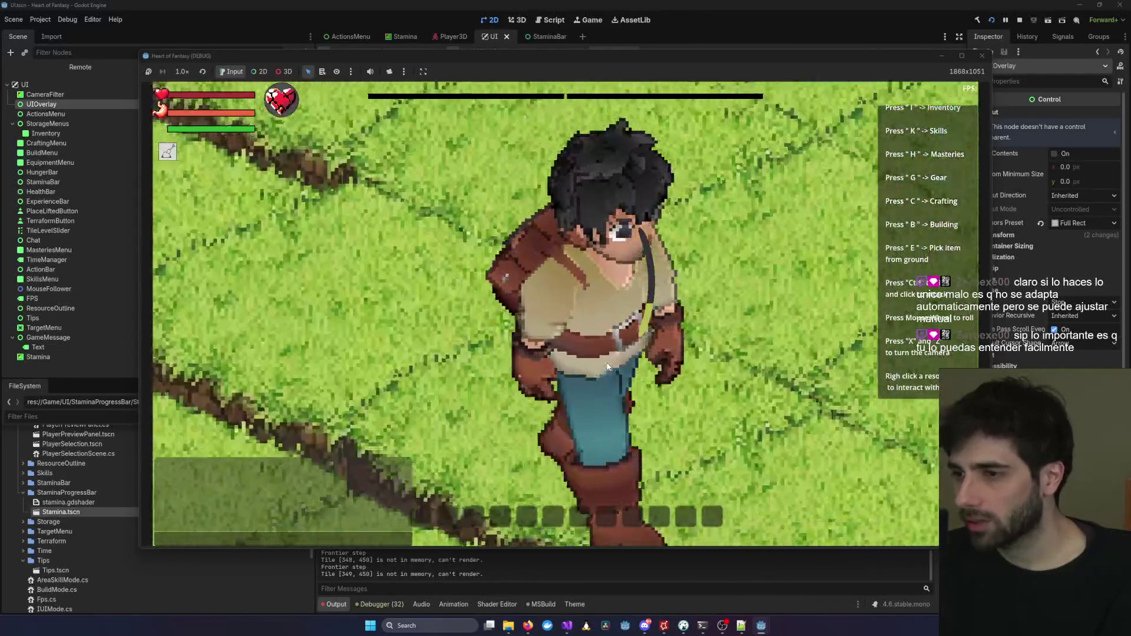
{"action": "scroll", "coordinate": [607, 365], "scroll_direction": "down", "scroll_amount": 5}
{"action": "scroll", "coordinate": [607, 365], "scroll_direction": "up", "scroll_amount": 4}
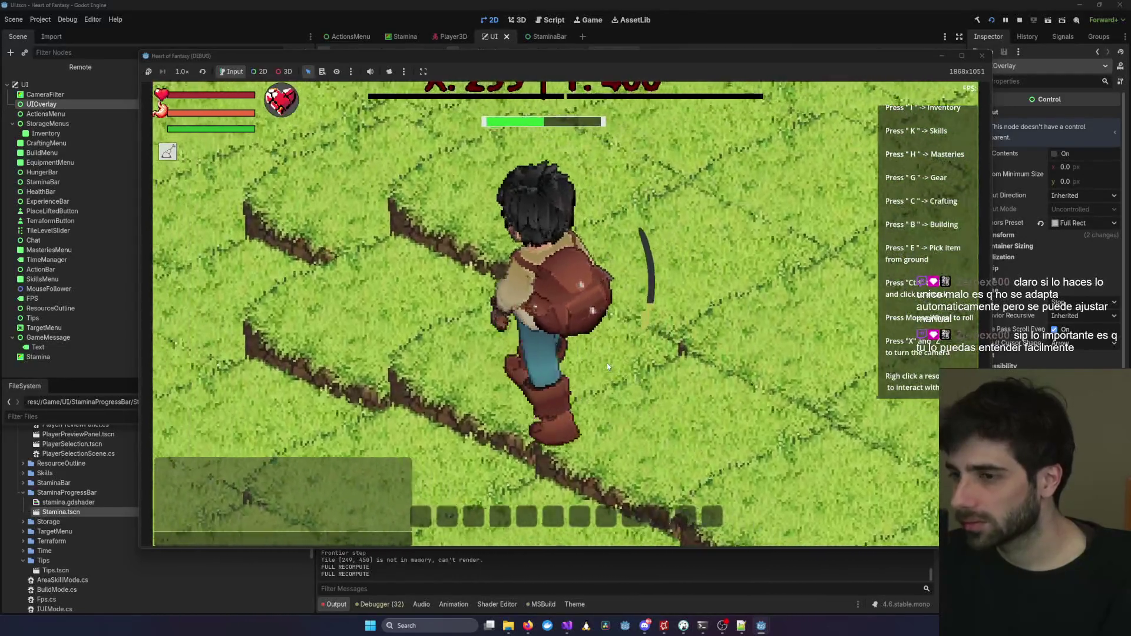
{"action": "scroll", "coordinate": [608, 366], "scroll_direction": "down", "scroll_amount": 6}
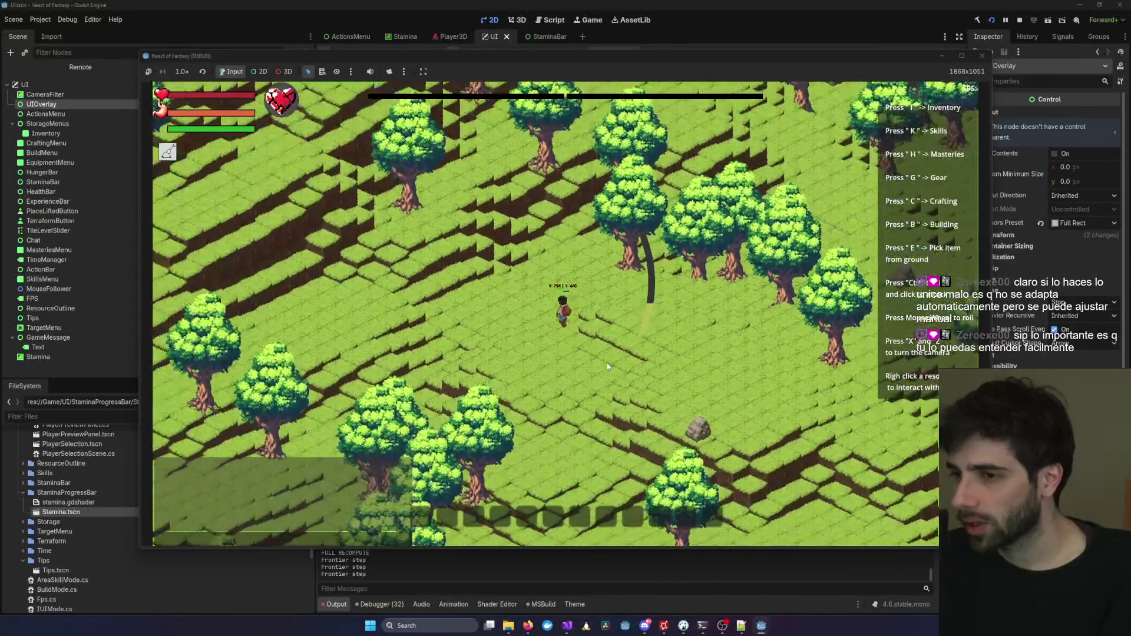
{"action": "scroll", "coordinate": [608, 366], "scroll_direction": "down", "scroll_amount": 8}
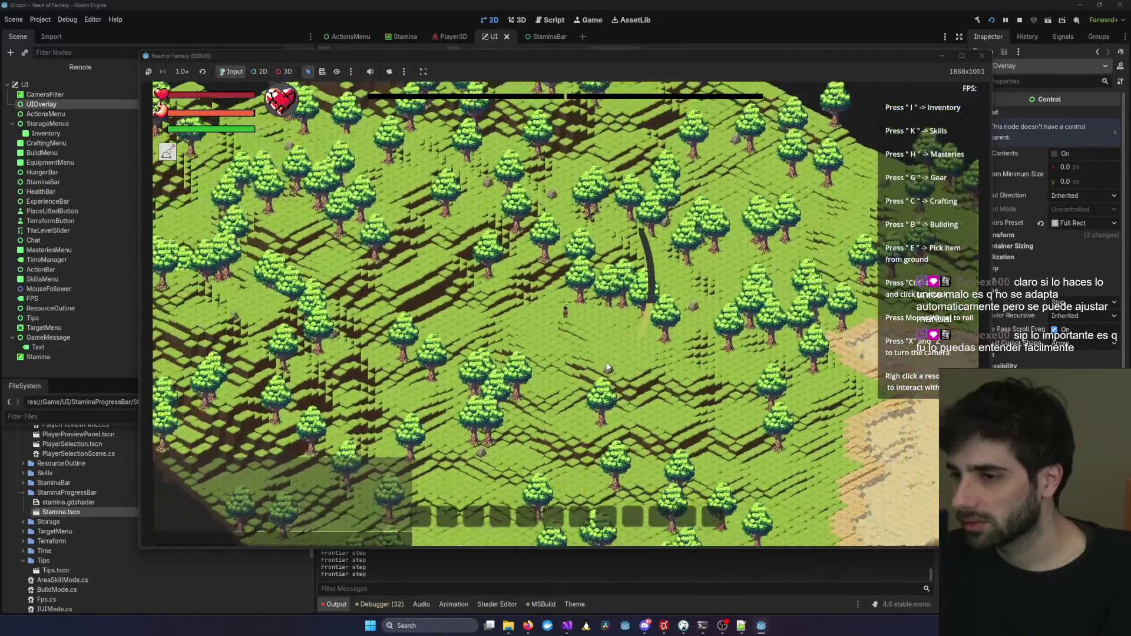
{"action": "scroll", "coordinate": [606, 367], "scroll_direction": "up", "scroll_amount": 2}
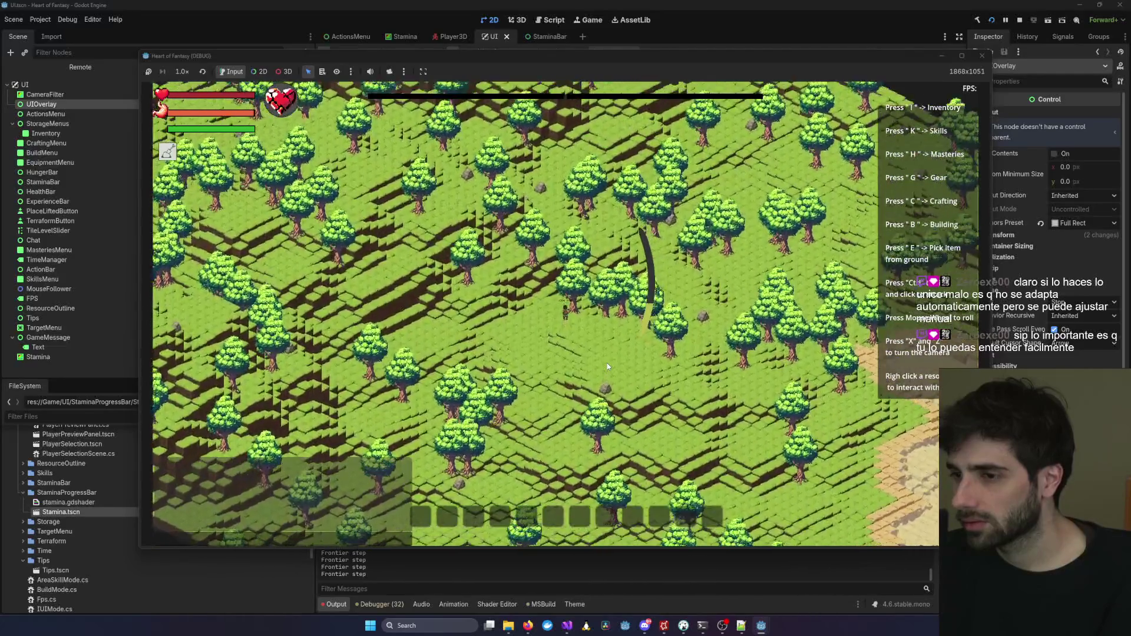
{"action": "scroll", "coordinate": [606, 364], "scroll_direction": "up", "scroll_amount": 8}
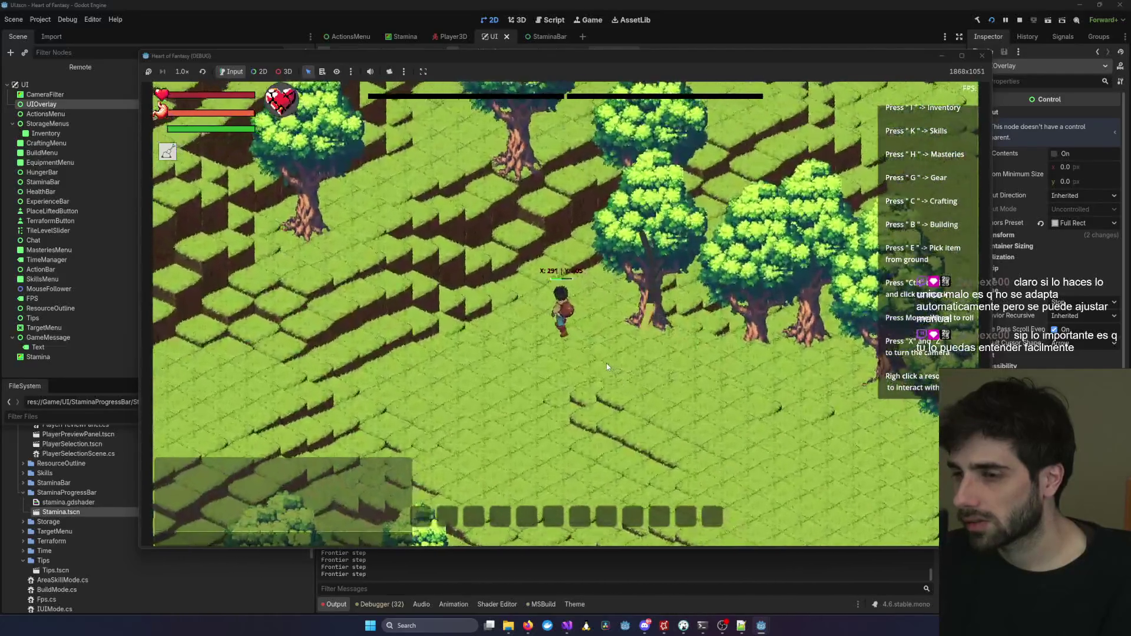
{"action": "scroll", "coordinate": [607, 367], "scroll_direction": "up", "scroll_amount": 5}
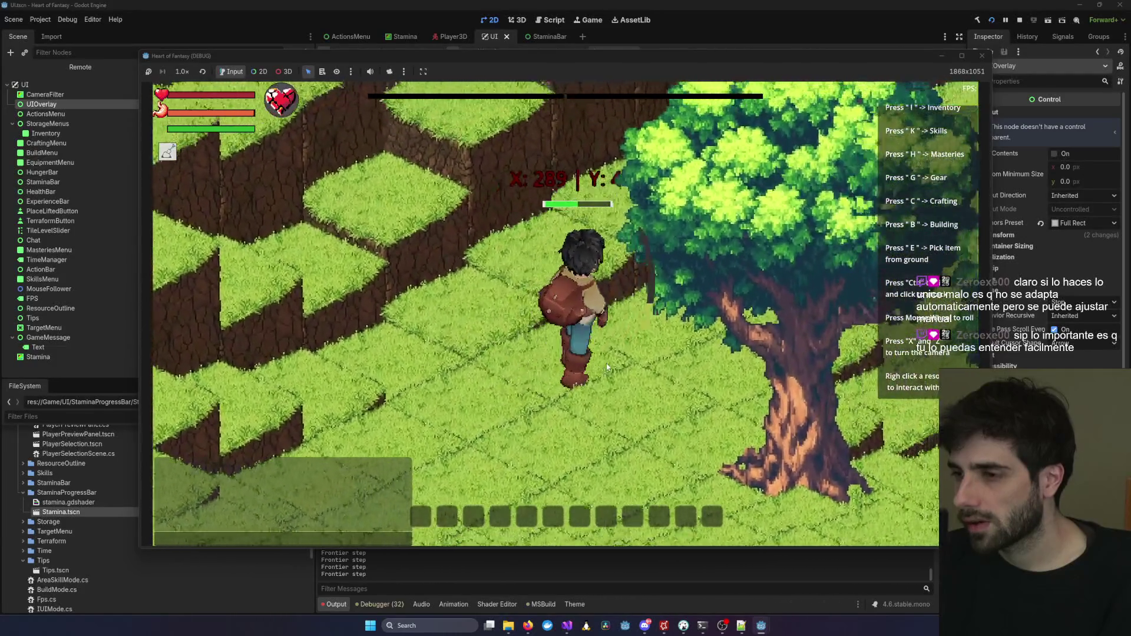
{"action": "key", "text": "d"}
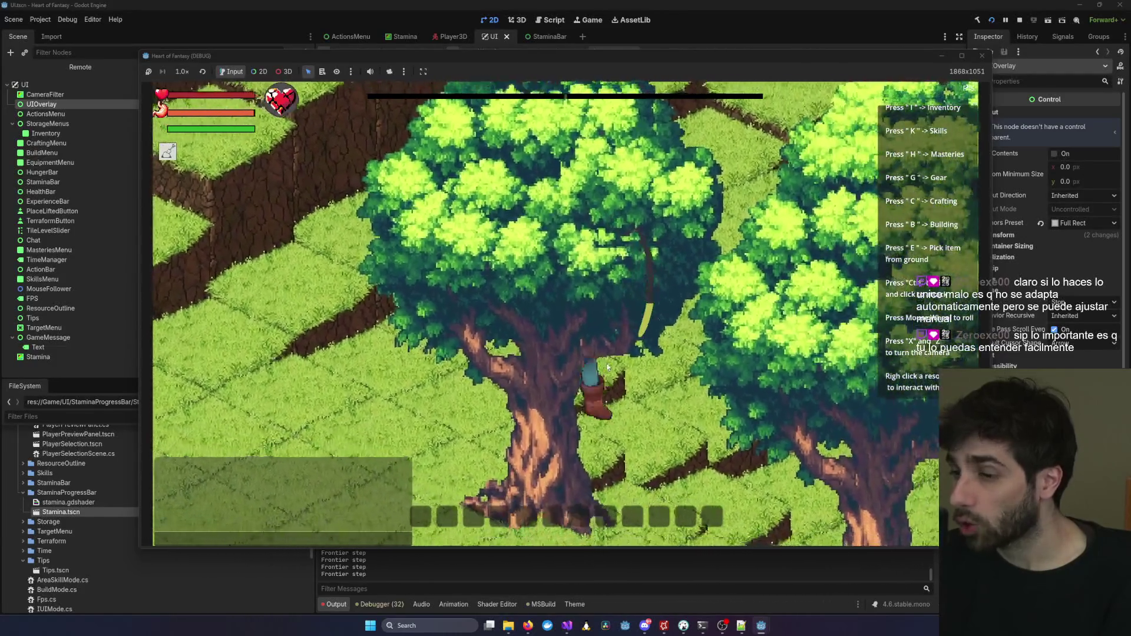
{"action": "key", "text": "s"}
{"action": "key", "text": "s"}
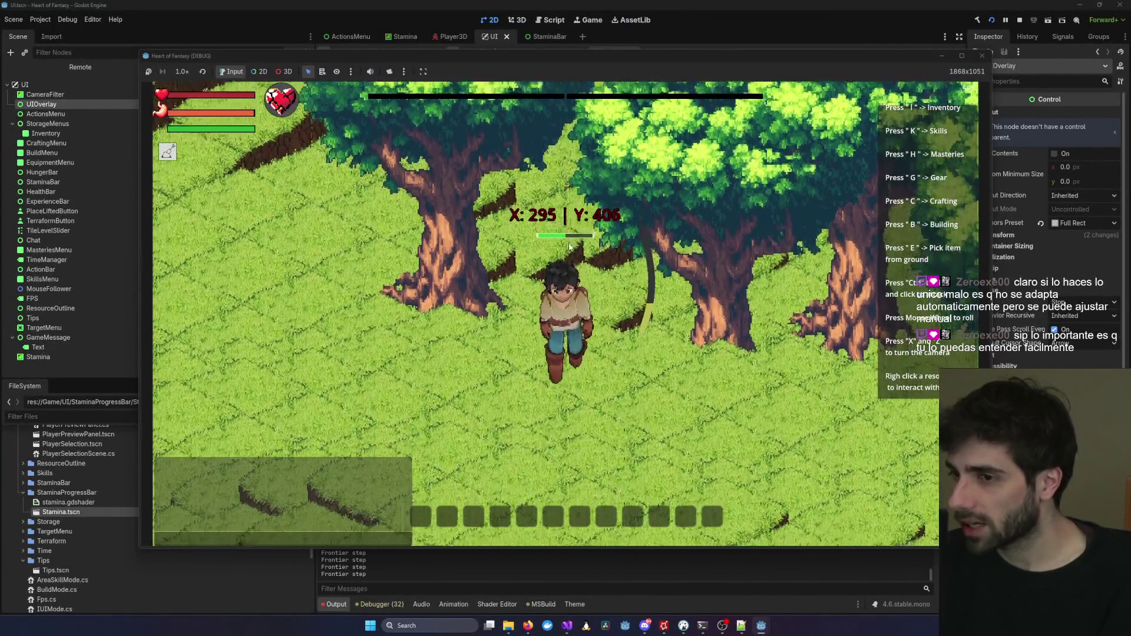
{"action": "scroll", "coordinate": [570, 247], "scroll_direction": "up", "scroll_amount": 3}
{"action": "scroll", "coordinate": [570, 246], "scroll_direction": "down", "scroll_amount": 5}
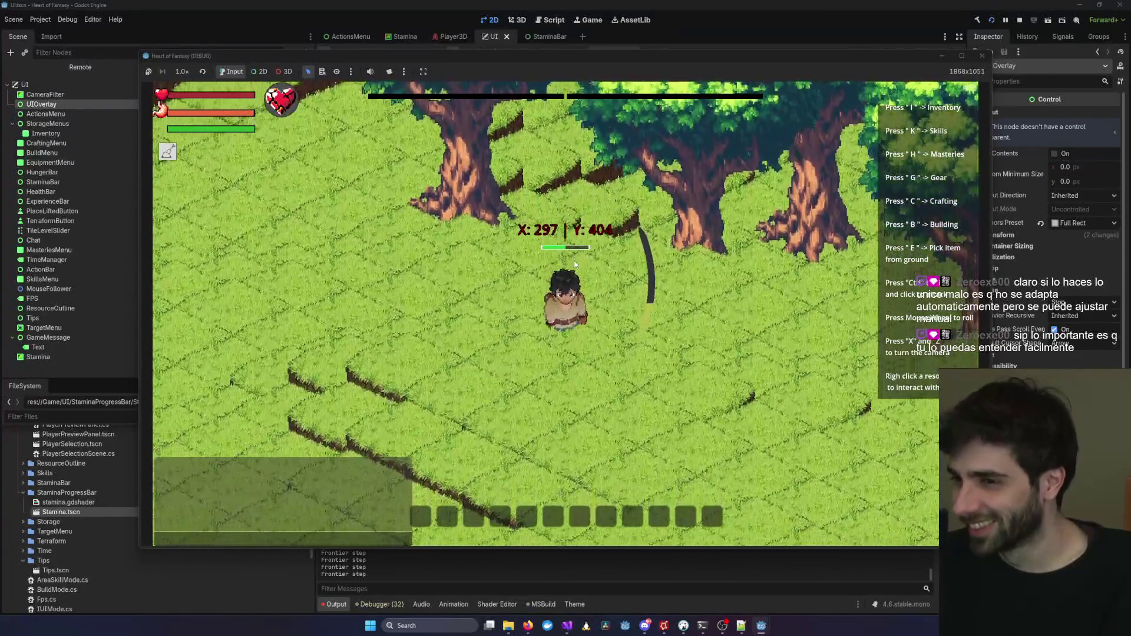
{"action": "scroll", "coordinate": [574, 263], "scroll_direction": "up", "scroll_amount": 3}
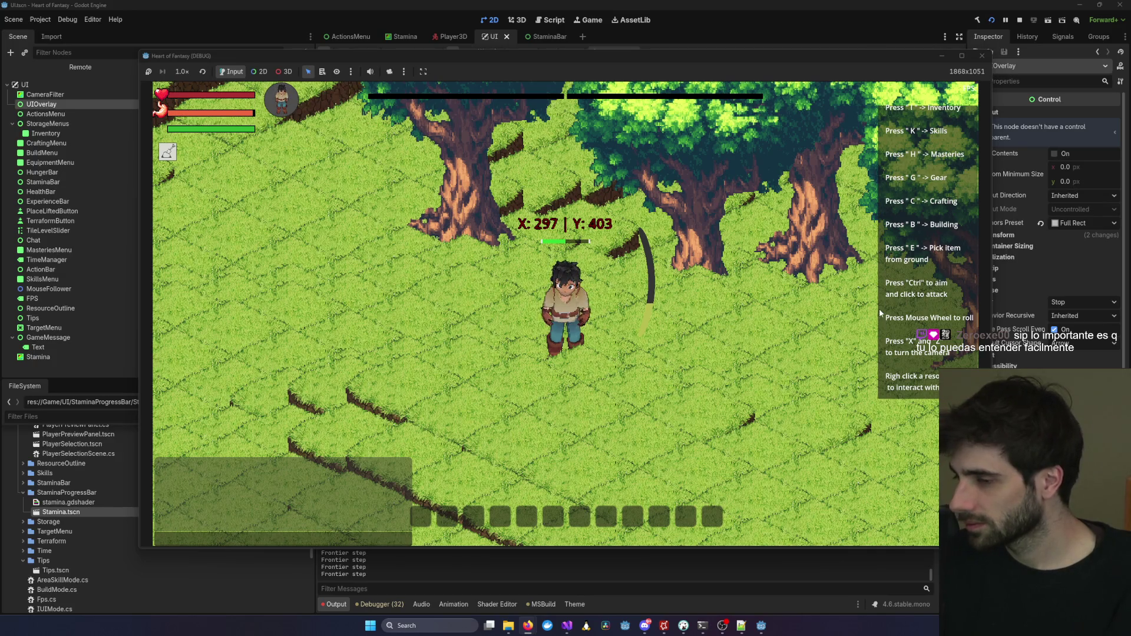
{"action": "key", "text": "d"}
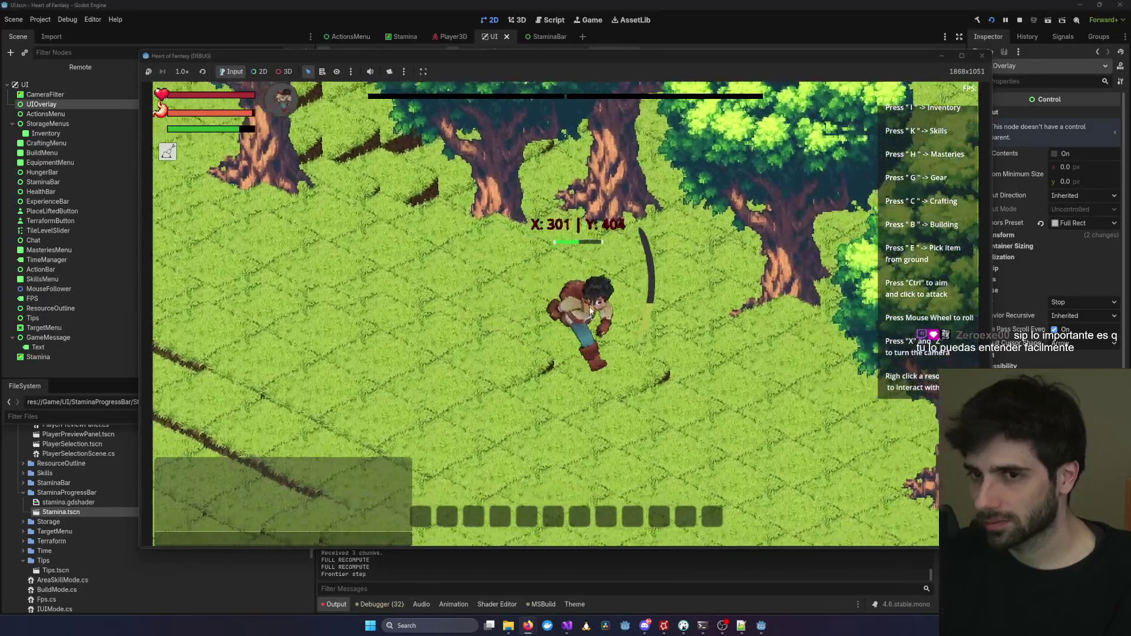
{"action": "scroll", "coordinate": [587, 308], "scroll_direction": "up", "scroll_amount": 5}
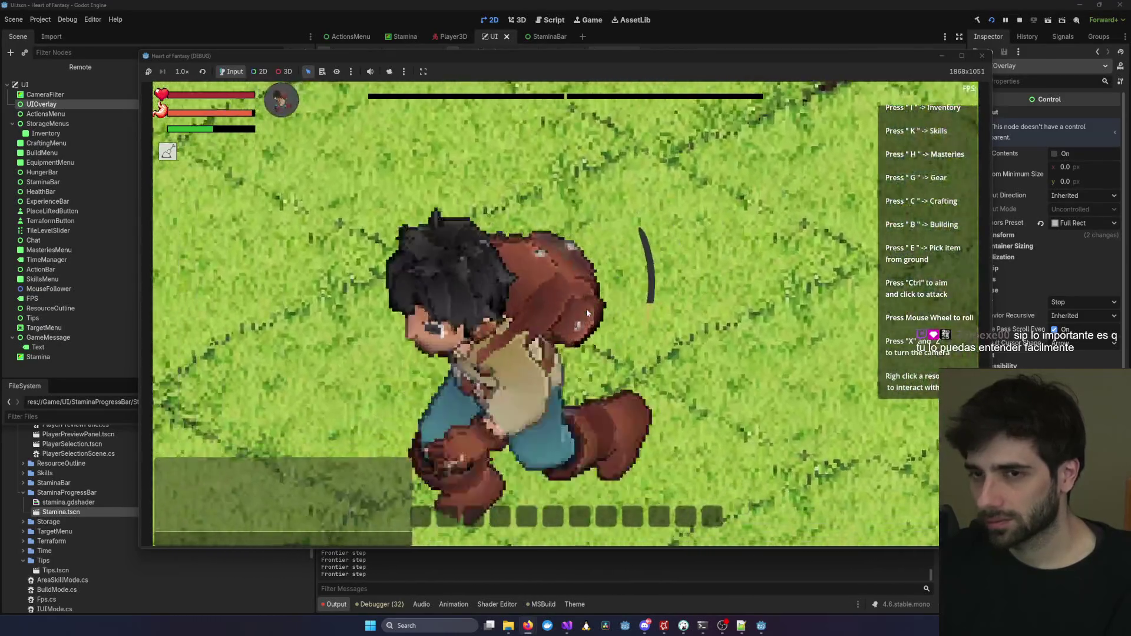
{"action": "scroll", "coordinate": [587, 311], "scroll_direction": "down", "scroll_amount": 5}
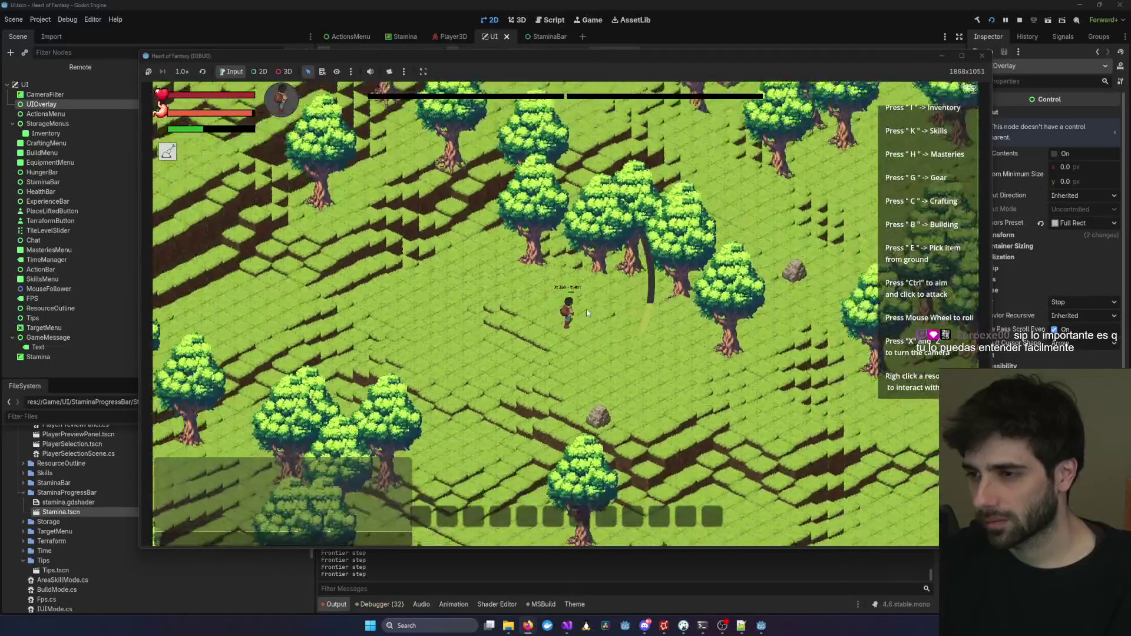
{"action": "scroll", "coordinate": [586, 313], "scroll_direction": "down", "scroll_amount": 5}
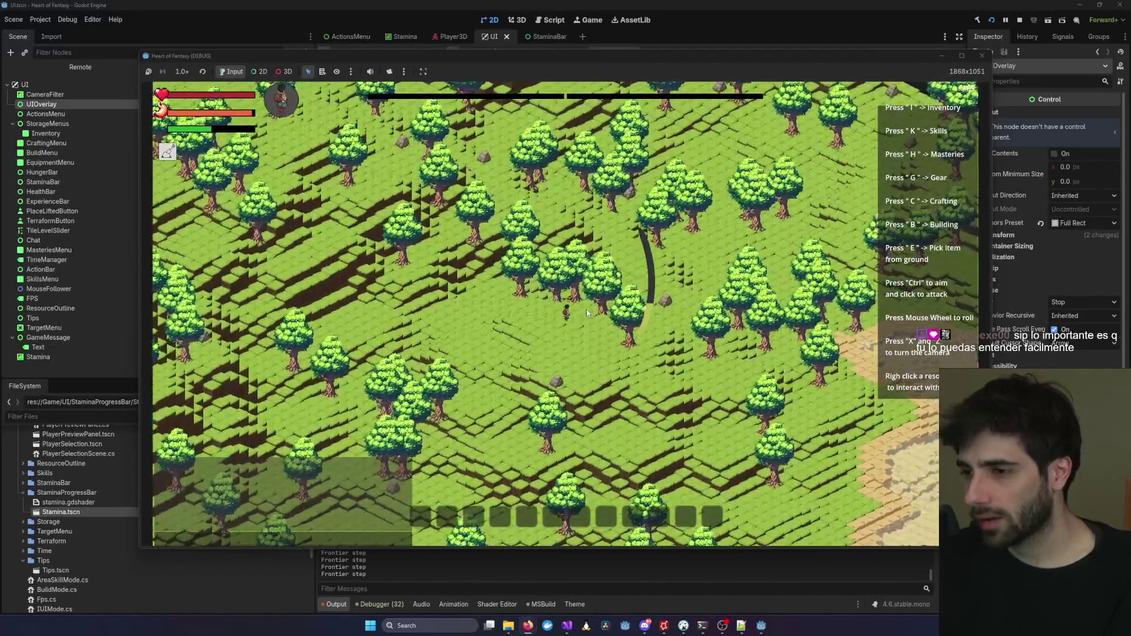
{"action": "scroll", "coordinate": [587, 312], "scroll_direction": "up", "scroll_amount": 5}
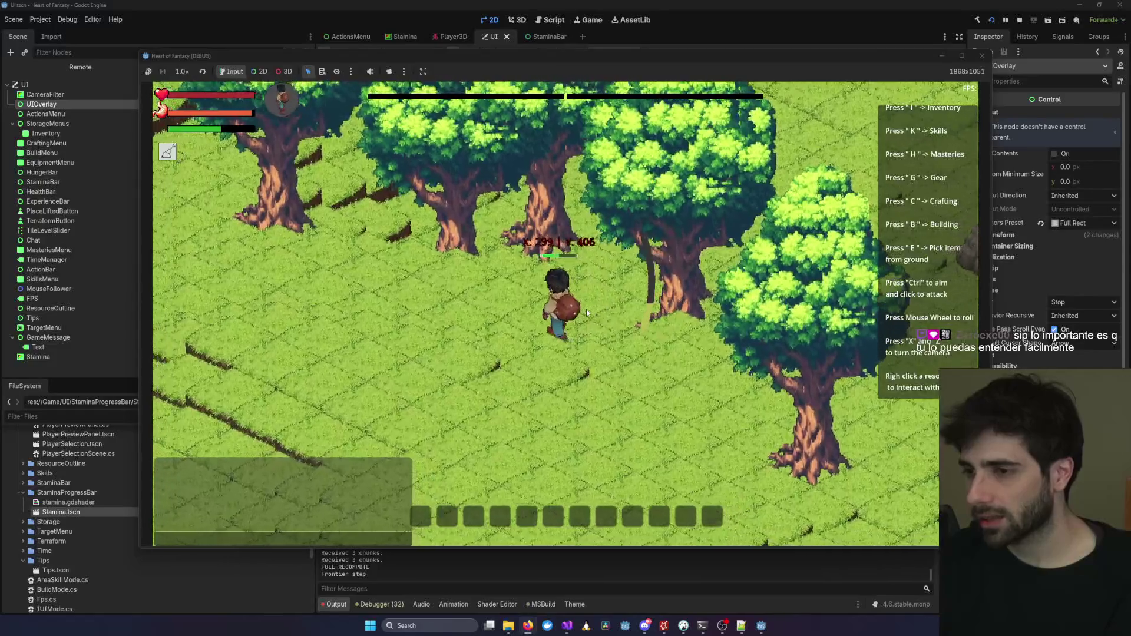
{"action": "scroll", "coordinate": [587, 312], "scroll_direction": "up", "scroll_amount": 5}
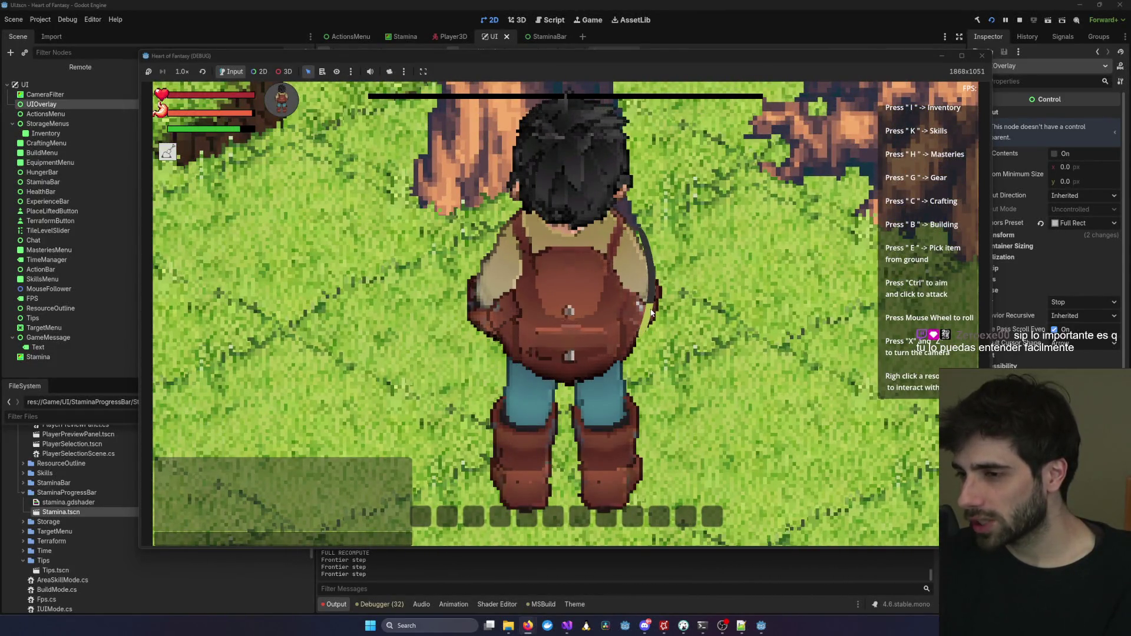
{"action": "scroll", "coordinate": [653, 311], "scroll_direction": "down", "scroll_amount": 5}
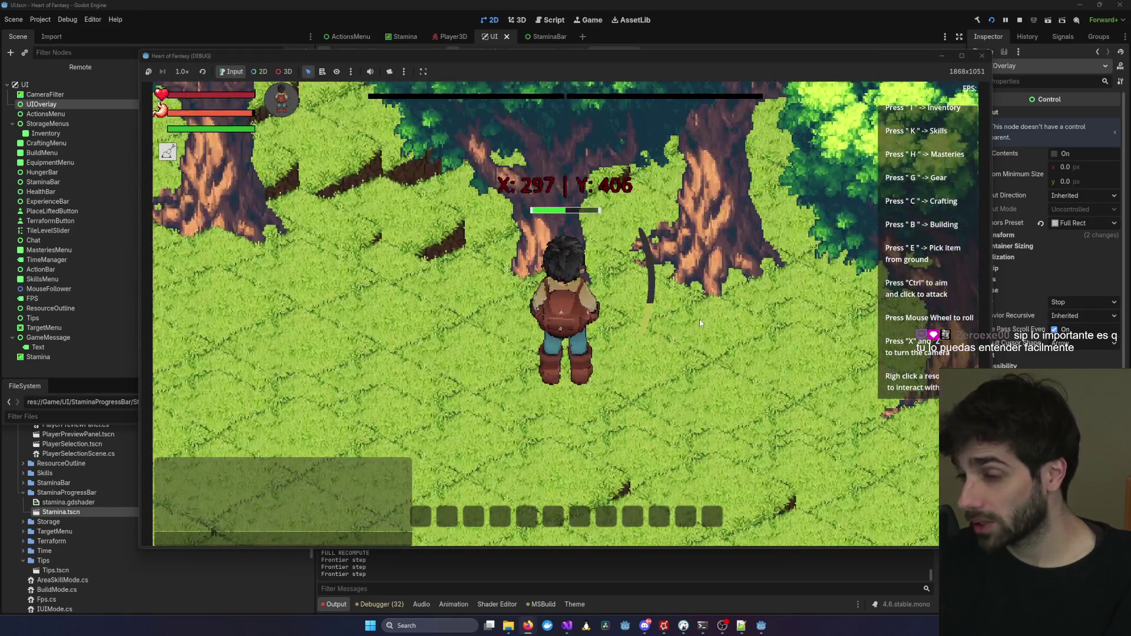
{"action": "scroll", "coordinate": [700, 323], "scroll_direction": "up", "scroll_amount": 2}
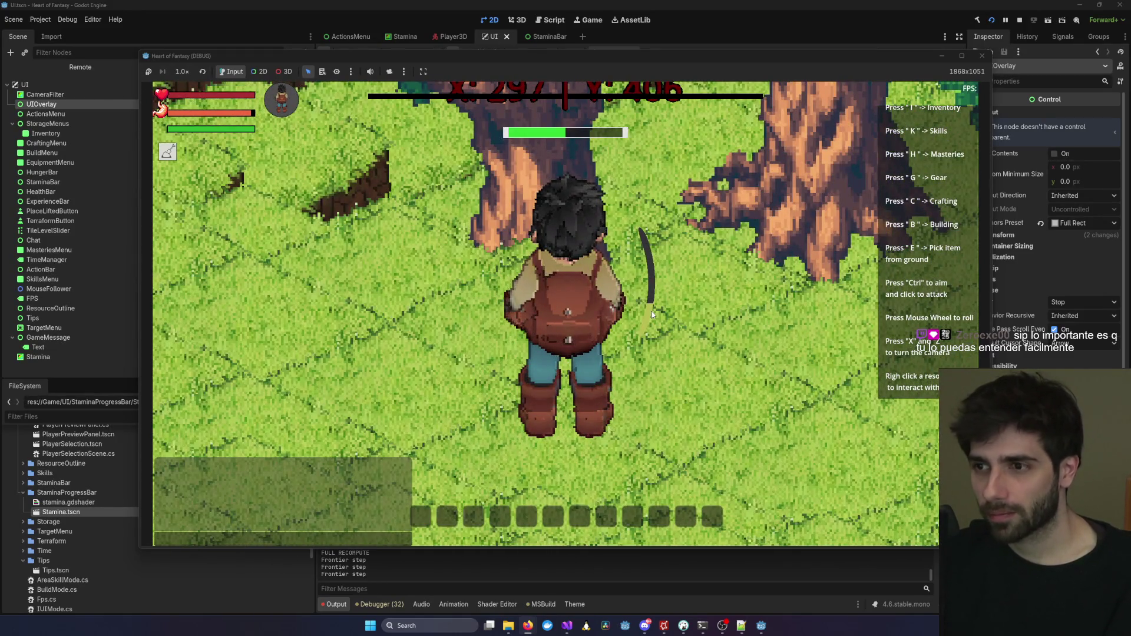
{"action": "scroll", "coordinate": [652, 314], "scroll_direction": "up", "scroll_amount": 1}
{"action": "scroll", "coordinate": [652, 314], "scroll_direction": "down", "scroll_amount": 4}
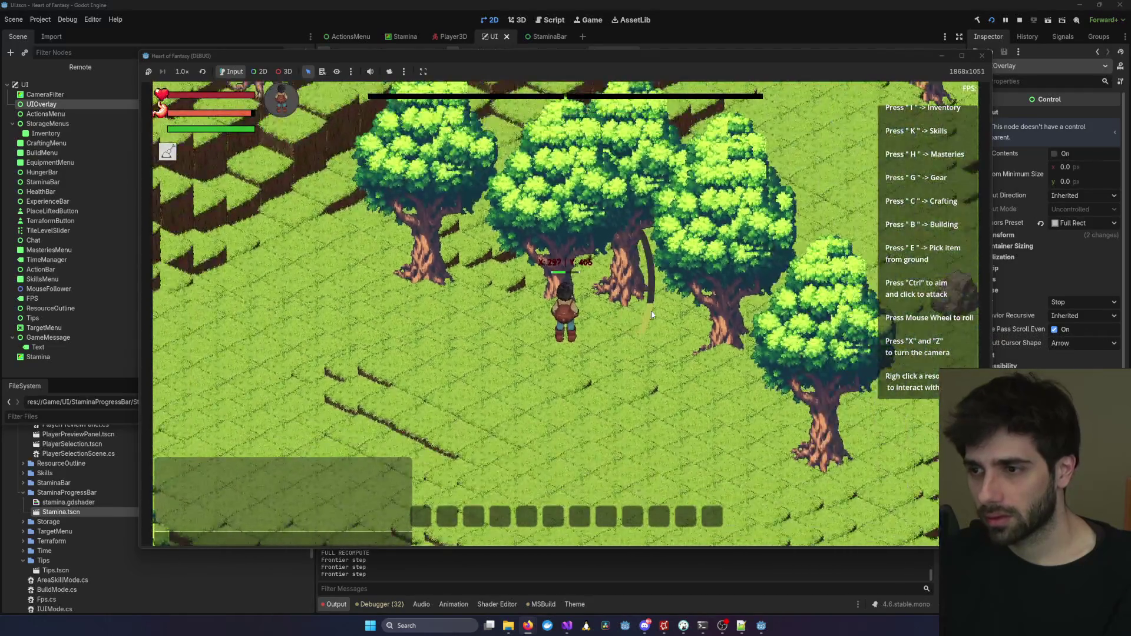
{"action": "scroll", "coordinate": [652, 314], "scroll_direction": "up", "scroll_amount": 3}
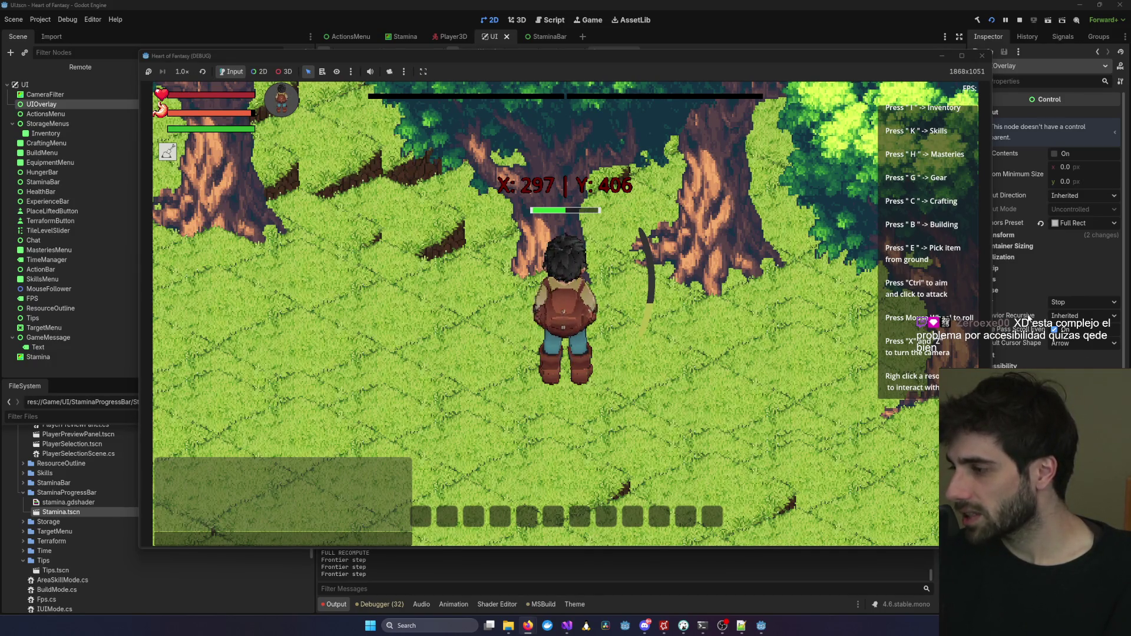
{"action": "key", "text": "x"}
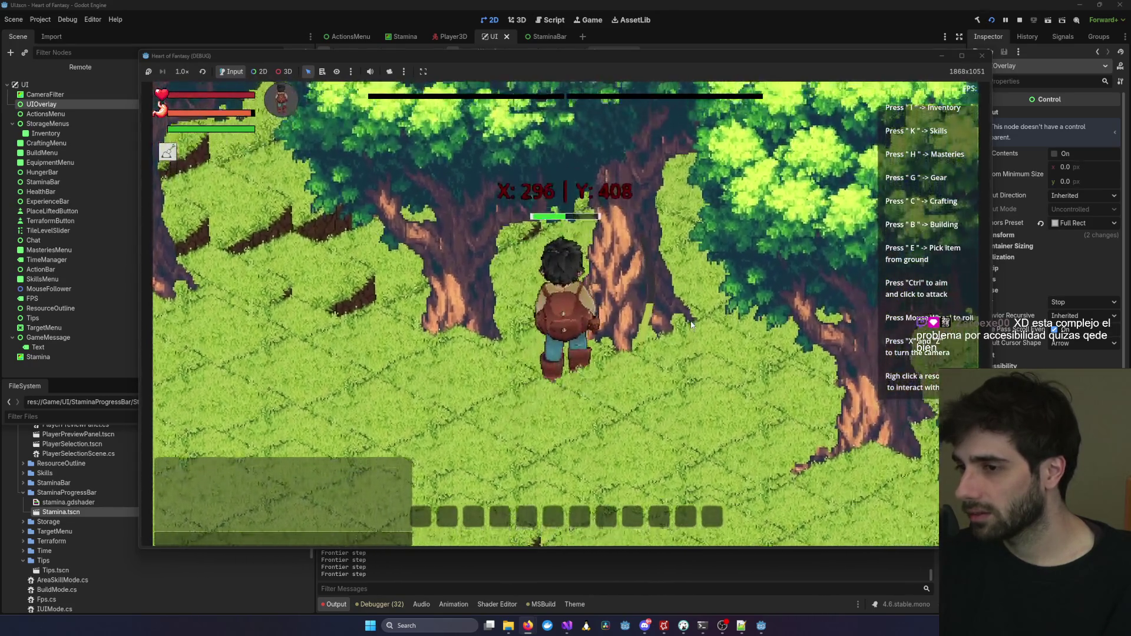
{"action": "key", "text": "w"}
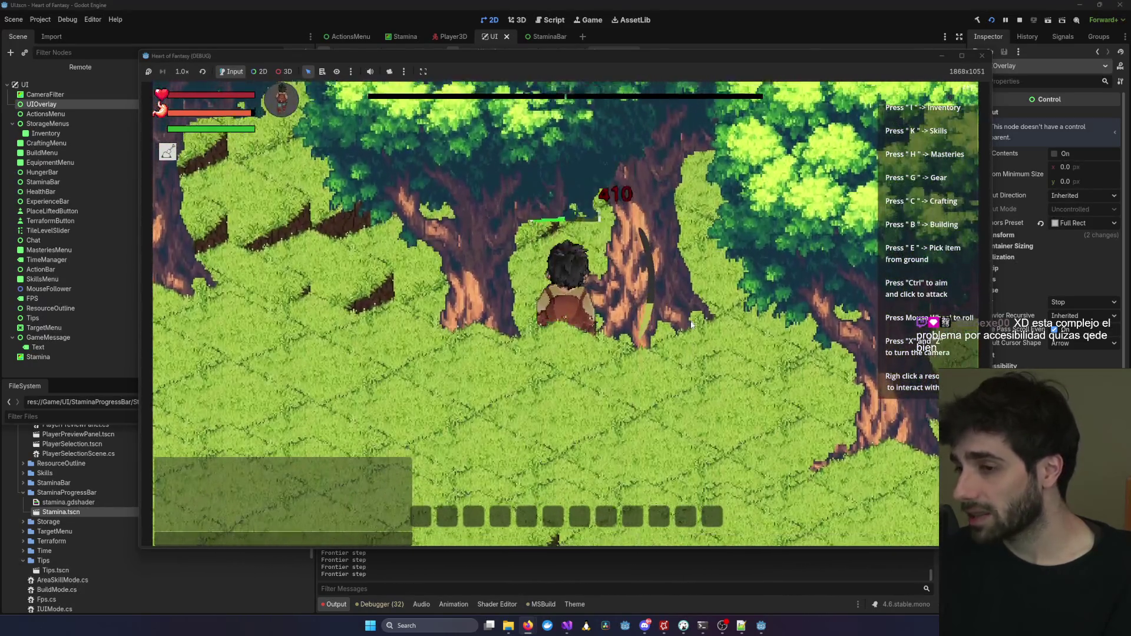
{"action": "scroll", "coordinate": [690, 321], "scroll_direction": "down", "scroll_amount": 5}
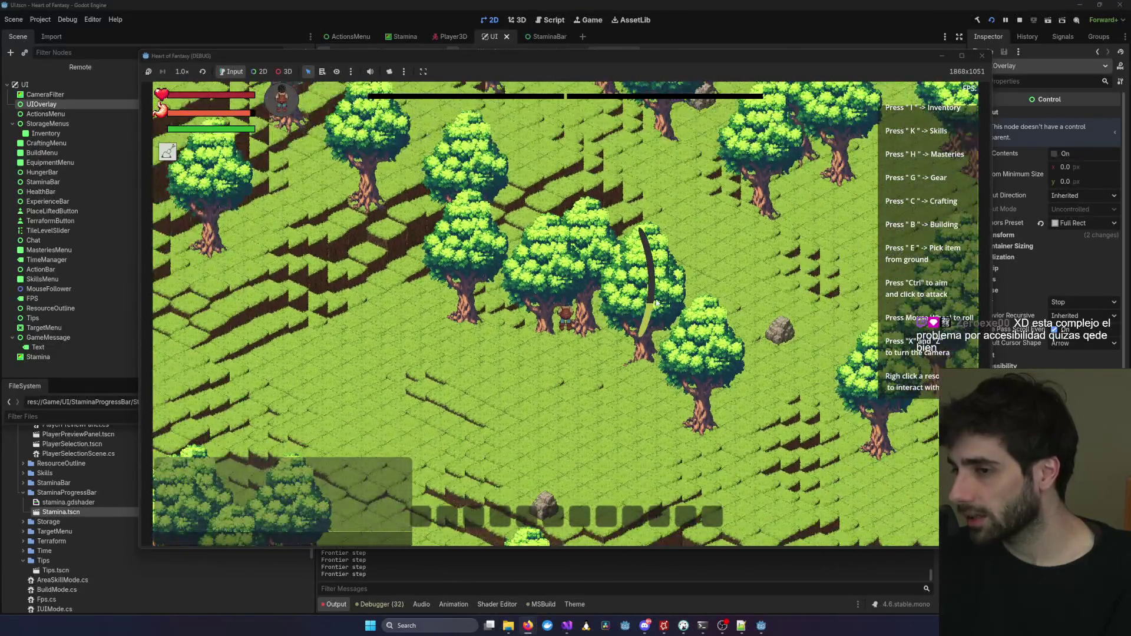
{"action": "scroll", "coordinate": [654, 301], "scroll_direction": "up", "scroll_amount": 5}
{"action": "scroll", "coordinate": [654, 302], "scroll_direction": "down", "scroll_amount": 7}
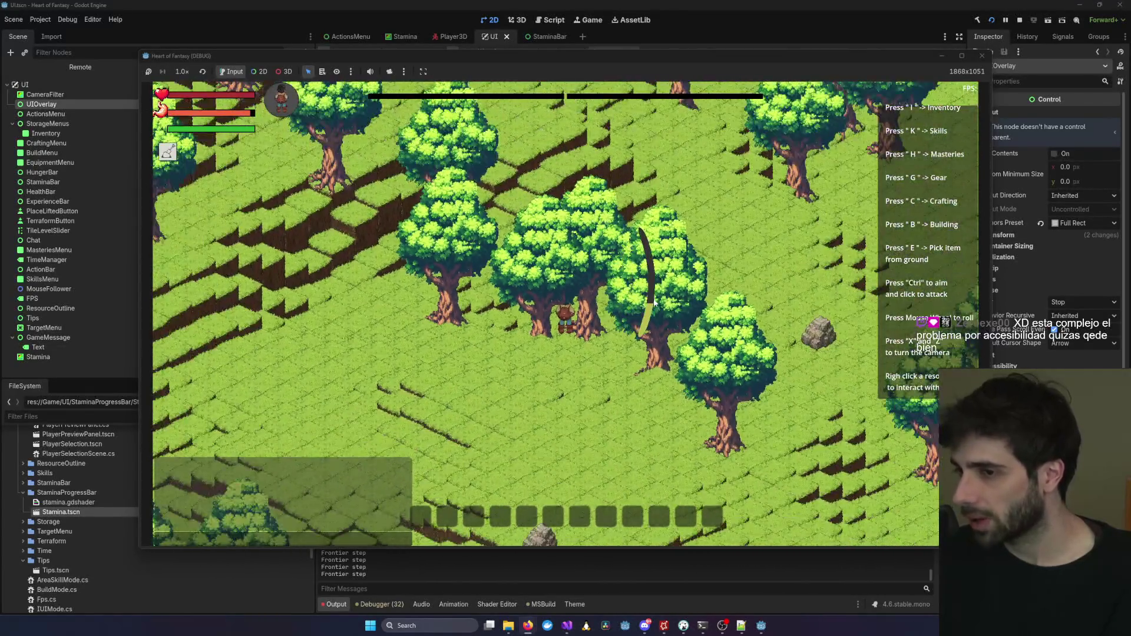
{"action": "scroll", "coordinate": [653, 301], "scroll_direction": "down", "scroll_amount": 4}
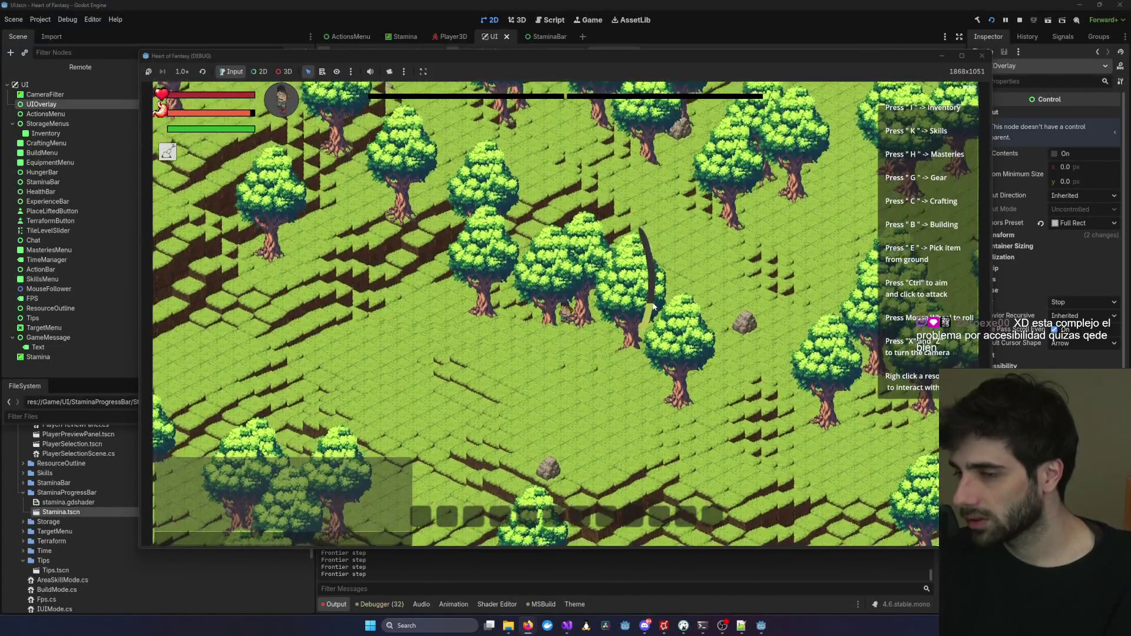
{"action": "key", "text": "a"}
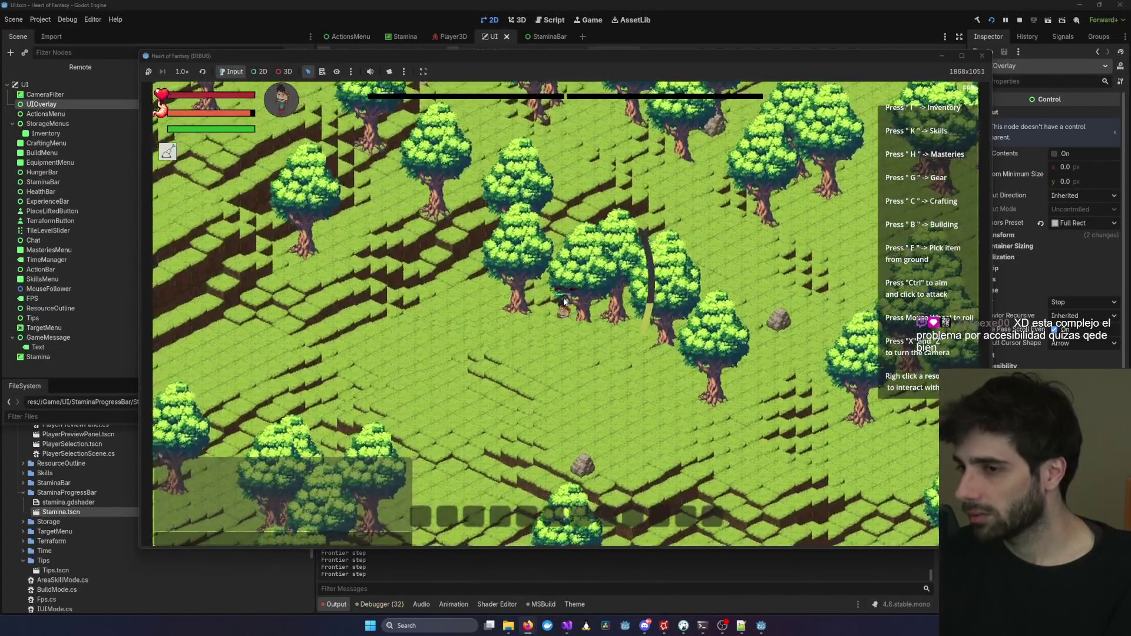
{"action": "scroll", "coordinate": [566, 297], "scroll_direction": "up", "scroll_amount": 3}
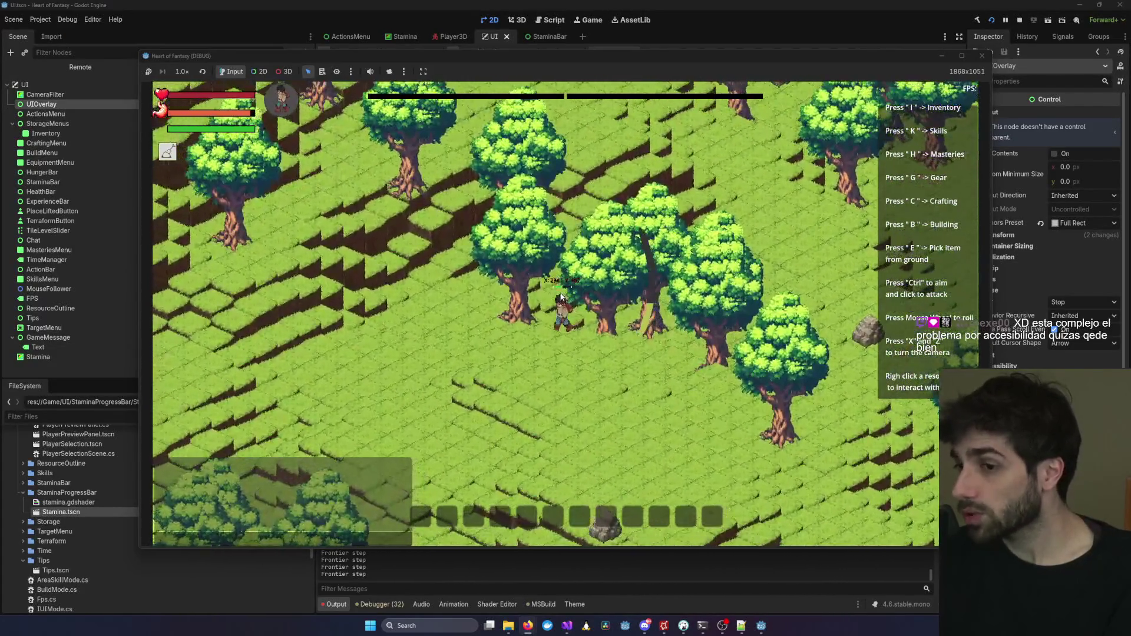
{"action": "scroll", "coordinate": [570, 290], "scroll_direction": "up", "scroll_amount": 2}
{"action": "key", "text": "x"}
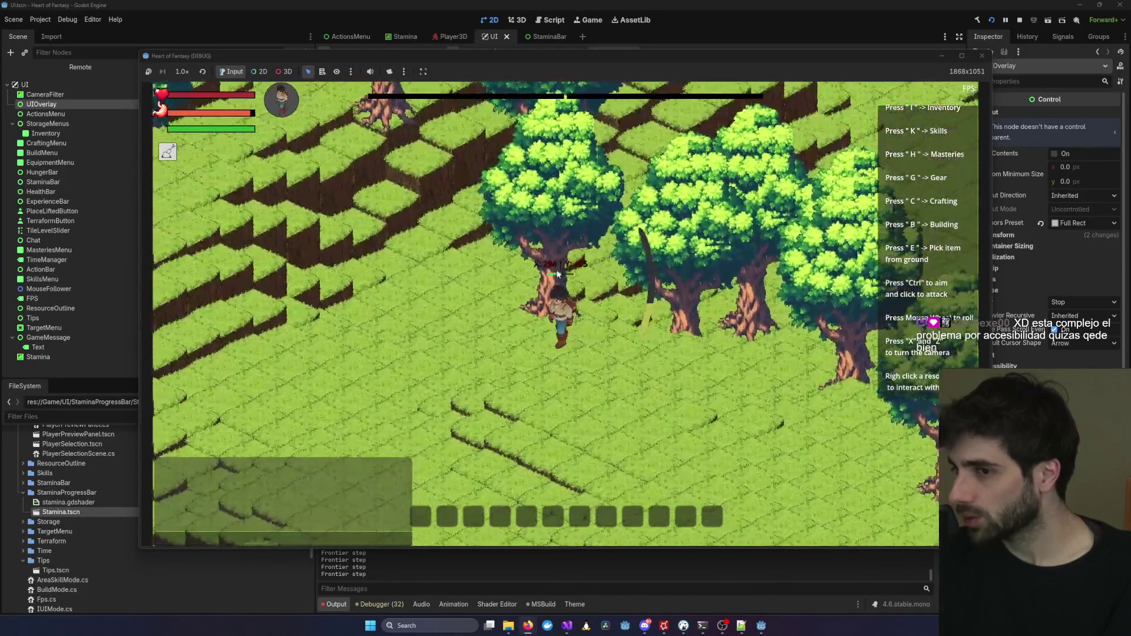
{"action": "scroll", "coordinate": [571, 274], "scroll_direction": "down", "scroll_amount": 6}
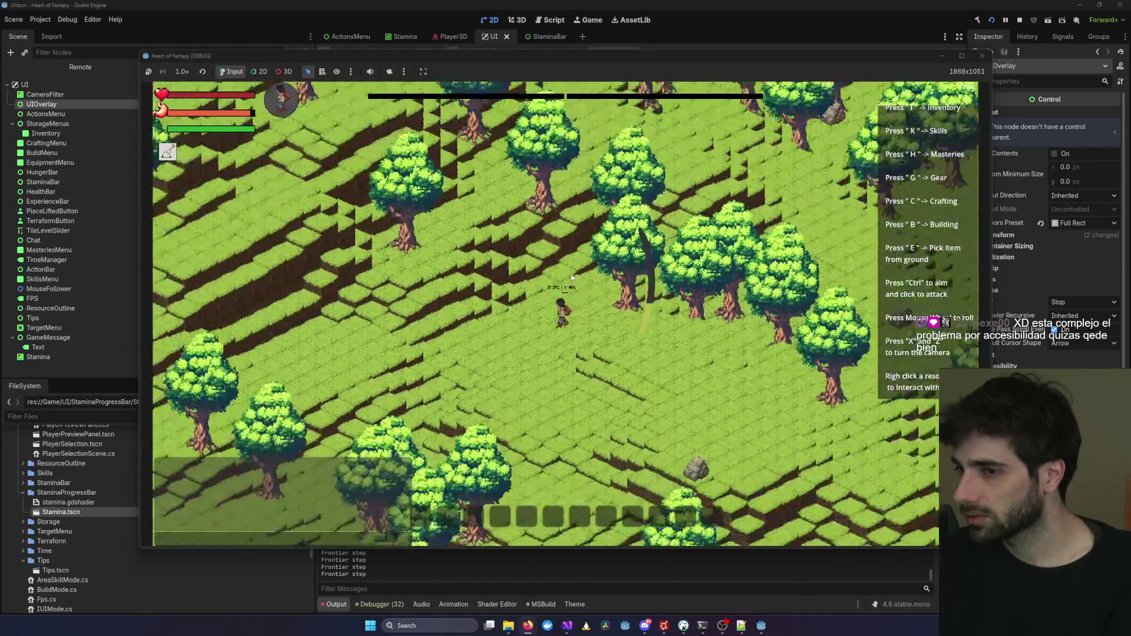
{"action": "key", "text": "x"}
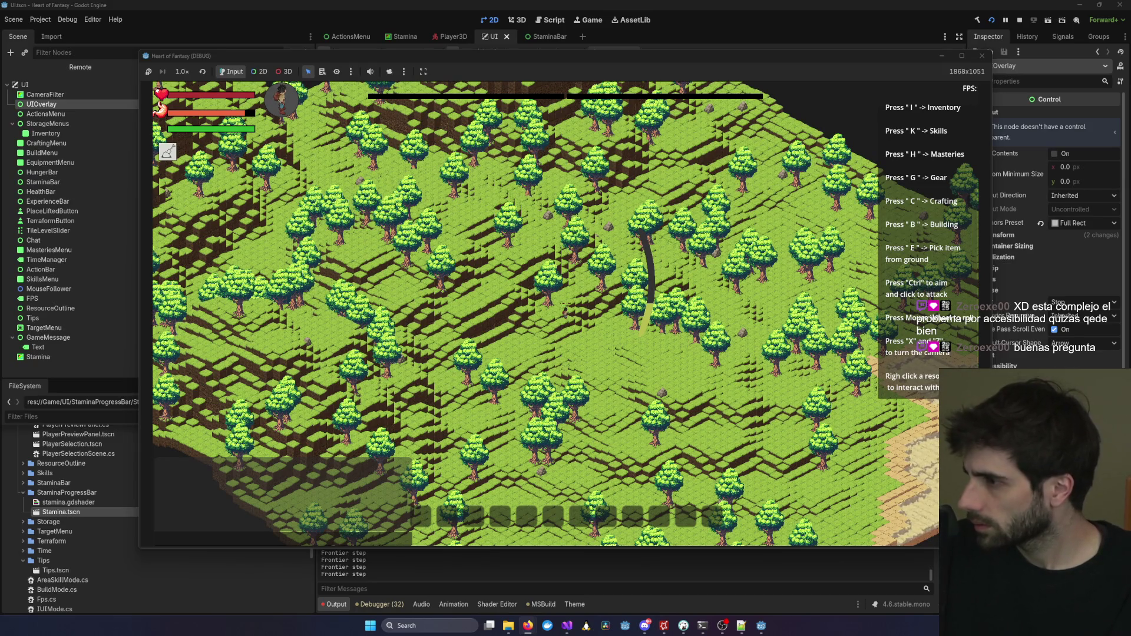
Switch to the Firefox tab playing the Project Zomboid exhaustion-loop video.
{"action": "key", "text": "alt+Tab"}
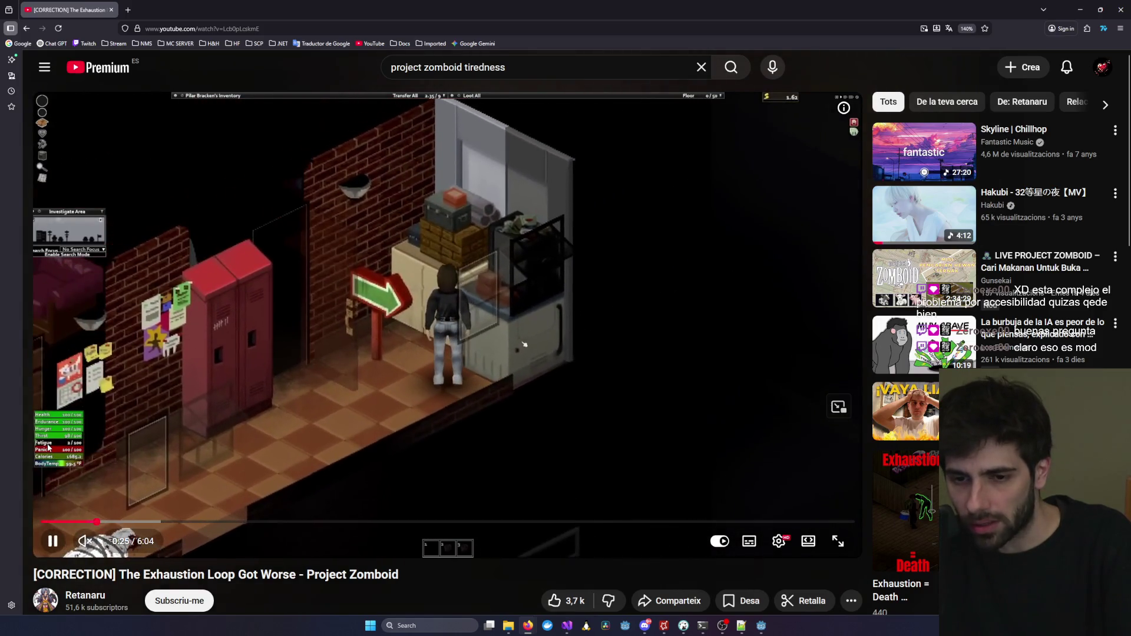
Seek forward and back in the exhaustion-loop video, then unmaximize Firefox to reveal the game.
{"action": "left_click_drag", "start_coordinate": [157, 508], "coordinate": [257, 507]}
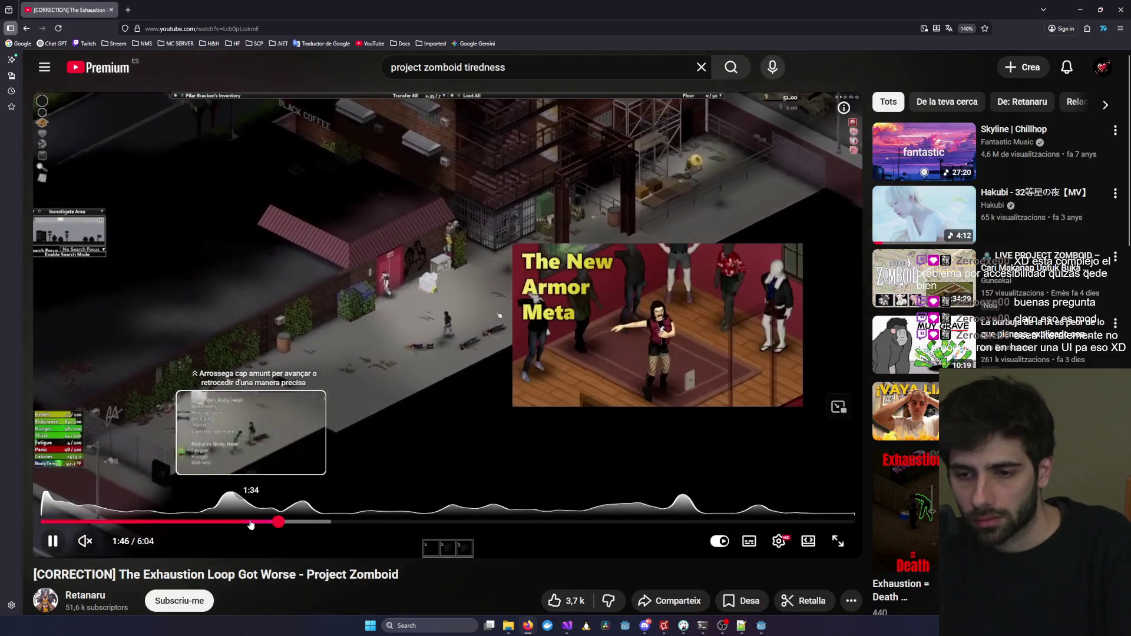
{"action": "left_click", "coordinate": [231, 522]}
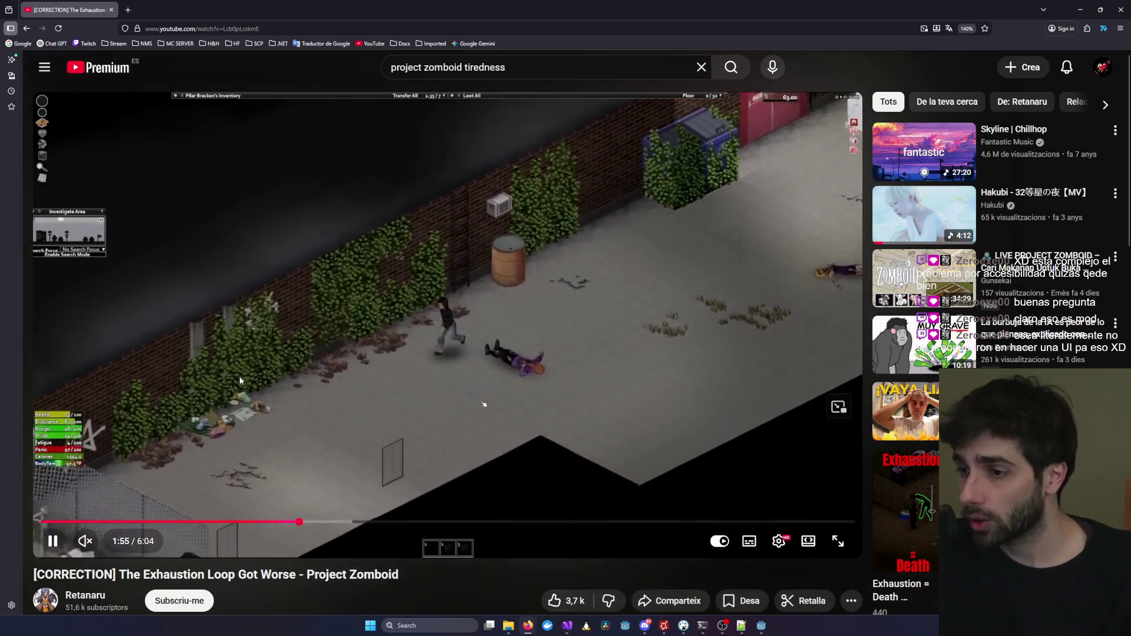
{"action": "mouse_move", "coordinate": [433, 13]}
{"action": "left_mouse_down"}
{"action": "mouse_move", "coordinate": [861, 138]}
{"action": "mouse_move", "coordinate": [1130, 141]}
{"action": "left_mouse_up"}
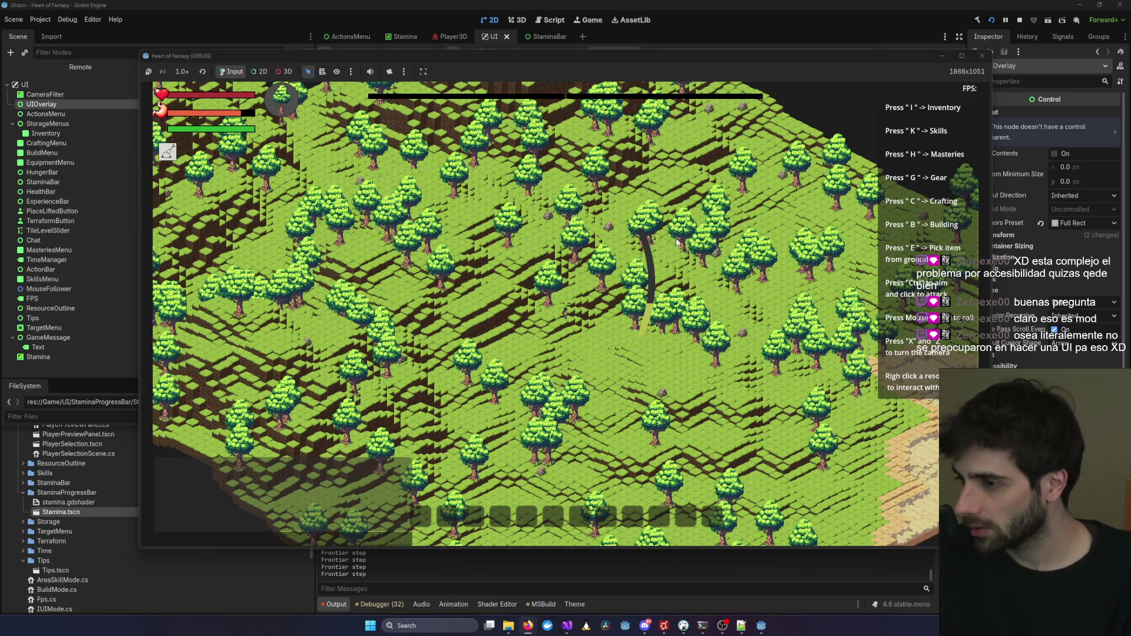
Zoom the game camera in close on the player and the stamina arc.
{"action": "scroll", "coordinate": [607, 331], "scroll_direction": "up", "scroll_amount": 5}
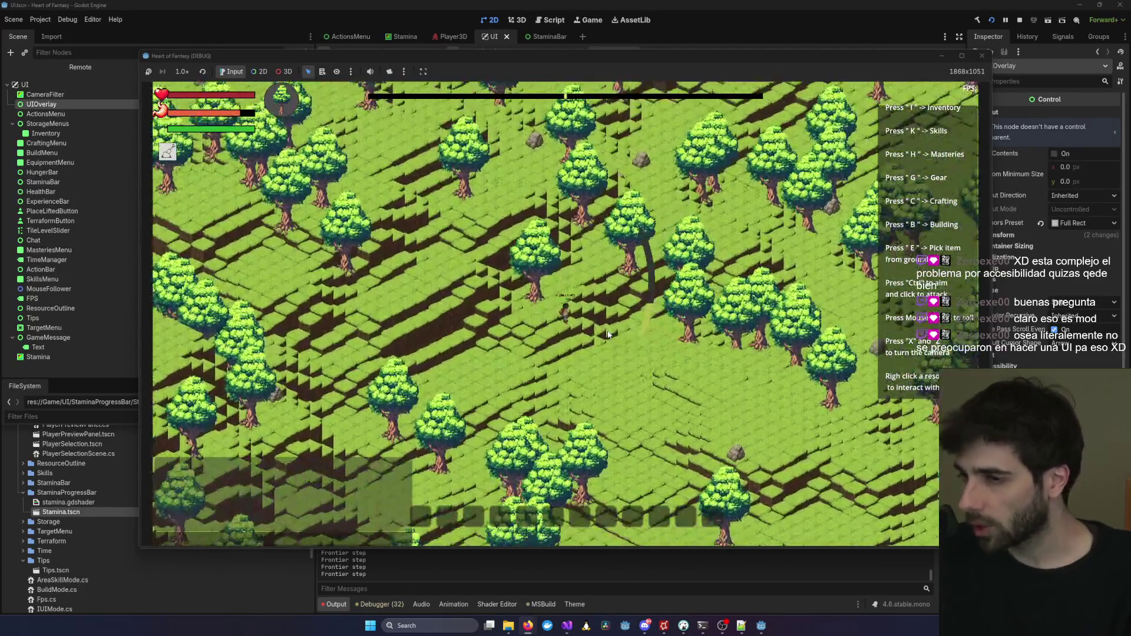
{"action": "scroll", "coordinate": [609, 334], "scroll_direction": "up", "scroll_amount": 2}
{"action": "scroll", "coordinate": [606, 330], "scroll_direction": "up", "scroll_amount": 3}
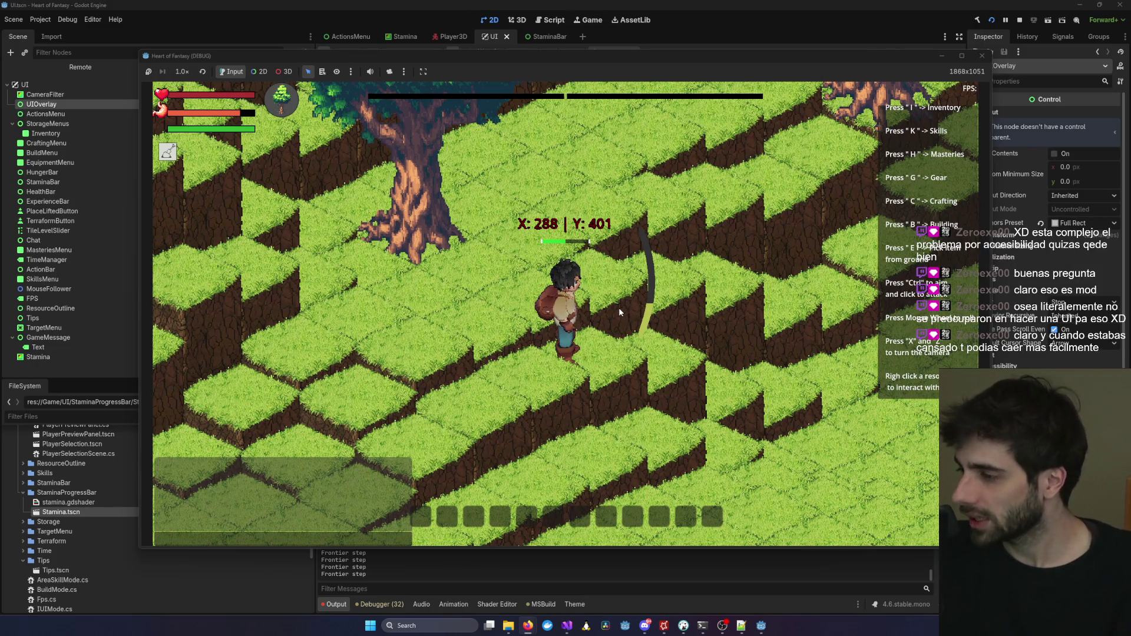
{"action": "scroll", "coordinate": [641, 305], "scroll_direction": "up", "scroll_amount": 1}
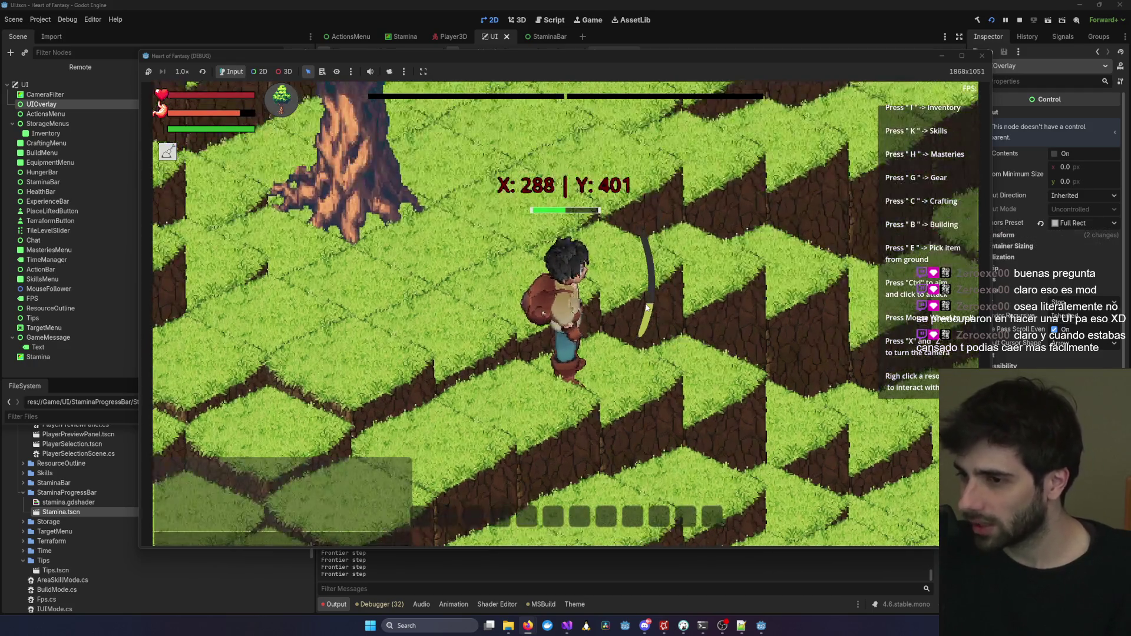
{"action": "scroll", "coordinate": [646, 306], "scroll_direction": "up", "scroll_amount": 1}
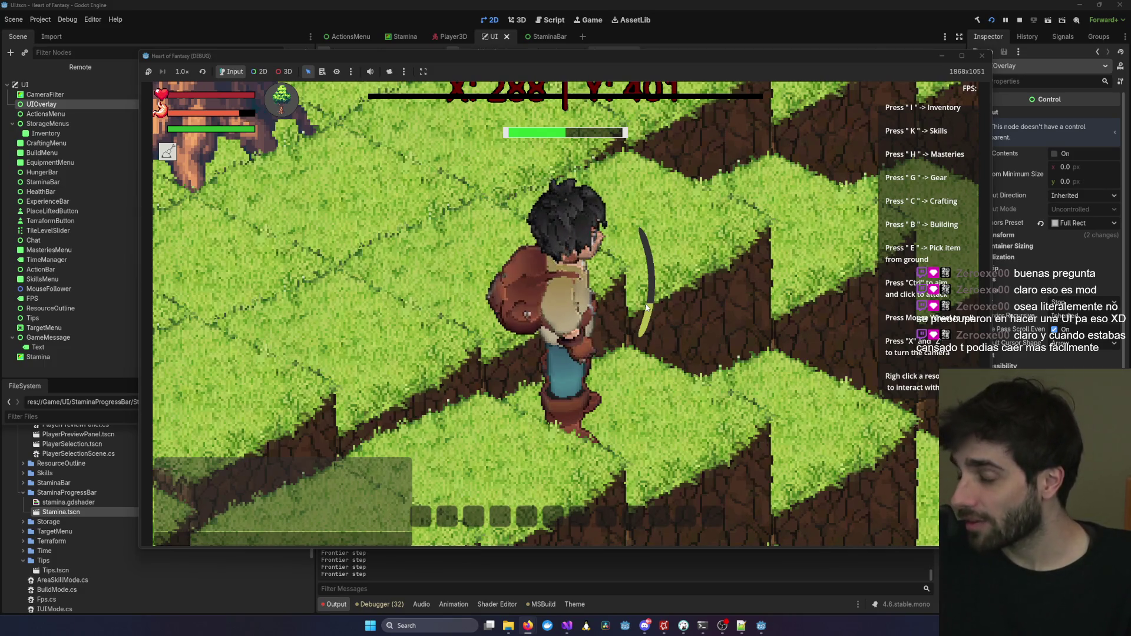
{"action": "scroll", "coordinate": [646, 306], "scroll_direction": "down", "scroll_amount": 1}
{"action": "scroll", "coordinate": [646, 306], "scroll_direction": "up", "scroll_amount": 1}
{"action": "scroll", "coordinate": [646, 306], "scroll_direction": "down", "scroll_amount": 1}
{"action": "scroll", "coordinate": [646, 307], "scroll_direction": "down", "scroll_amount": 1}
{"action": "scroll", "coordinate": [646, 307], "scroll_direction": "up", "scroll_amount": 1}
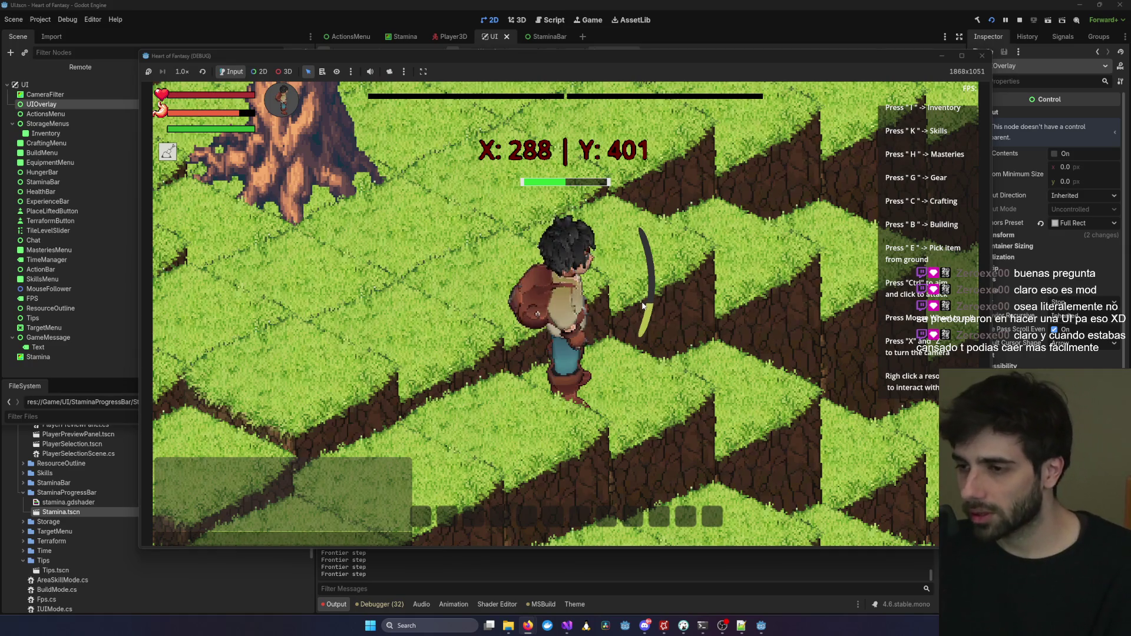
Rotate the camera around the player and walk upper-right to X 285 | Y 405.
{"action": "key", "text": "x"}
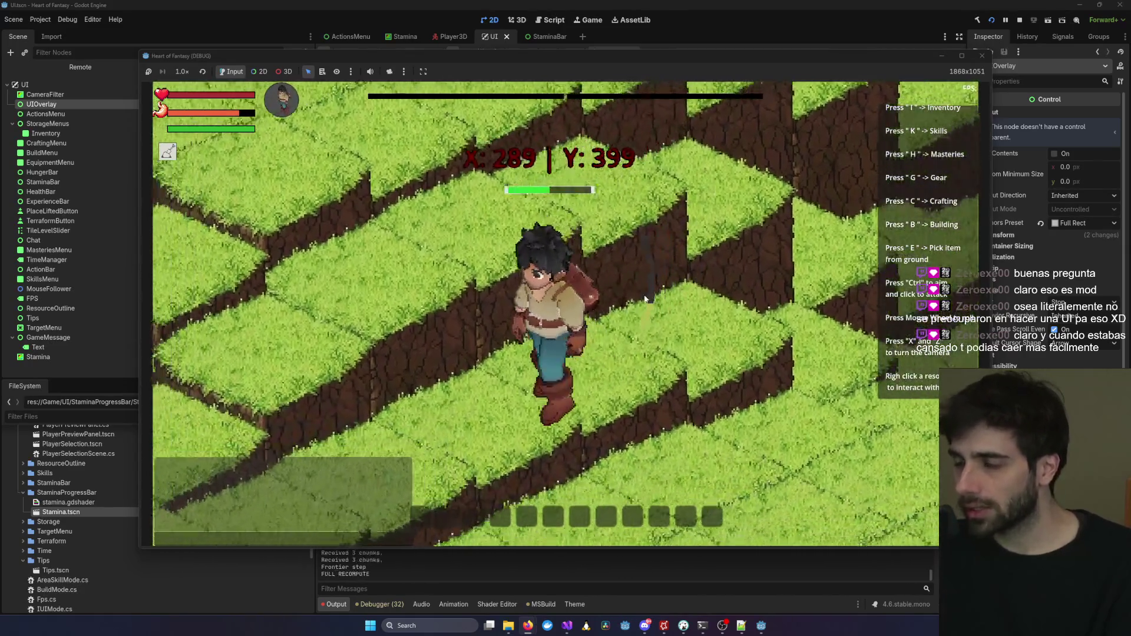
{"action": "key", "text": "x"}
{"action": "key", "text": "x"}
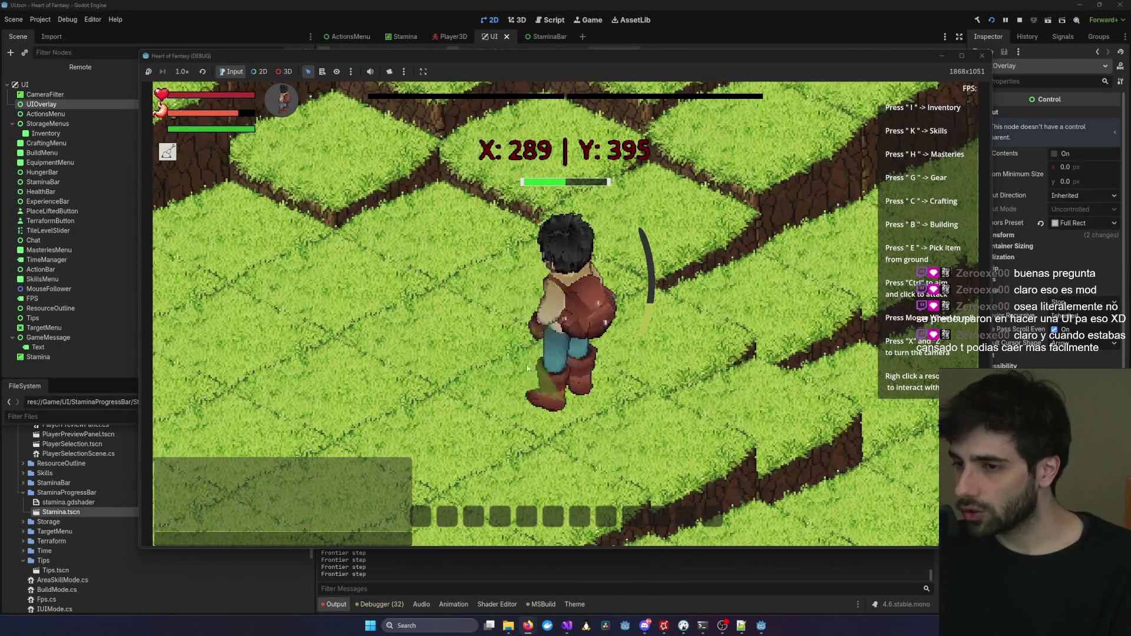
{"action": "key", "text": "x"}
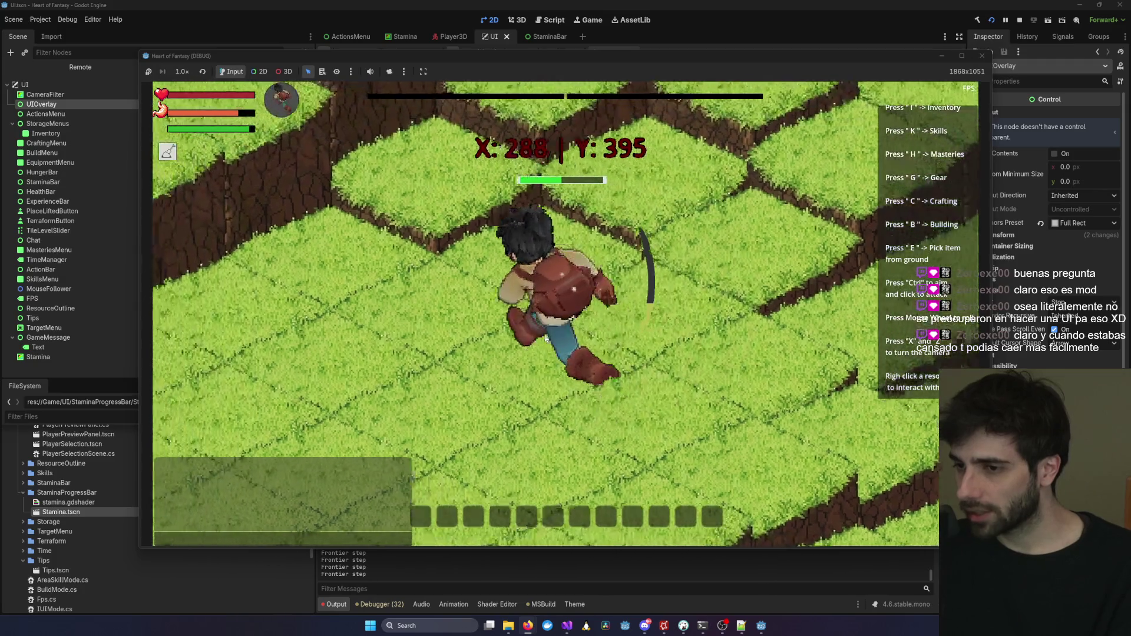
{"action": "key", "text": "x"}
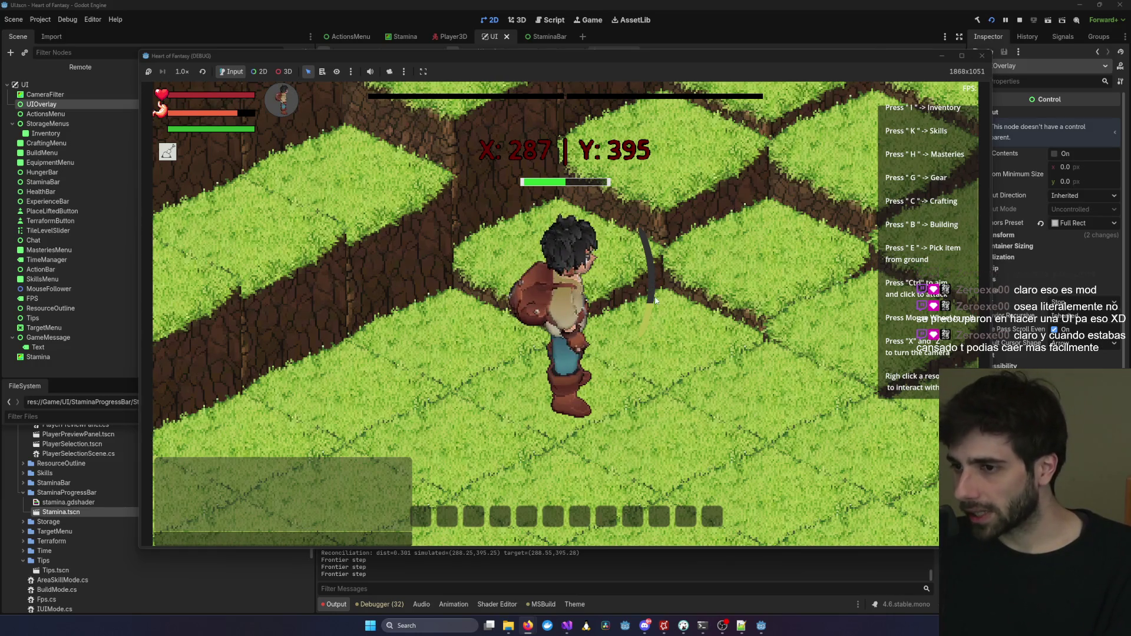
{"action": "key", "text": "w"}
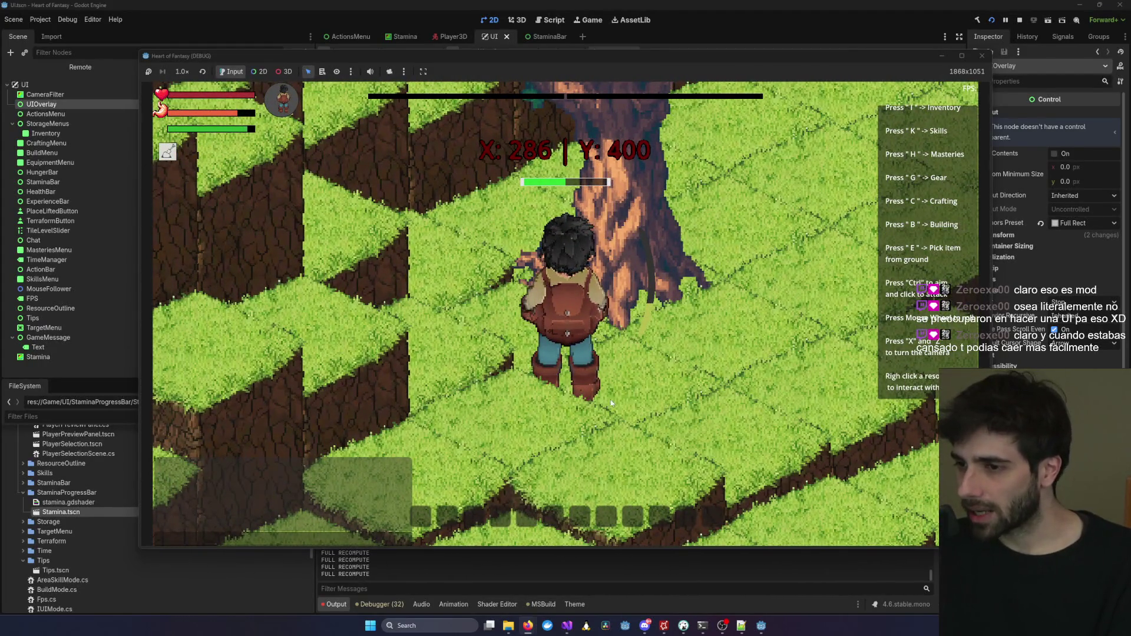
{"action": "key", "text": "x"}
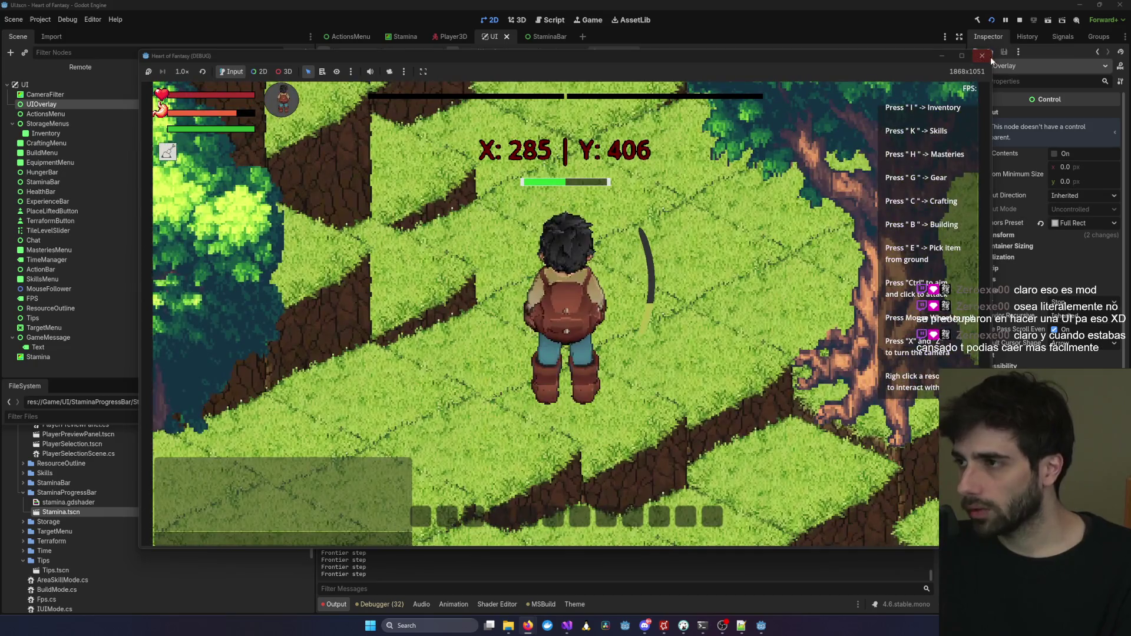
Stop the game, inspect the Stamina node in the UI scene, and close the editor.
{"action": "left_click", "coordinate": [975, 59]}
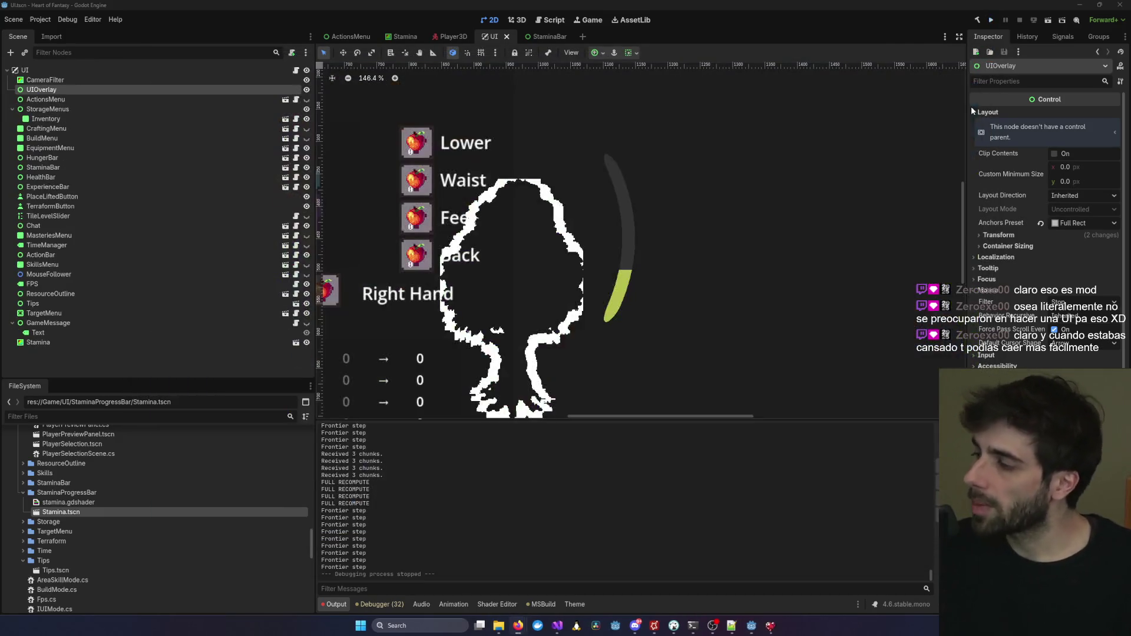
{"action": "left_click", "coordinate": [630, 262]}
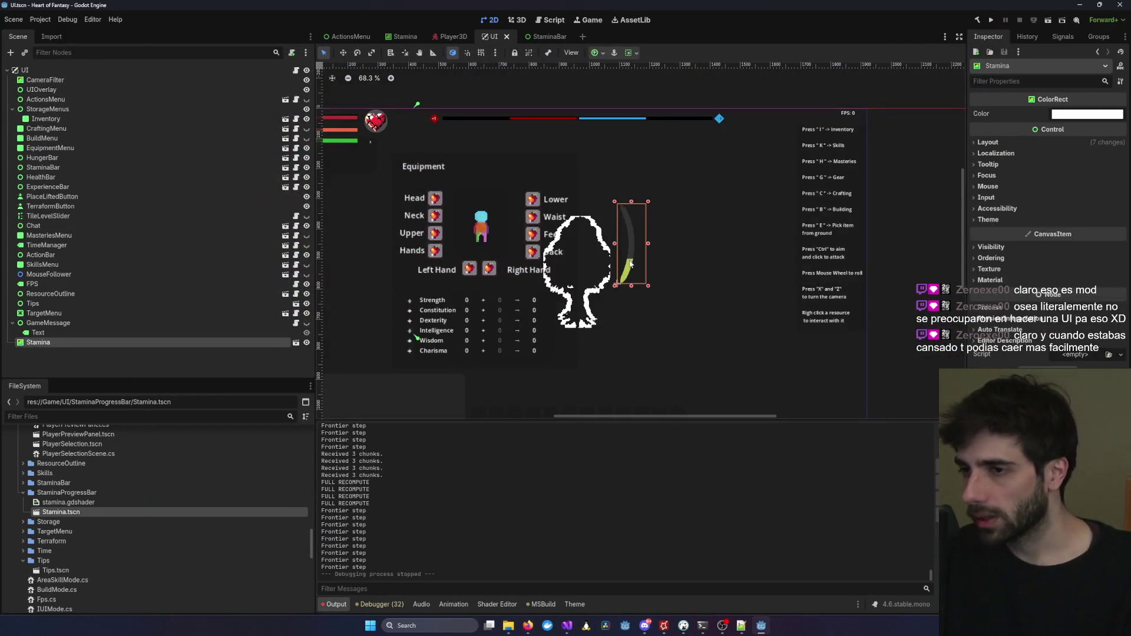
{"action": "scroll", "coordinate": [633, 256], "scroll_direction": "up", "scroll_amount": 5}
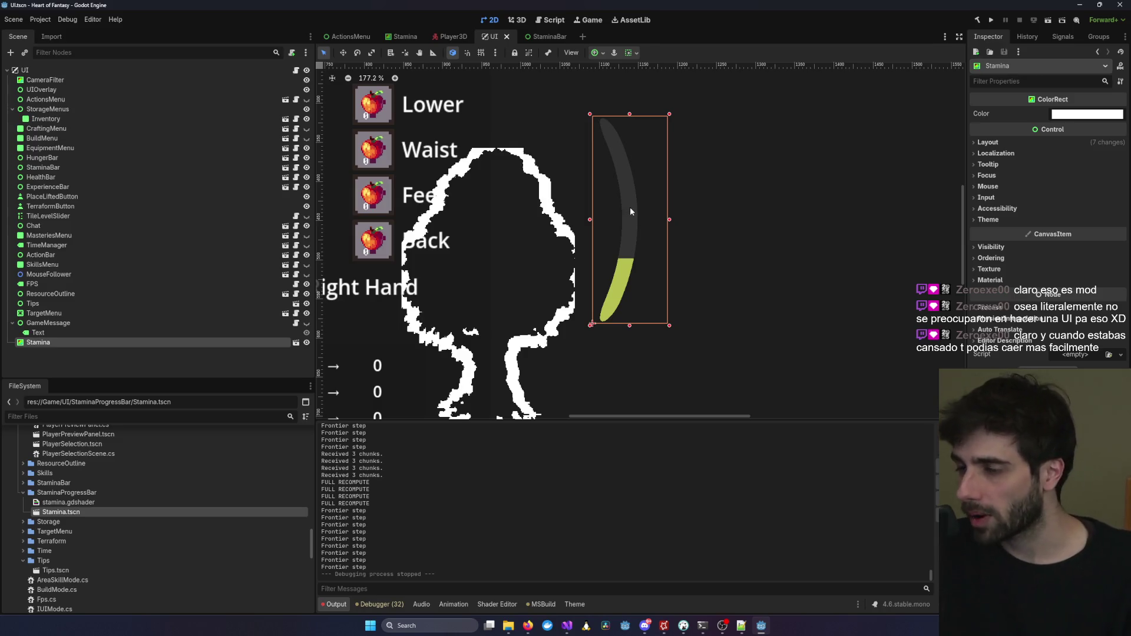
{"action": "left_click", "coordinate": [803, 172]}
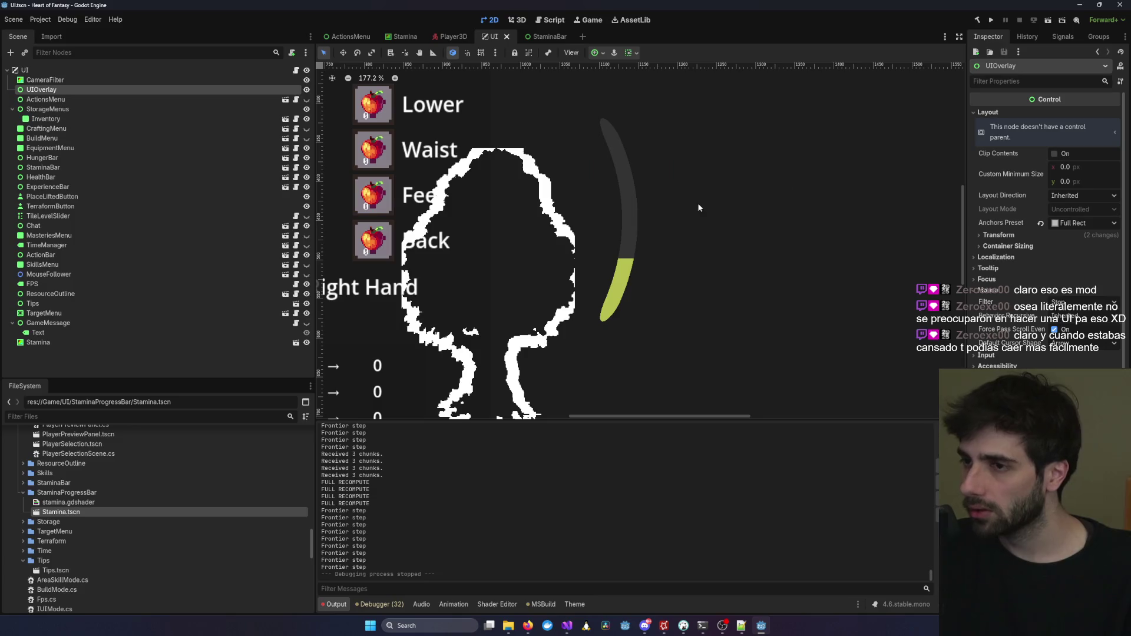
{"action": "left_click", "coordinate": [1120, 4]}
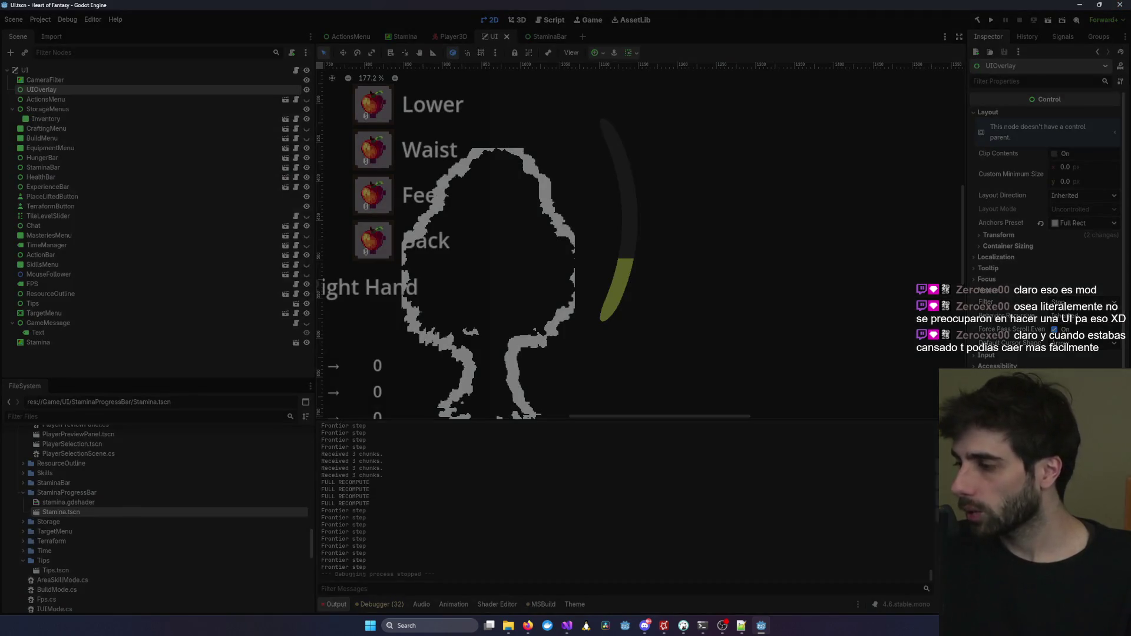